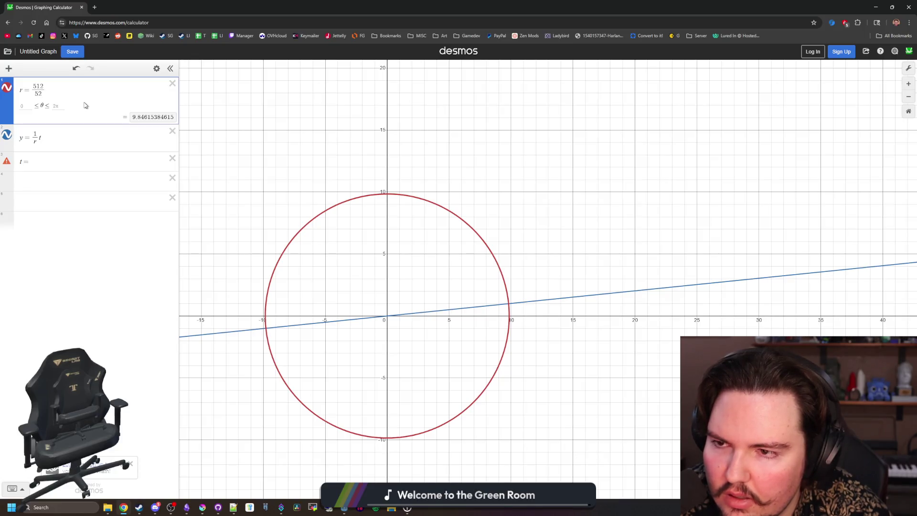
- Delete the radius and y = 1/r·t expressions in Desmos so the first row reads 0 + 120
key("BackSpace")
key("BackSpace")
key("BackSpace")
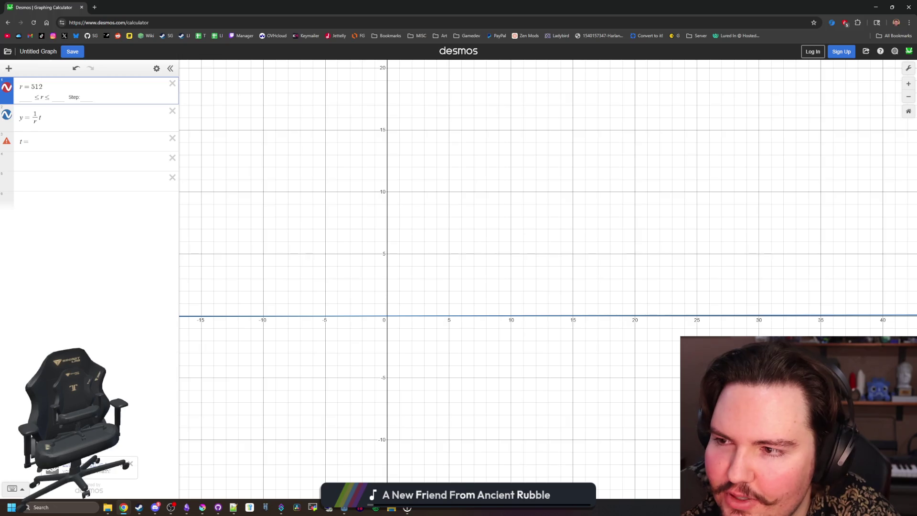
left_click(172, 111)
left_click(172, 114)
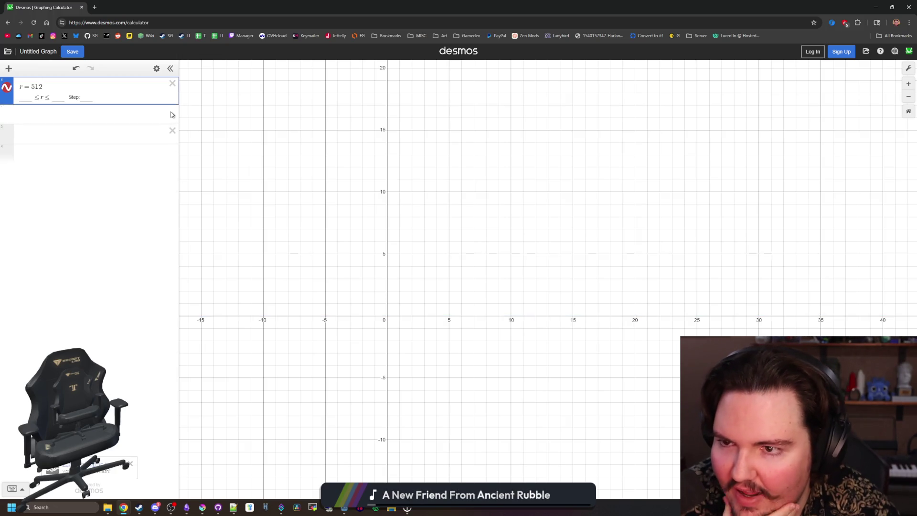
left_click(172, 83)
type("0 +")
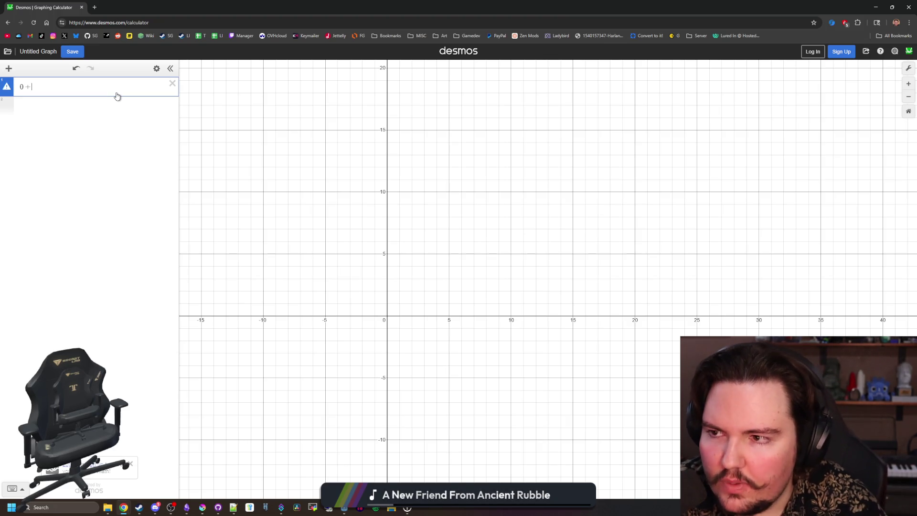
type(" 120")
key("super+Down")
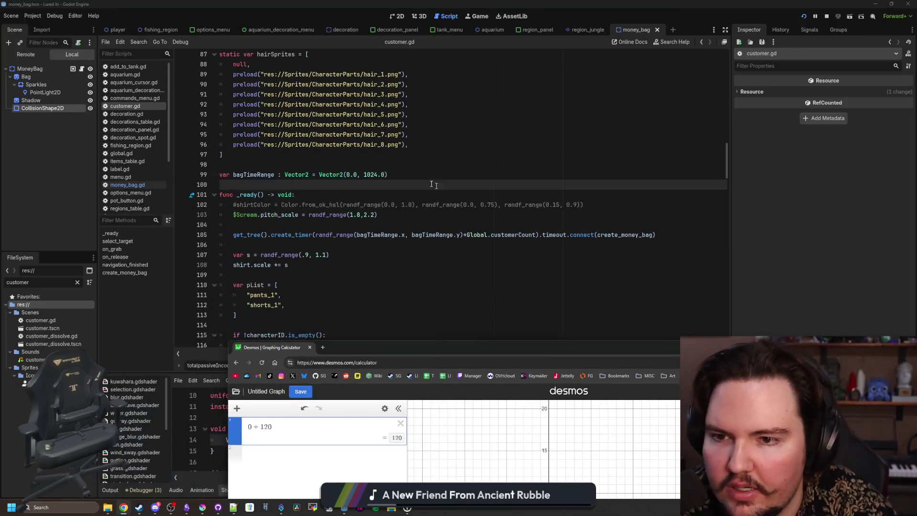
- Change bagTimeRange's upper limit on line 99 from 1024 to 120, save customer.gd and restart the game
double_click(371, 175)
left_click(528, 154)
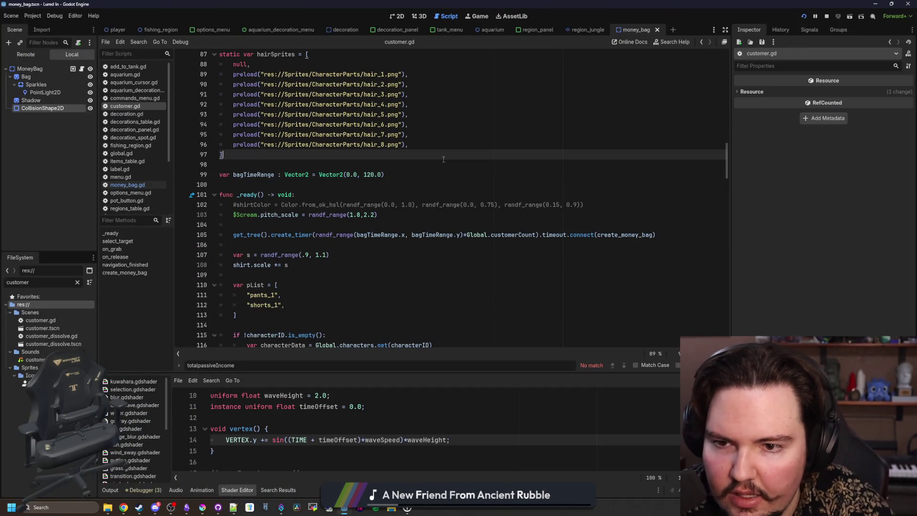
key("ctrl+s")
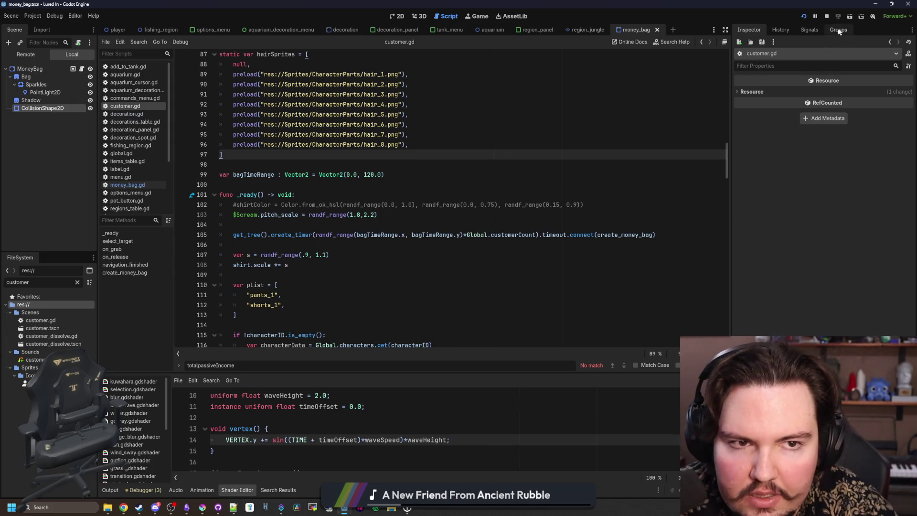
left_click(800, 18)
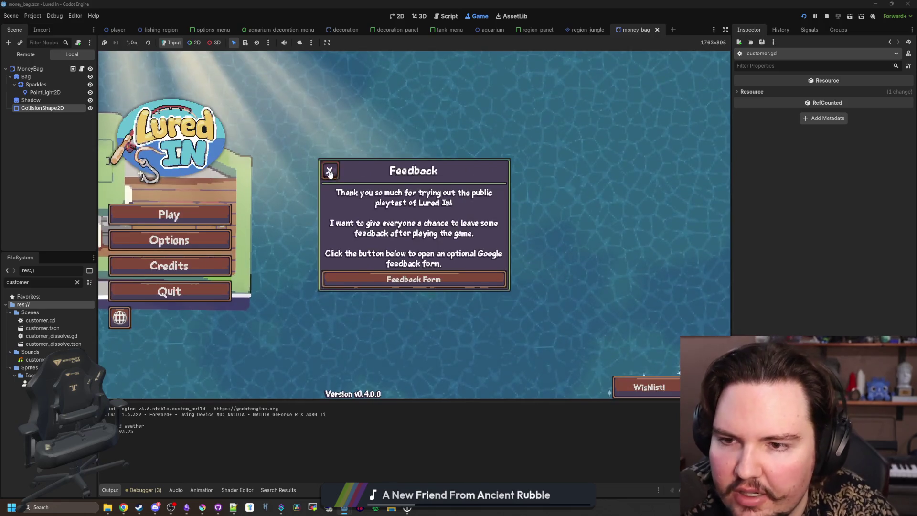
- Play into the shop, dismiss the popups, watch the 52 customers, then reopen customer.gd
left_click(225, 214)
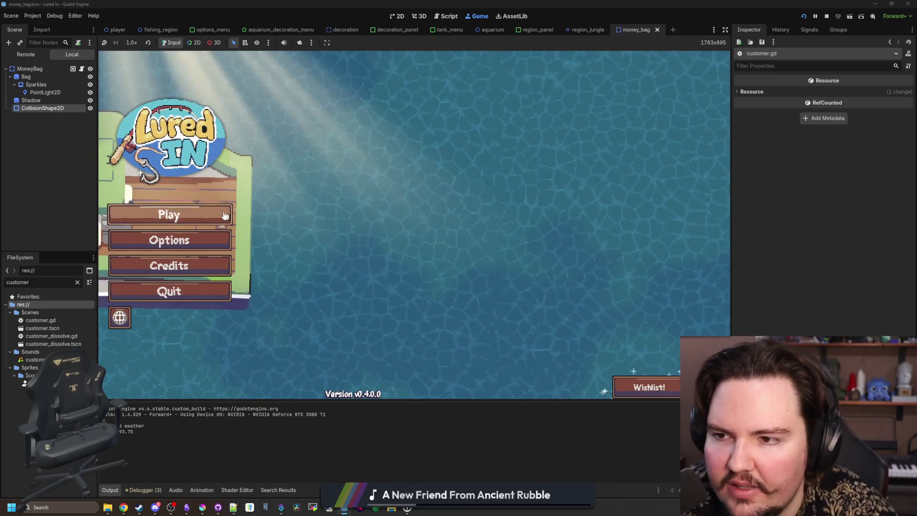
left_click(225, 215)
left_click(422, 267)
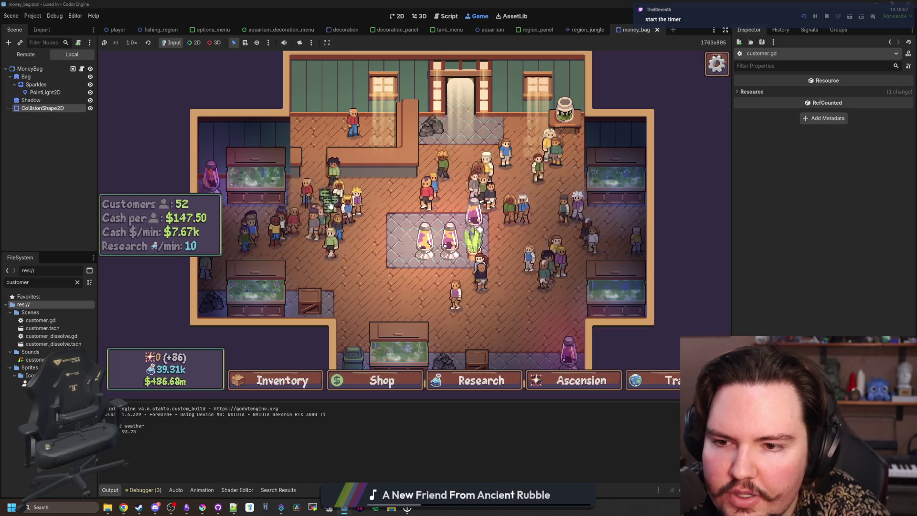
scroll(405, 274, "down", 2)
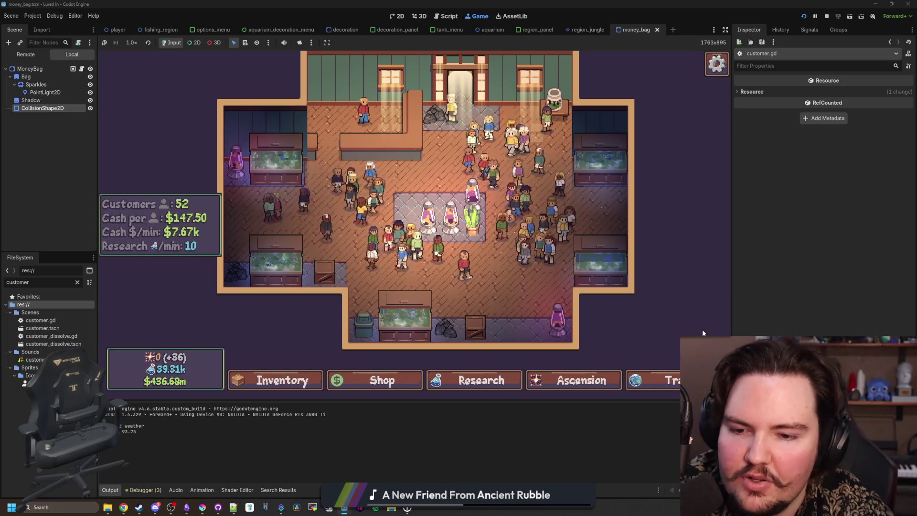
left_click(465, 184)
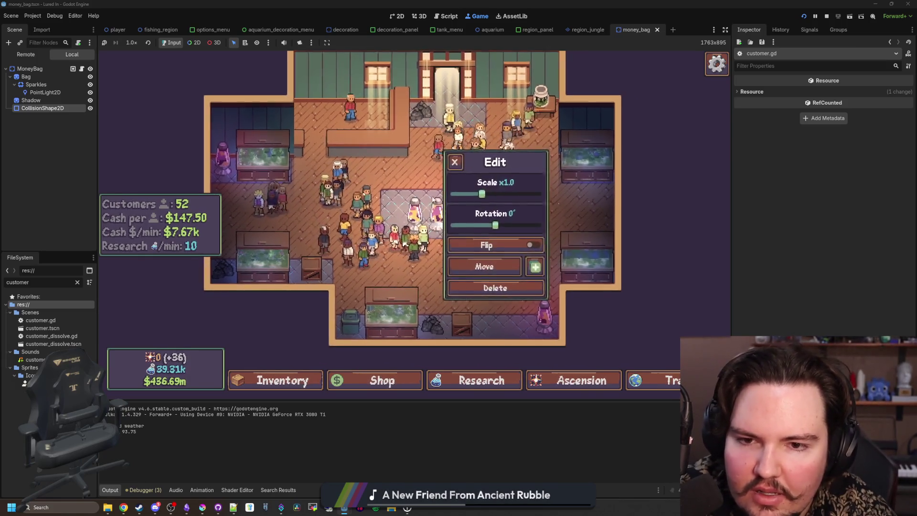
left_click(455, 165)
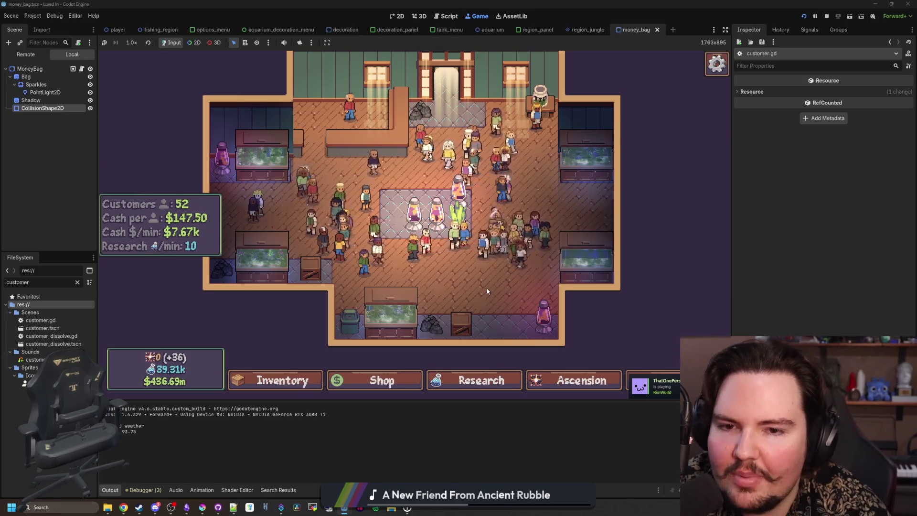
mouse_move(688, 253)
left_mouse_down()
mouse_move(696, 258)
mouse_move(685, 261)
left_mouse_up()
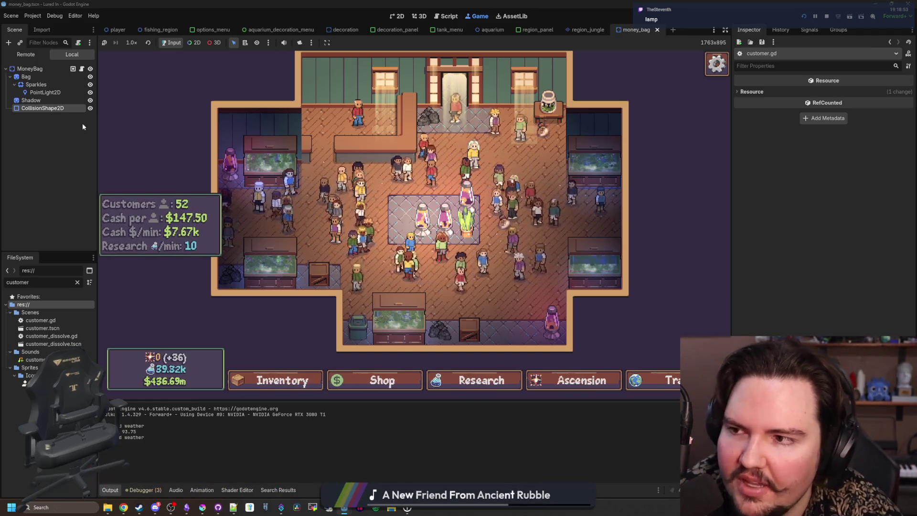
double_click(63, 319)
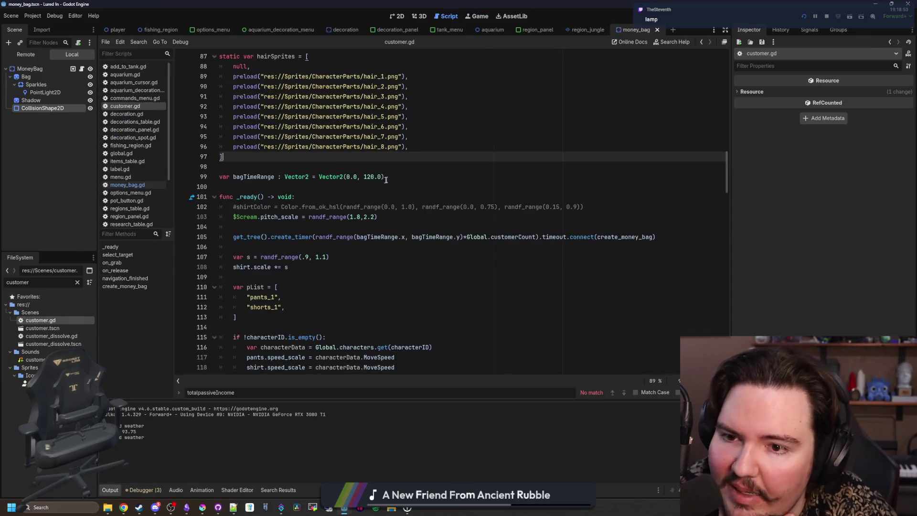
- Change bagTimeRange's upper limit on line 99 from 120 to 240 and return to the game
left_click(373, 177)
type("240")
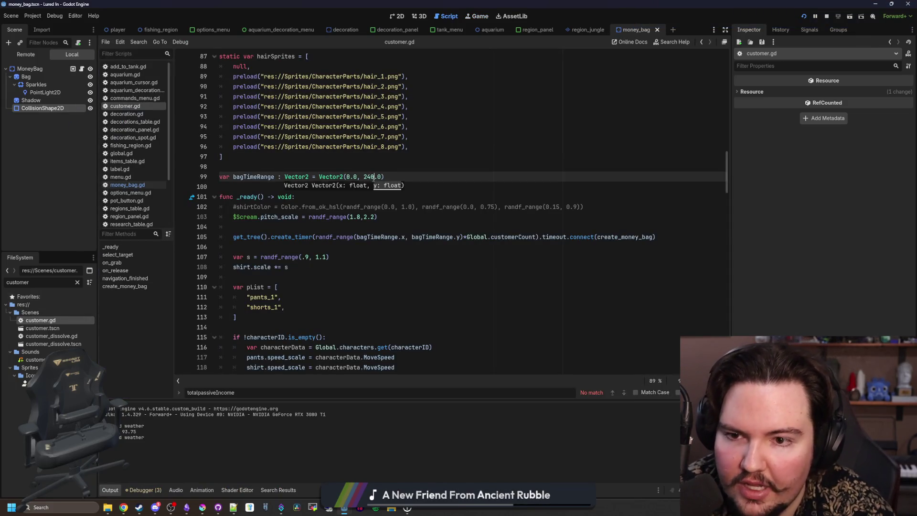
left_click(417, 179)
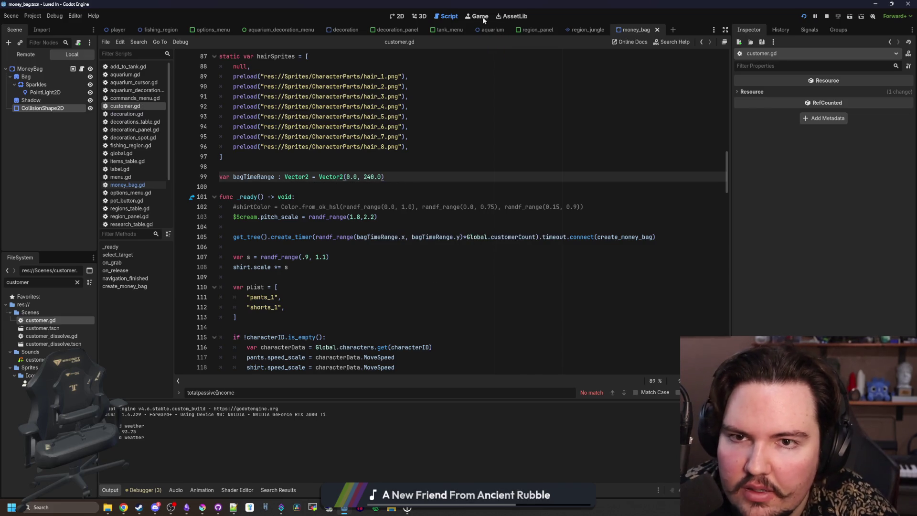
left_click(480, 16)
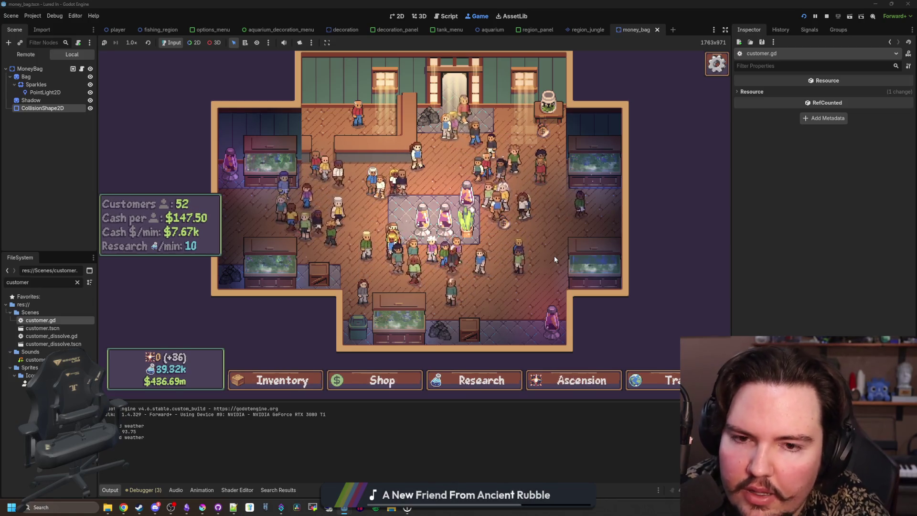
- Run 'setupgrade .upgrade.advertising 0' in the secret command menu to drop the shop to 1 customer
key("grave")
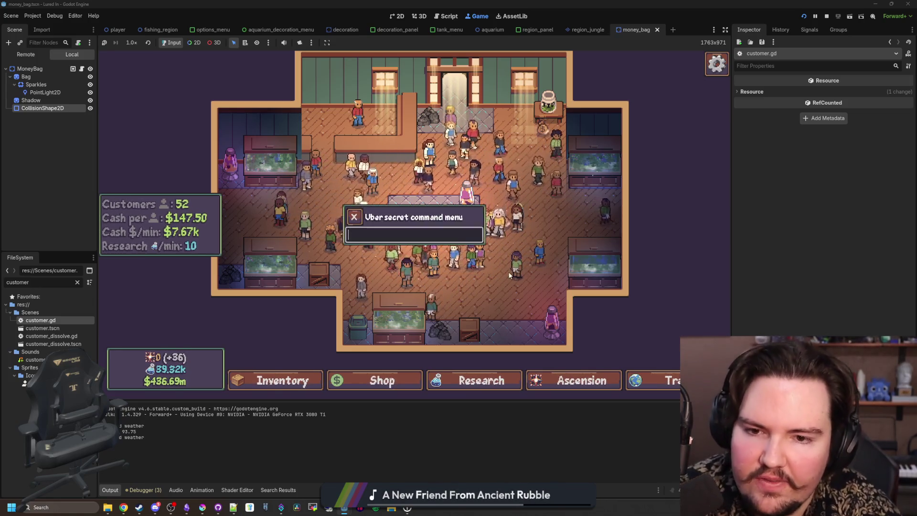
type("setupgrade ")
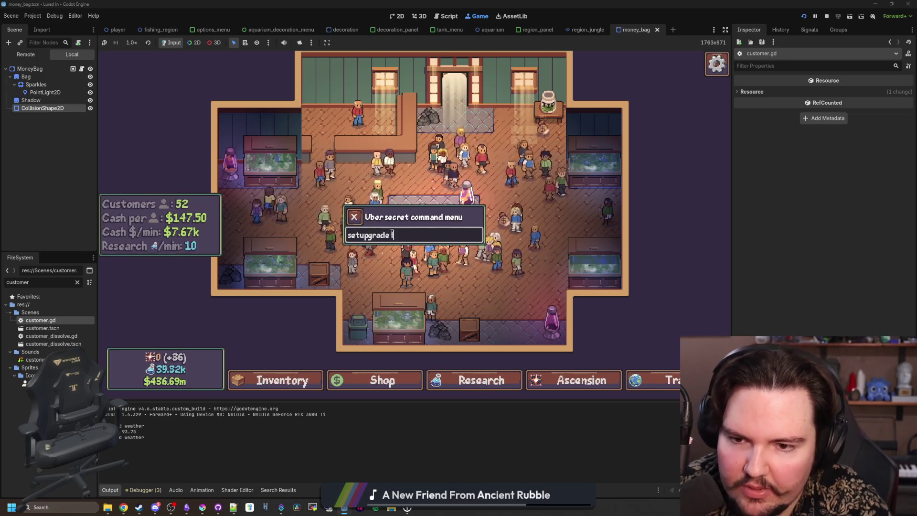
type(".upgrade.a")
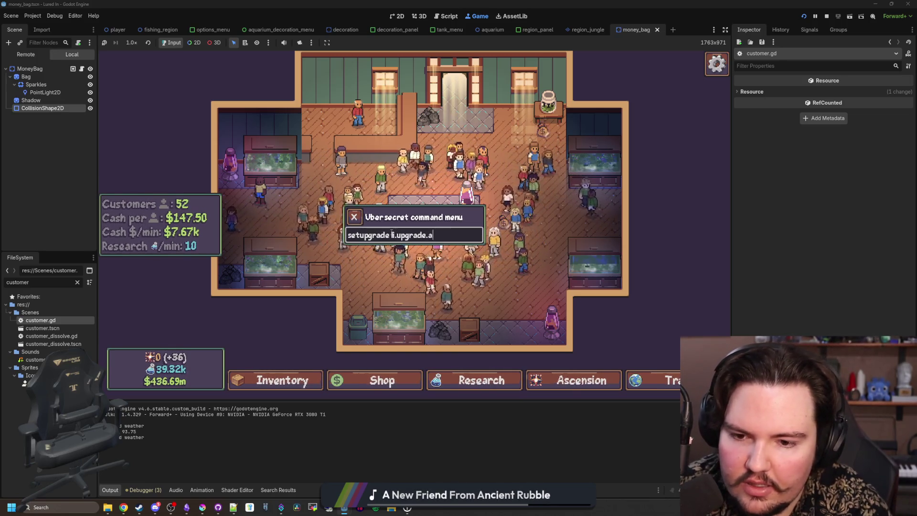
type("dvertising 0")
key("Return")
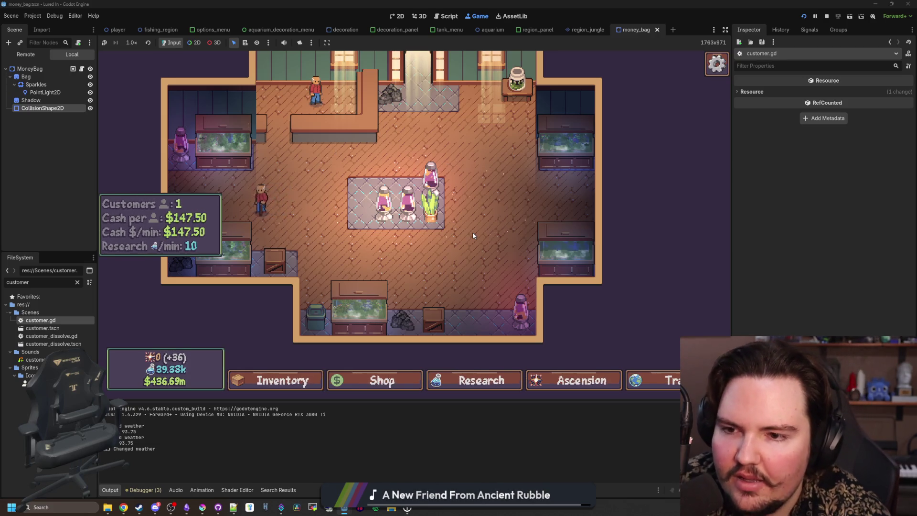
left_click_drag(338, 218, 362, 232)
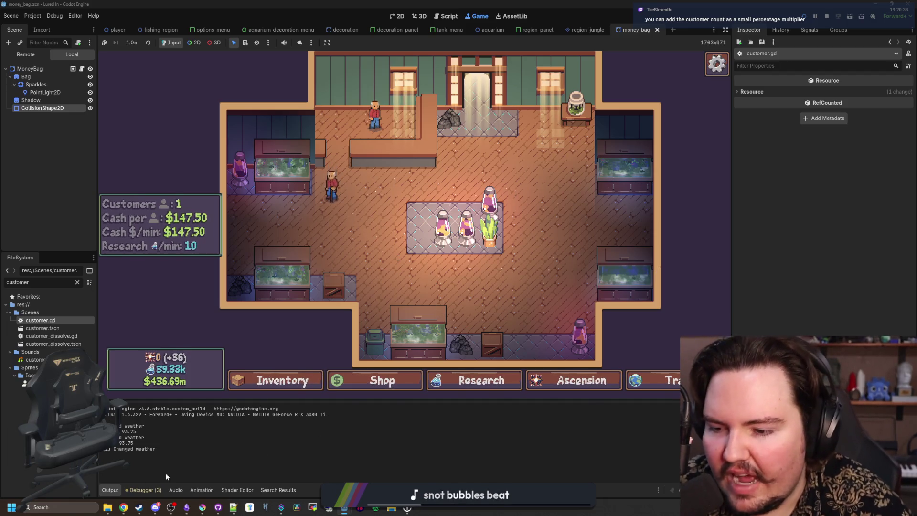
mouse_move(124, 507)
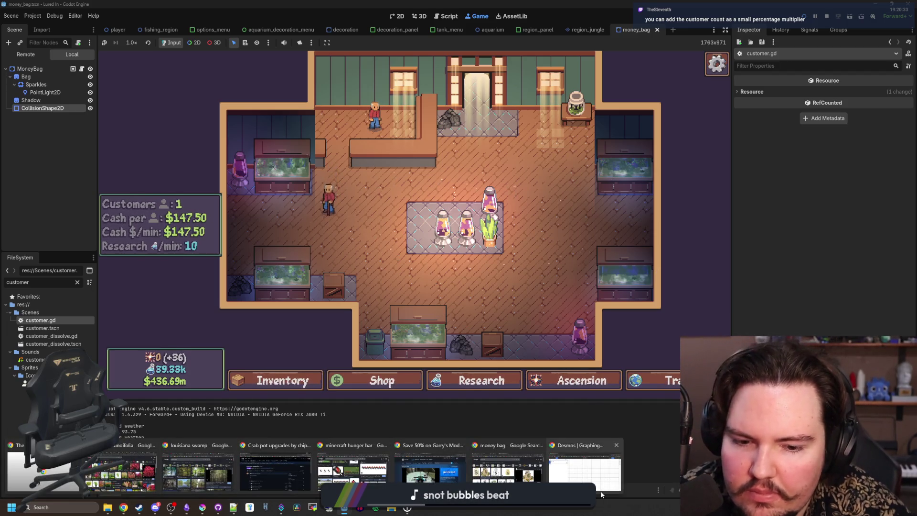
- Bring up Desmos and enter a new expression 120·(c/8) with a slider for c
left_click(597, 482)
left_click_drag(399, 342, 626, 109)
left_click(553, 211)
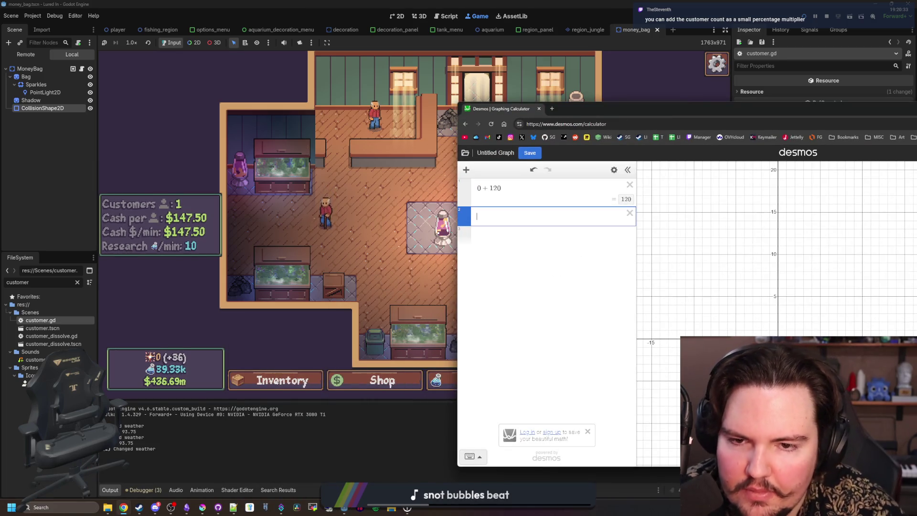
type("120 · ")
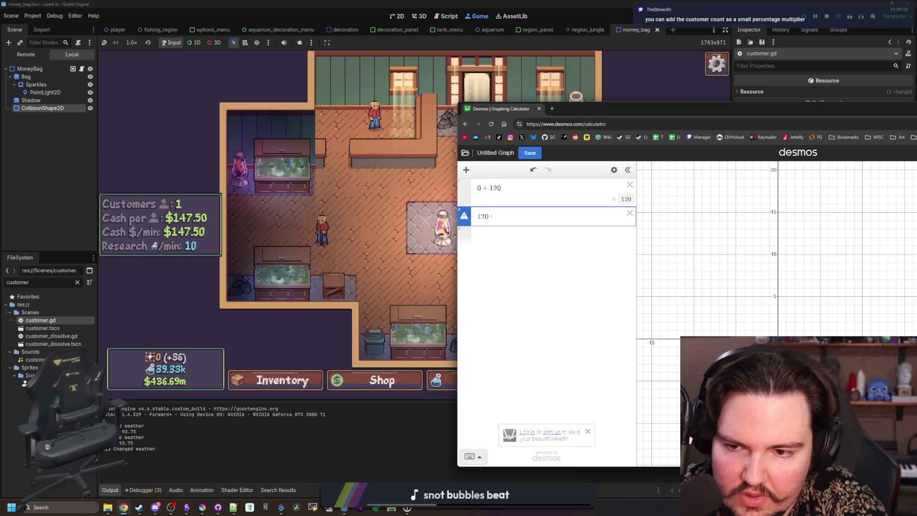
type("c")
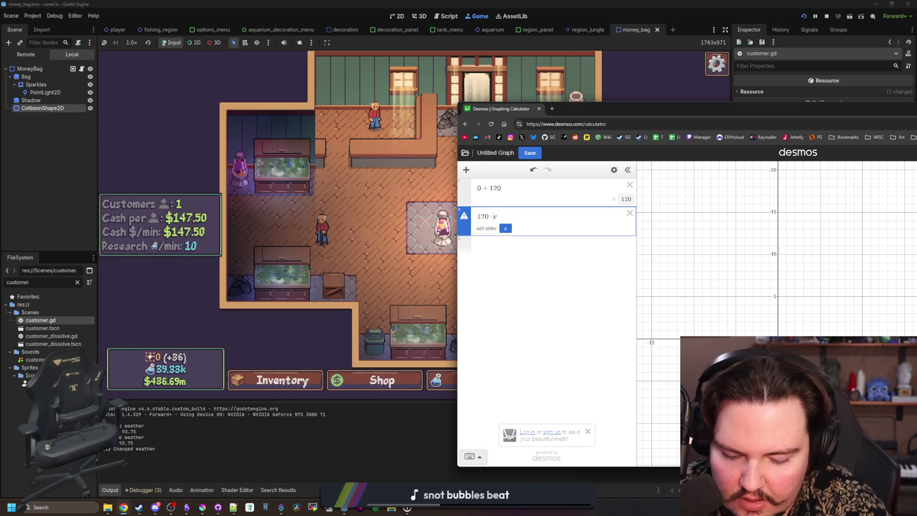
key("Left")
type("(c/8")
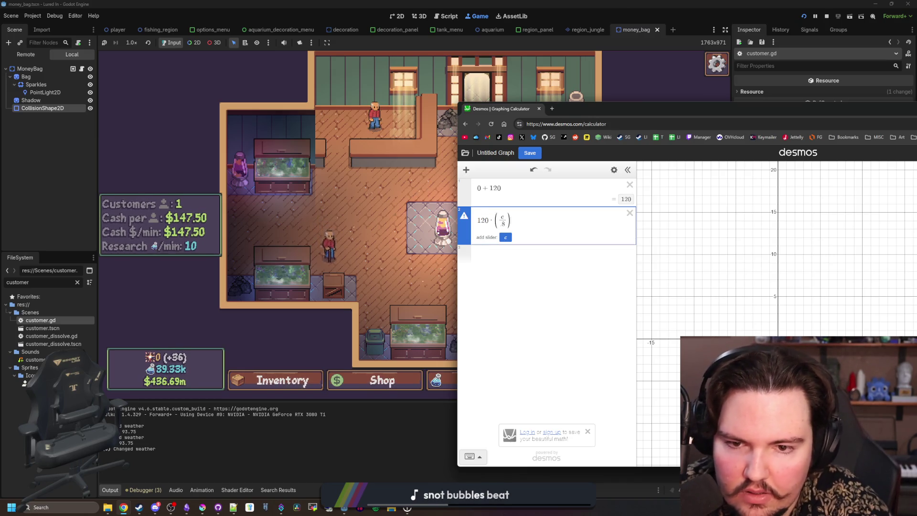
left_click(505, 237)
left_click(492, 254)
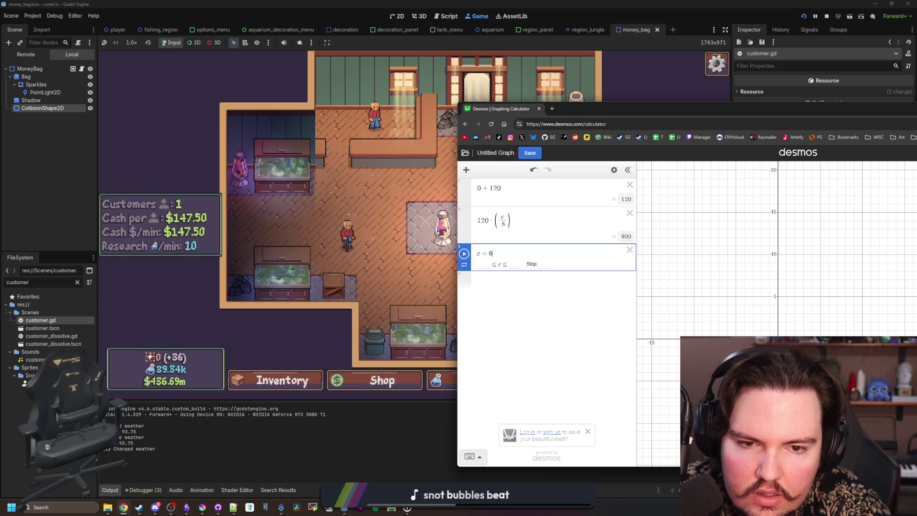
key("BackSpace")
key("BackSpace")
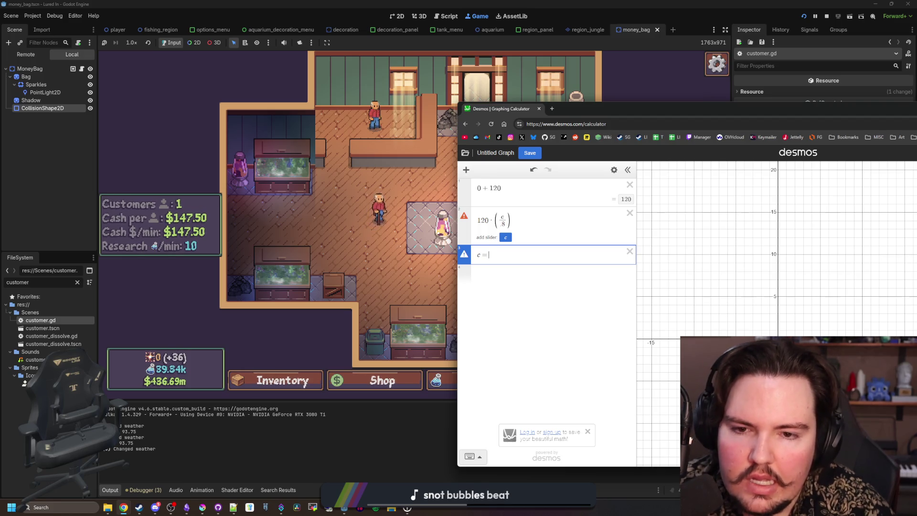
- Extend the expression to 120·(c/8)/c and set the c slider to 9
left_click(555, 205)
left_click(562, 235)
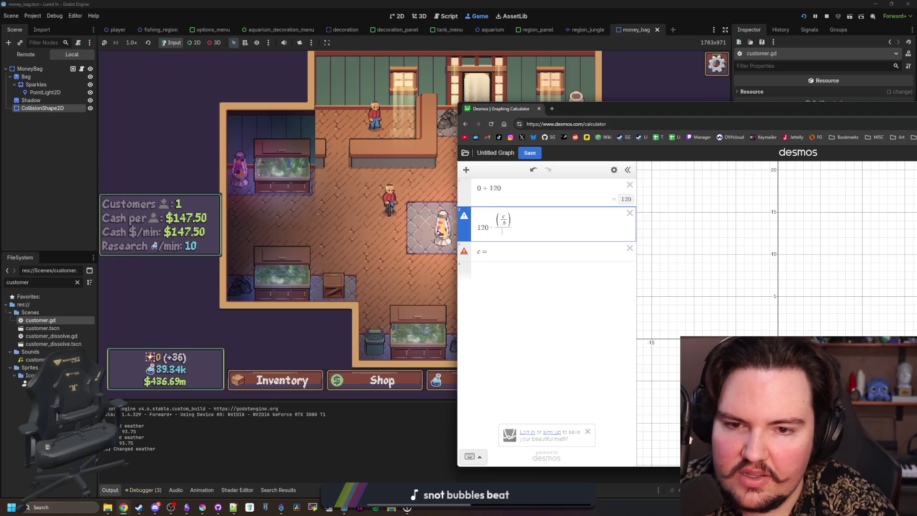
type(")")
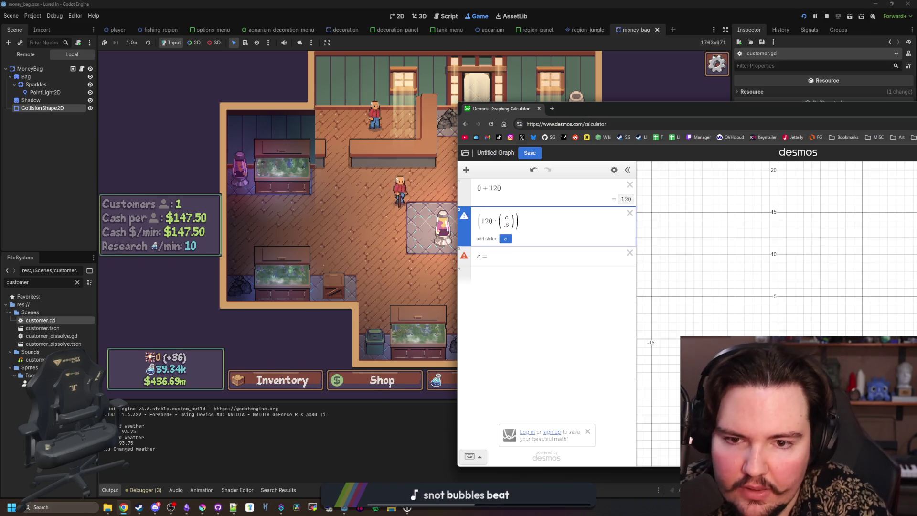
type("/c")
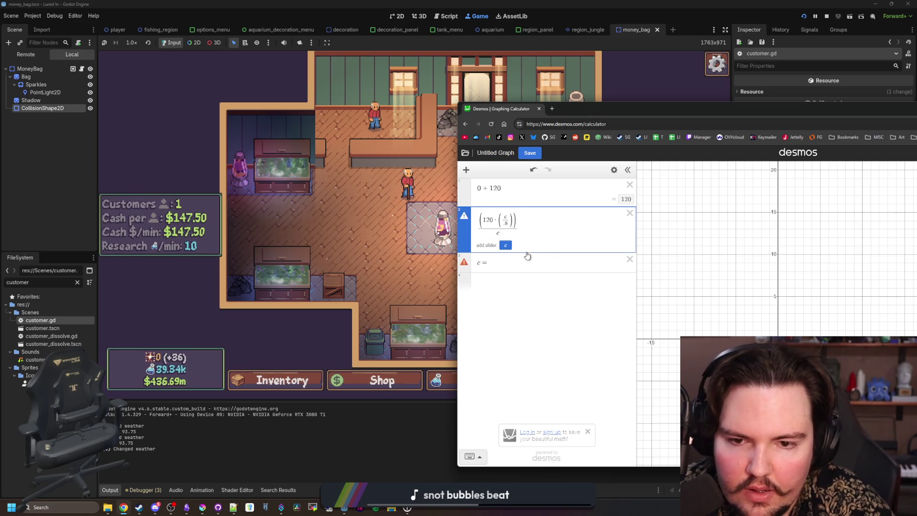
left_click(527, 256)
type("1")
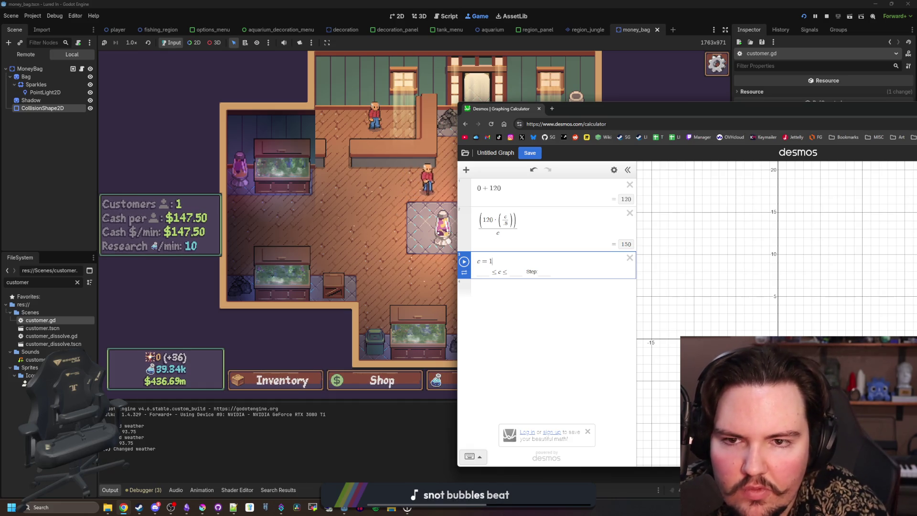
key("BackSpace")
type("4")
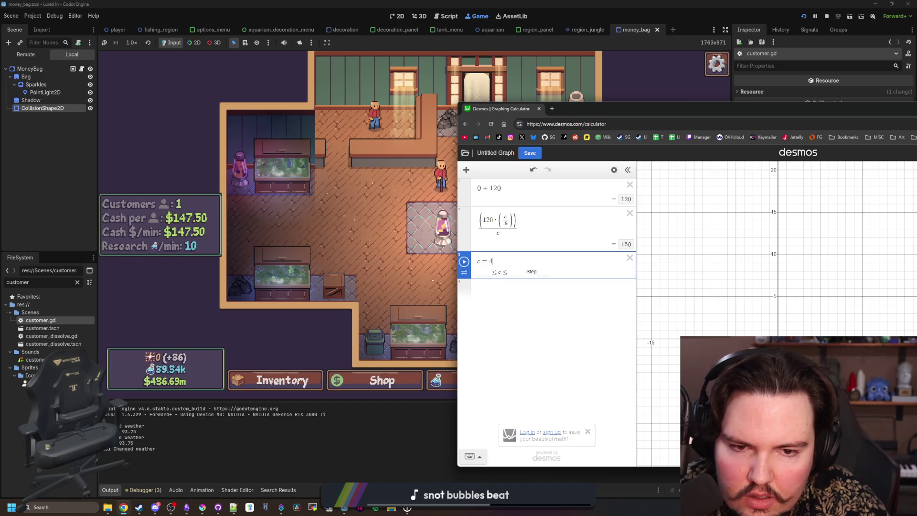
key("BackSpace")
type("9")
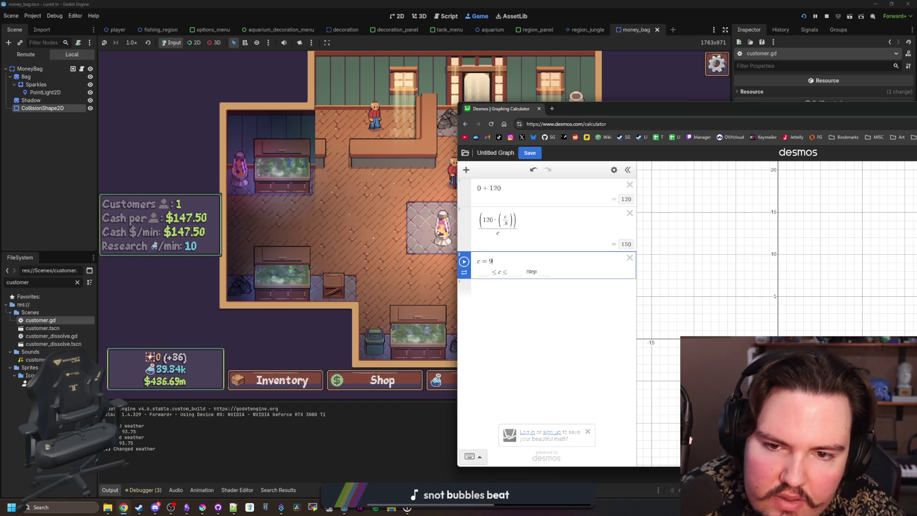
mouse_move(587, 108)
left_mouse_down()
mouse_move(702, 132)
mouse_move(527, 124)
left_mouse_up()
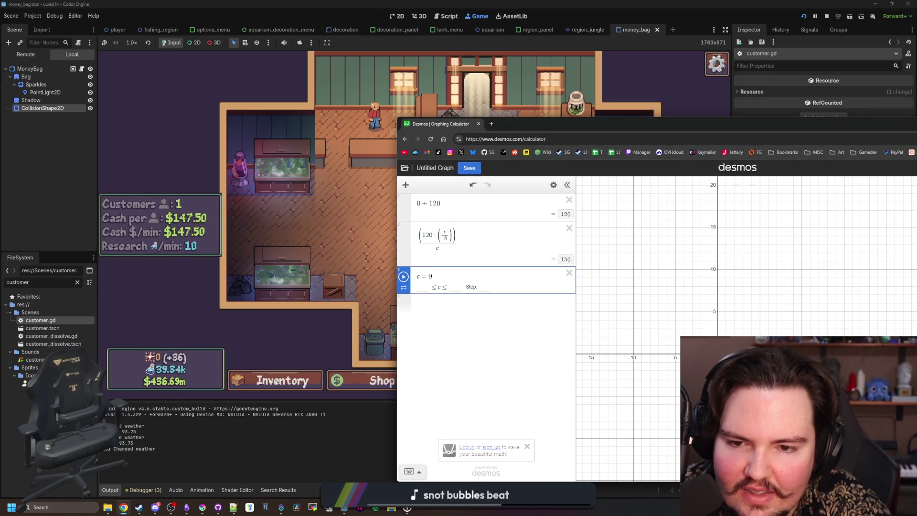
- Remove the division by c and the c in the numerator, then delete the c = 9 slider
left_click(437, 247)
key("BackSpace")
key("BackSpace")
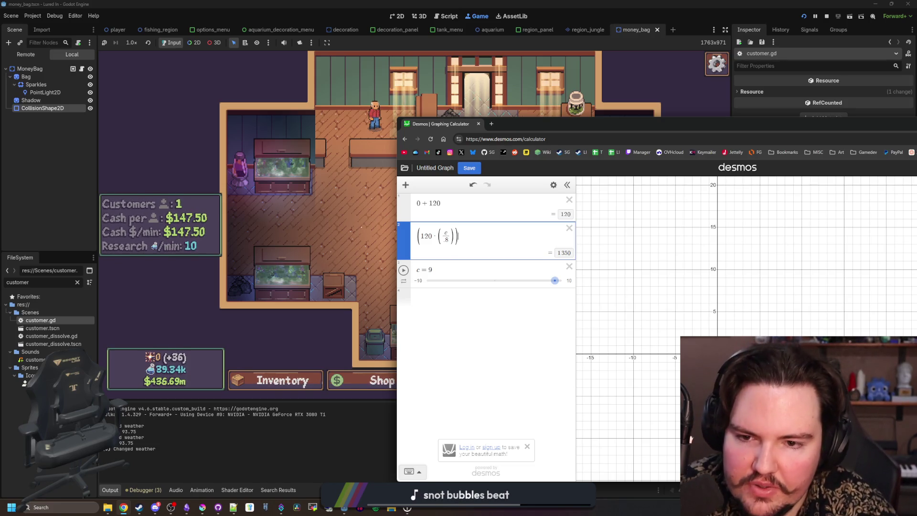
left_click(431, 270)
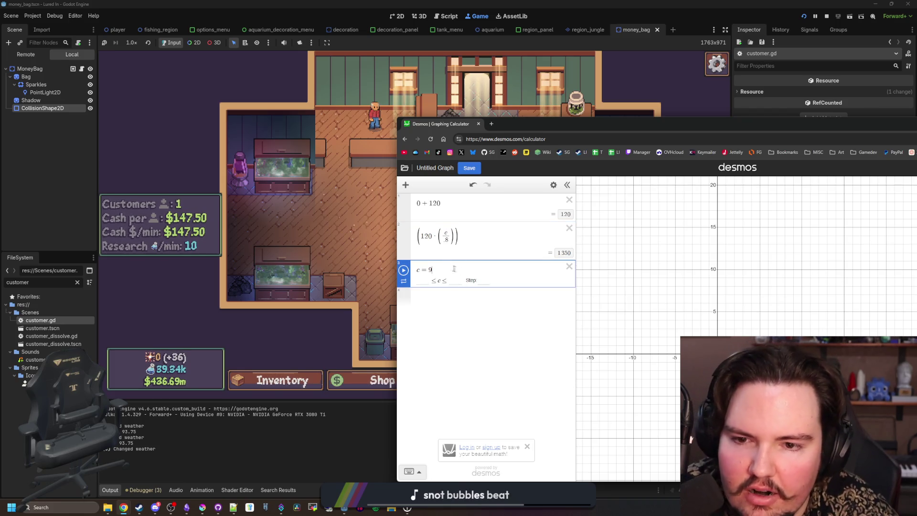
left_click(501, 239)
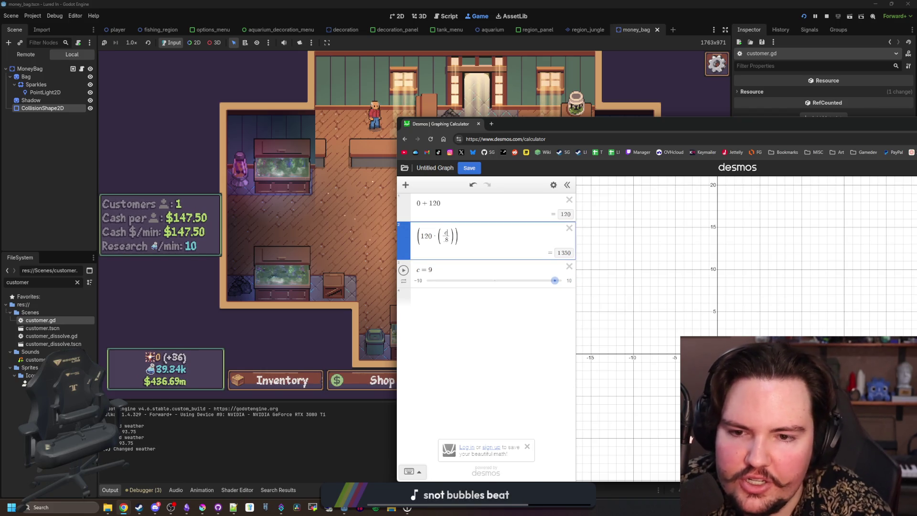
key("BackSpace")
left_click(567, 258)
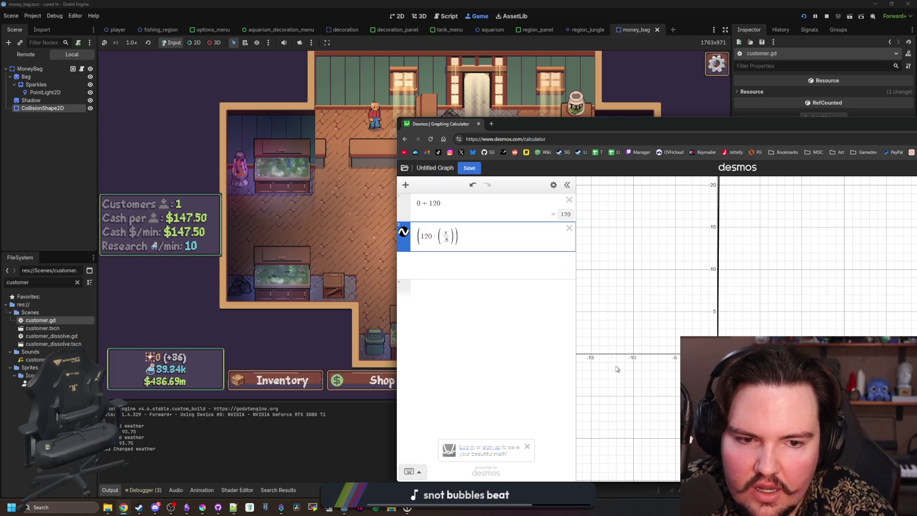
- Zoom the graph, trim the 120 multiplier, and move the calculator down to reveal the game
scroll(615, 396, "down", 10)
scroll(615, 396, "down", 15)
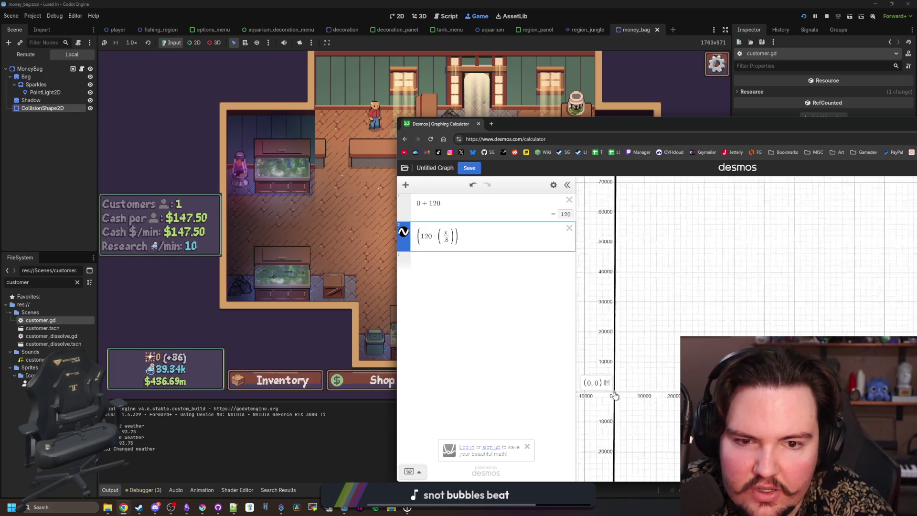
scroll(615, 397, "up", 15)
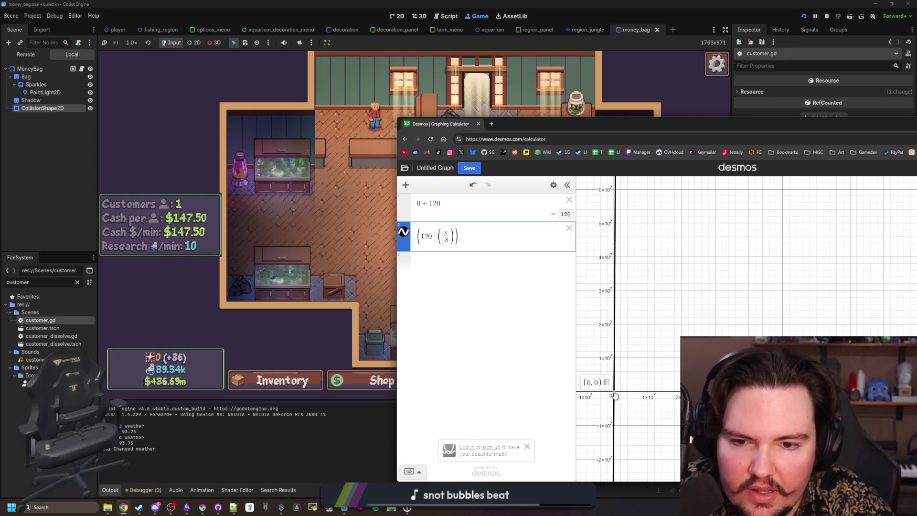
scroll(614, 394, "up", 10)
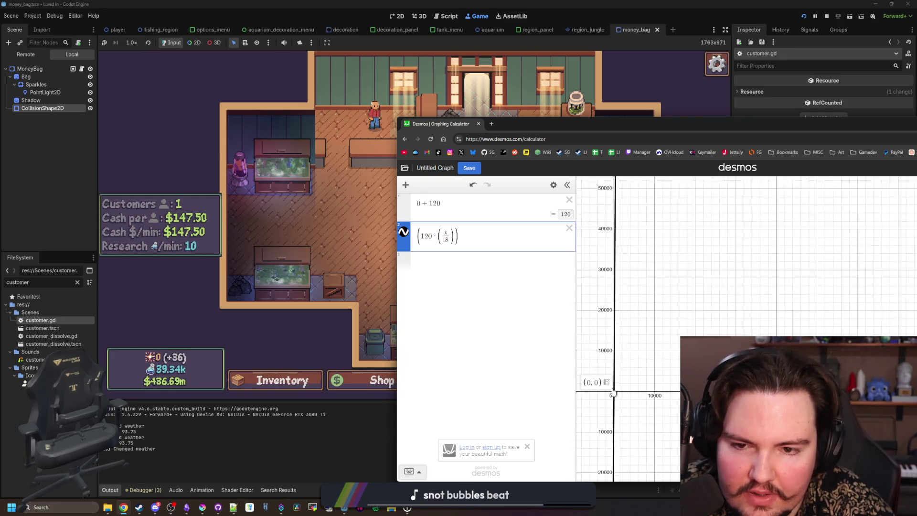
scroll(615, 395, "up", 3)
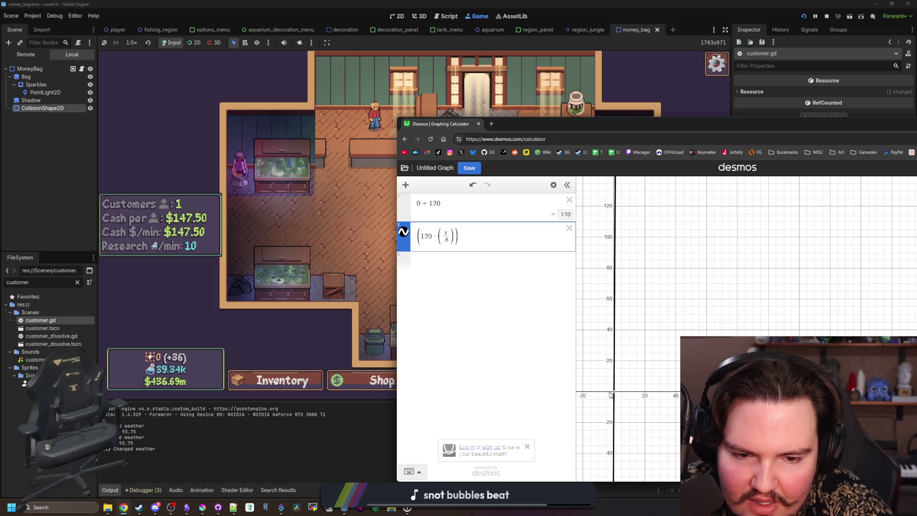
key("BackSpace")
key("BackSpace")
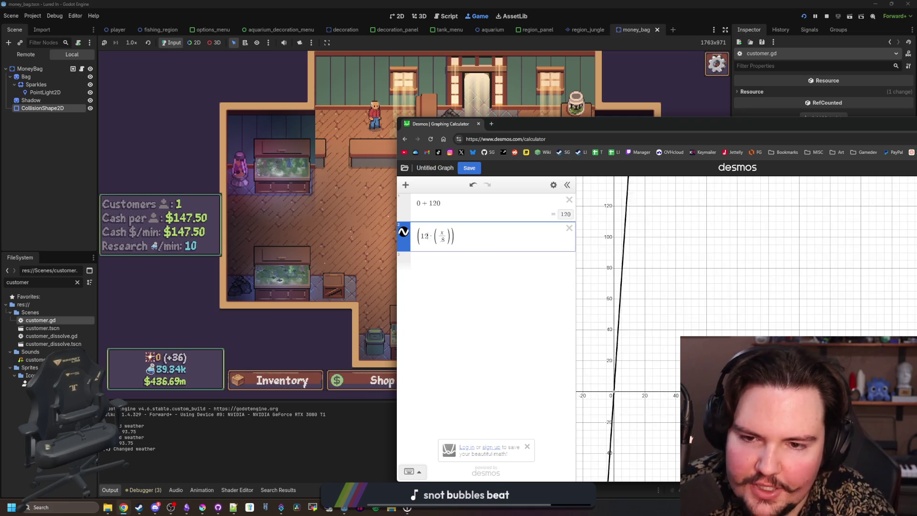
scroll(610, 399, "down", 10)
scroll(610, 400, "down", 15)
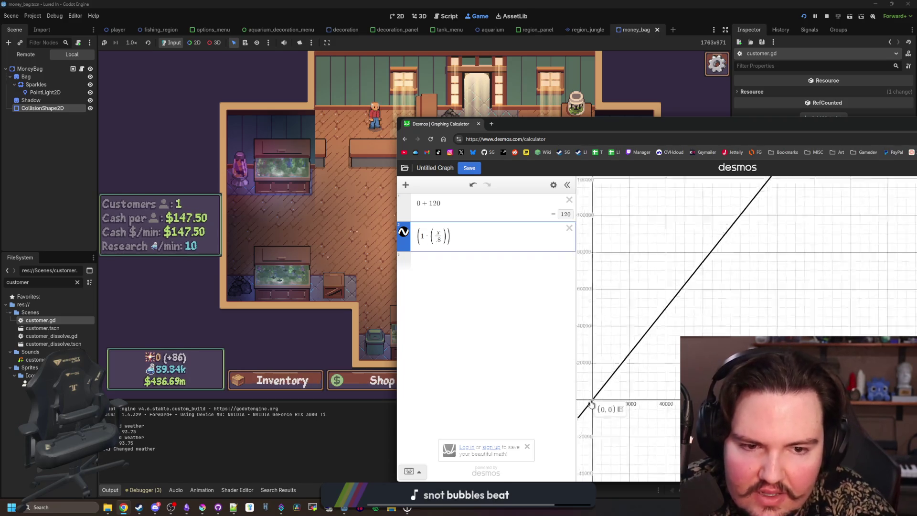
scroll(592, 403, "down", 5)
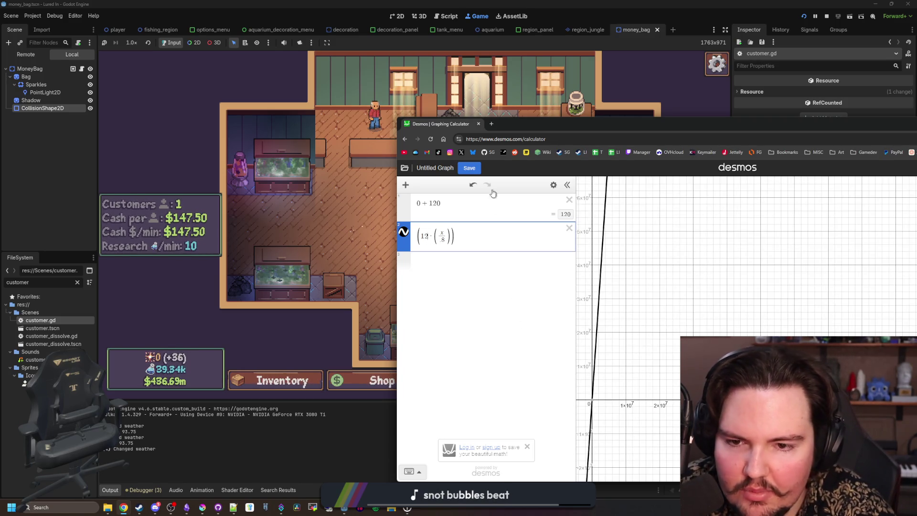
left_click_drag(505, 128, 438, 442)
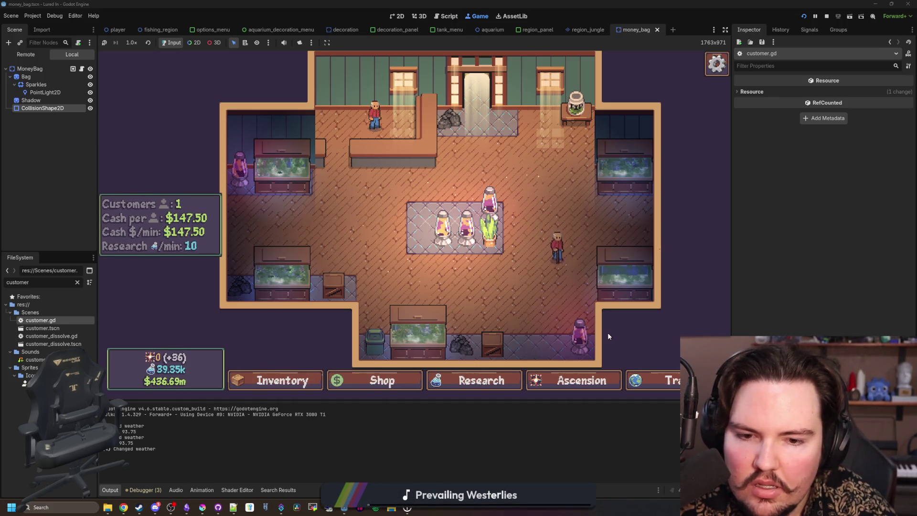
left_click(583, 346)
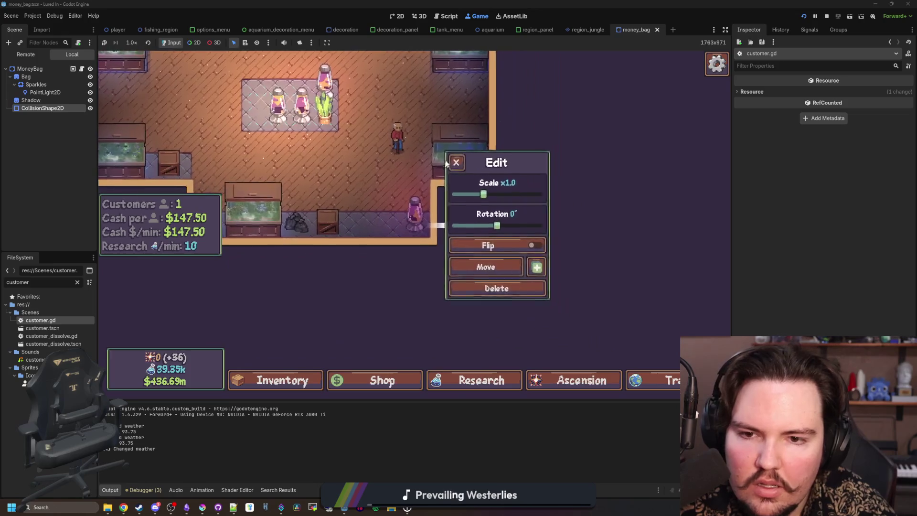
left_click(354, 186)
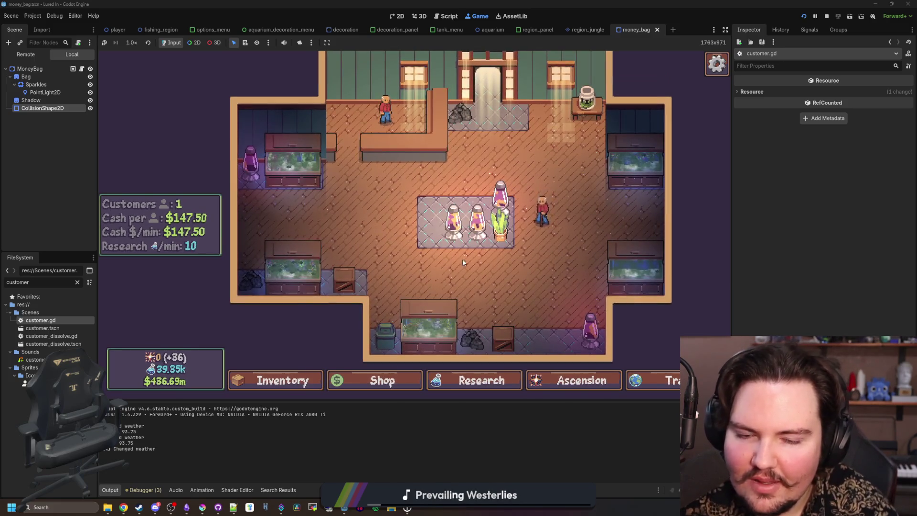
double_click(56, 320)
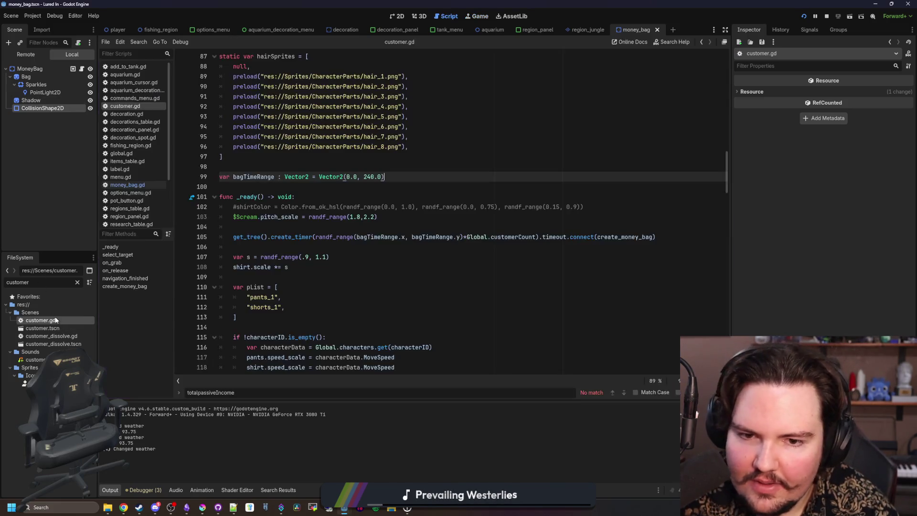
- Look up where customerCount is declared and search its uses, then return to customer.gd
left_click(337, 226)
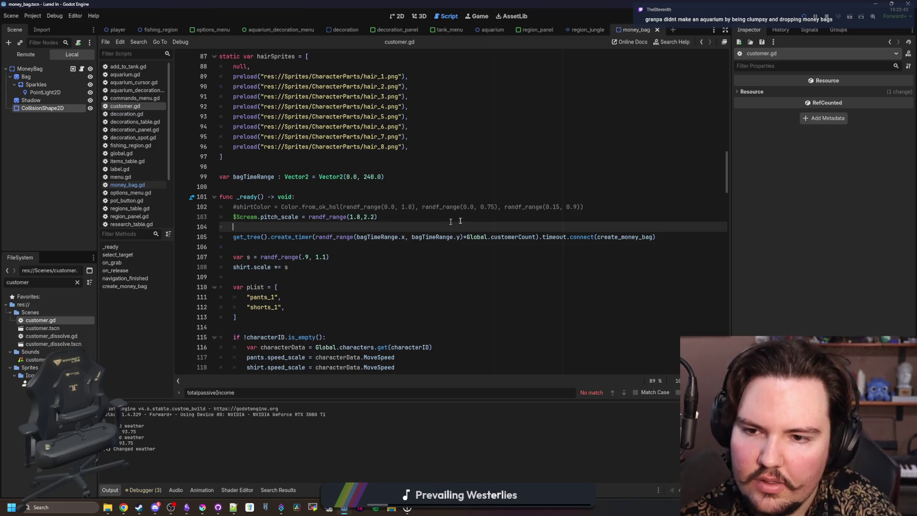
left_click(511, 236, "ctrl")
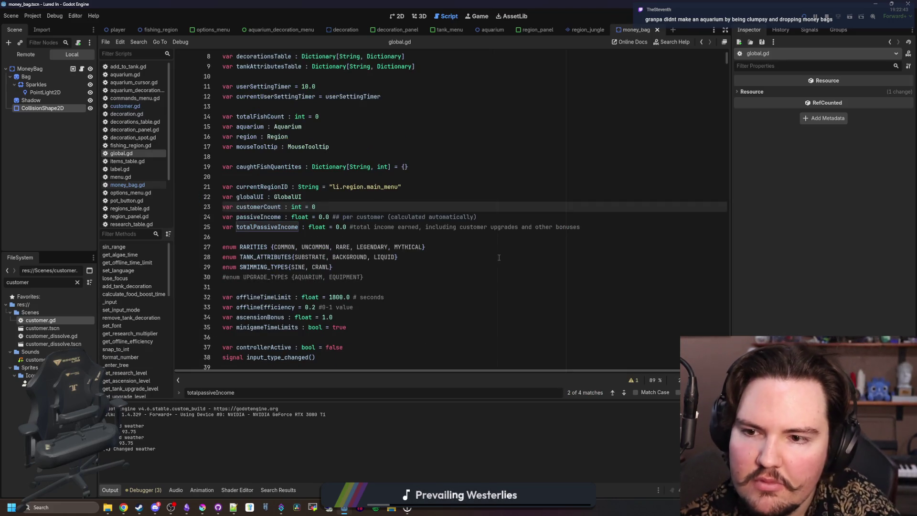
key("ctrl+f")
type("customerCount")
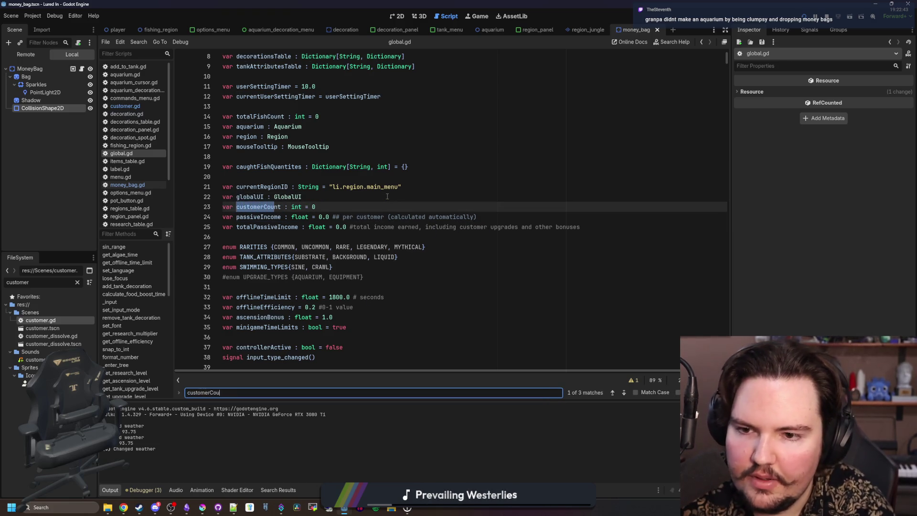
key("Return")
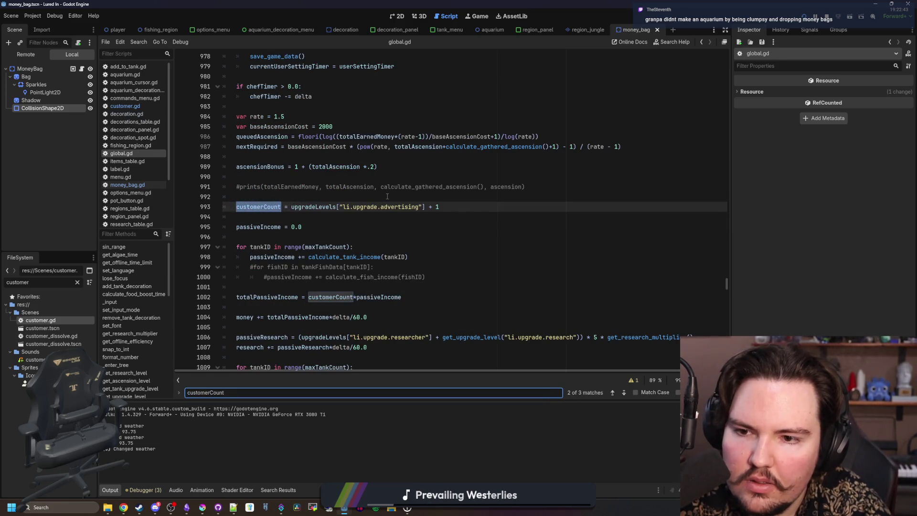
left_click(143, 107)
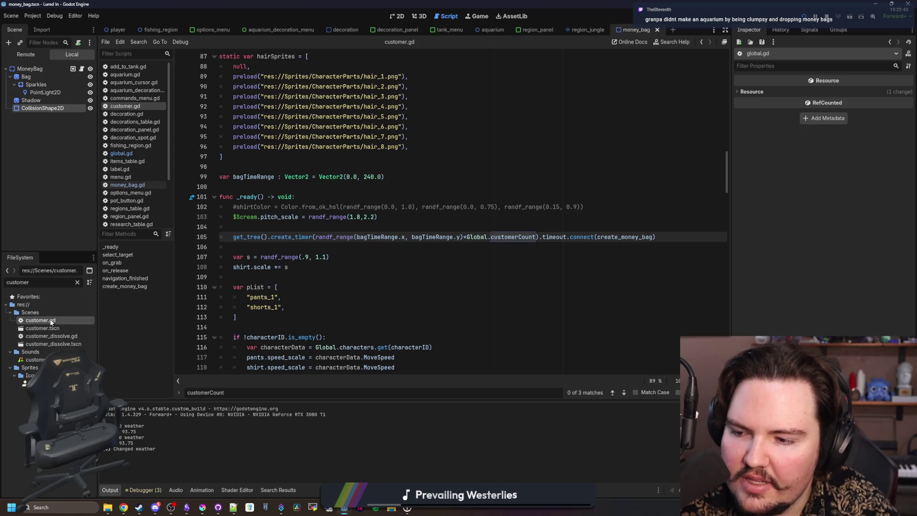
- Check money_bag.gd, then put the caret before Global on line 105 of customer.gd
left_click(304, 217)
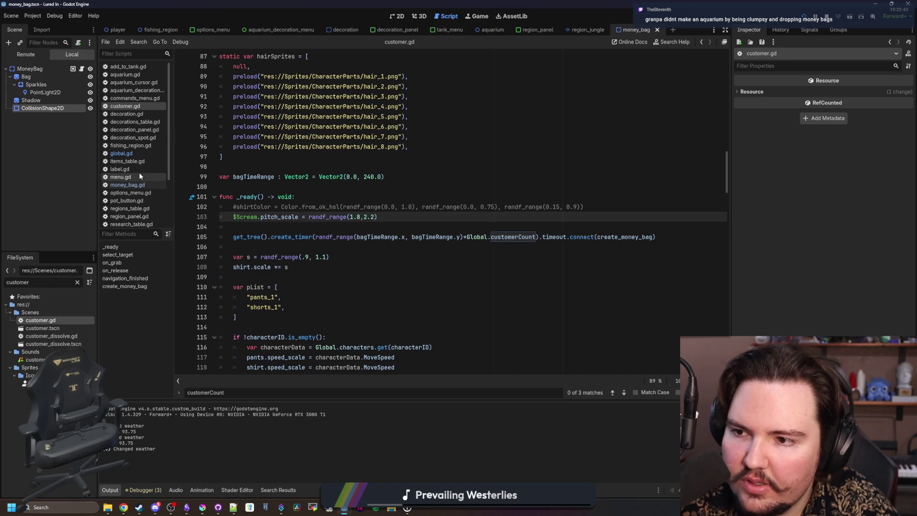
left_click(137, 185)
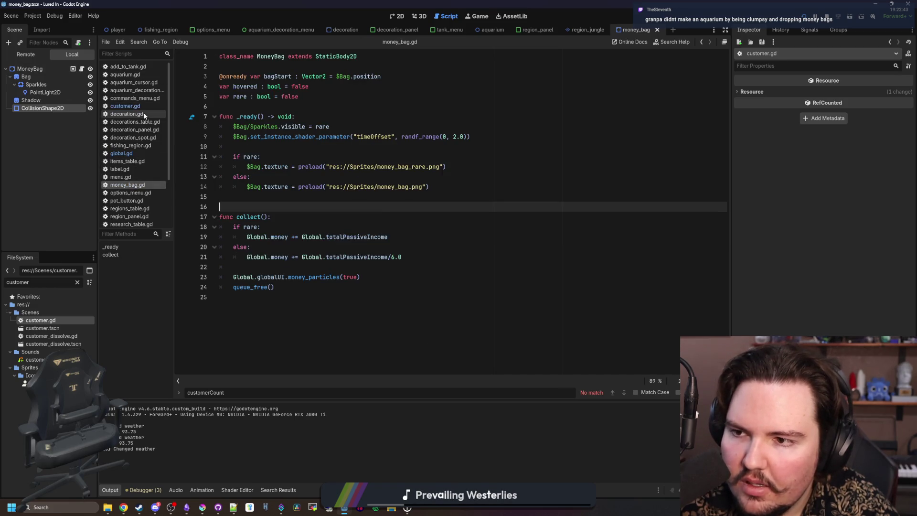
left_click(125, 106)
left_click(482, 248)
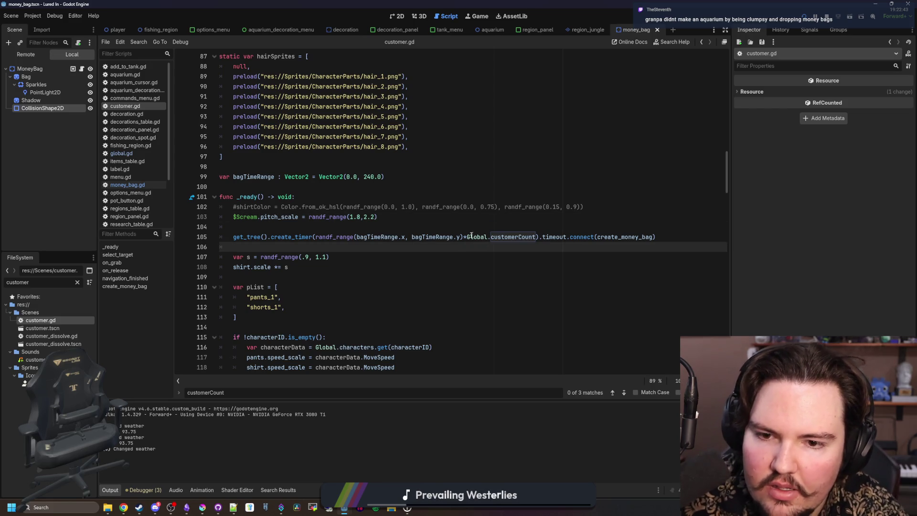
left_click(468, 236)
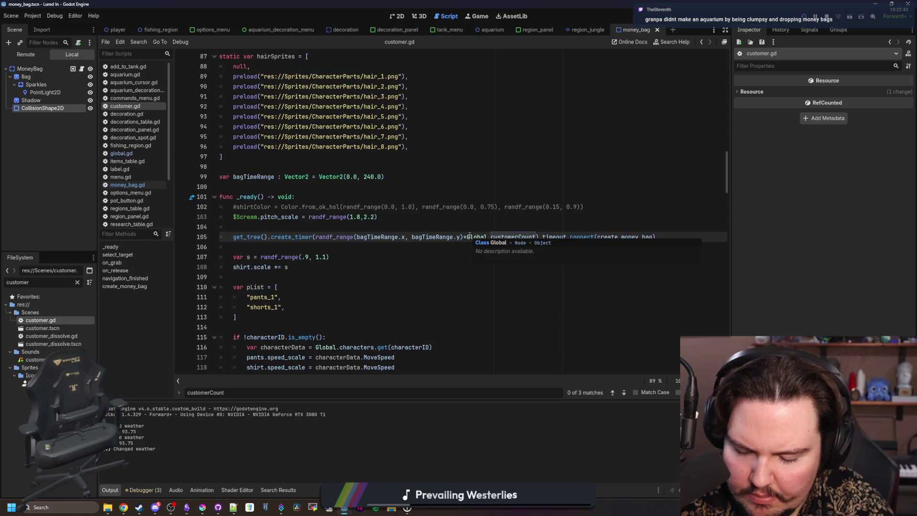
- Wrap customerCount on line 105 as max(1, Global.customerCount)
type("max(,")
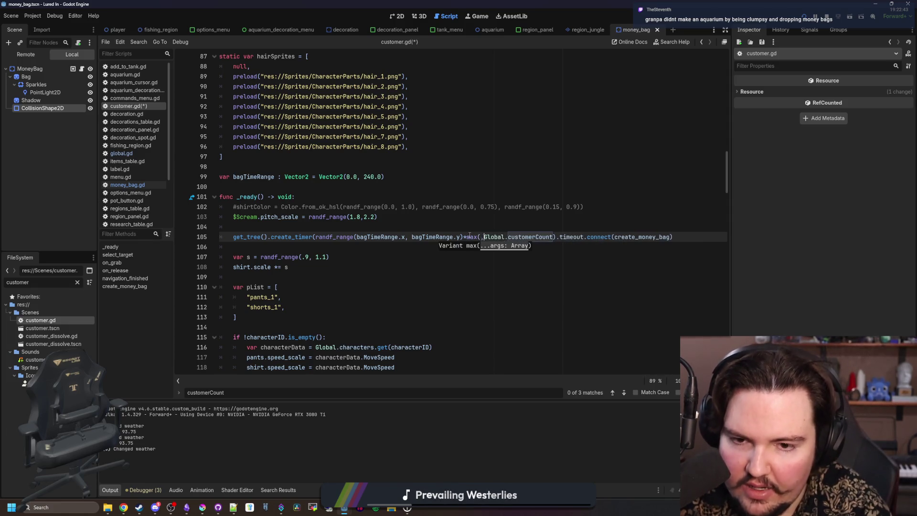
key("BackSpace")
type("1,")
key("ctrl+space")
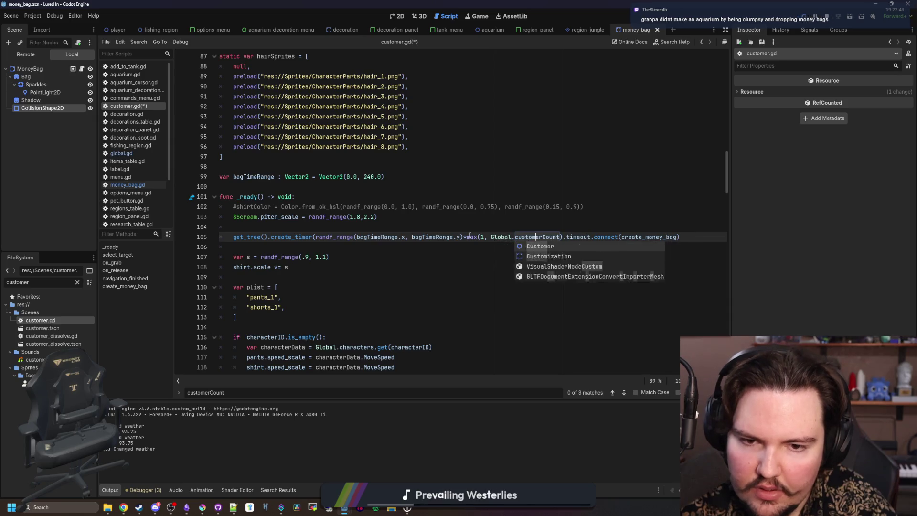
key("ctrl+Right")
type(")")
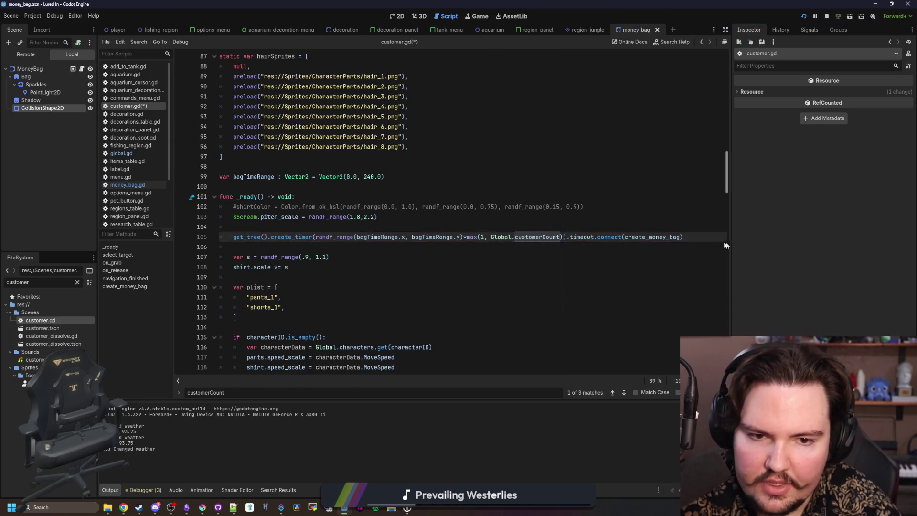
- Replace the old timer call in create_money_bag with line 105's scaled expression and save customer.gd
mouse_move(685, 237)
left_mouse_down()
mouse_move(224, 228)
mouse_move(233, 240)
left_mouse_up()
key("ctrl+c")
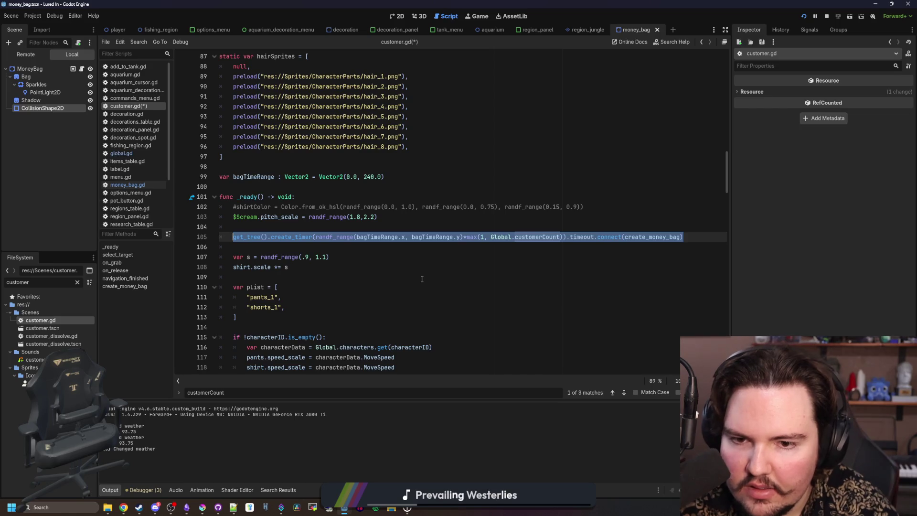
scroll(421, 279, "down", 20)
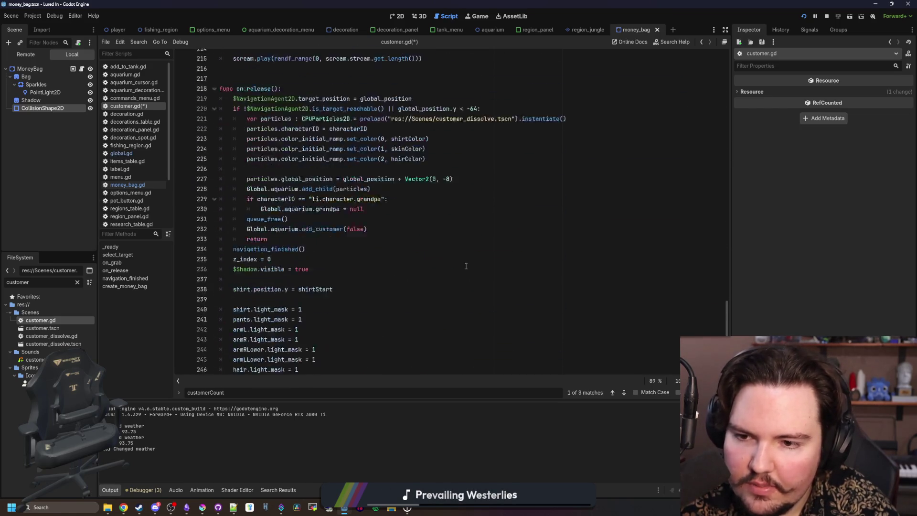
scroll(464, 266, "down", 6)
left_click_drag(675, 285, 242, 282)
key("ctrl+v")
left_click(459, 248)
key("ctrl+s")
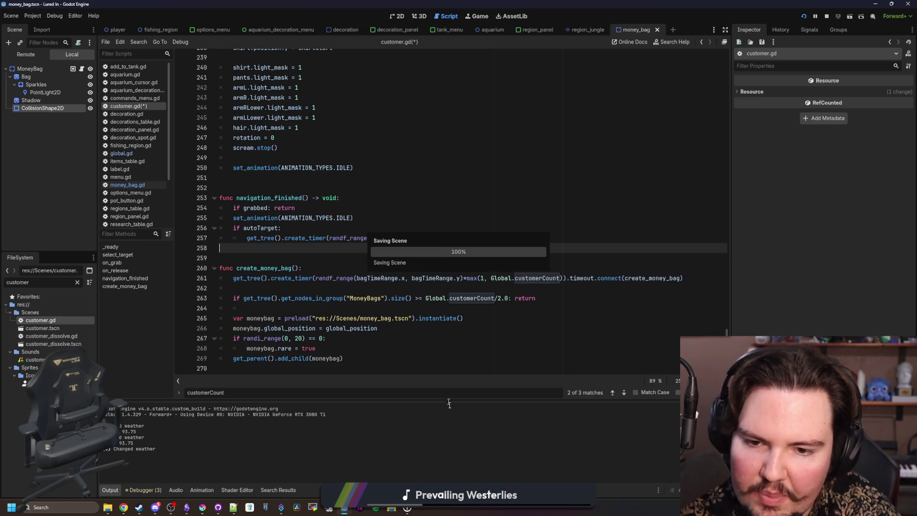
left_click(472, 16)
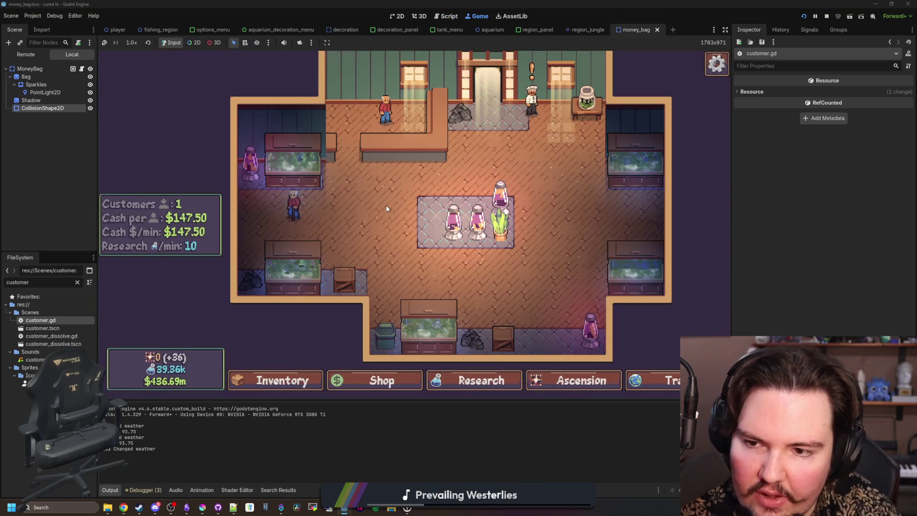
- Exit to the game's main menu with Esc and press Play to reload the shop
key("Escape")
left_click(420, 254)
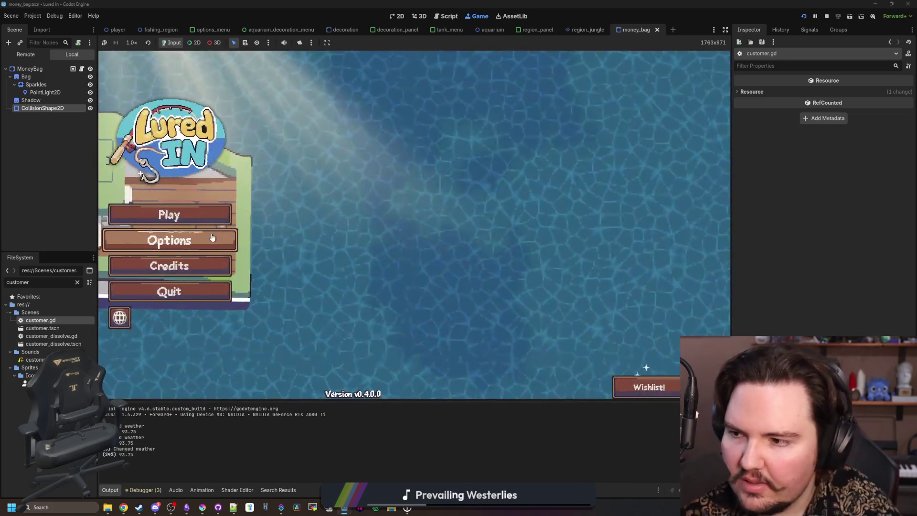
left_click(208, 211)
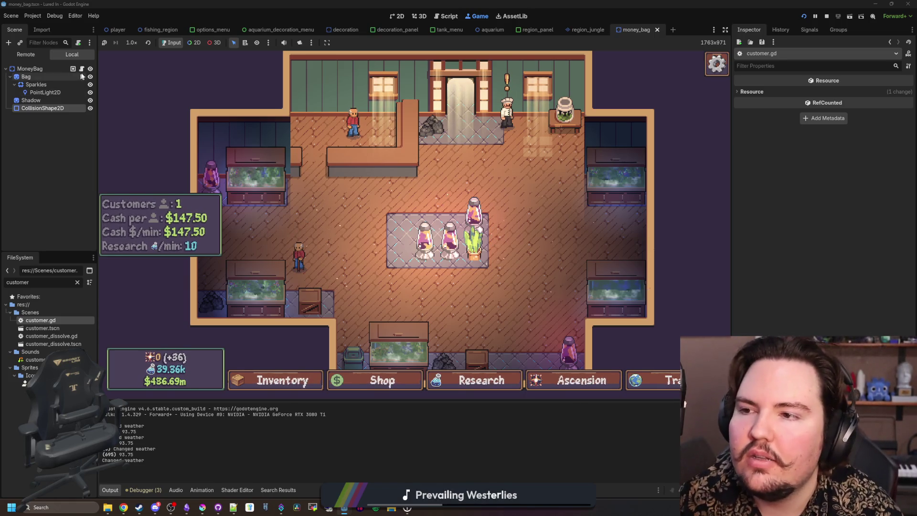
- Move the randf_range duration in _ready into a new 'var time' line above the timer
double_click(51, 321)
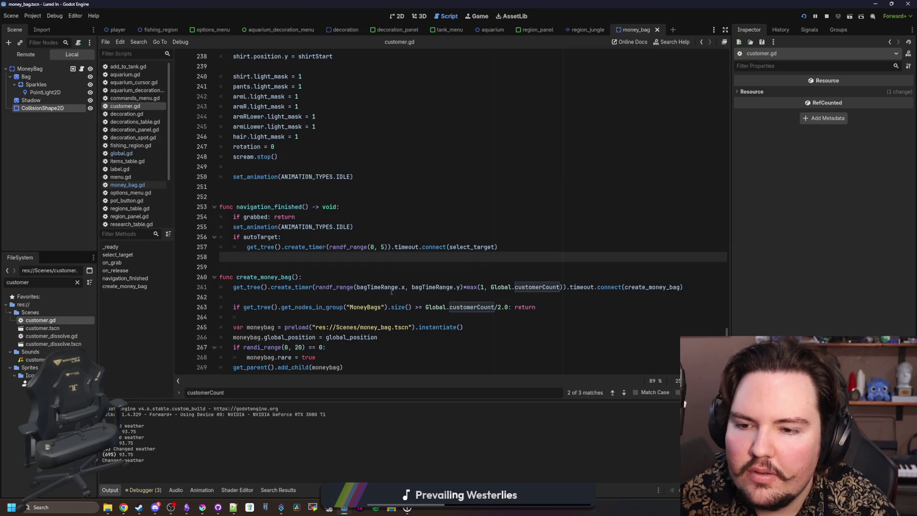
scroll(378, 256, "up", 20)
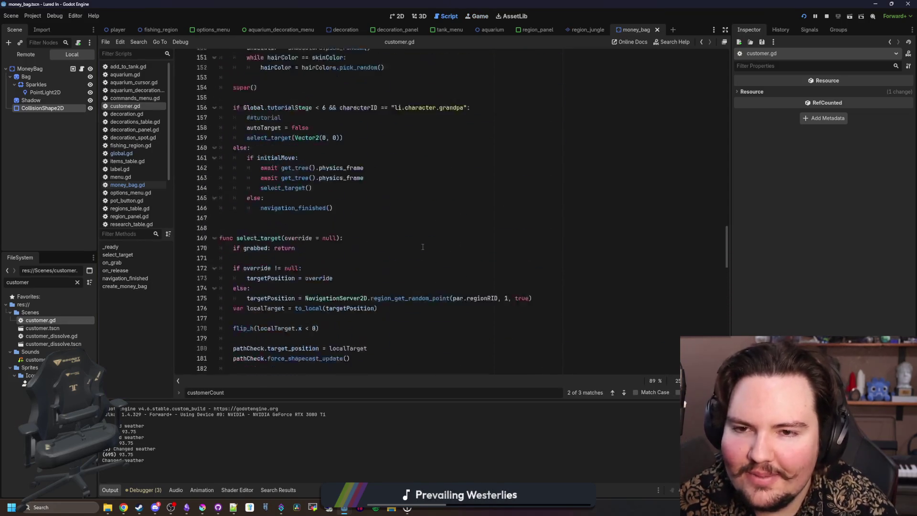
scroll(422, 247, "up", 12)
scroll(422, 247, "down", 5)
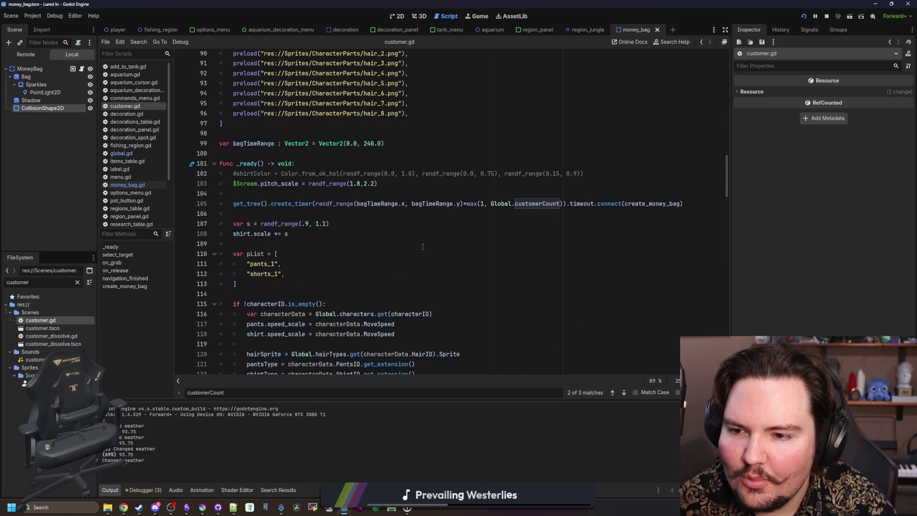
left_click(358, 226)
left_click_drag(562, 204, 315, 204)
key("ctrl+x")
key("ctrl+shift+Return")
key("ctrl+shift+Return")
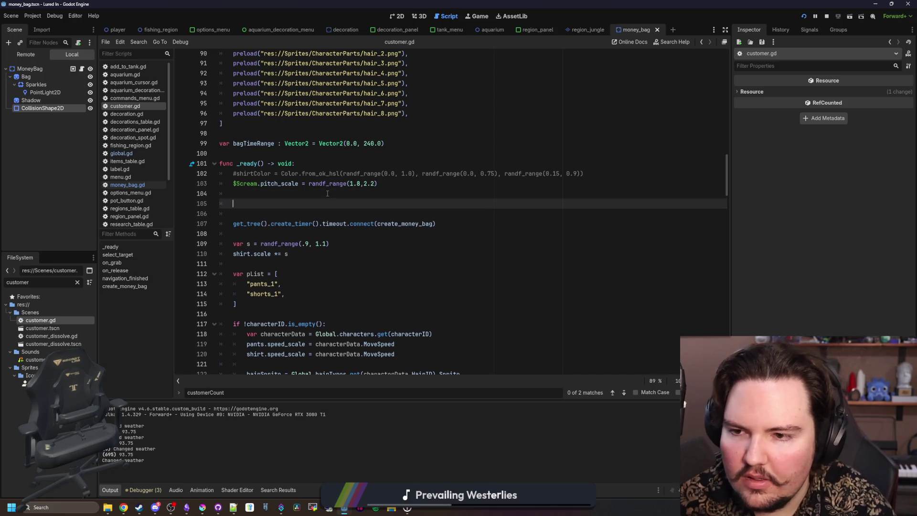
type("var time =")
key("ctrl+v")
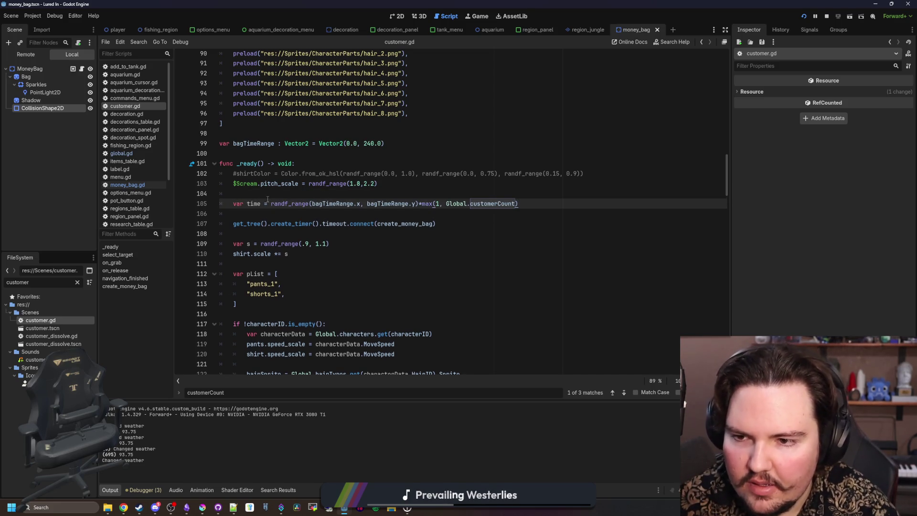
- Add print(time), pass time to create_timer, and save customer.gd
key("ctrl+c")
left_click(261, 224)
key("ctrl+v")
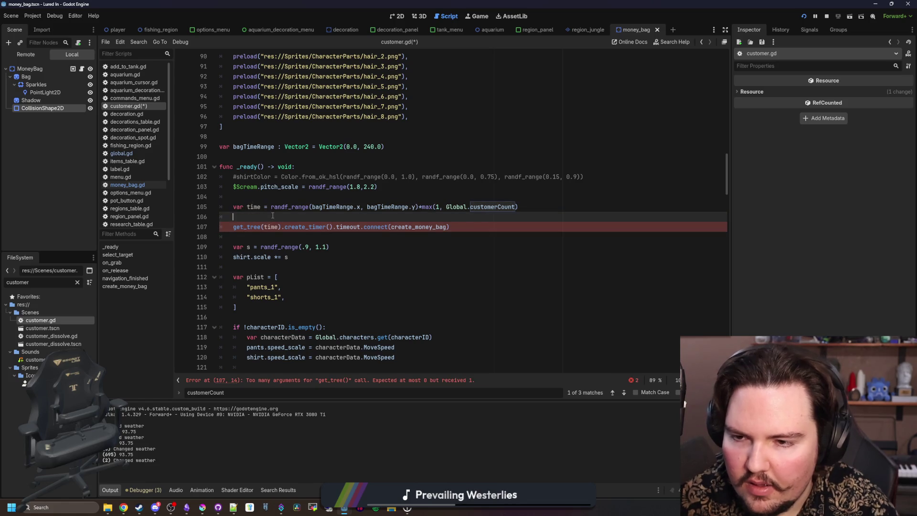
key("ctrl+shift+Return")
key("ctrl+shift+Return")
type("print(time")
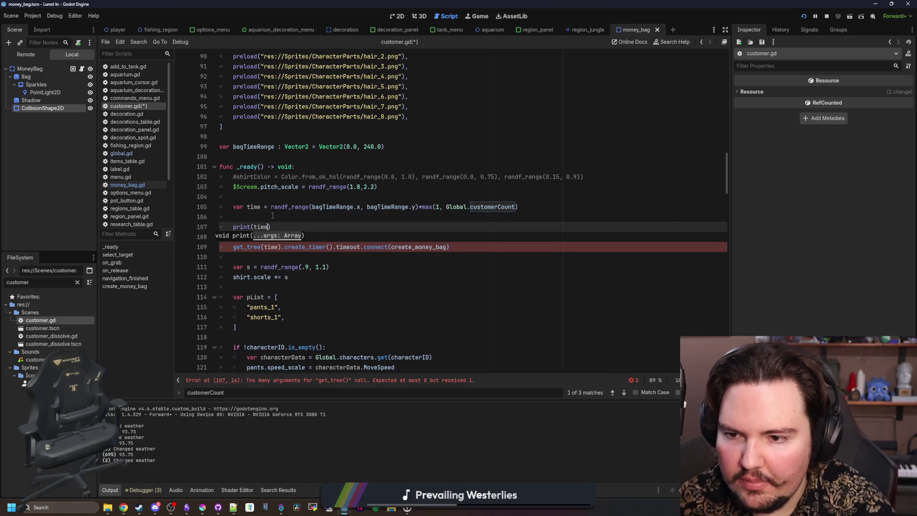
left_click(270, 247)
left_click(315, 247)
type("time")
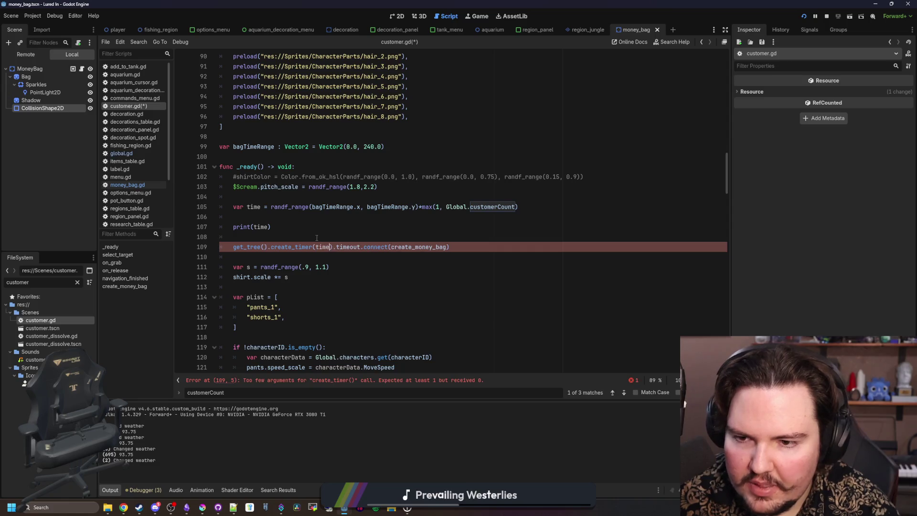
left_click(291, 226)
key("ctrl+s")
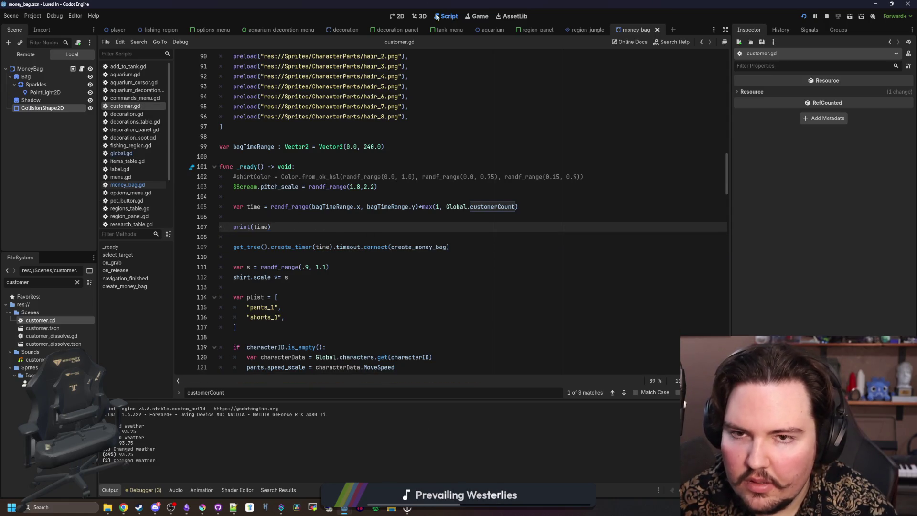
left_click(475, 19)
- Restart the game from the escape menu's Main Menu and collect a money bag
key("Escape")
left_click(430, 247)
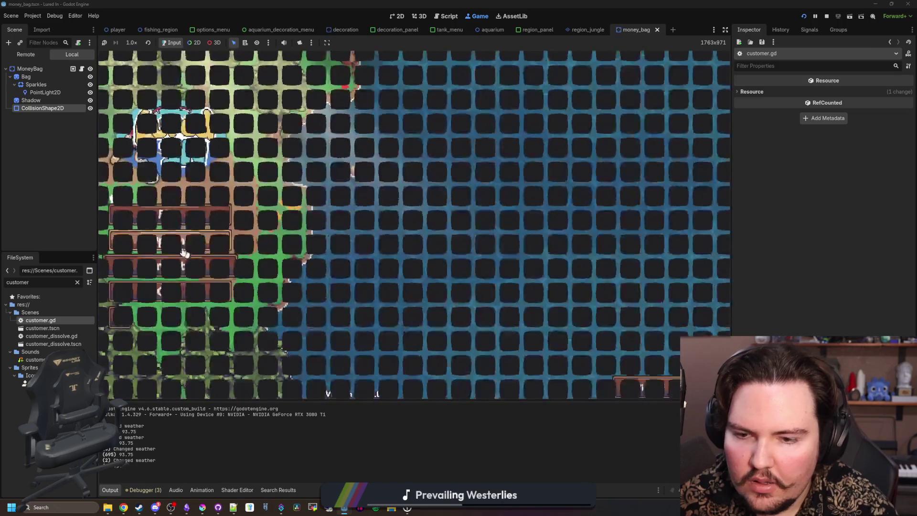
left_click(135, 218)
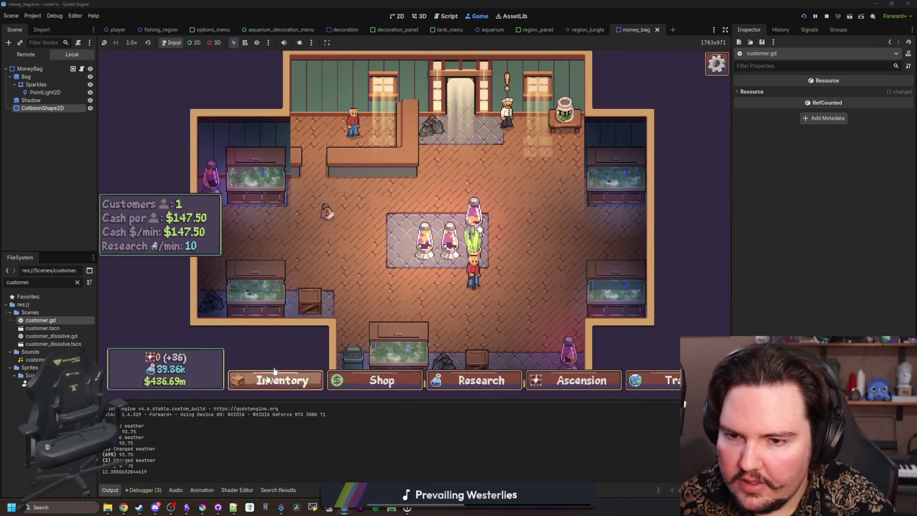
left_click(327, 213)
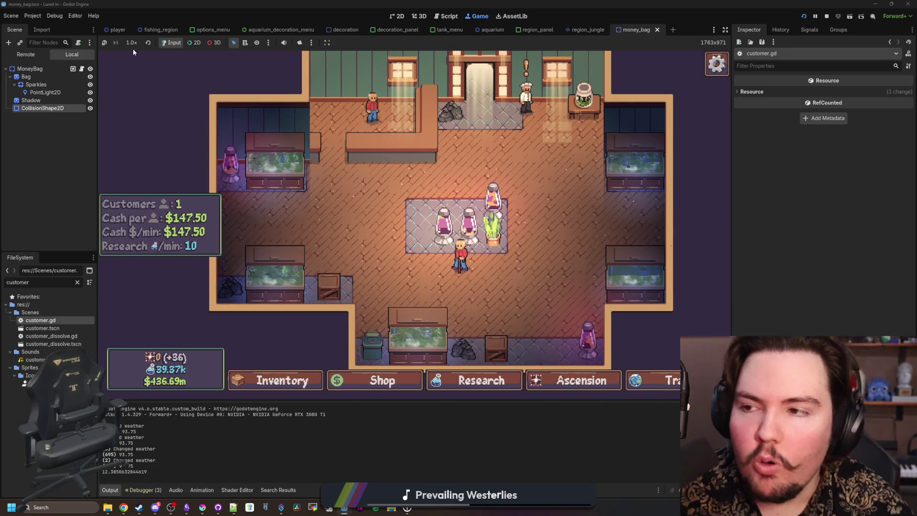
- Open money_bag.gd to check the printed delay, then return to customer.gd
left_click(81, 69)
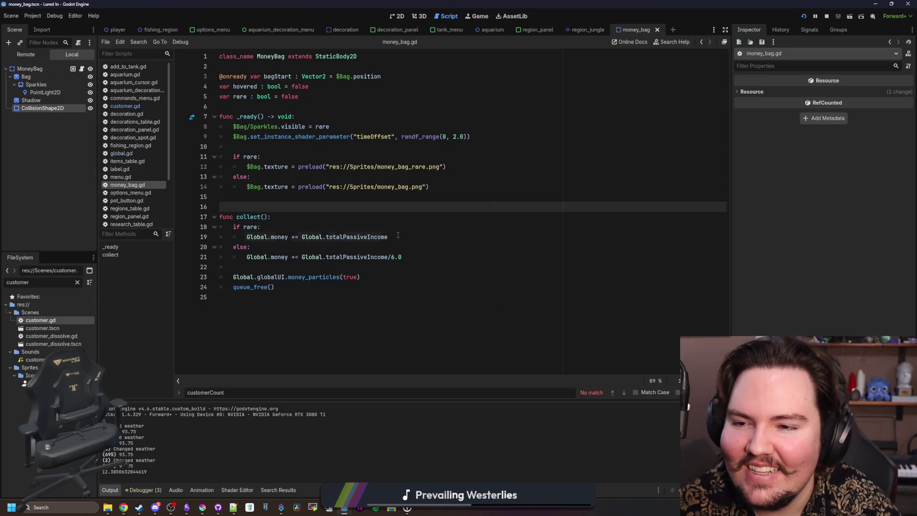
left_click(157, 104)
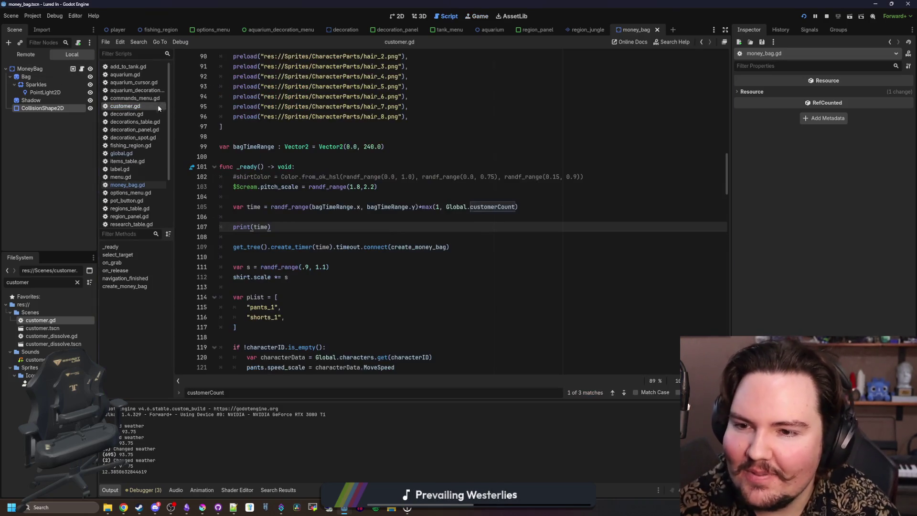
scroll(644, 270, "down", 20)
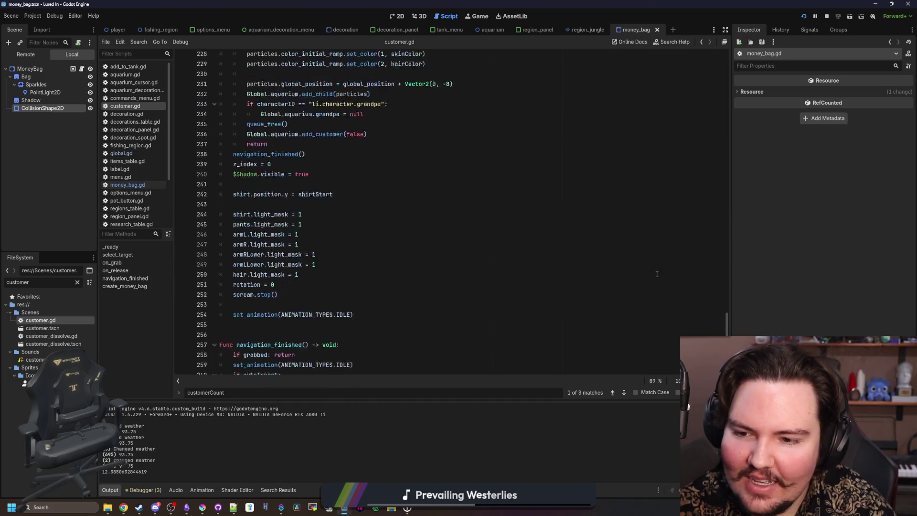
- Wrap customerCount/2.0 on line 267 in max(1, …) and save the script
left_click(286, 207)
left_click(494, 308)
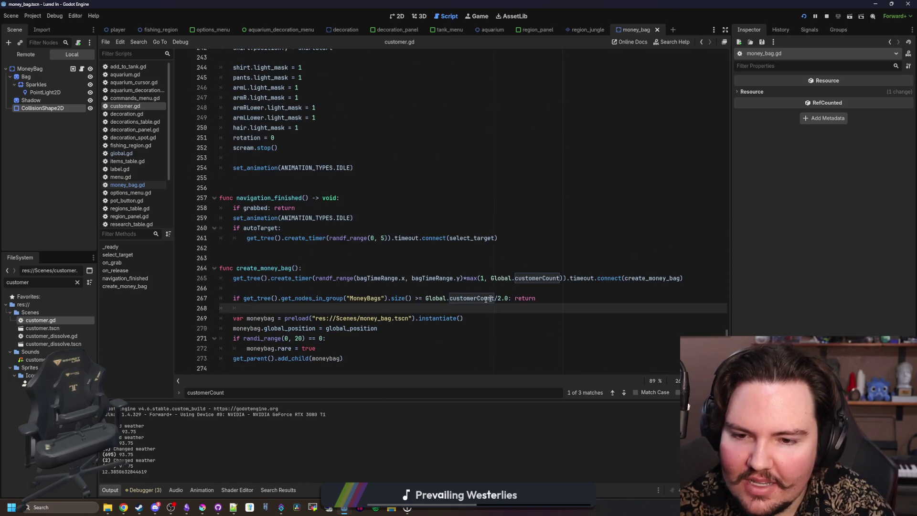
left_click(425, 298)
type("max(1,")
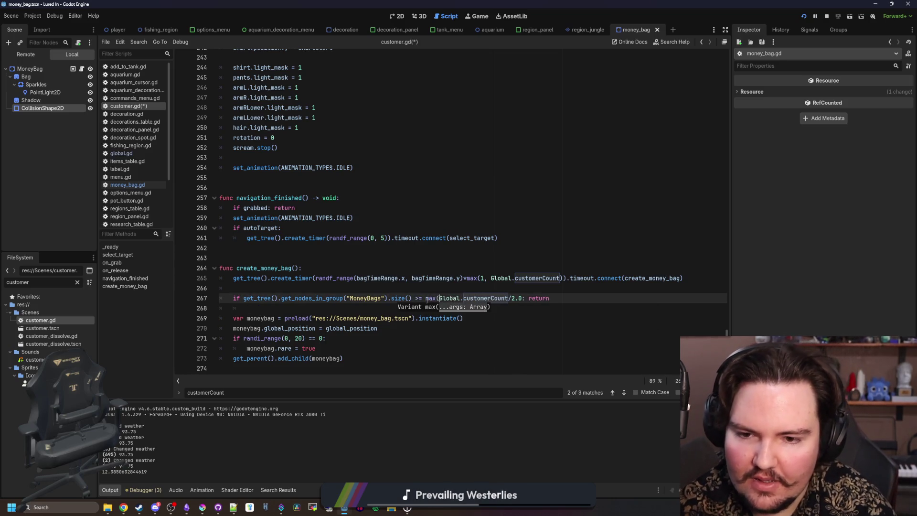
type(" )")
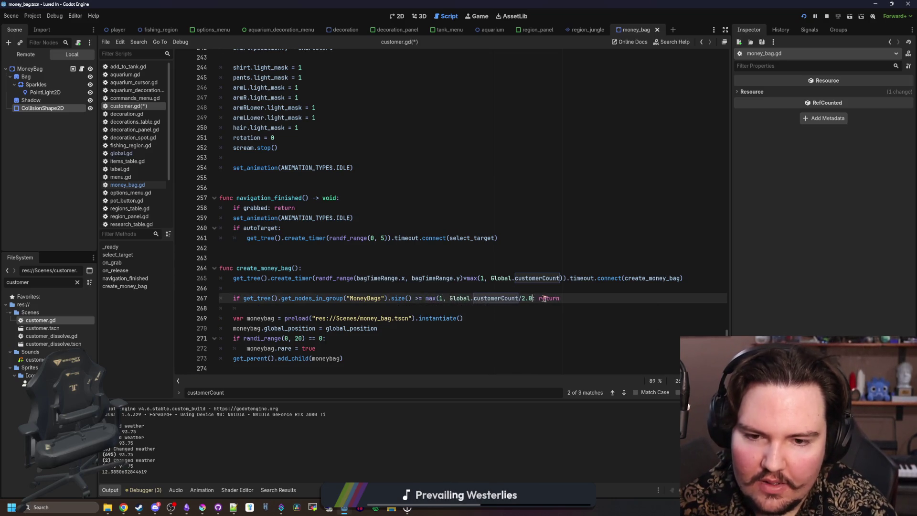
scroll(560, 331, "up", 1)
left_click(402, 293)
key("ctrl+s")
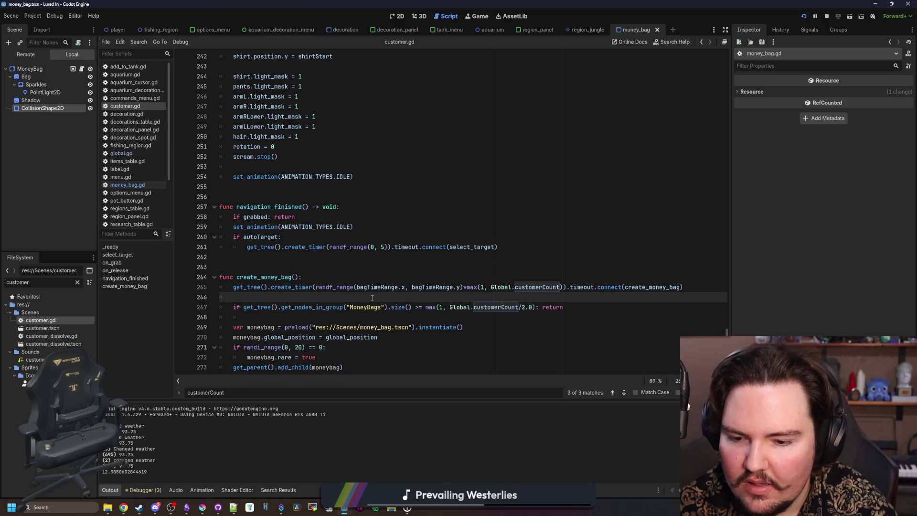
- Remove max(1, and its closing parenthesis from the create_money_bag timer line
left_click(469, 16)
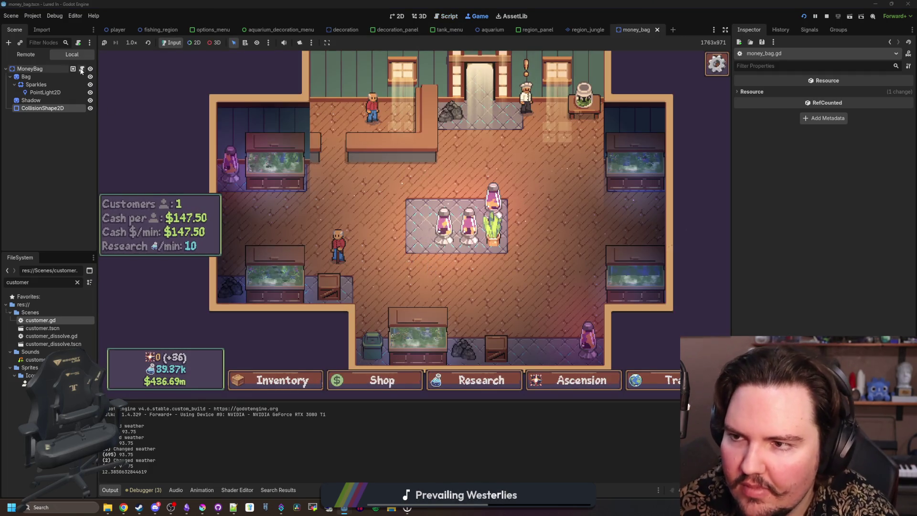
double_click(52, 323)
left_click(406, 201)
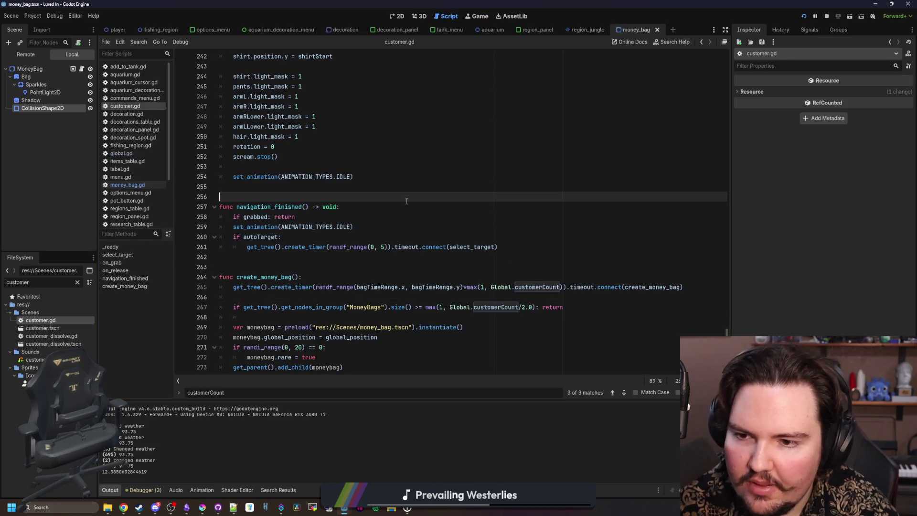
left_click(487, 287)
key("BackSpace")
key("BackSpace")
key("BackSpace")
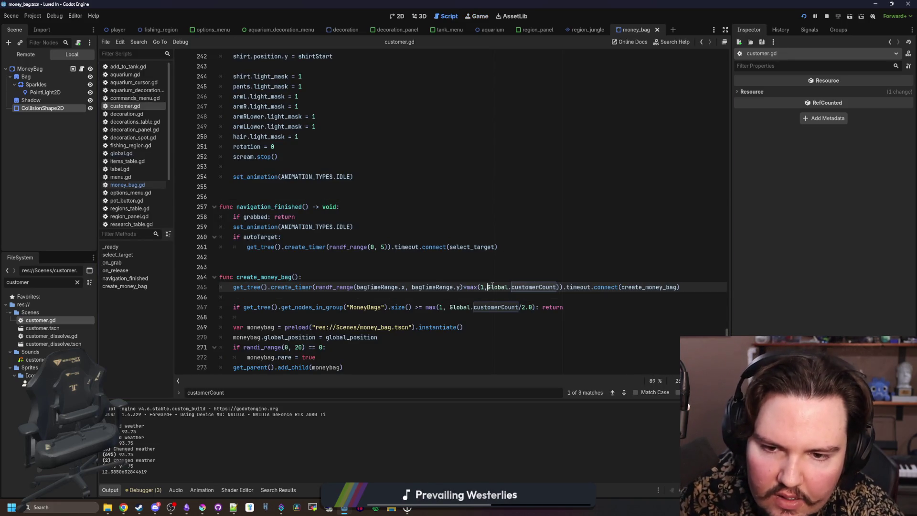
key("BackSpace")
left_click(546, 264)
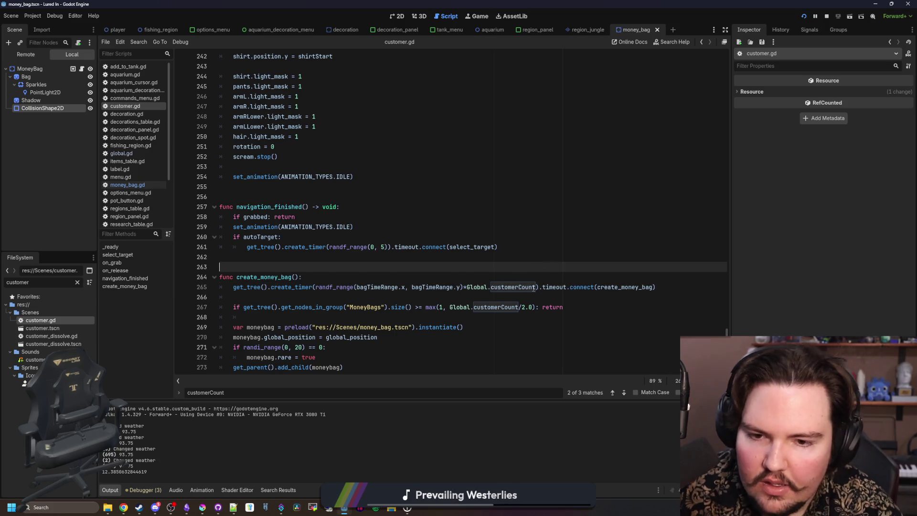
key("F5")
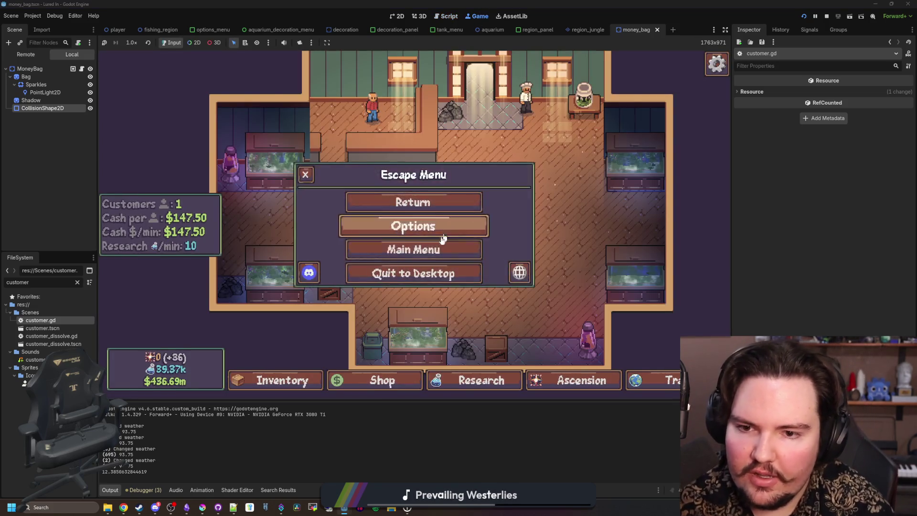
- Restart the game several times from the main menu and collect a floor money bag
left_click(443, 246)
left_click(179, 215)
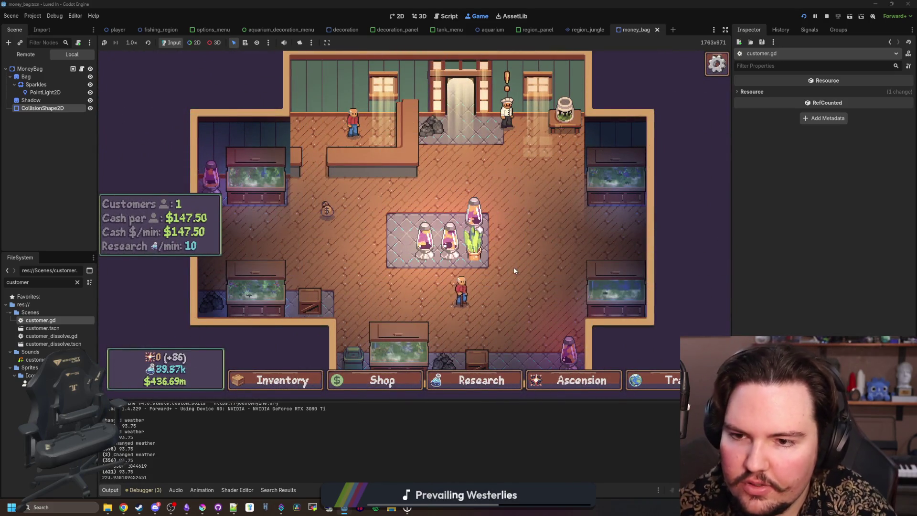
key("Escape")
left_click(410, 253)
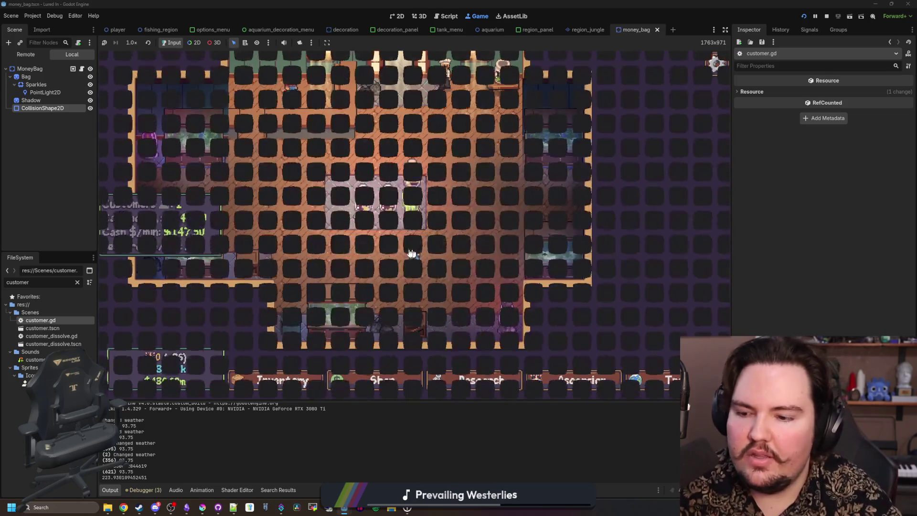
left_click(179, 214)
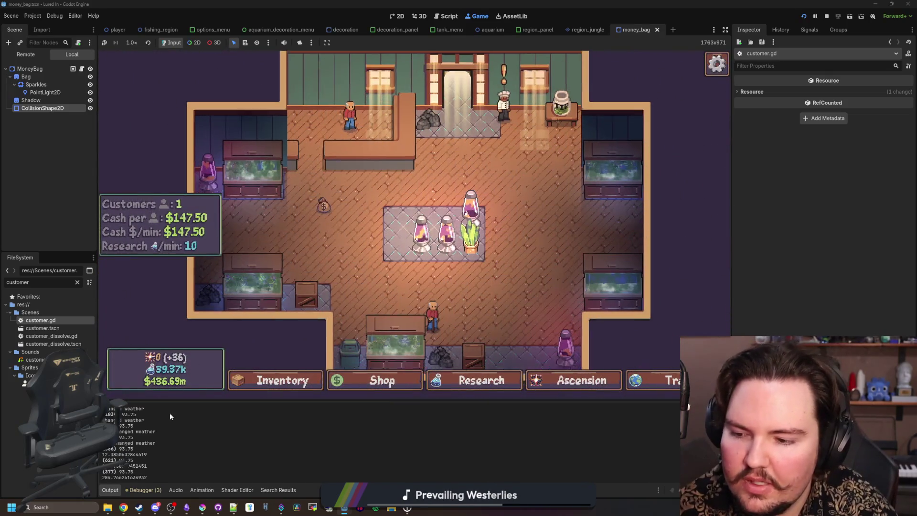
key("Escape")
left_click(368, 248)
left_click(147, 208)
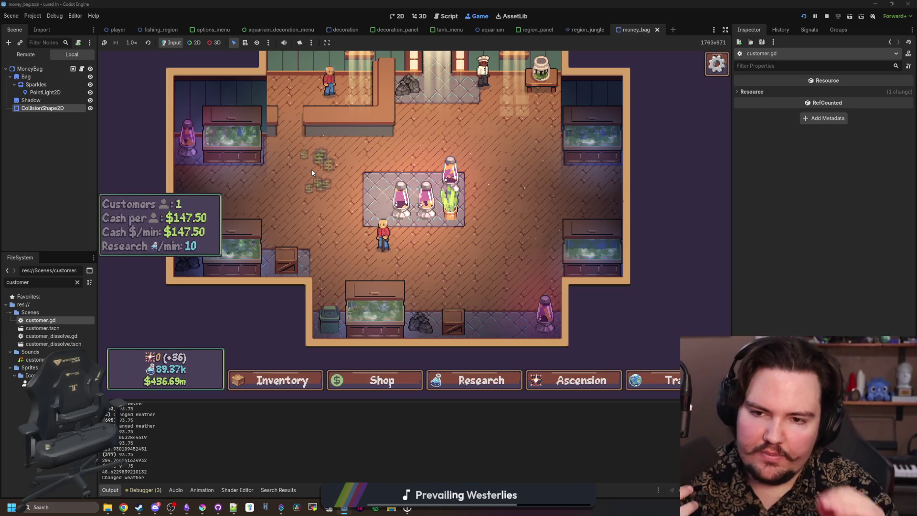
left_click(313, 171)
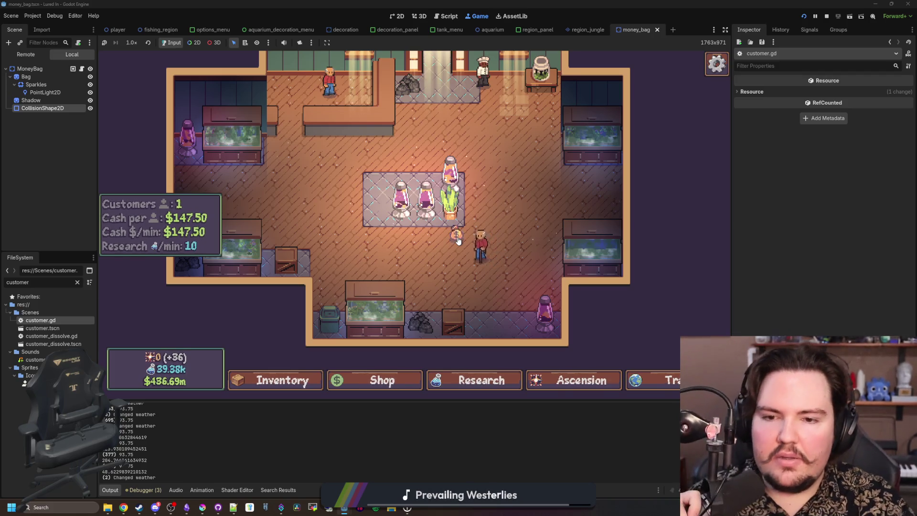
- Reopen customer.gd, filter the FileSystem by 'reser', then clear the filter
scroll(458, 240, "up", 2)
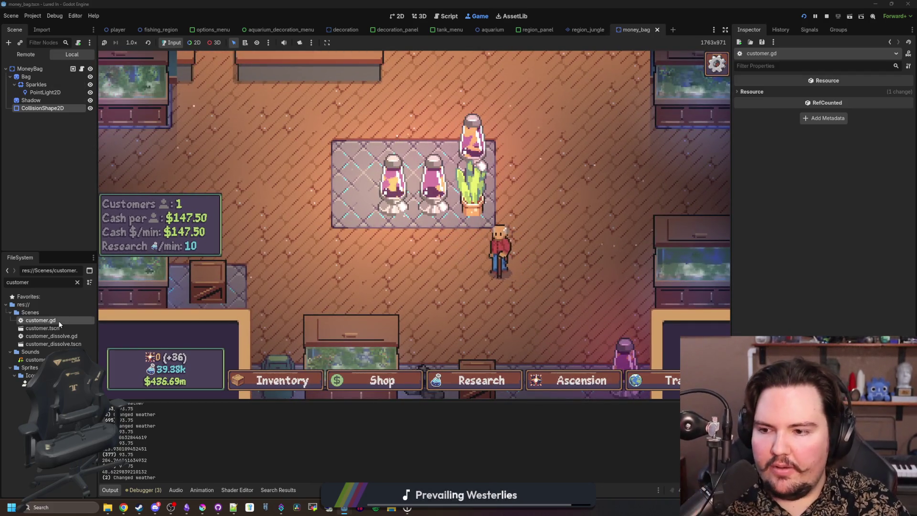
double_click(59, 321)
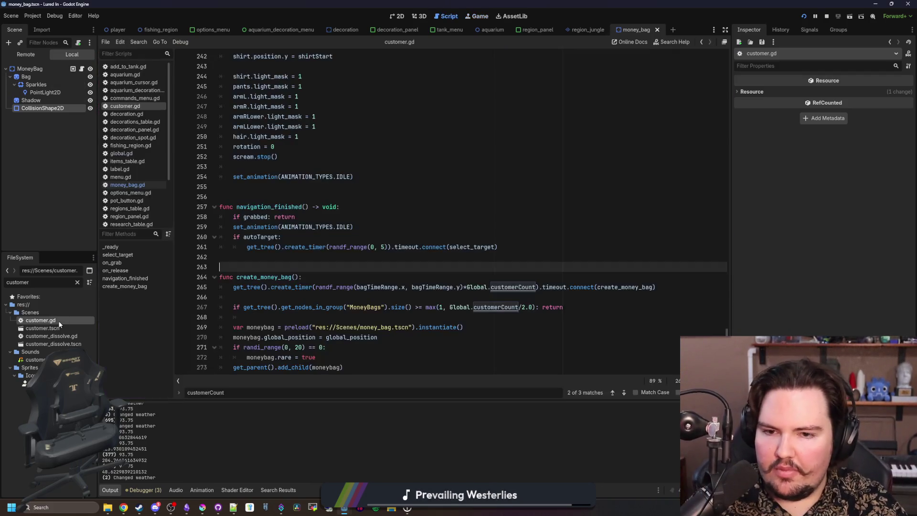
left_click(267, 193)
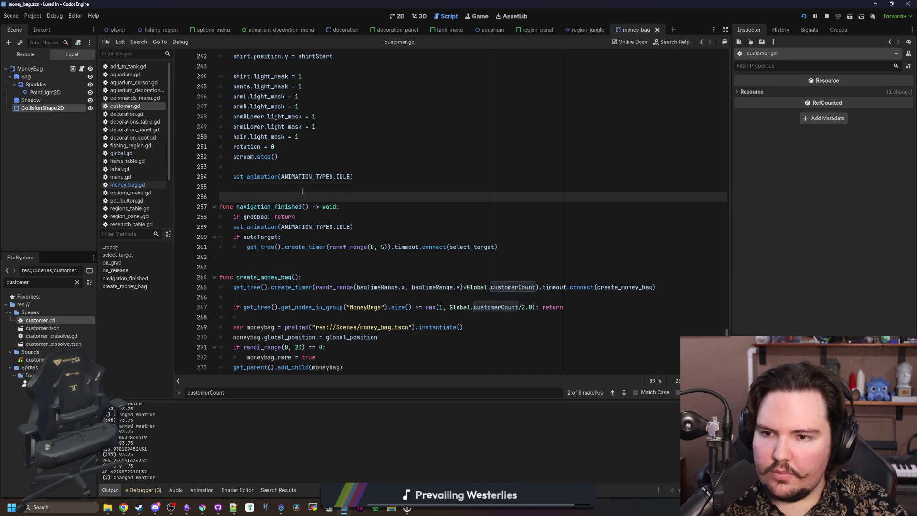
left_click(391, 267)
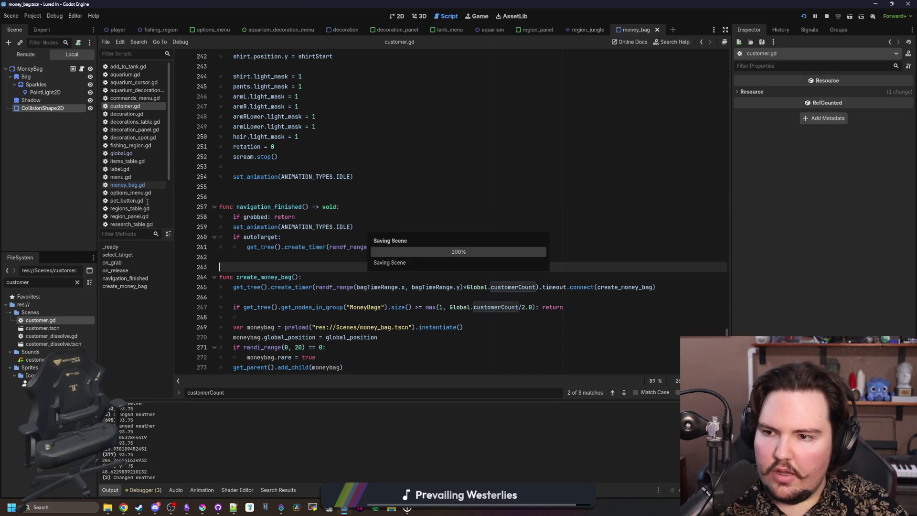
left_click(78, 283)
type("reser")
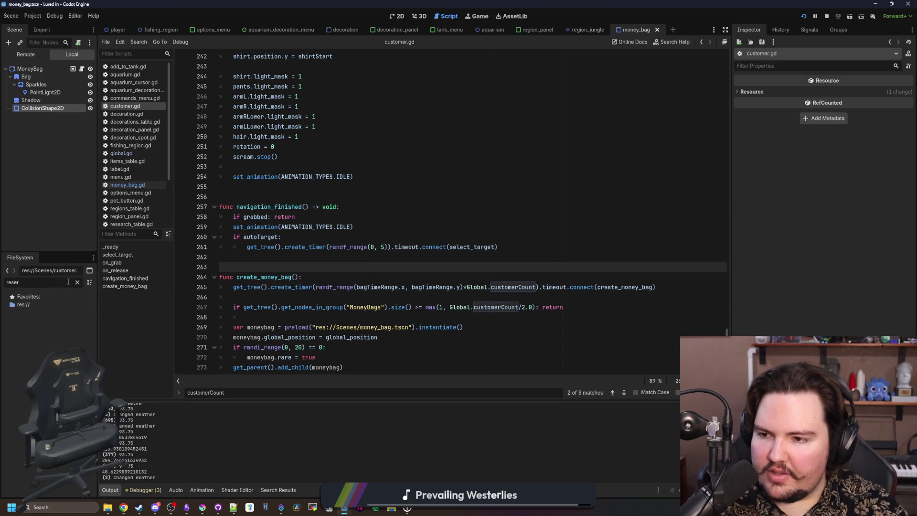
left_click(77, 282)
- Maximize Krita and create a new 32 × 32 px document
left_click(191, 508)
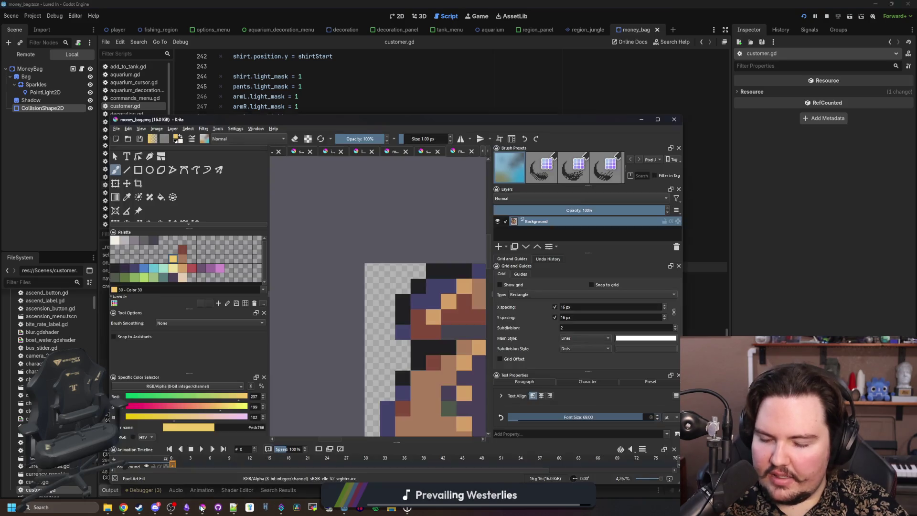
double_click(390, 120)
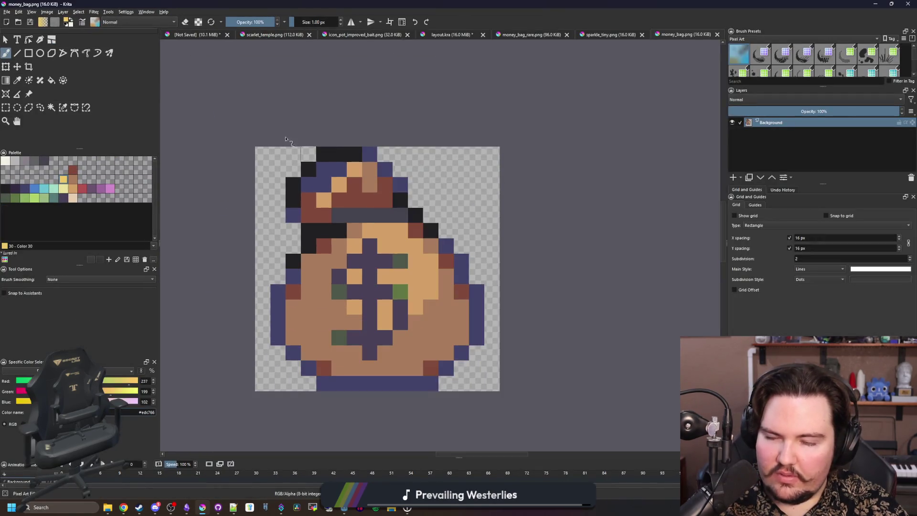
scroll(253, 253, "down", 1)
scroll(305, 281, "up", 1)
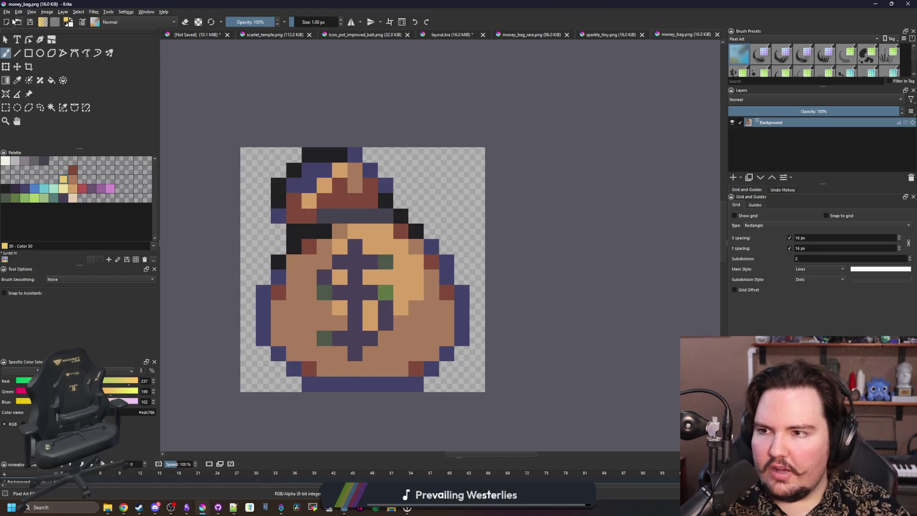
left_click(7, 12)
left_click(19, 19)
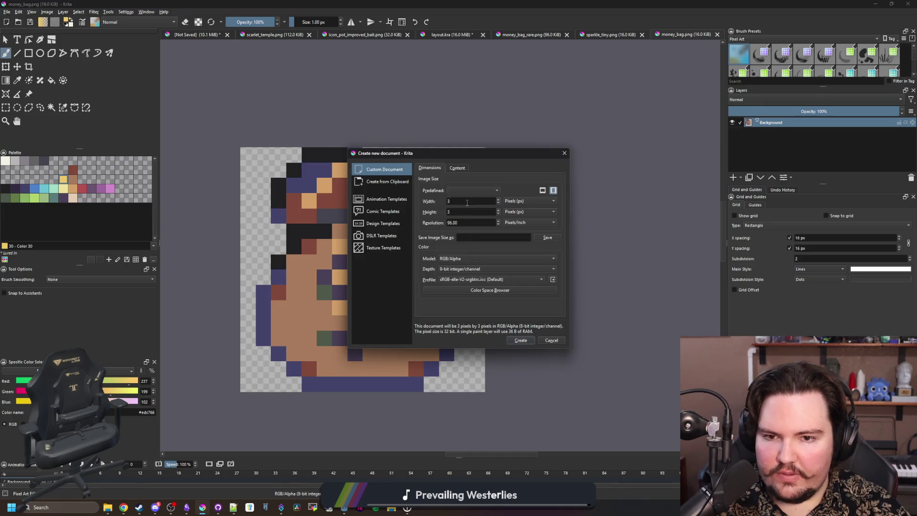
type("22")
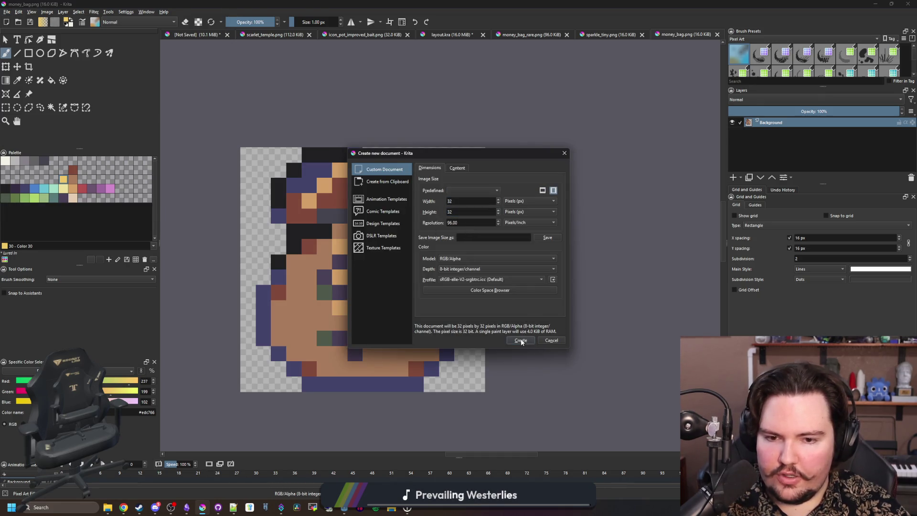
left_click(521, 340)
- Clear the canvas to transparent, fit it in view, and choose red with the freehand brush
scroll(420, 211, "up", 5)
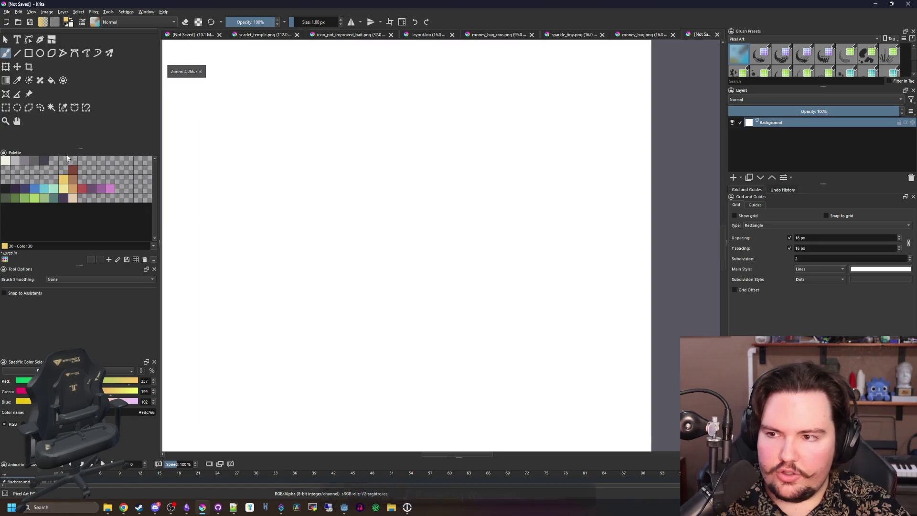
scroll(240, 159, "down", 3)
key("ctrl+r")
left_click_drag(195, 95, 578, 407)
key("Delete")
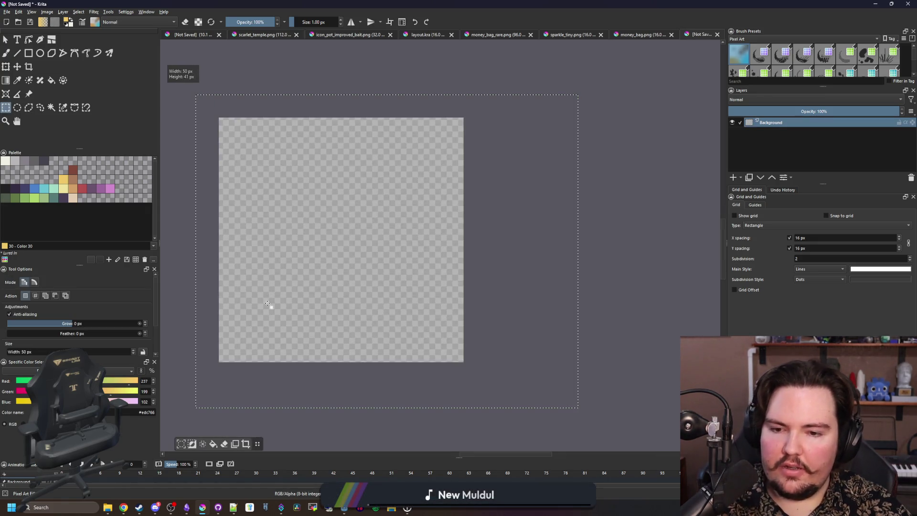
key("ctrl+shift+a")
key("2")
left_click(75, 189)
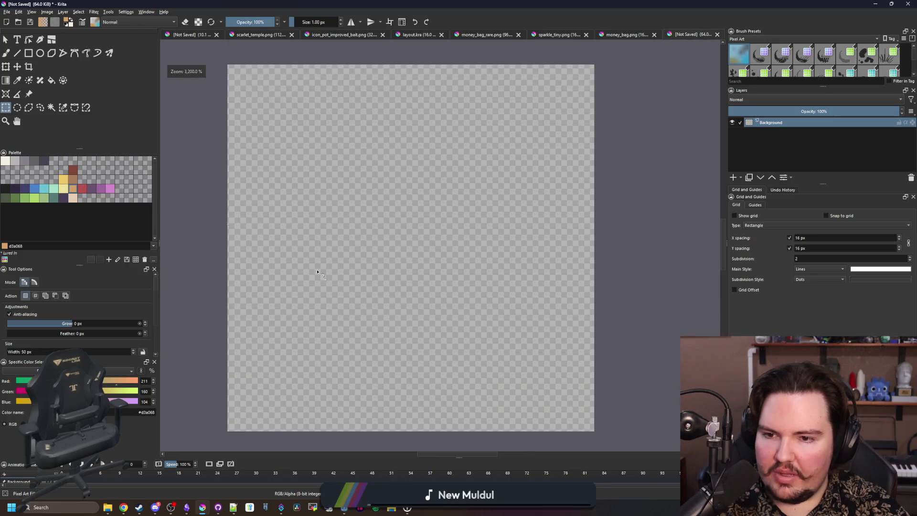
key("b")
left_click(82, 189)
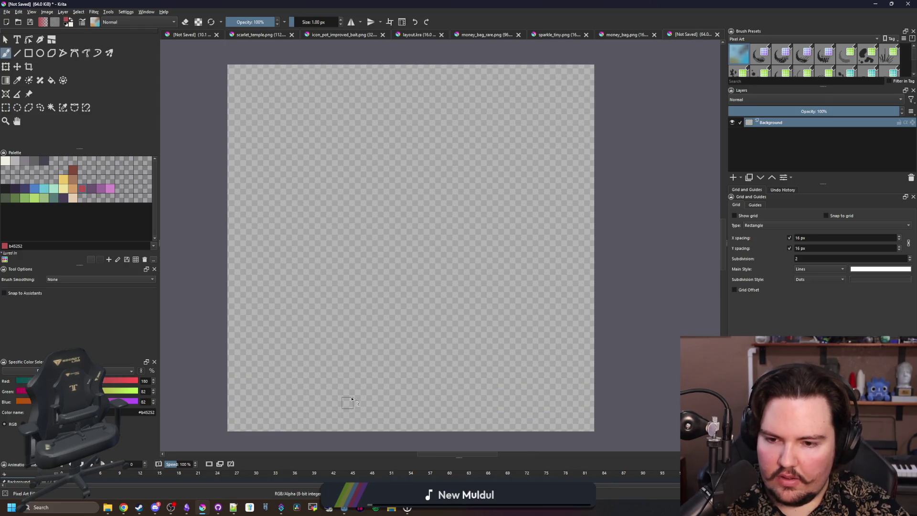
- Draw the red bag outline along the bottom and both sides, plus a curled tie at the top
mouse_move(428, 391)
left_mouse_down()
mouse_move(331, 415)
mouse_move(290, 384)
mouse_move(336, 204)
left_mouse_up()
mouse_move(424, 397)
left_mouse_down()
mouse_move(537, 395)
mouse_move(554, 296)
mouse_move(547, 213)
mouse_move(523, 172)
mouse_move(493, 149)
mouse_move(412, 150)
mouse_move(331, 235)
left_mouse_up()
mouse_move(373, 160)
left_mouse_down()
mouse_move(334, 126)
mouse_move(307, 136)
mouse_move(427, 81)
mouse_move(458, 120)
mouse_move(447, 142)
left_mouse_up()
mouse_move(317, 137)
left_mouse_down()
mouse_move(304, 162)
mouse_move(338, 151)
left_mouse_up()
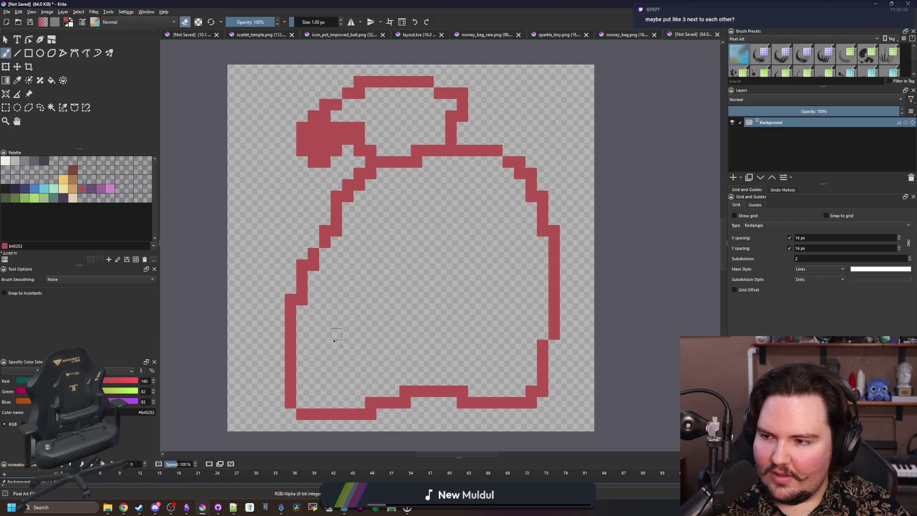
- Close the gap in the bottom outline and thicken the left side; undo a stray red flood fill
scroll(352, 272, "up", 3)
key("p")
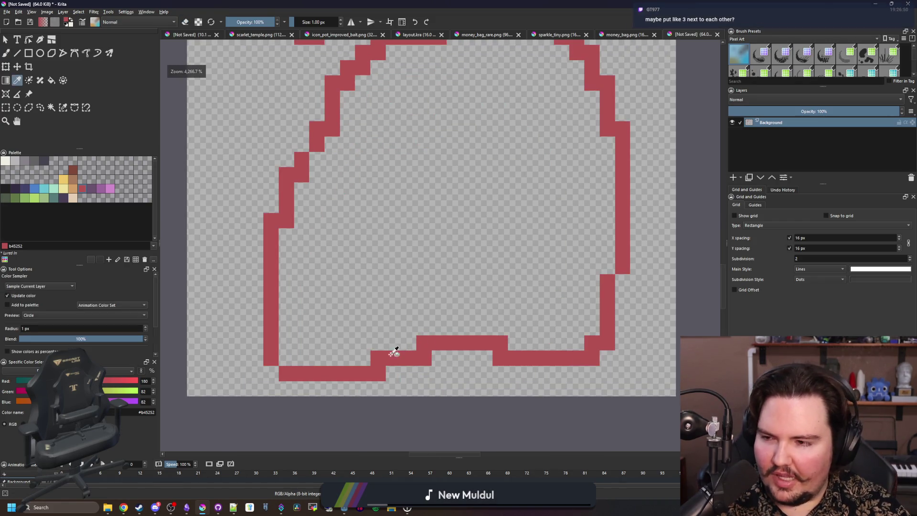
scroll(354, 348, "down", 2)
scroll(383, 329, "up", 1)
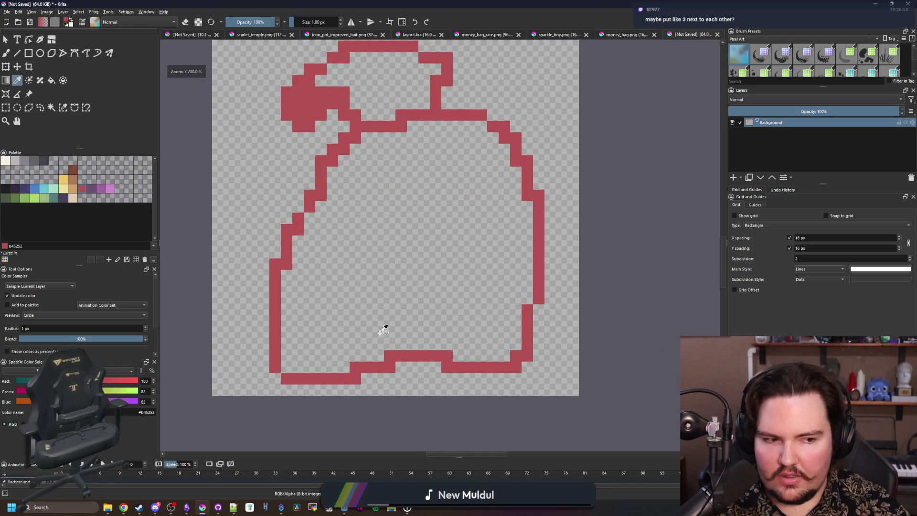
scroll(384, 329, "down", 1)
scroll(384, 329, "up", 1)
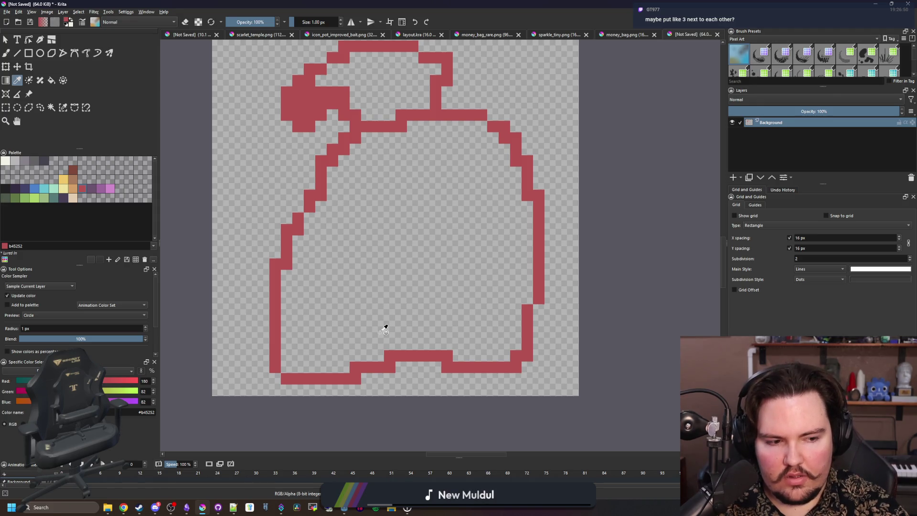
scroll(383, 330, "down", 1)
scroll(392, 349, "up", 2)
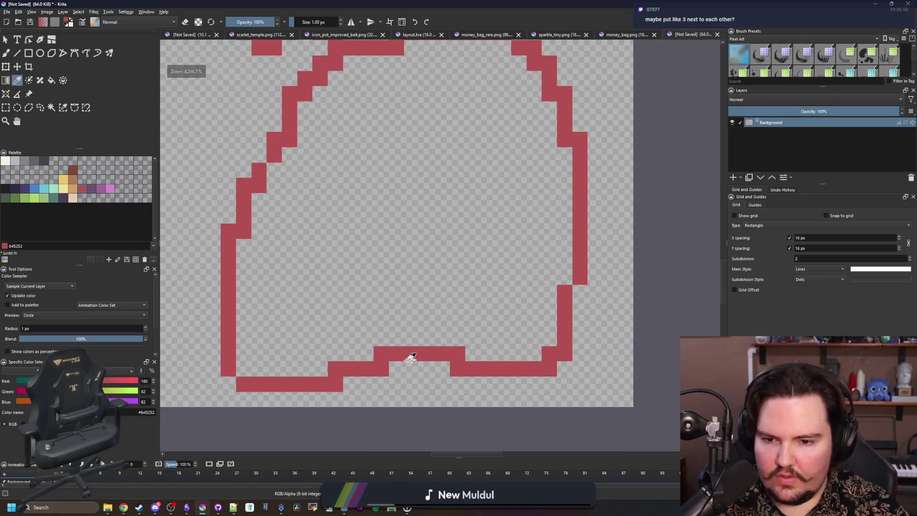
key("b")
mouse_move(485, 377)
left_mouse_down()
mouse_move(415, 376)
mouse_move(377, 392)
mouse_move(281, 383)
mouse_move(235, 363)
left_mouse_up()
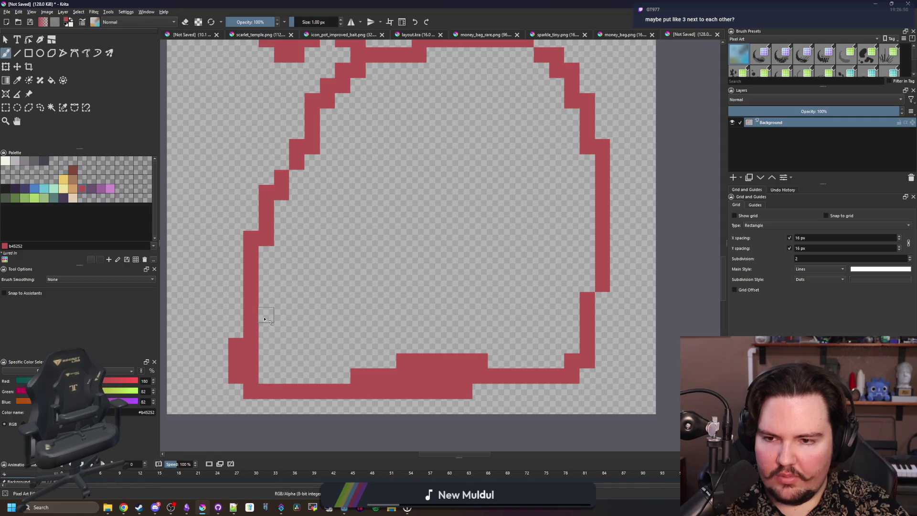
left_click_drag(265, 319, 266, 249)
key("f")
left_click(396, 317)
key("ctrl+z")
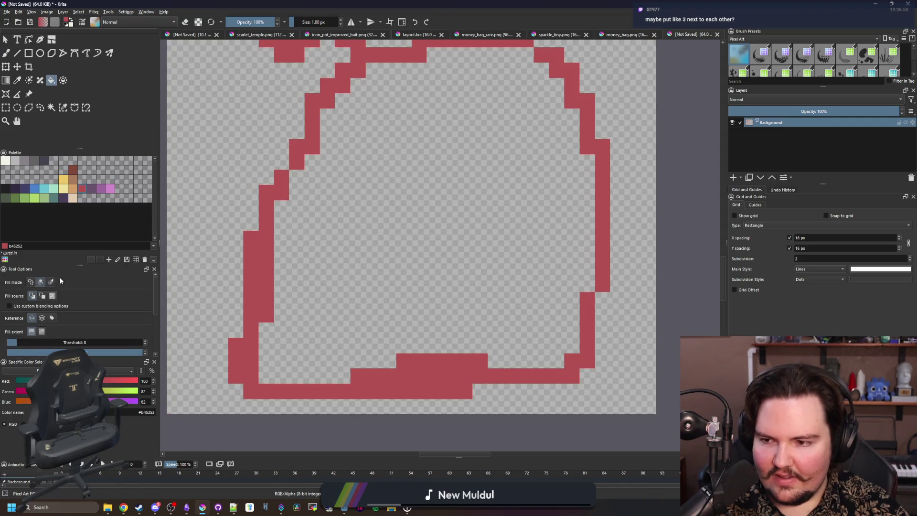
- Fill the bag interior red, erase the bottom corners, and patch two edge pixels red
left_click(395, 323)
scroll(395, 323, "down", 4)
scroll(401, 330, "up", 5)
key("b")
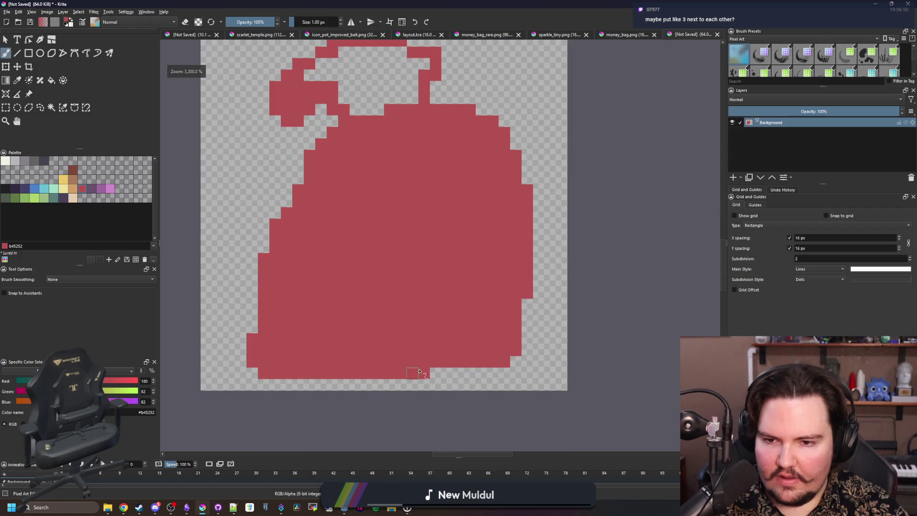
key("e")
mouse_move(420, 371)
left_mouse_down()
mouse_move(254, 373)
mouse_move(308, 362)
left_mouse_up()
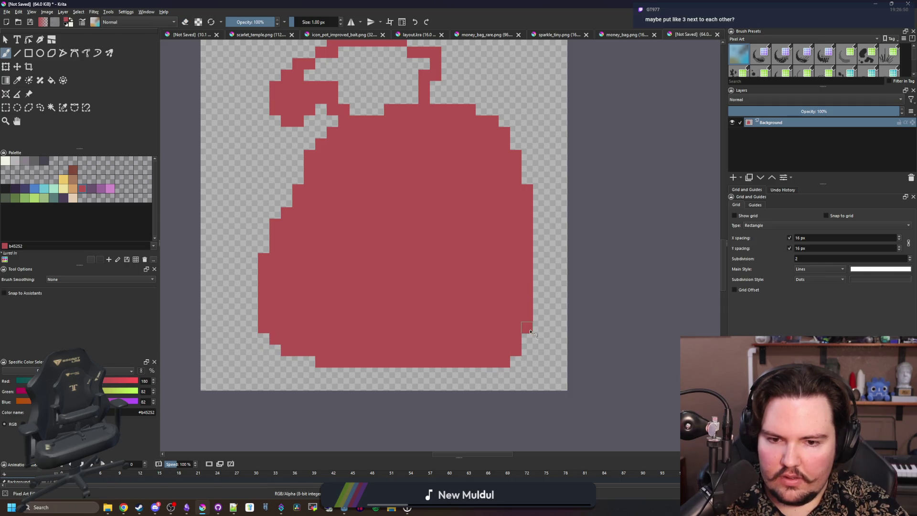
scroll(530, 331, "down", 5)
scroll(479, 262, "up", 5)
scroll(477, 263, "down", 3)
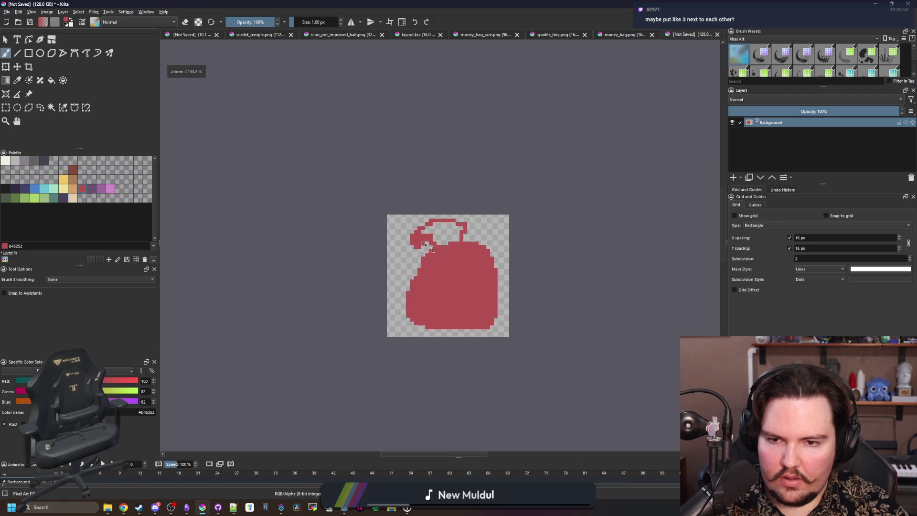
scroll(330, 254, "up", 6)
scroll(385, 258, "down", 5)
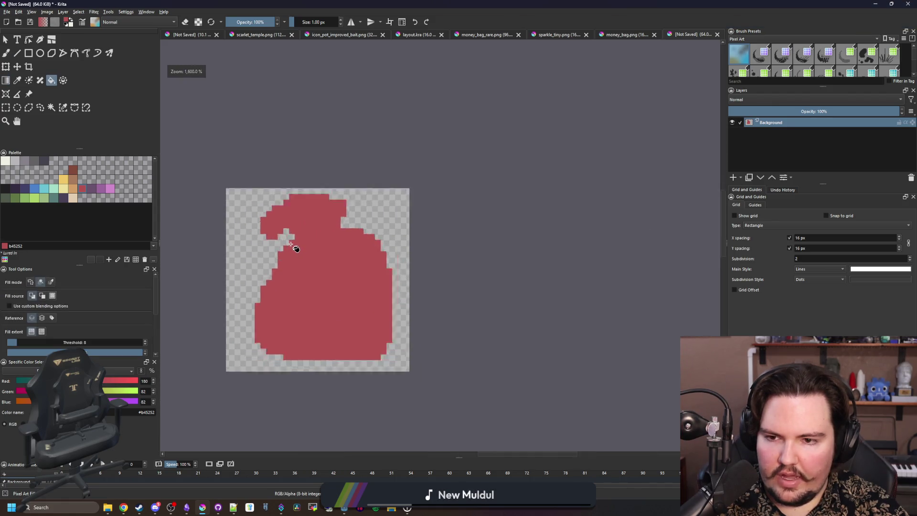
scroll(292, 242, "up", 5)
mouse_move(295, 213)
left_mouse_down()
mouse_move(250, 215)
mouse_move(322, 215)
mouse_move(267, 201)
mouse_move(280, 221)
mouse_move(335, 171)
mouse_move(438, 121)
mouse_move(287, 220)
left_mouse_up()
- Shade the tie dark brown and paint a beige band across the bag's neck
left_click(70, 171)
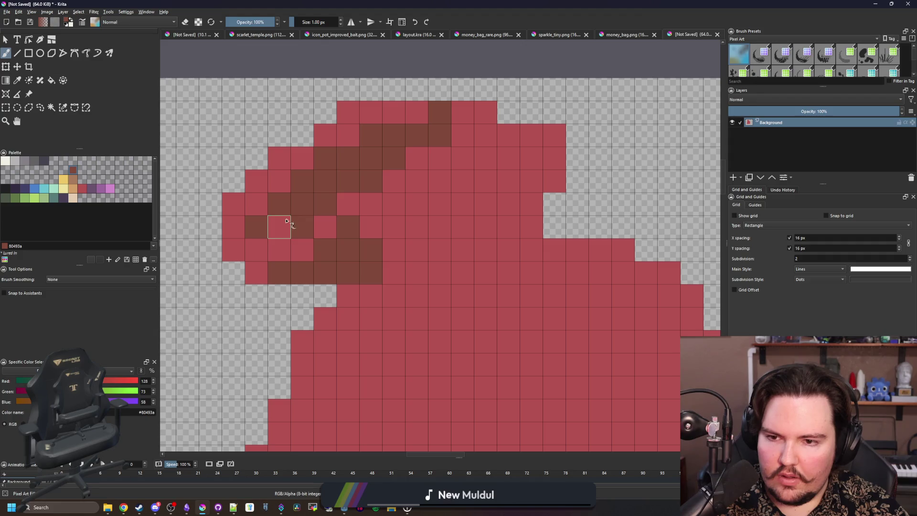
scroll(356, 197, "down", 5)
scroll(376, 211, "up", 5)
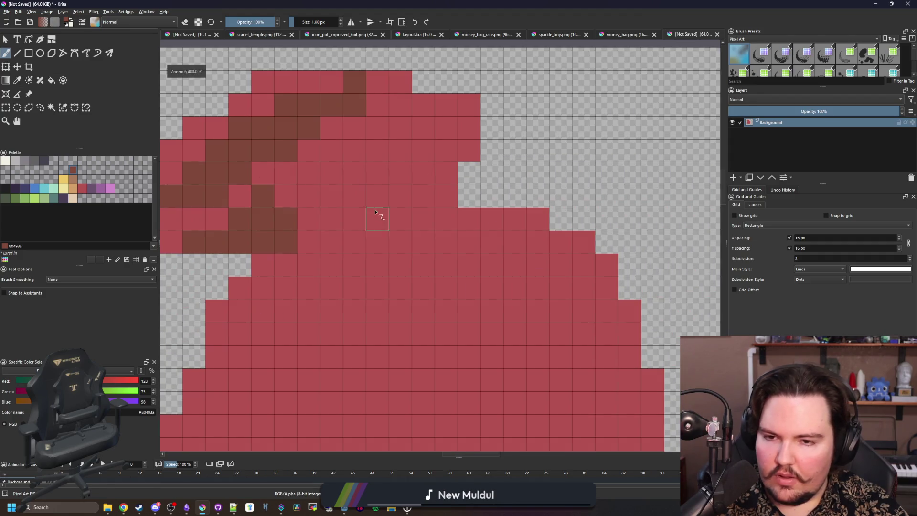
left_click(72, 197)
mouse_move(308, 241)
left_mouse_down()
mouse_move(466, 210)
mouse_move(370, 246)
mouse_move(266, 268)
mouse_move(263, 288)
mouse_move(240, 264)
mouse_move(286, 242)
left_mouse_up()
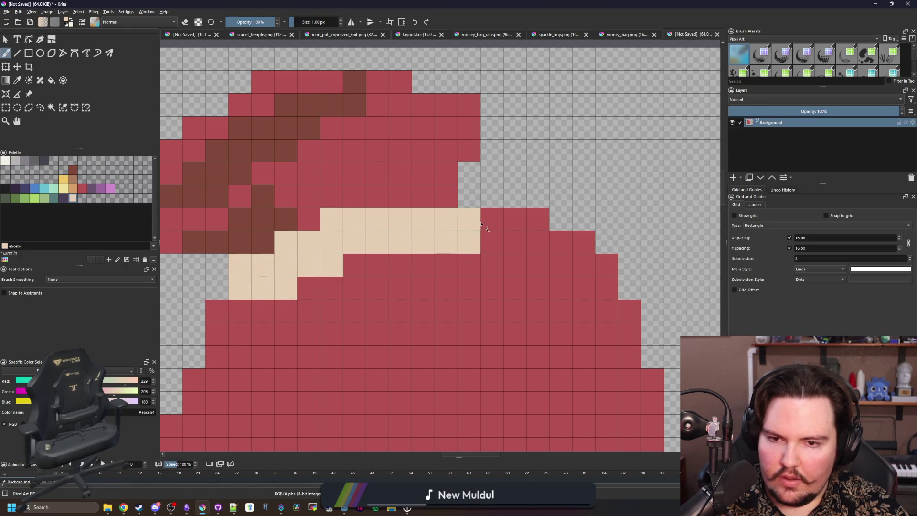
- Extend the beige band and paint a two-pixel beige strip down the bag's upper left side
mouse_move(488, 203)
left_mouse_down()
mouse_move(471, 194)
mouse_move(468, 172)
left_mouse_up()
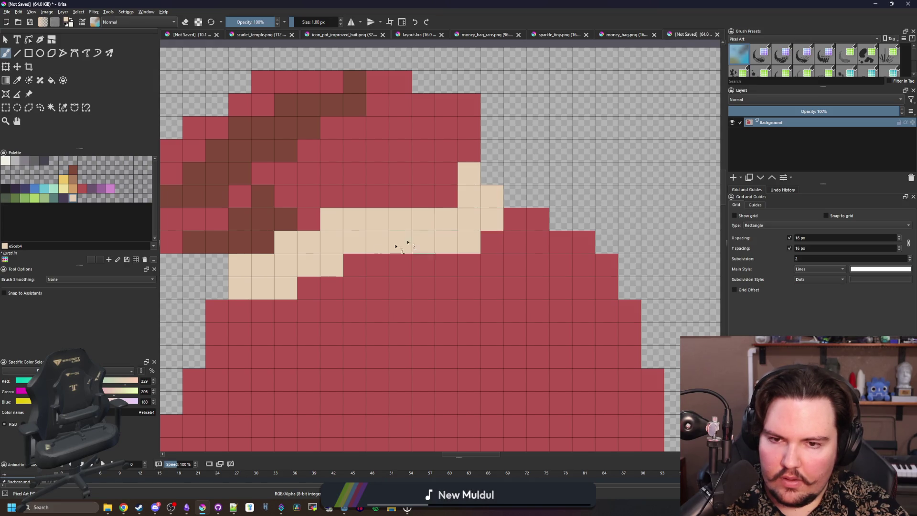
left_click(437, 191, "ctrl")
scroll(370, 263, "down", 5)
scroll(364, 246, "up", 6)
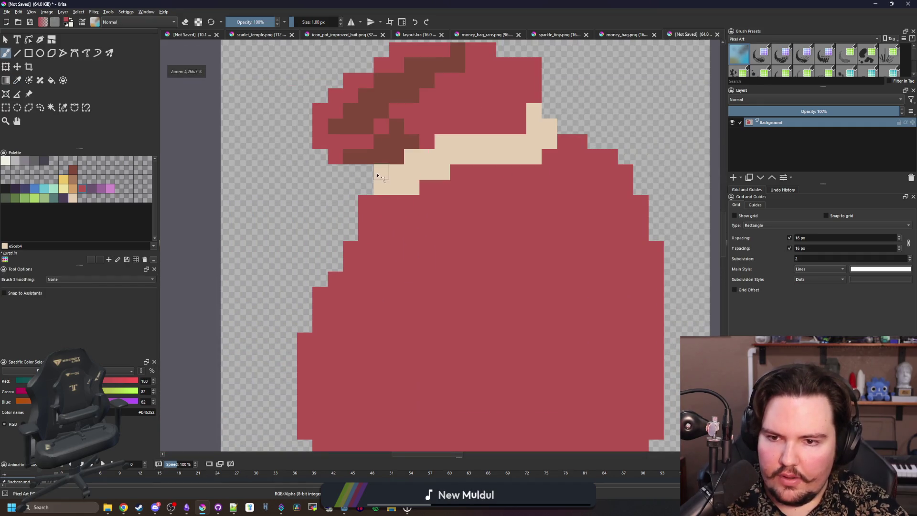
left_click(399, 176, "ctrl")
scroll(359, 172, "down", 4)
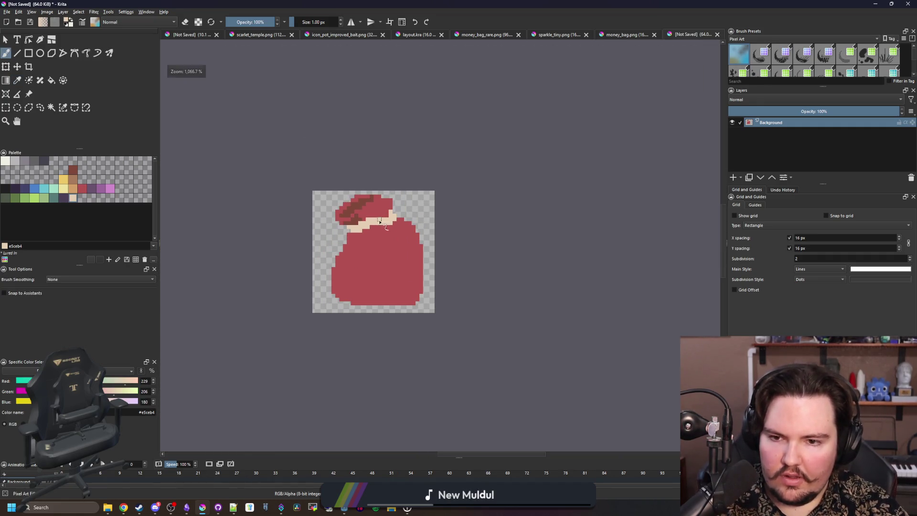
scroll(380, 221, "up", 6)
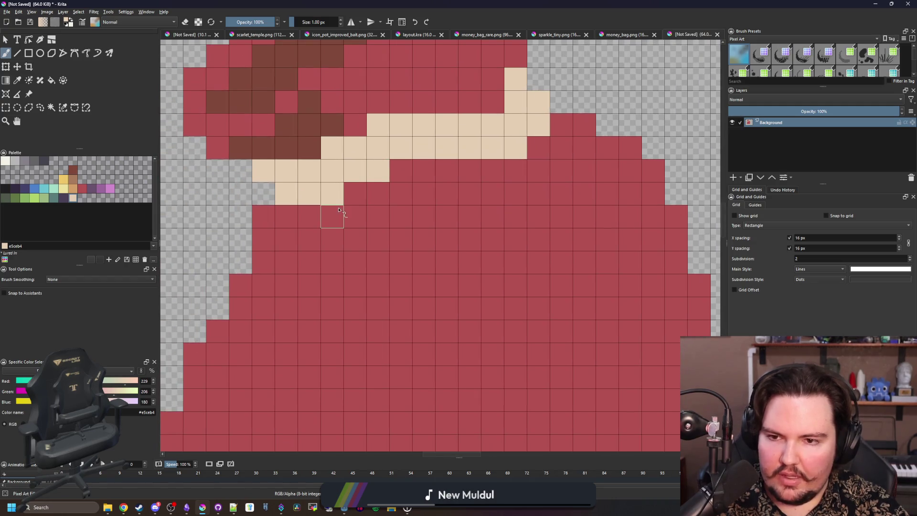
mouse_move(327, 216)
left_mouse_down()
mouse_move(324, 241)
mouse_move(337, 216)
mouse_move(328, 293)
left_mouse_up()
scroll(328, 292, "down", 8)
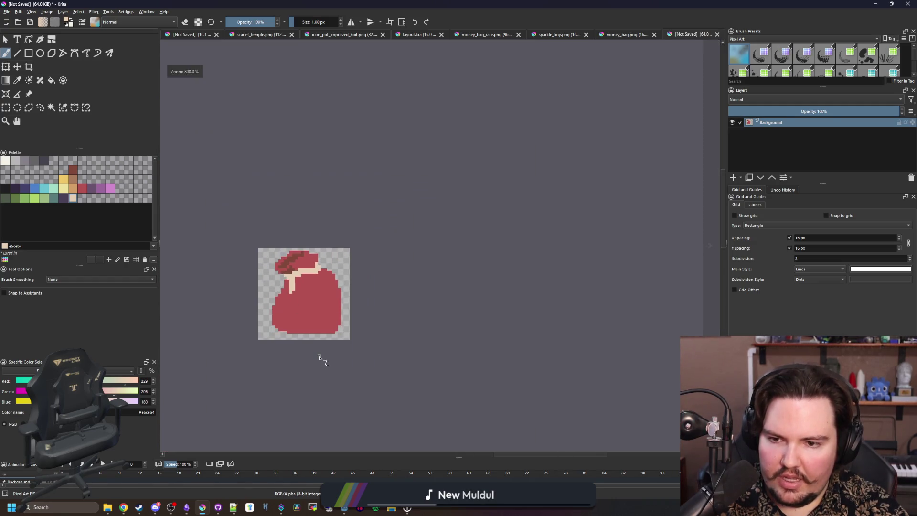
scroll(293, 321, "up", 6)
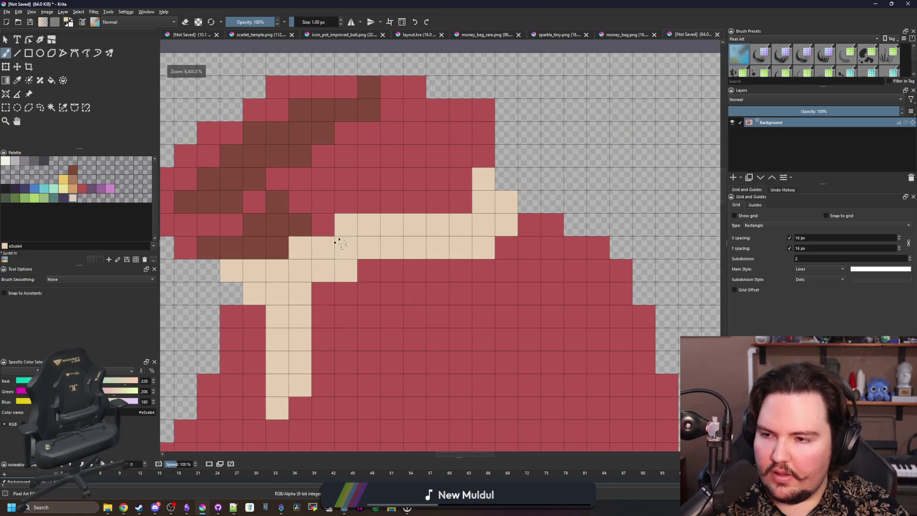
left_click(72, 187)
- Fill the hat's stripe pattern navy using fill-similar mode, undoing trial fills
key("f")
left_click(338, 231)
key("ctrl+z")
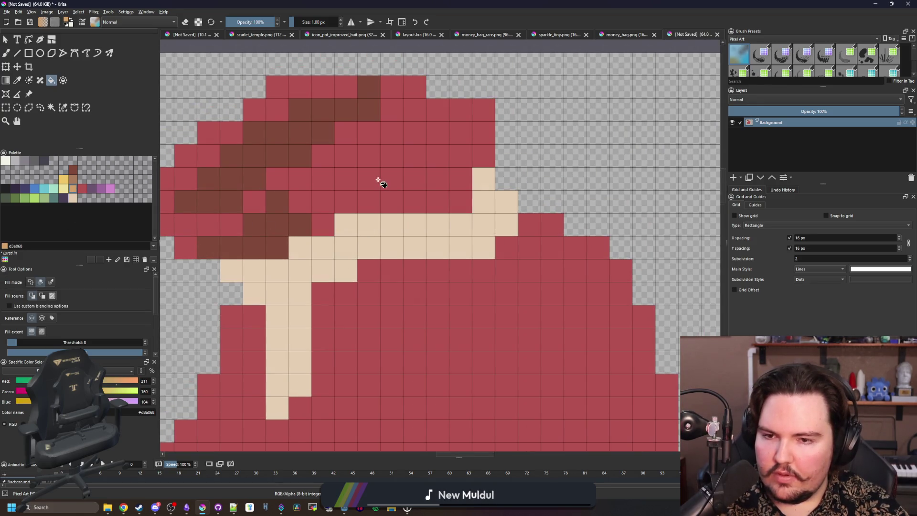
scroll(385, 270, "down", 4)
left_click(72, 172)
left_click(400, 227)
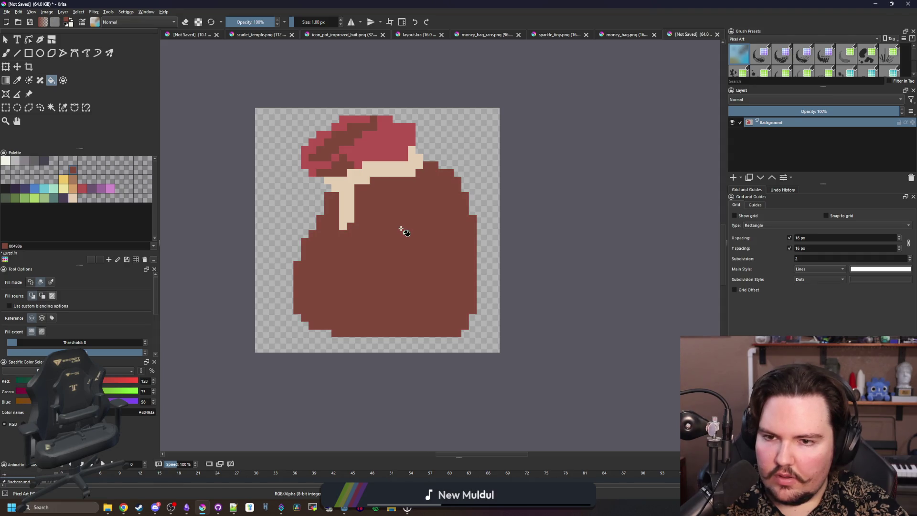
scroll(385, 181, "up", 3)
key("ctrl+z")
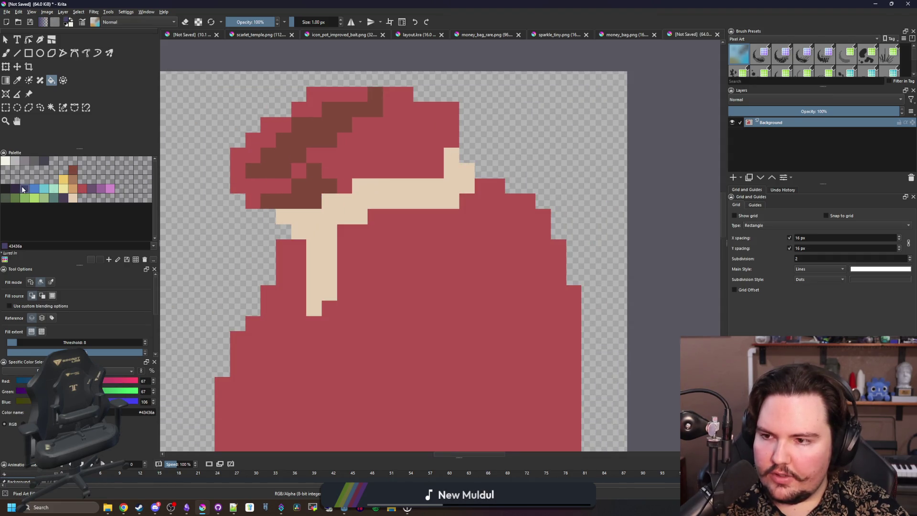
left_click(309, 176)
key("ctrl+z")
left_click(51, 282)
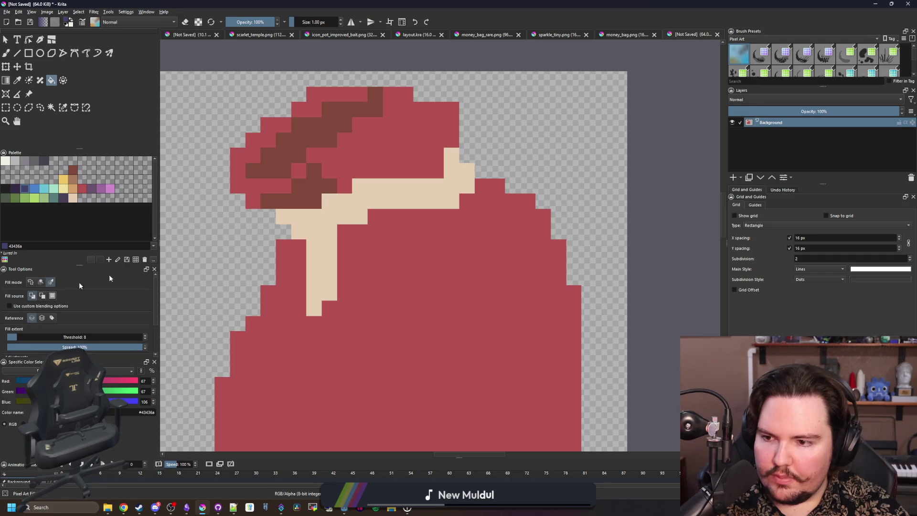
left_click(309, 196)
- Recolour the bag's red areas dark brown, then fill the body lighter brown
left_click(74, 172)
left_click(387, 162)
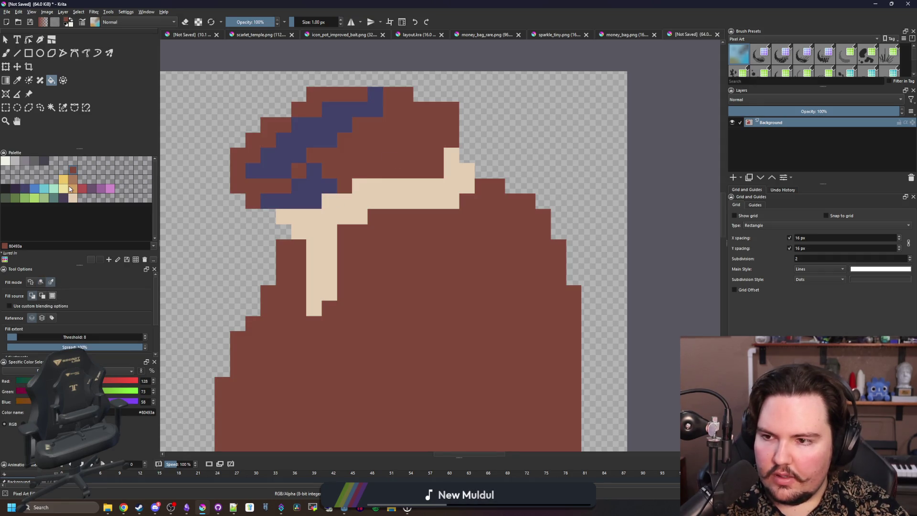
left_click(73, 180)
key("b")
scroll(407, 218, "down", 2)
mouse_move(375, 340)
left_mouse_down()
mouse_move(409, 334)
mouse_move(401, 329)
left_mouse_up()
key("ctrl+z")
scroll(412, 269, "down", 2)
key("f")
left_click(413, 268)
scroll(374, 238, "up", 2)
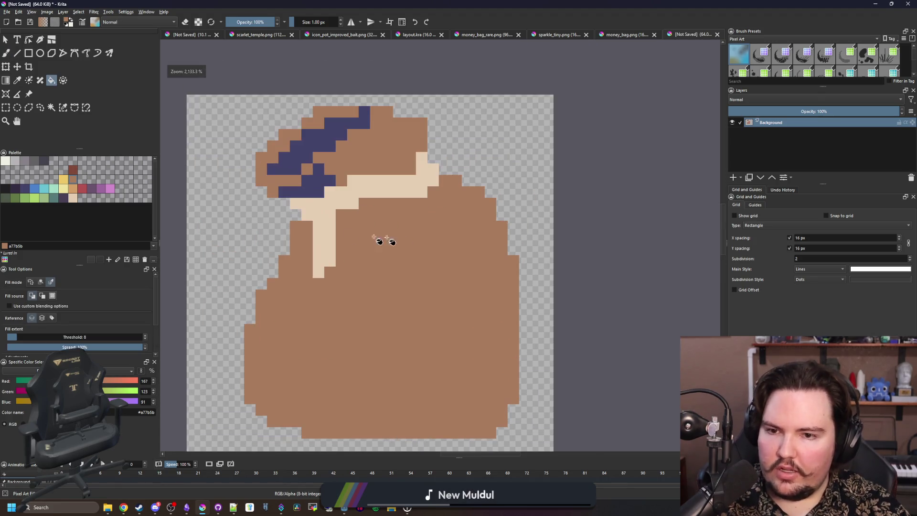
- Brush dark red-brown accent pixels around the hat's edges, corners and top
left_click(73, 170)
scroll(317, 164, "up", 2)
key("b")
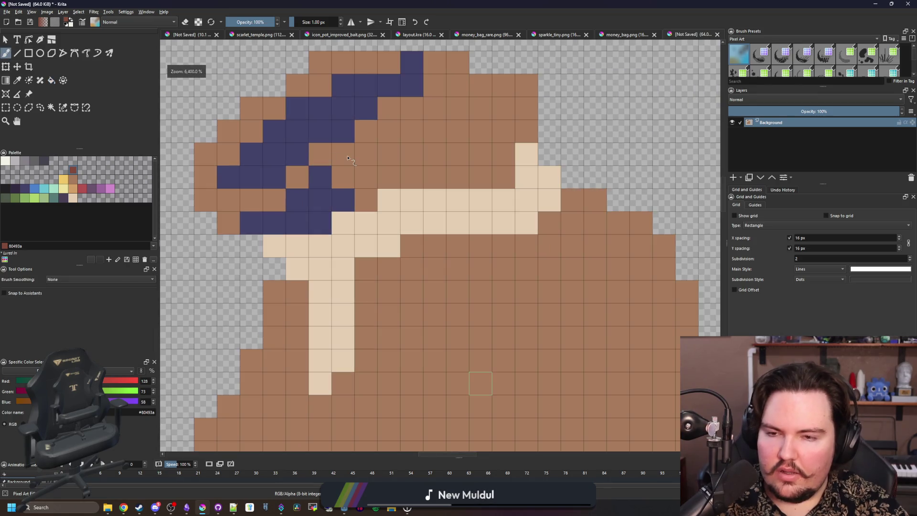
left_click_drag(353, 186, 365, 199)
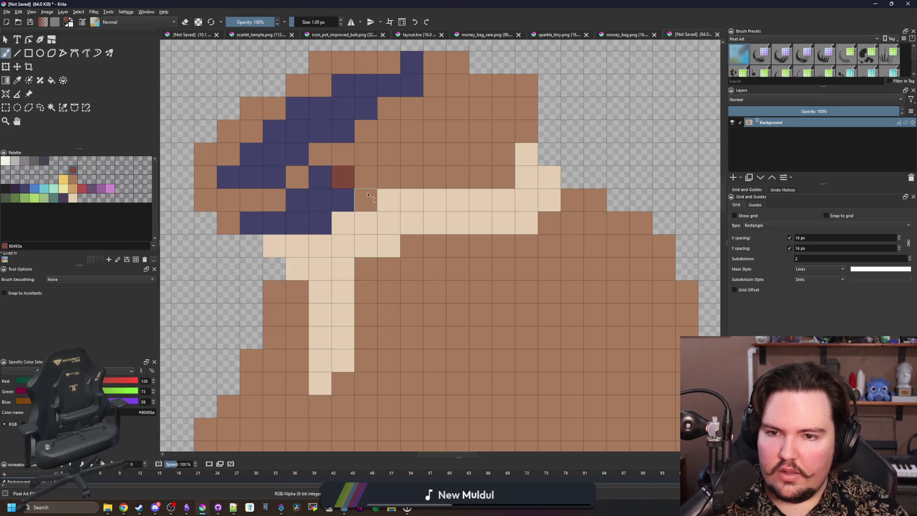
left_click(497, 174)
left_click(525, 85)
left_click(480, 62)
left_click(280, 93)
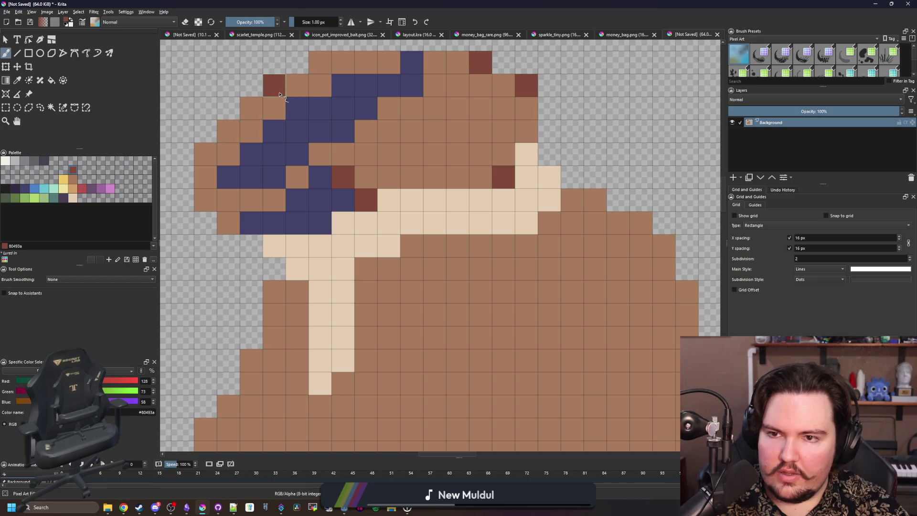
left_click_drag(202, 206, 225, 220)
scroll(266, 312, "down", 2)
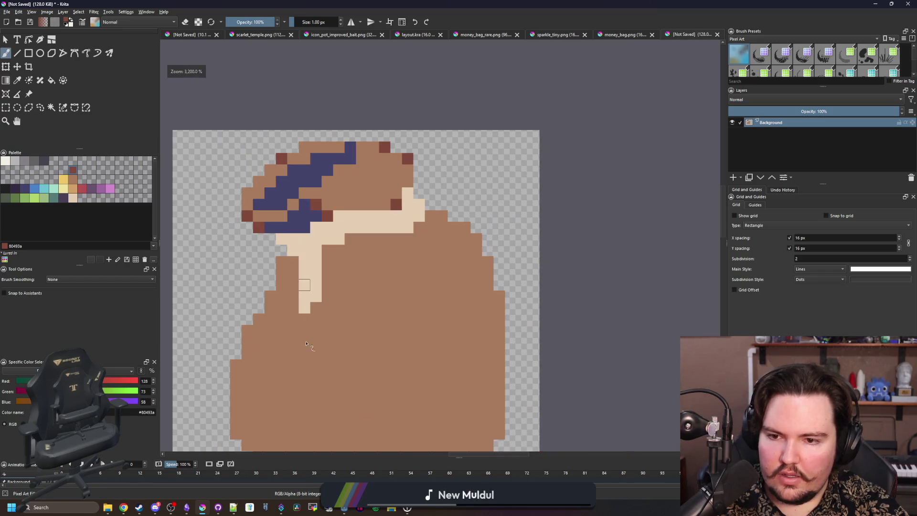
left_click(63, 107)
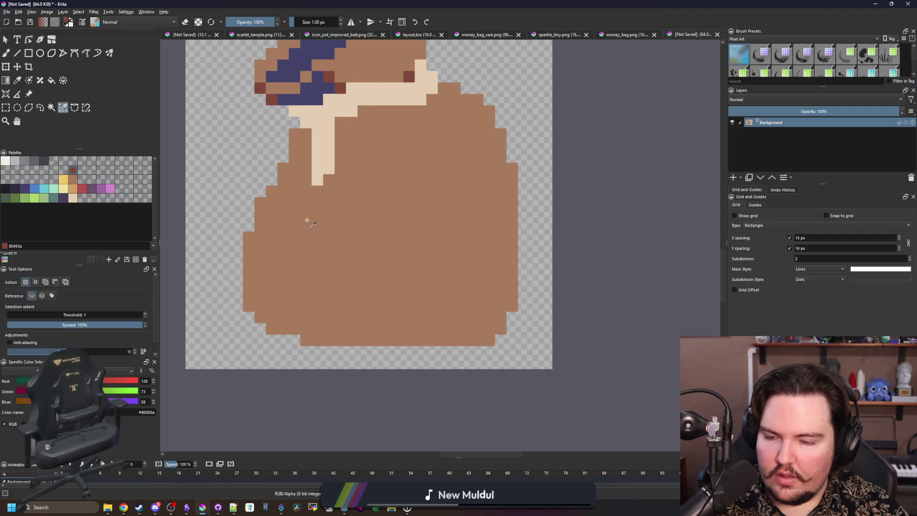
- Select the bag body and pick tan with a 4 px brush
left_click(408, 221)
scroll(387, 277, "up", 1)
left_click(73, 189)
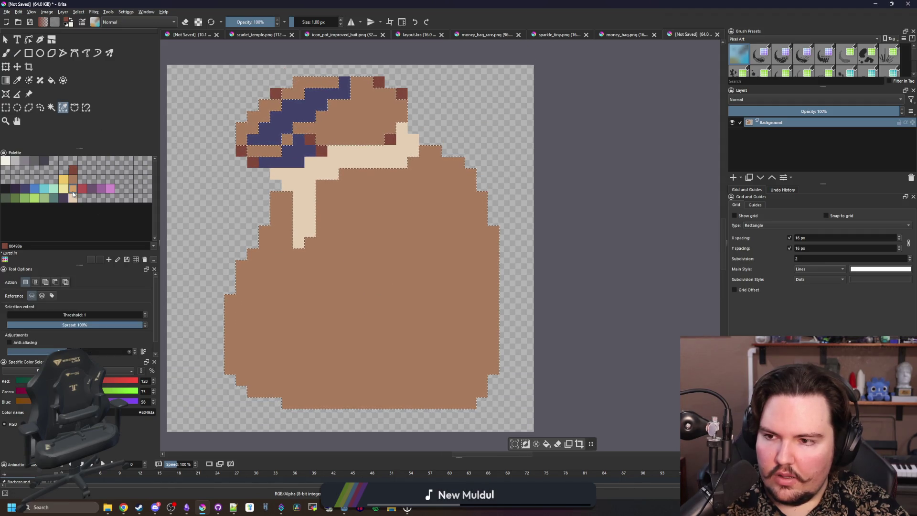
key("ctrl+shift+a")
key("b")
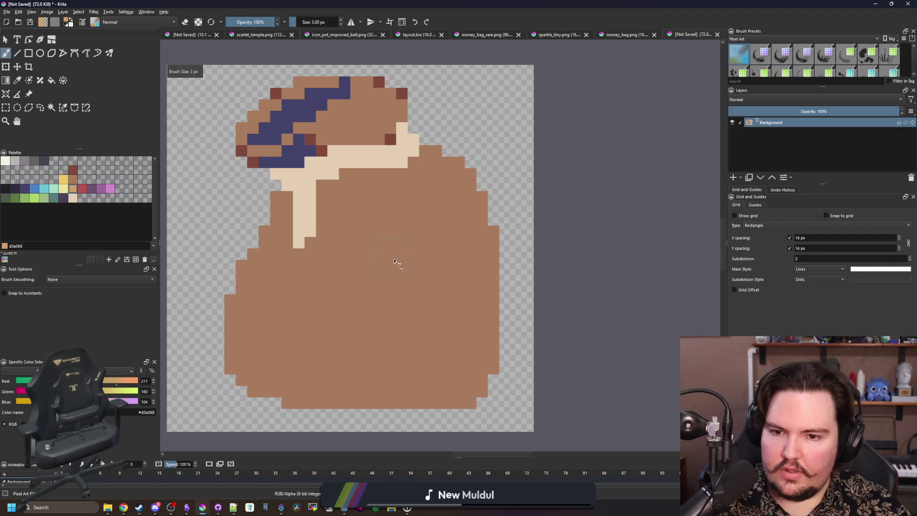
left_click(395, 263)
key("ctrl+z")
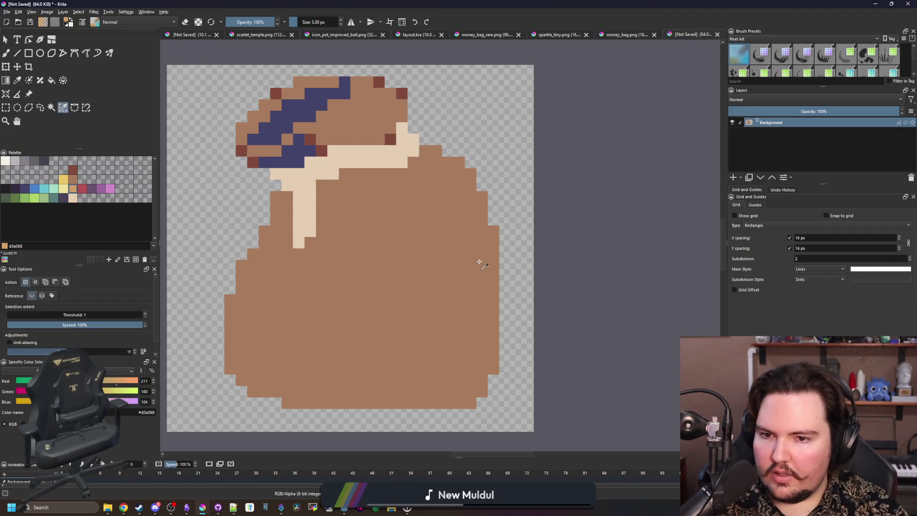
key("ctrl+z")
key("bracketright")
key("bracketright")
key("bracketright")
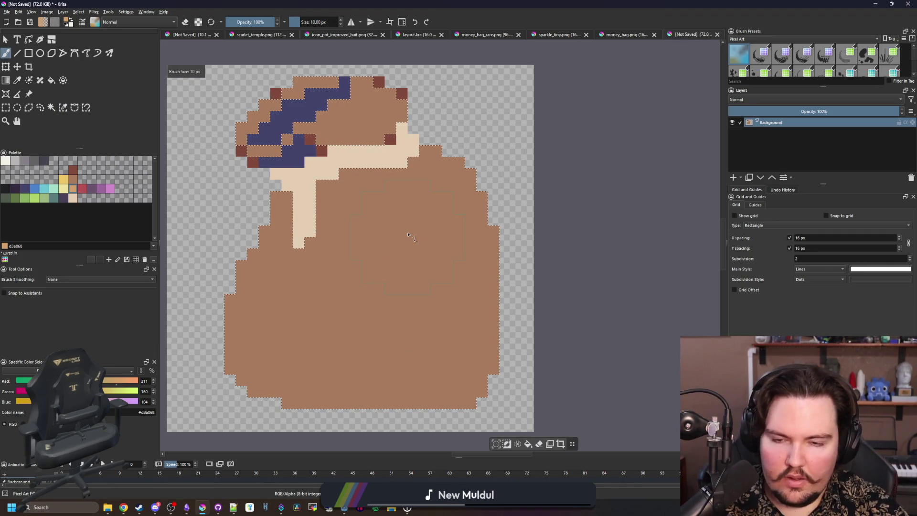
key("bracketleft")
key("bracketleft")
key("bracketleft")
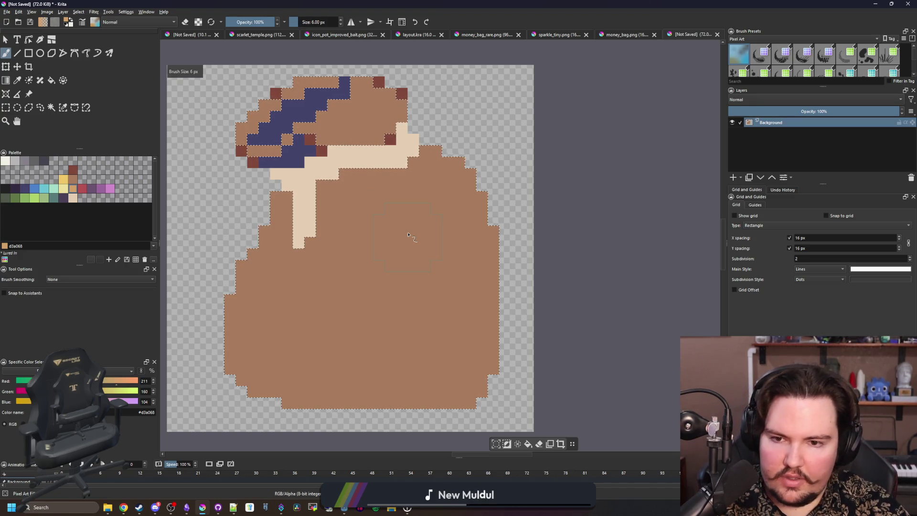
- Brush tan bands across the bag's middle and lower belly, covering the middle brown strip
mouse_move(380, 222)
left_mouse_down()
mouse_move(453, 215)
mouse_move(411, 238)
left_mouse_up()
mouse_move(372, 281)
left_mouse_down()
mouse_move(439, 286)
mouse_move(477, 340)
mouse_move(363, 378)
mouse_move(389, 272)
mouse_move(358, 317)
left_mouse_up()
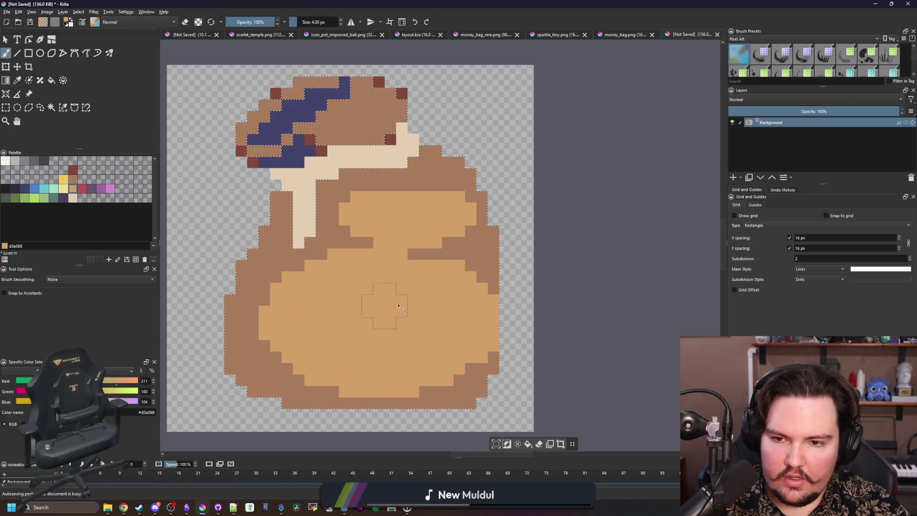
mouse_move(439, 295)
left_mouse_down()
mouse_move(435, 277)
mouse_move(446, 283)
mouse_move(436, 283)
left_mouse_up()
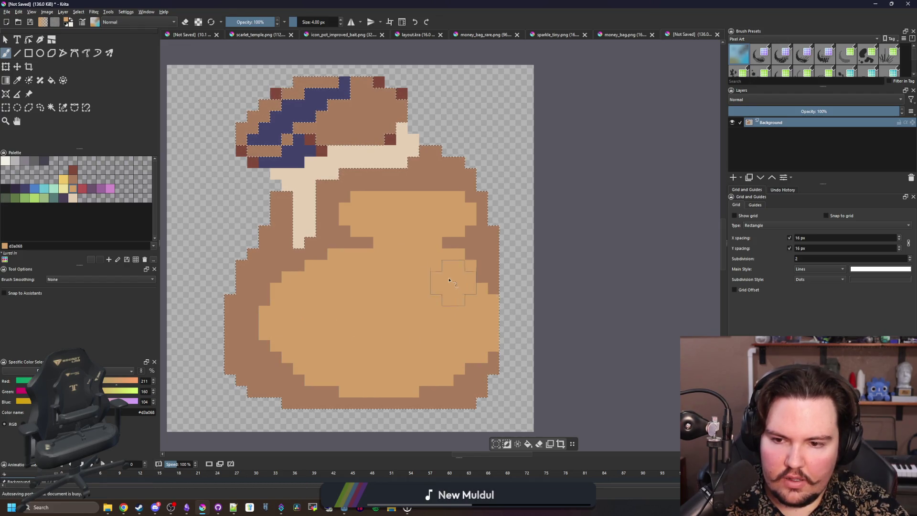
- Sample medium brown and repaint the tan area's lower-left edge brown
left_click(256, 358, "ctrl")
key("ctrl+shift+a")
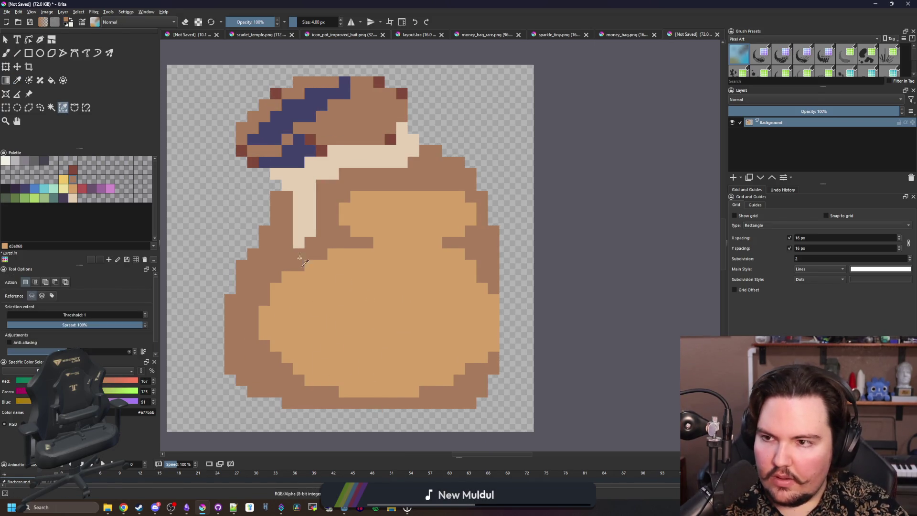
key("ctrl+shift+d")
mouse_move(422, 415)
left_mouse_down()
mouse_move(354, 399)
mouse_move(286, 362)
mouse_move(267, 269)
left_mouse_up()
scroll(266, 269, "down", 10)
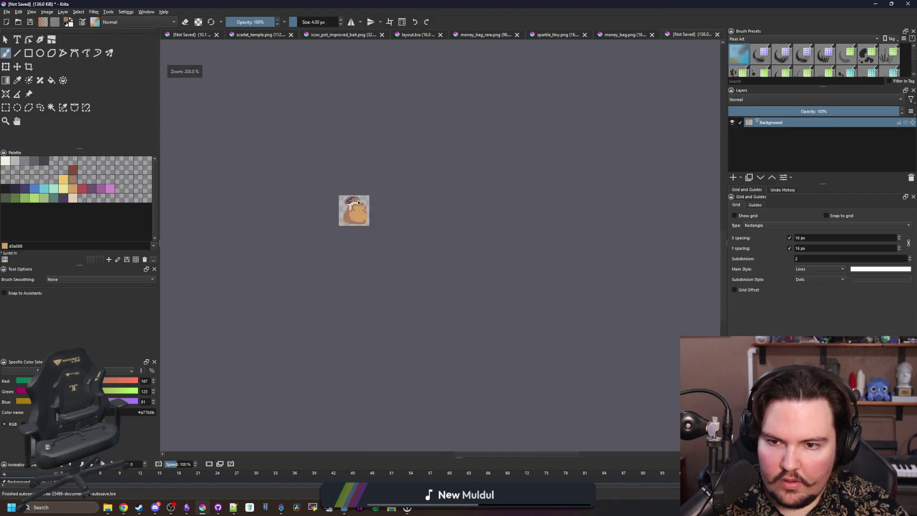
- Sample the dark red-brown, select the medium-brown areas, and set a 2 px brush
scroll(358, 202, "up", 10)
key("p")
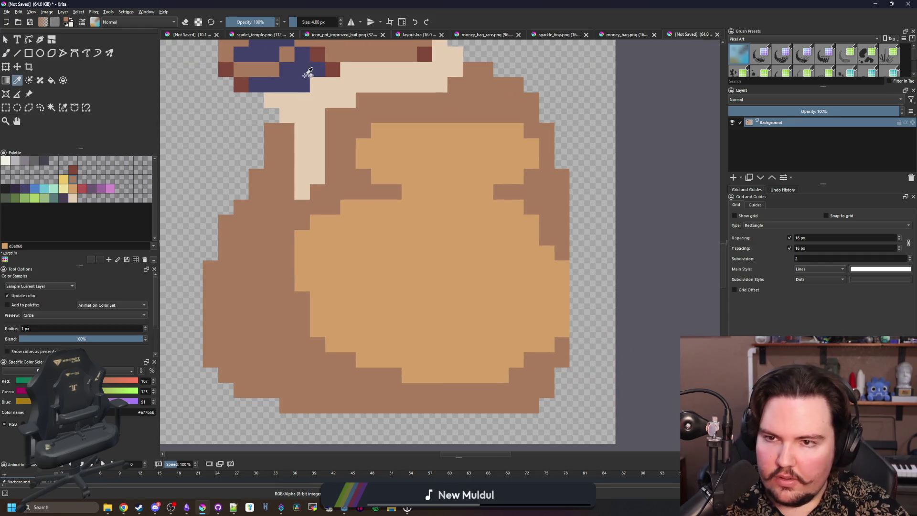
left_click(322, 50)
left_click(51, 108)
left_click(279, 292)
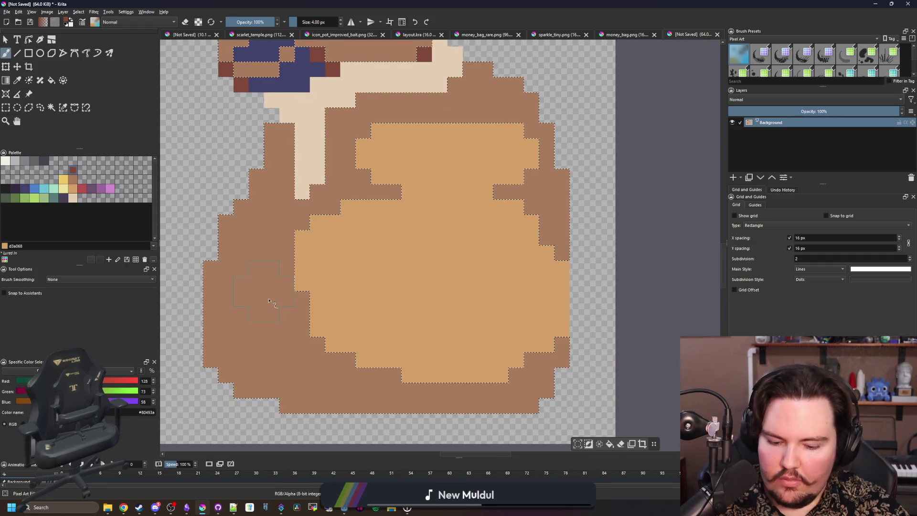
key("b")
key("bracketleft")
- Paint dark red-brown shading down the bag's left side and along its bottom
mouse_move(249, 299)
left_mouse_down()
mouse_move(253, 229)
mouse_move(287, 368)
mouse_move(341, 395)
mouse_move(411, 389)
left_mouse_up()
key("bracketleft")
left_click(347, 376)
left_click(361, 376)
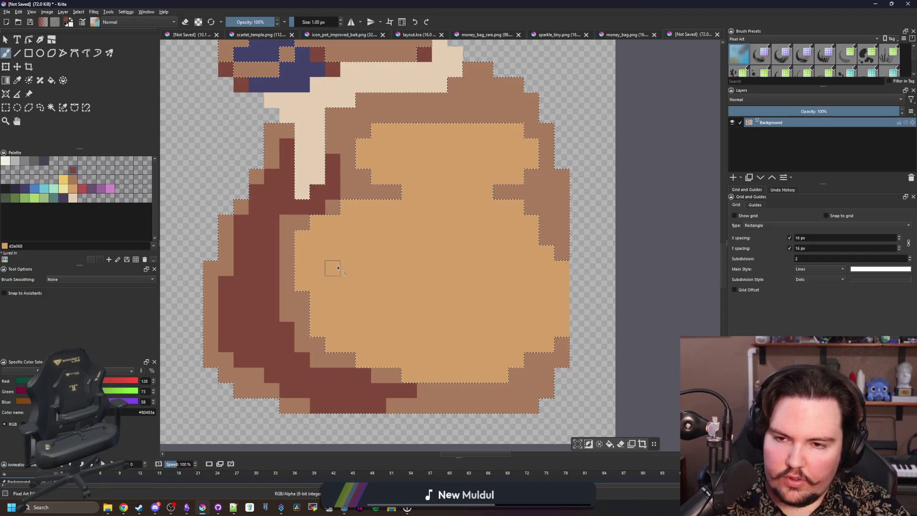
scroll(327, 266, "down", 5)
scroll(335, 282, "up", 6)
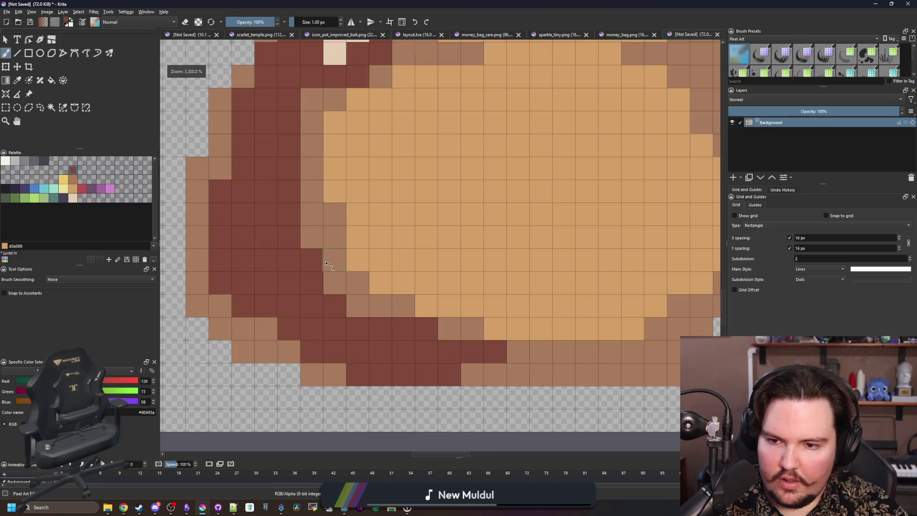
scroll(309, 201, "down", 3)
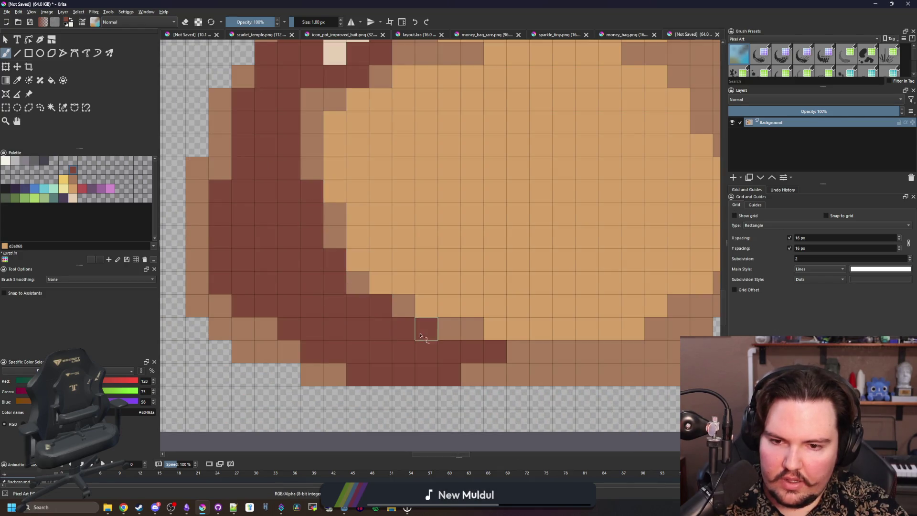
scroll(342, 343, "down", 4)
scroll(341, 342, "down", 3)
scroll(342, 382, "up", 10)
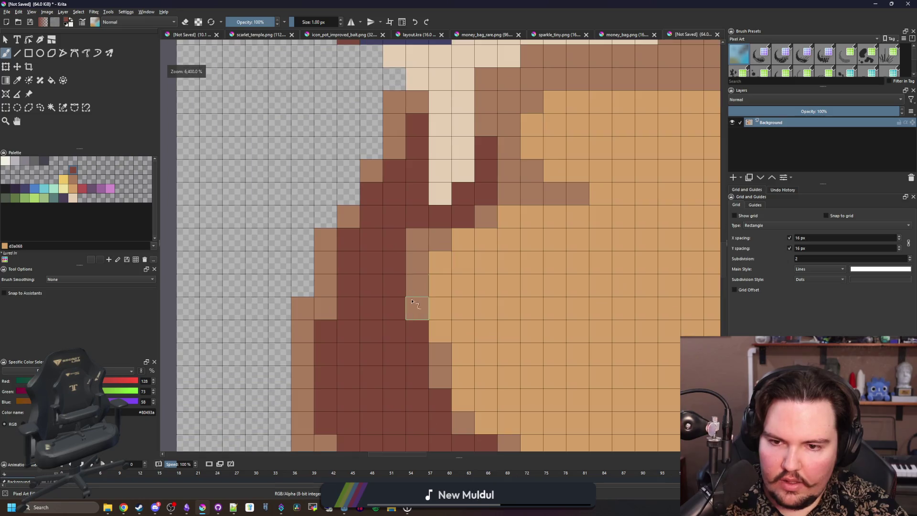
scroll(381, 245, "down", 10)
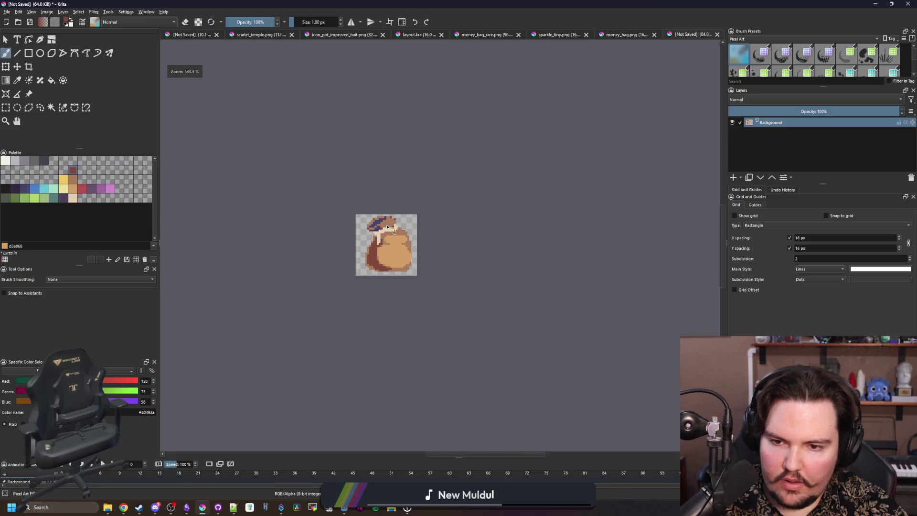
scroll(385, 234, "down", 2)
scroll(365, 280, "up", 10)
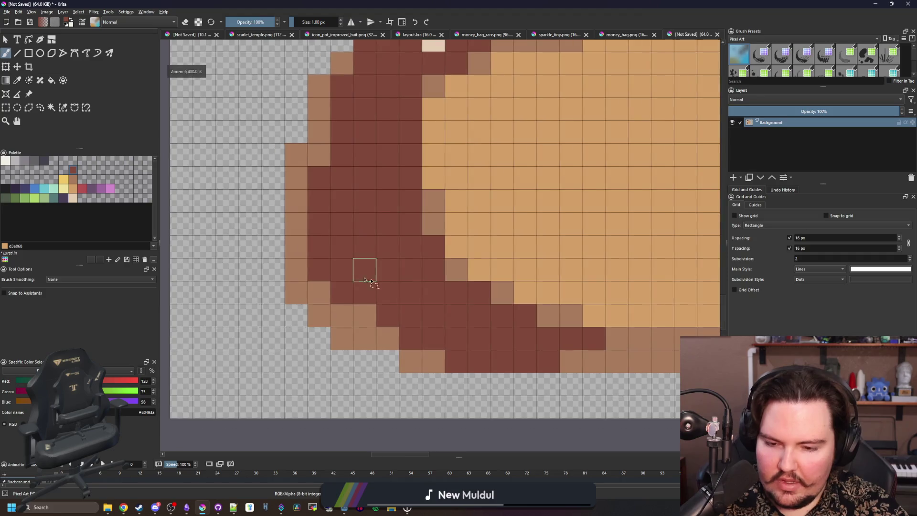
left_click(456, 270, "ctrl")
- Repaint the lower-left dark red pixels brown and zoom out to see the whole bag
mouse_move(317, 269)
left_mouse_down()
mouse_move(368, 287)
mouse_move(296, 337)
mouse_move(273, 334)
mouse_move(281, 272)
mouse_move(295, 306)
mouse_move(316, 269)
left_mouse_up()
left_click(440, 245, "ctrl")
key("minus")
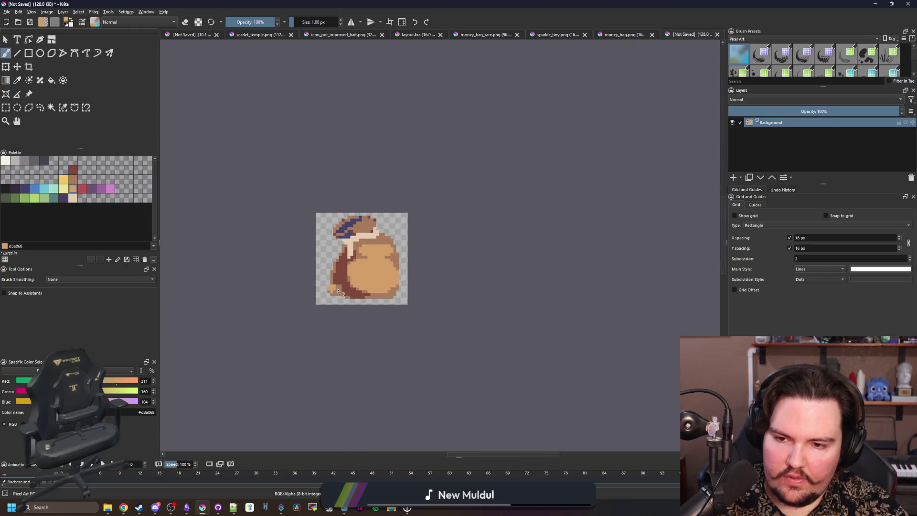
scroll(354, 258, "up", 6)
- Paint dark brown cells along the bag's lower-right edge
left_click(358, 272, "ctrl")
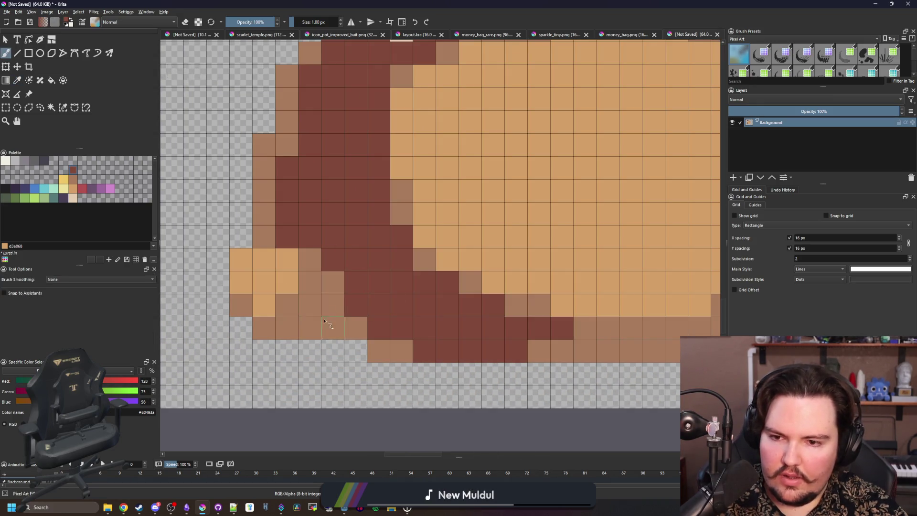
scroll(324, 321, "down", 5)
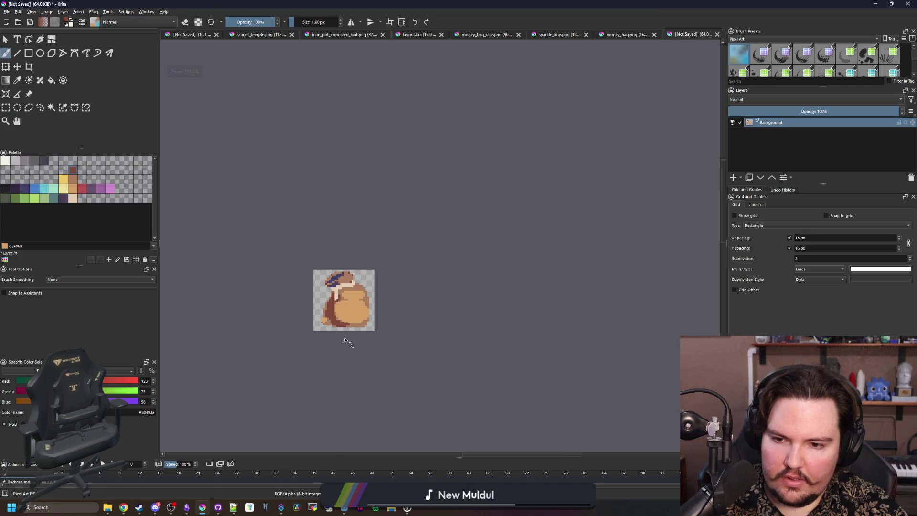
scroll(345, 339, "up", 5)
left_click(410, 348, "ctrl")
scroll(430, 354, "up", 2)
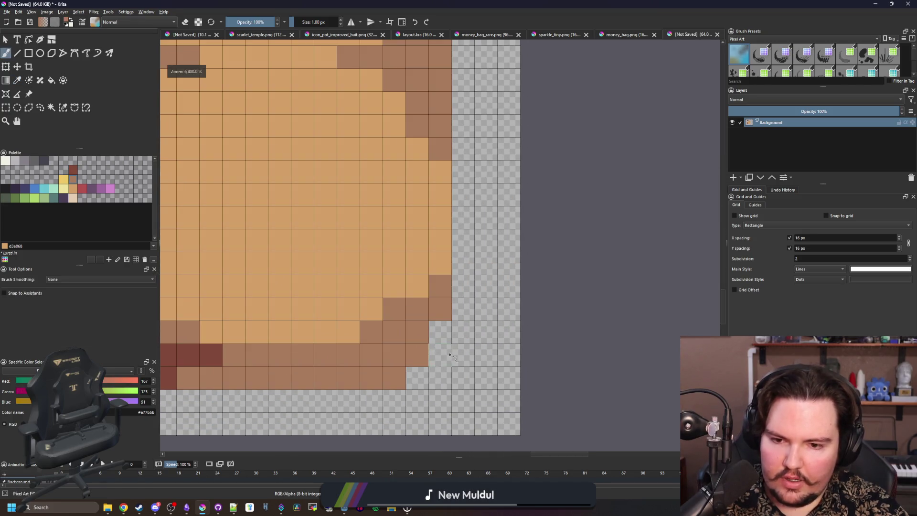
left_click(213, 358, "ctrl")
mouse_move(439, 356)
left_mouse_down()
mouse_move(462, 339)
mouse_move(463, 284)
left_mouse_up()
scroll(359, 365, "down", 4)
scroll(358, 365, "down", 3)
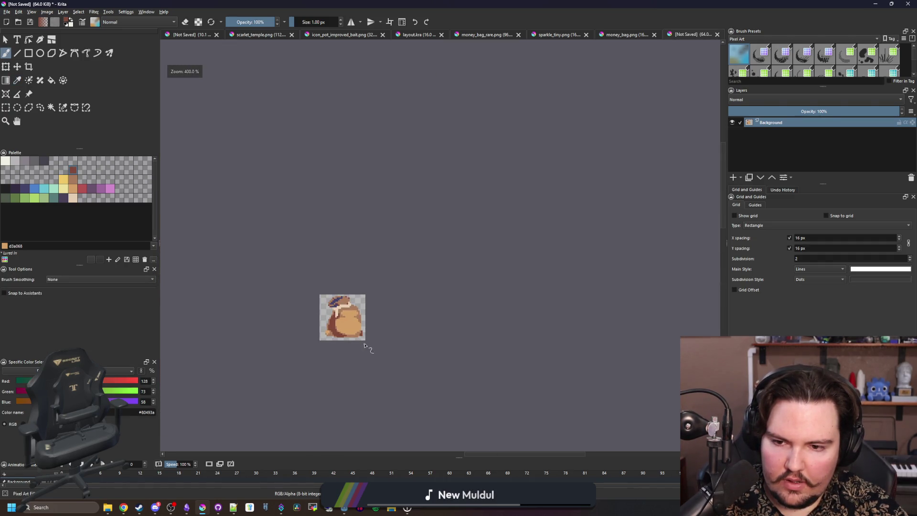
scroll(364, 350, "up", 5)
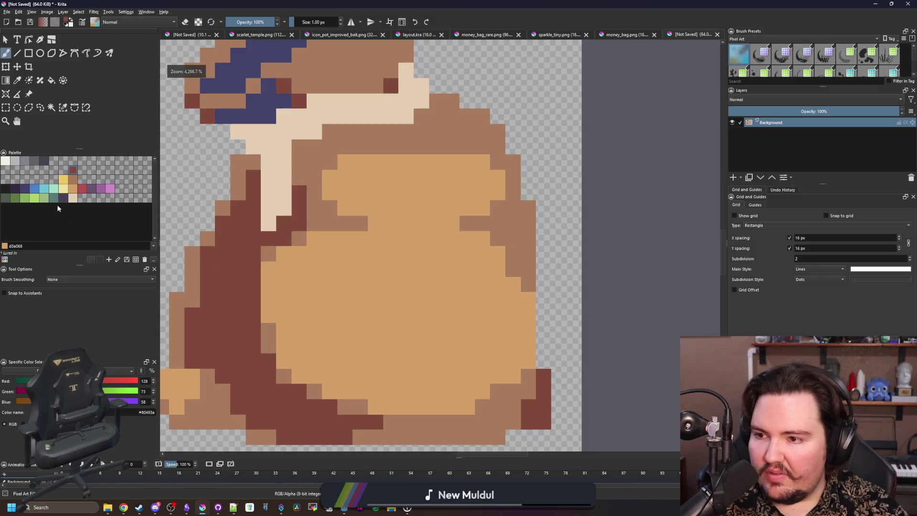
- Pick the dollar-sign green and draw a rectangular selection over the bag
left_click(28, 199)
scroll(375, 270, "down", 1)
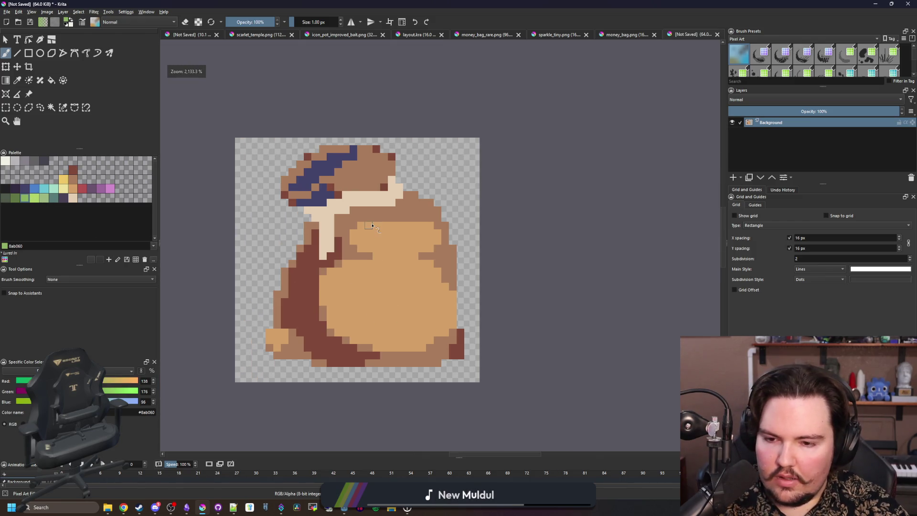
left_click(6, 107)
mouse_move(211, 76)
left_mouse_down()
mouse_move(522, 213)
mouse_move(533, 229)
left_mouse_up()
left_click(19, 67)
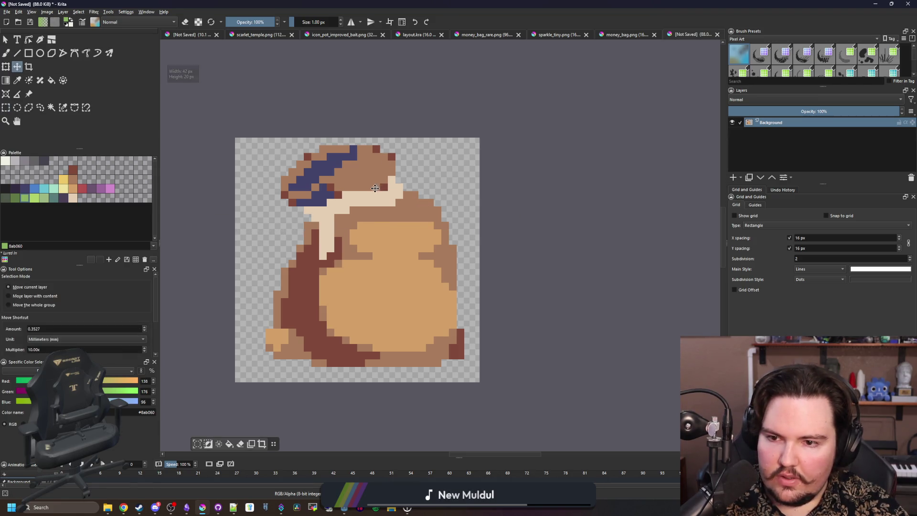
scroll(314, 233, "up", 3)
- Return to the brush in normal paint mode at 2 px
key("b")
key("e")
scroll(349, 272, "down", 5)
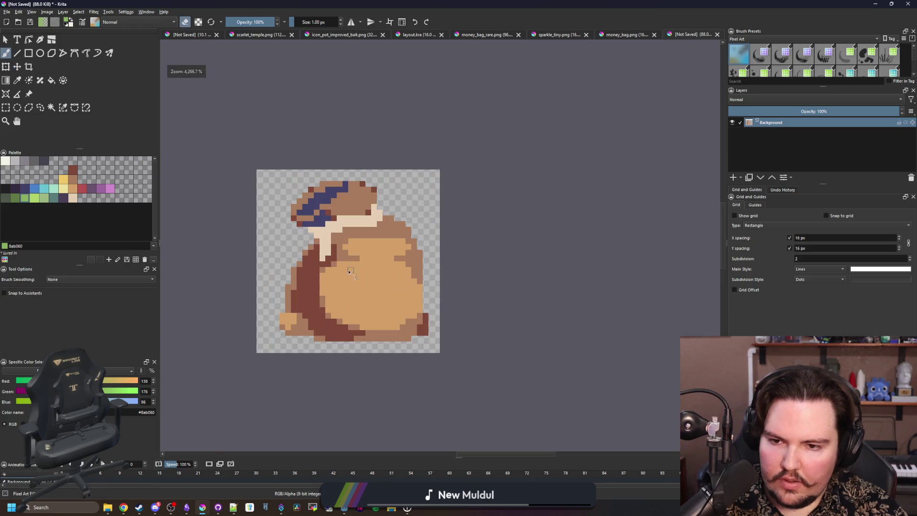
scroll(359, 266, "up", 1)
key("e")
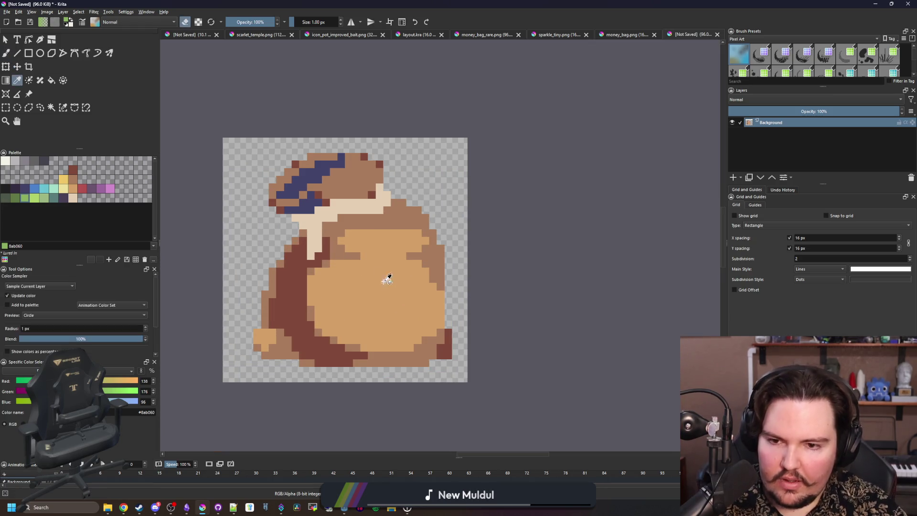
scroll(361, 248, "up", 1)
scroll(363, 245, "up", 2)
key("bracketright")
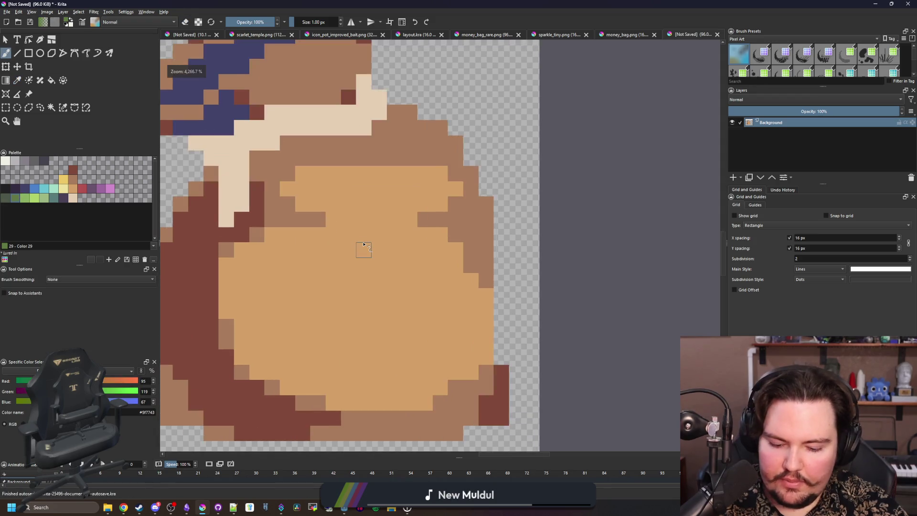
- Paint a green S curve with a vertical stroke through it on the tan belly
mouse_move(430, 191)
left_mouse_down()
mouse_move(355, 223)
mouse_move(473, 277)
mouse_move(382, 348)
mouse_move(370, 330)
mouse_move(402, 272)
left_mouse_up()
key("bracketleft")
left_click_drag(417, 315, 415, 276)
left_click_drag(400, 231, 418, 231)
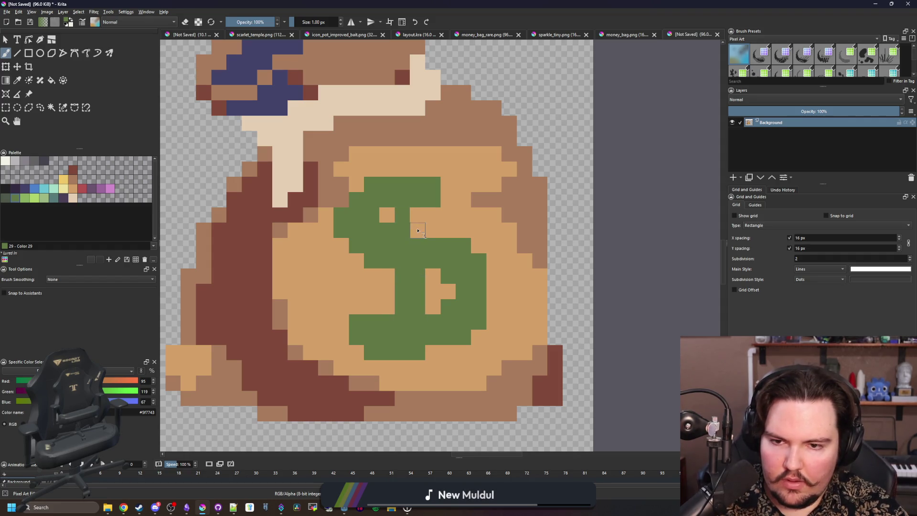
left_click_drag(396, 167, 398, 158)
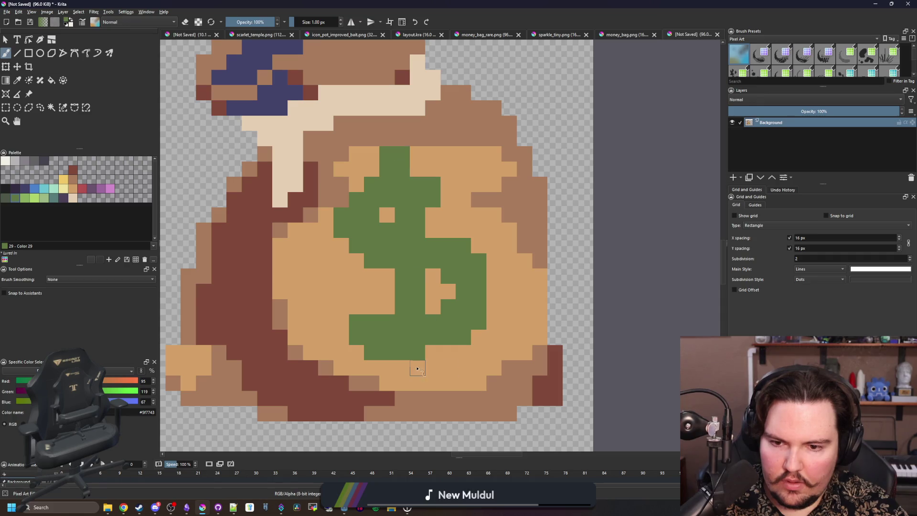
scroll(374, 225, "down", 8)
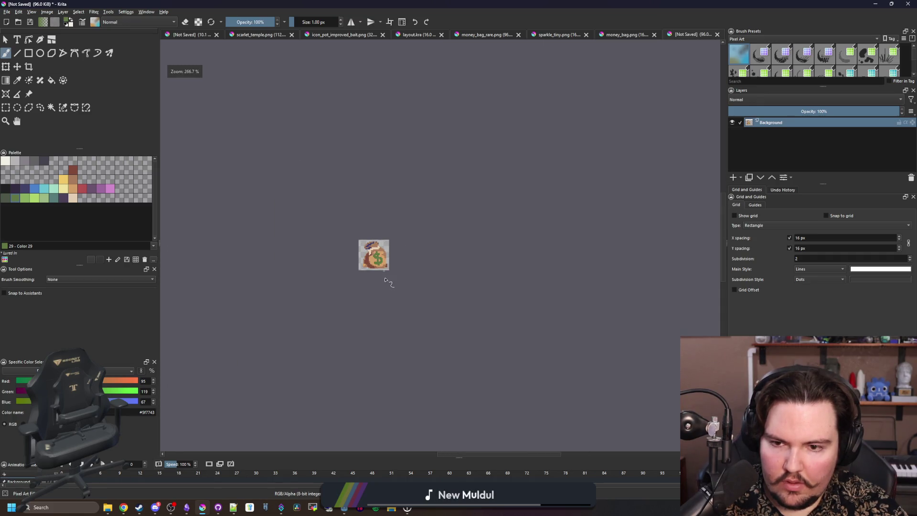
scroll(385, 281, "up", 10)
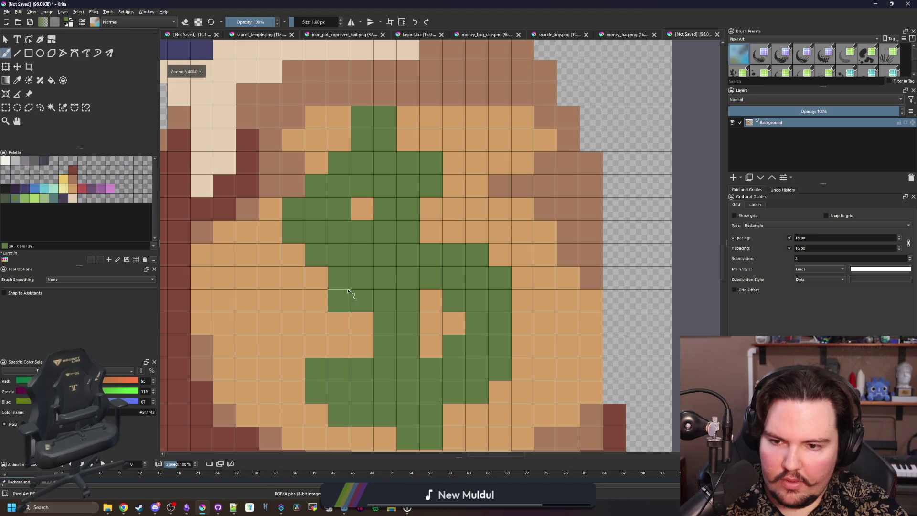
- Sample the tan orange and cover a stray green pixel
left_click(439, 215, "ctrl")
left_click(362, 231)
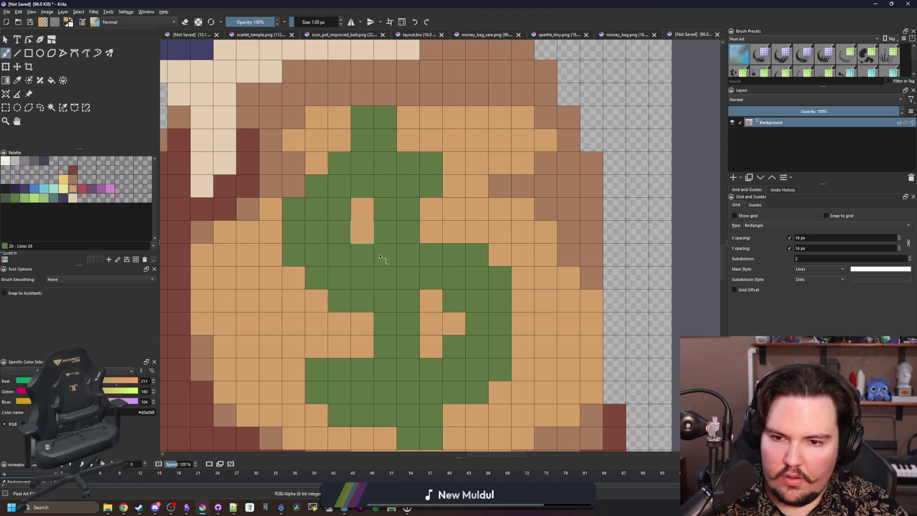
scroll(381, 257, "down", 7)
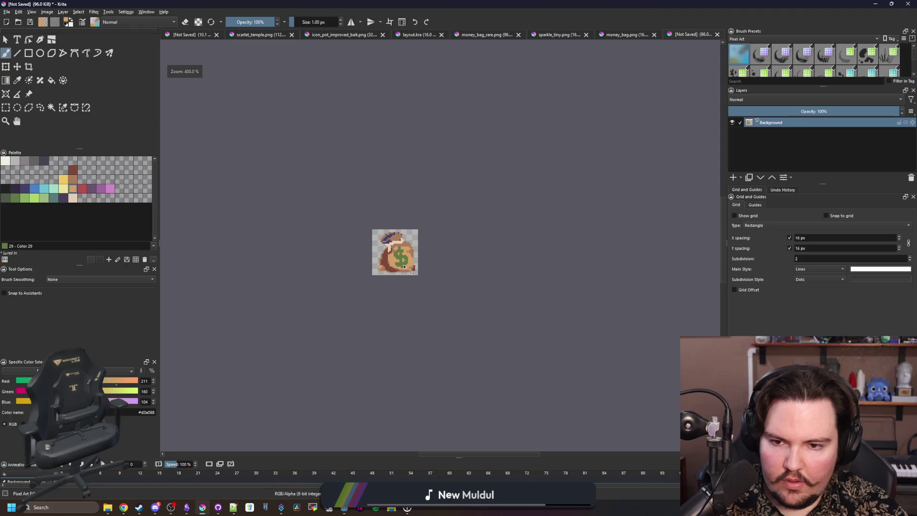
scroll(404, 265, "up", 7)
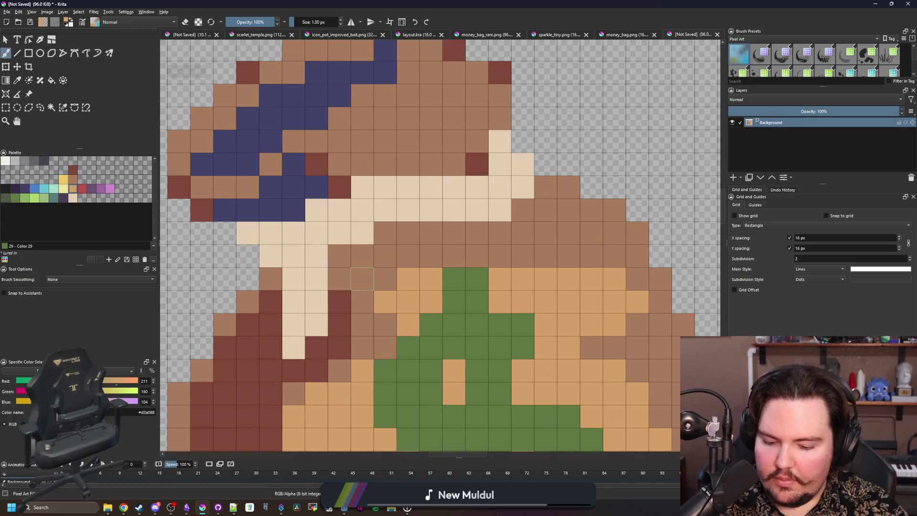
- Paint orange columns and cells across the cream neck band
mouse_move(315, 256)
left_mouse_down()
mouse_move(294, 257)
mouse_move(294, 279)
left_mouse_up()
left_click_drag(231, 178, 190, 221)
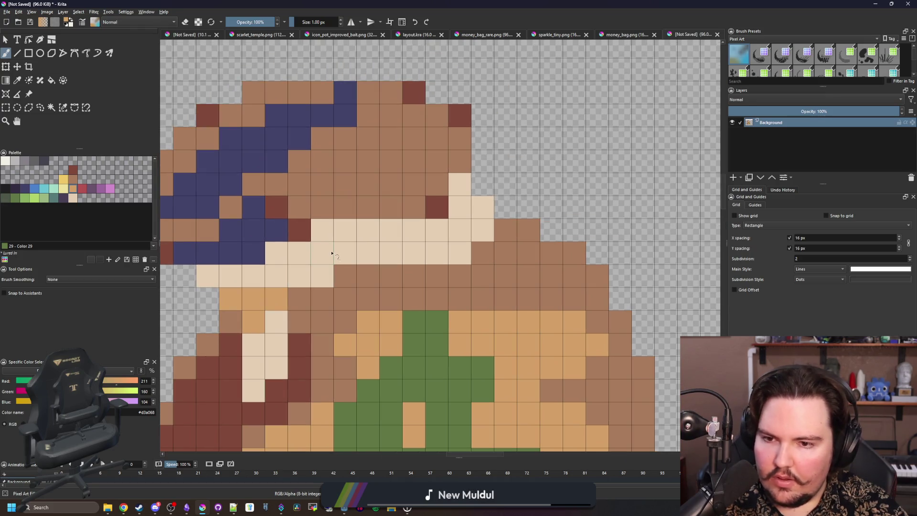
left_click_drag(331, 253, 325, 230)
left_click_drag(368, 249, 368, 230)
left_click_drag(437, 253, 438, 230)
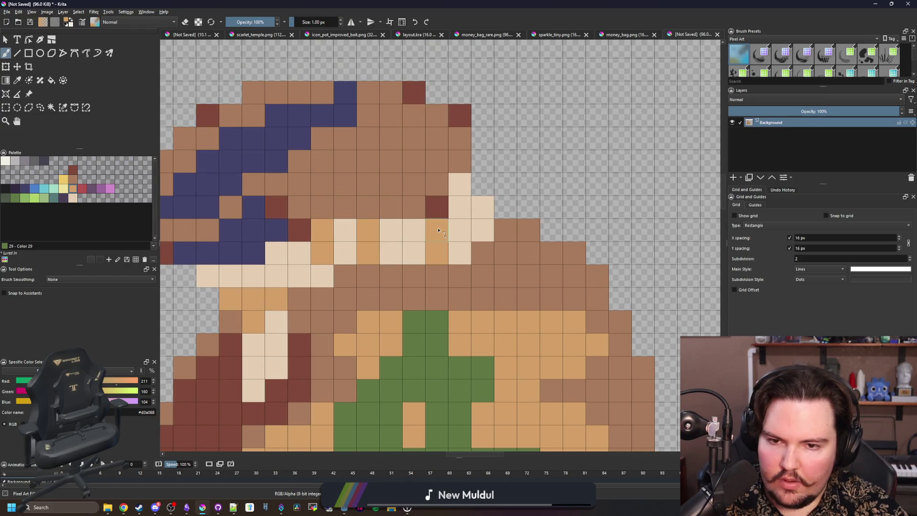
left_click(484, 217)
left_click(460, 183)
scroll(293, 277, "down", 8)
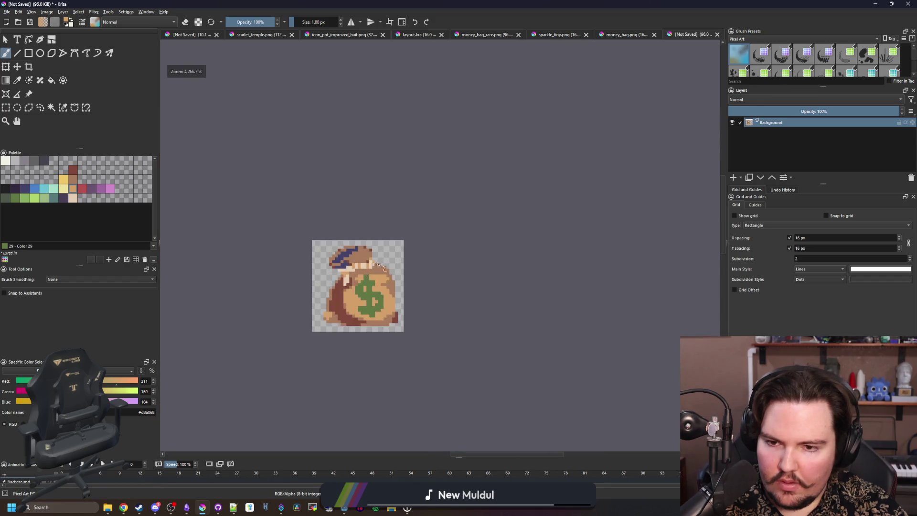
scroll(352, 198, "up", 8)
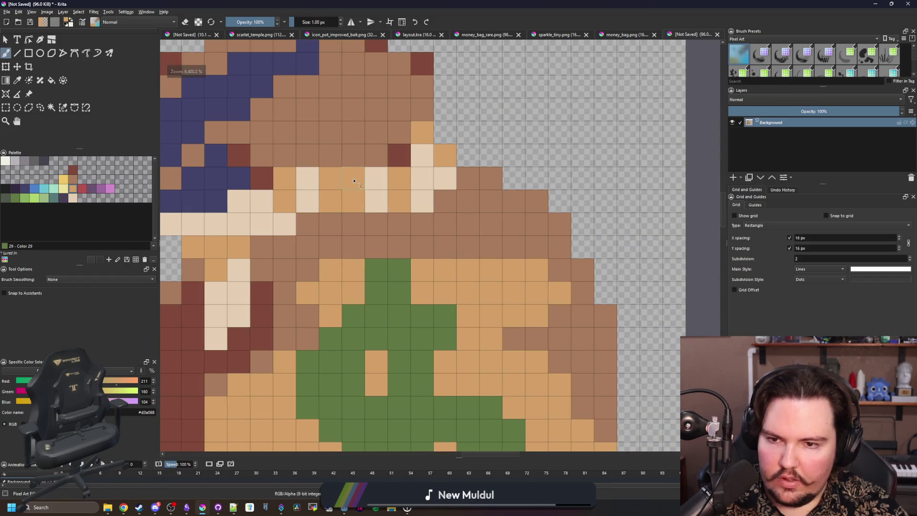
scroll(382, 267, "down", 8)
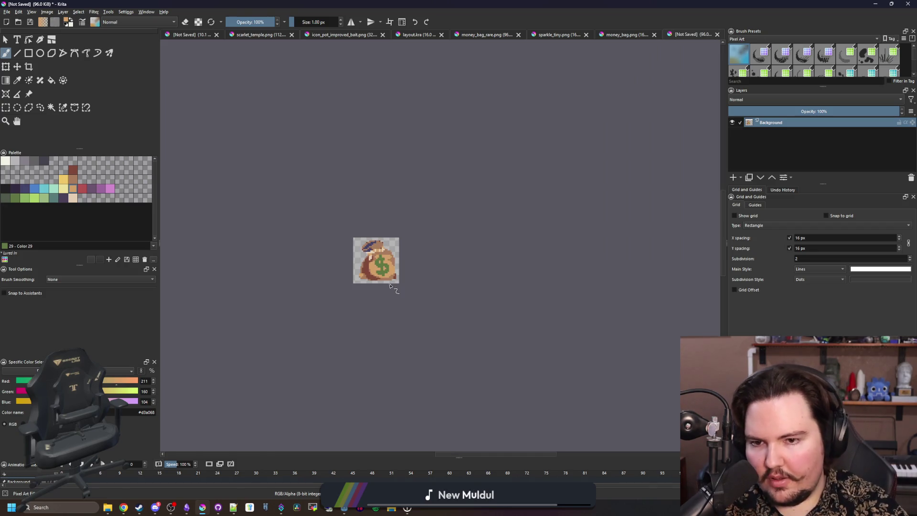
scroll(390, 285, "up", 8)
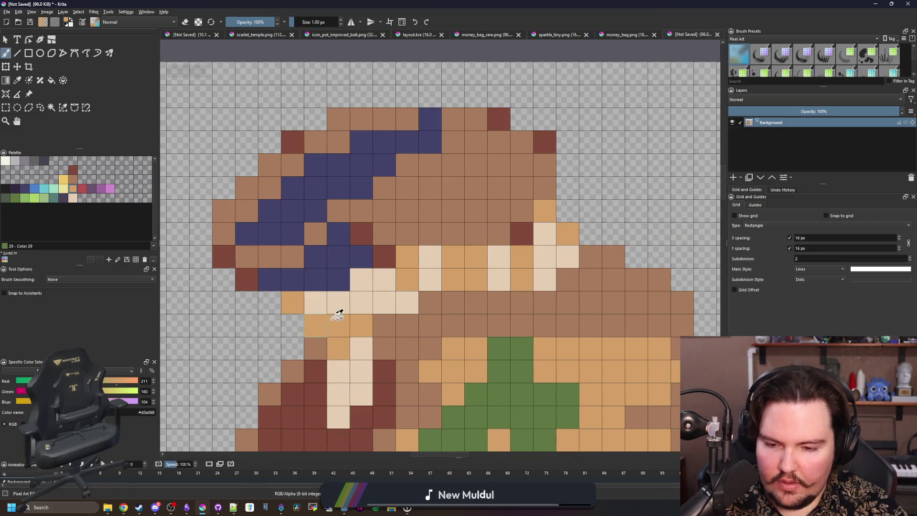
- Sample mid brown and touch up the left neck pixels in brown and orange
left_click(389, 322, "ctrl")
left_click(293, 302)
scroll(317, 305, "down", 3)
scroll(333, 317, "up", 3)
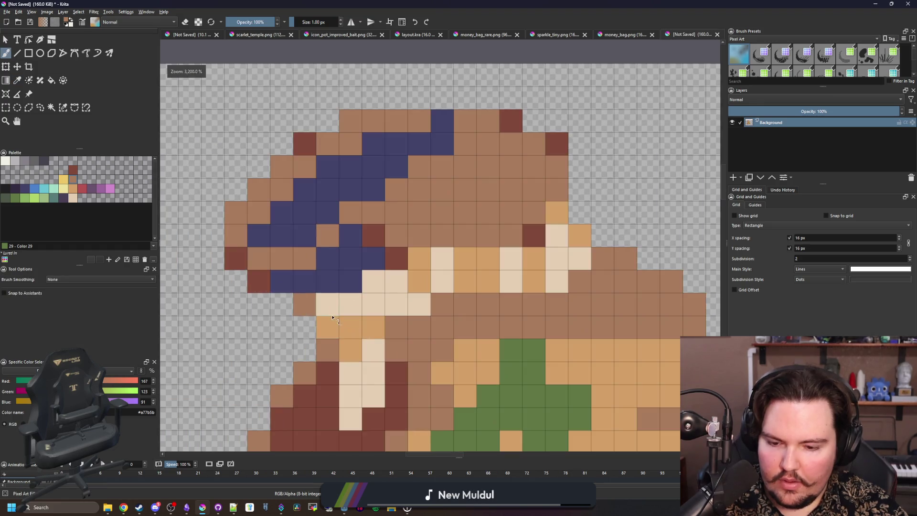
left_click(329, 325, "ctrl")
left_click(327, 306)
left_click(415, 360, "ctrl")
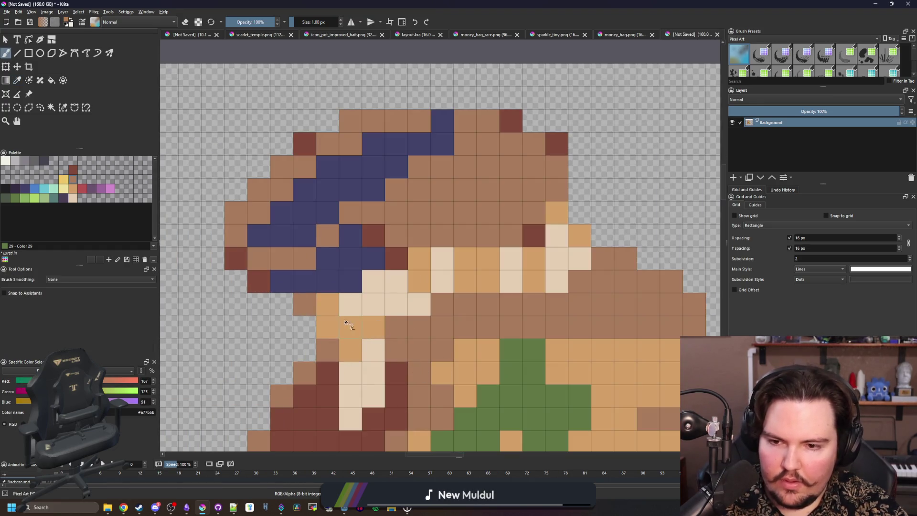
left_click_drag(345, 323, 327, 325)
scroll(361, 310, "down", 4)
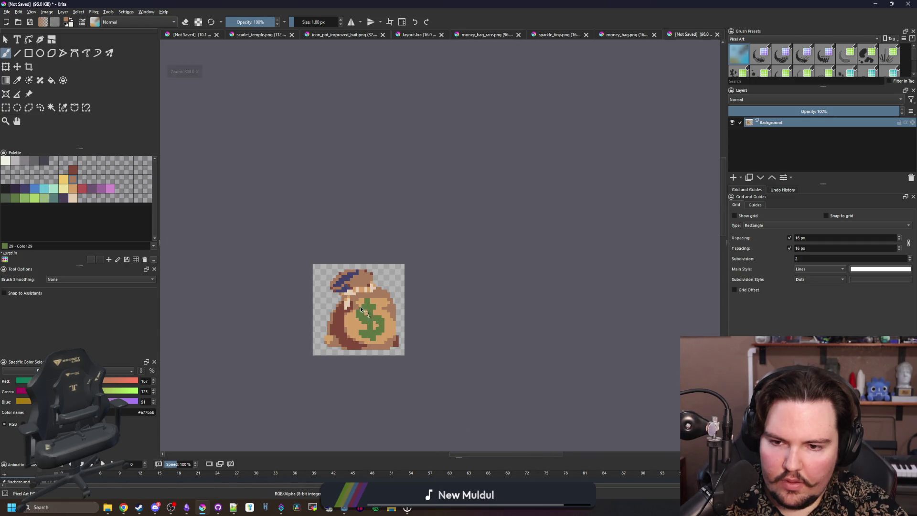
scroll(361, 310, "up", 5)
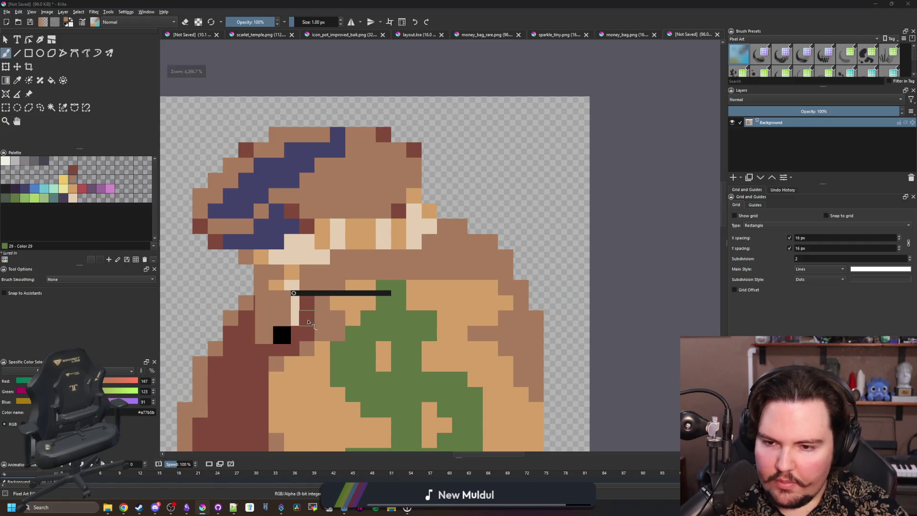
left_click(311, 309, "ctrl")
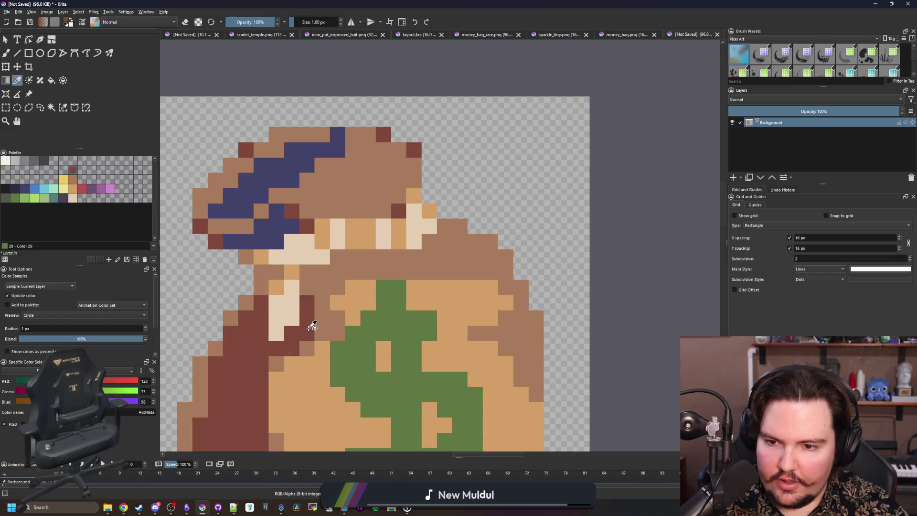
mouse_move(308, 273)
left_mouse_down()
mouse_move(353, 257)
mouse_move(409, 260)
left_mouse_up()
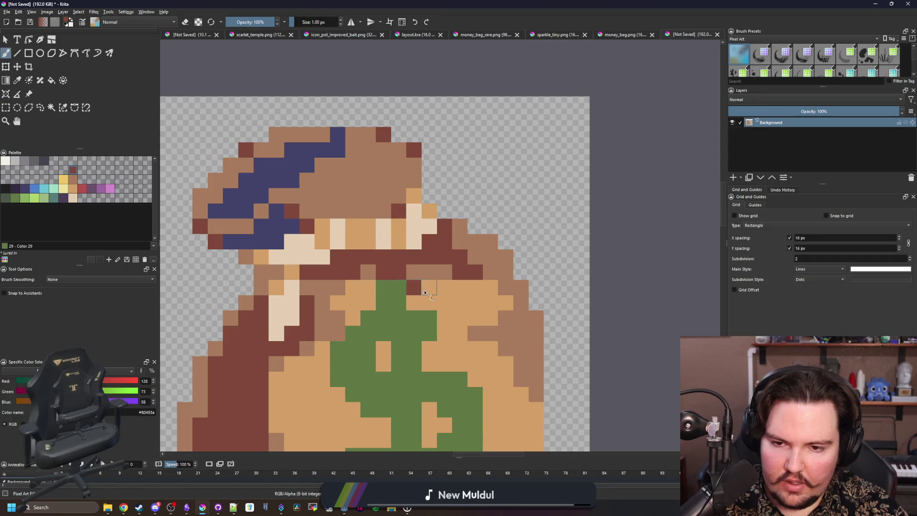
left_click(491, 258, "ctrl")
left_click(413, 287)
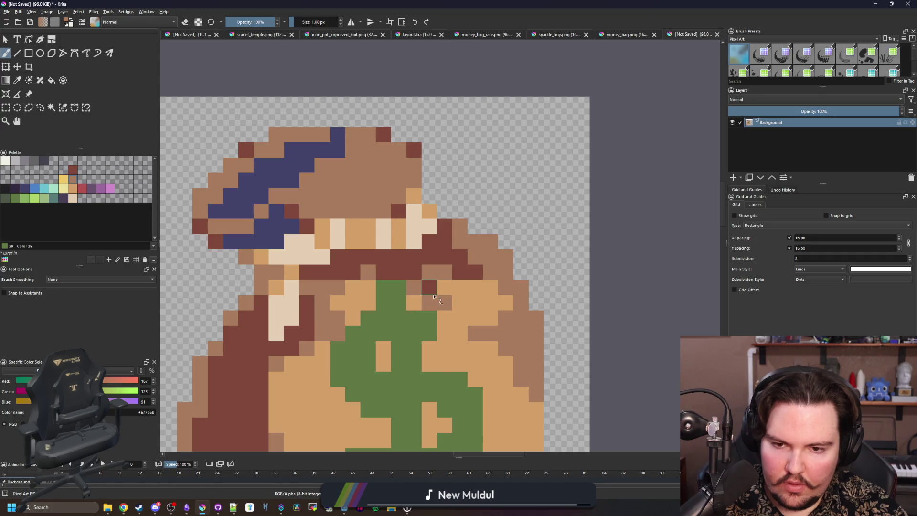
scroll(420, 323, "down", 10)
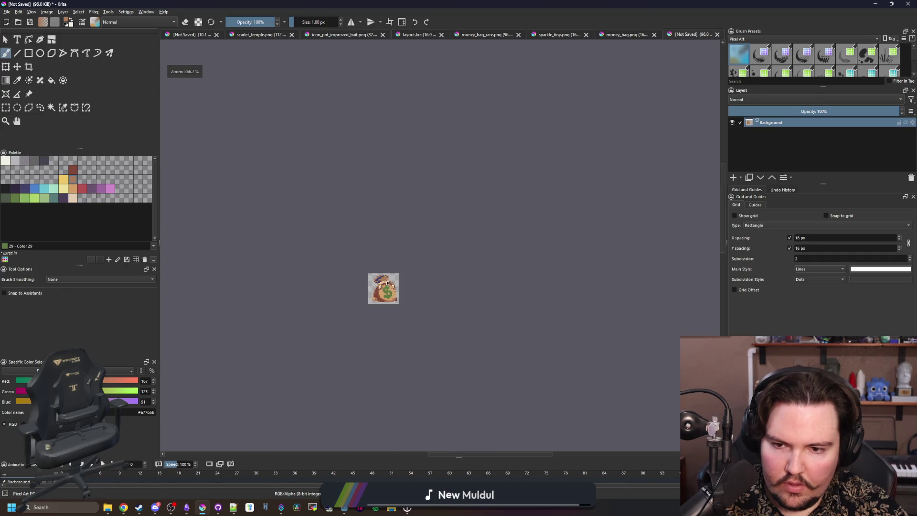
scroll(333, 290, "up", 12)
scroll(333, 276, "down", 5)
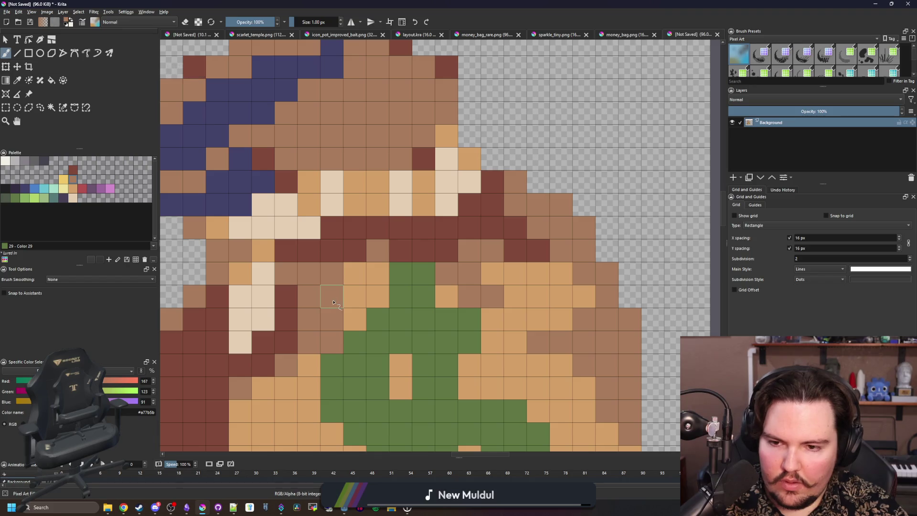
scroll(407, 285, "up", 4)
scroll(406, 285, "up", 1)
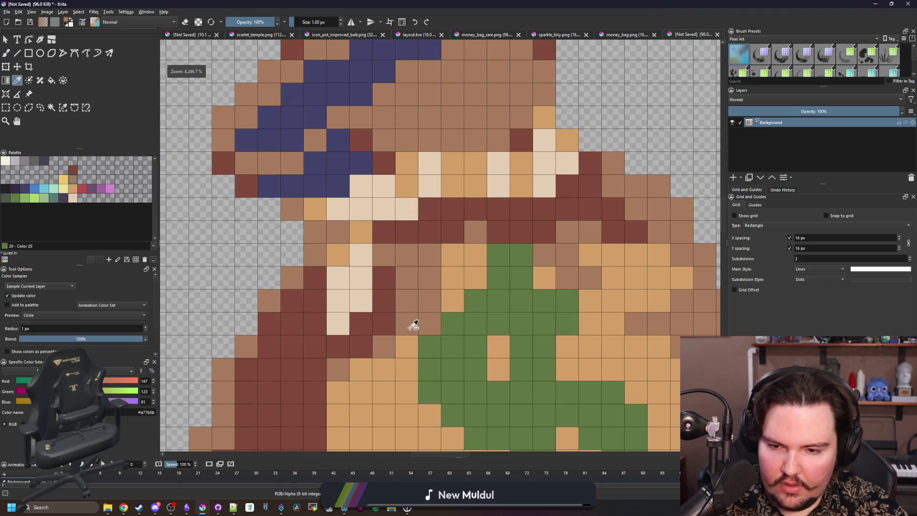
left_click(413, 321, "ctrl")
scroll(387, 257, "down", 3)
scroll(387, 257, "down", 1)
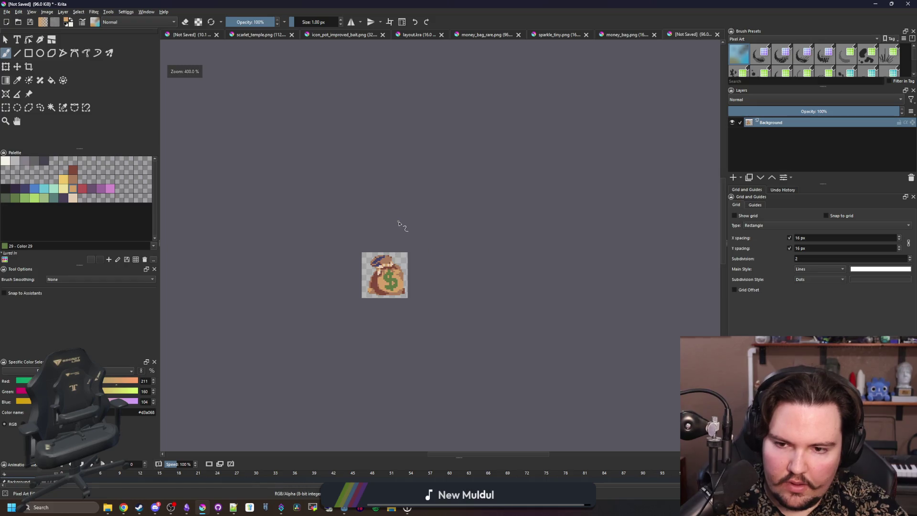
scroll(396, 258, "up", 3)
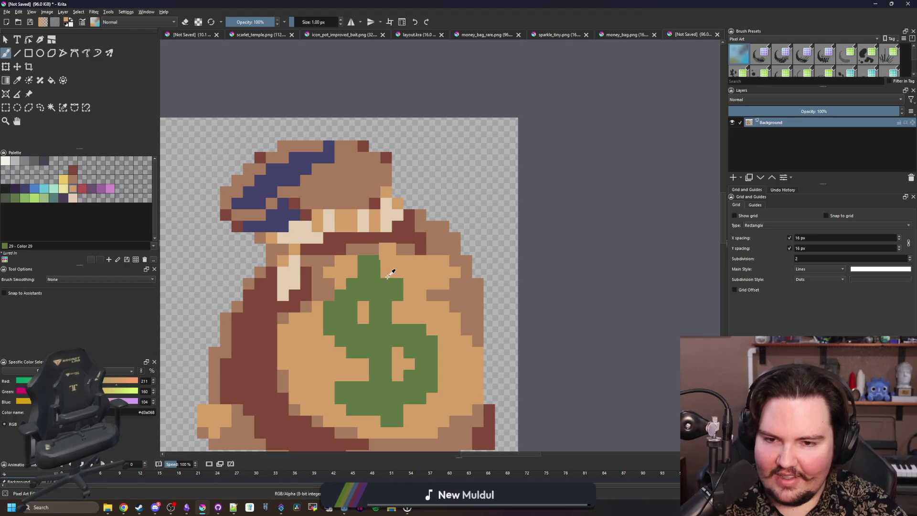
scroll(388, 278, "down", 2)
scroll(432, 229, "up", 3)
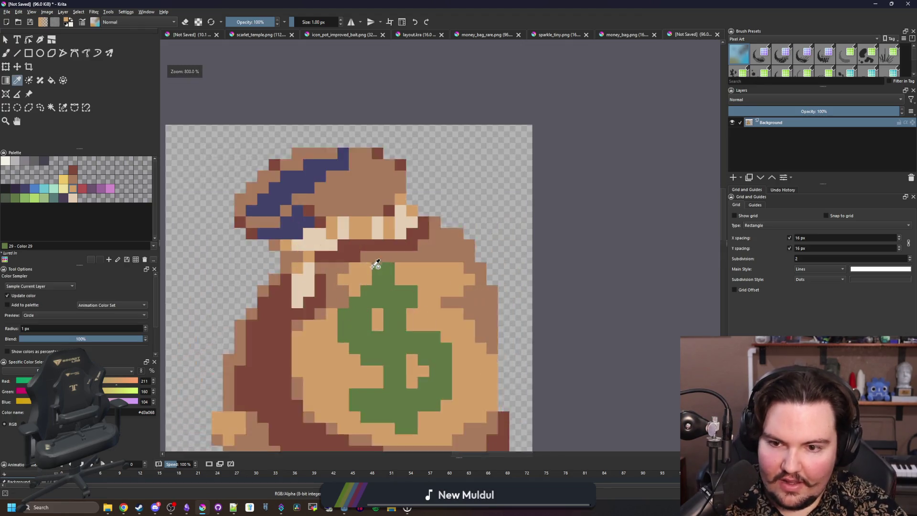
scroll(418, 265, "down", 3)
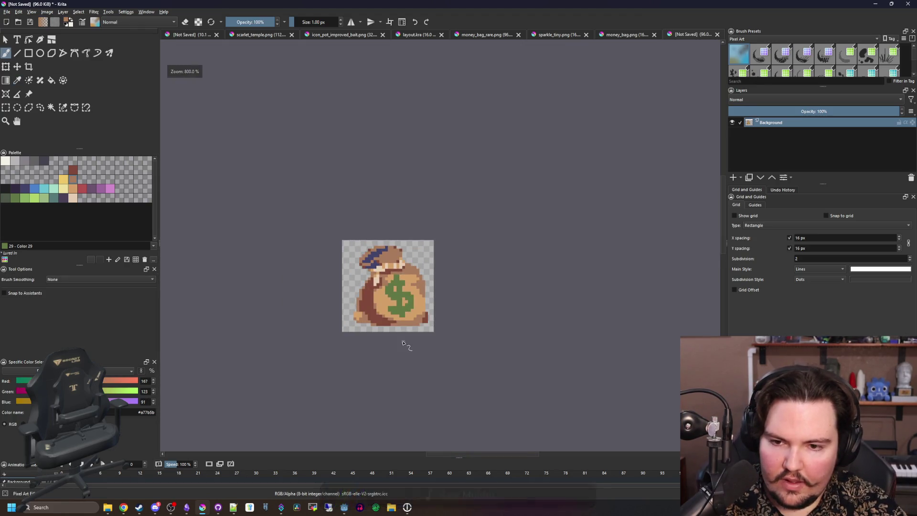
scroll(405, 278, "up", 3)
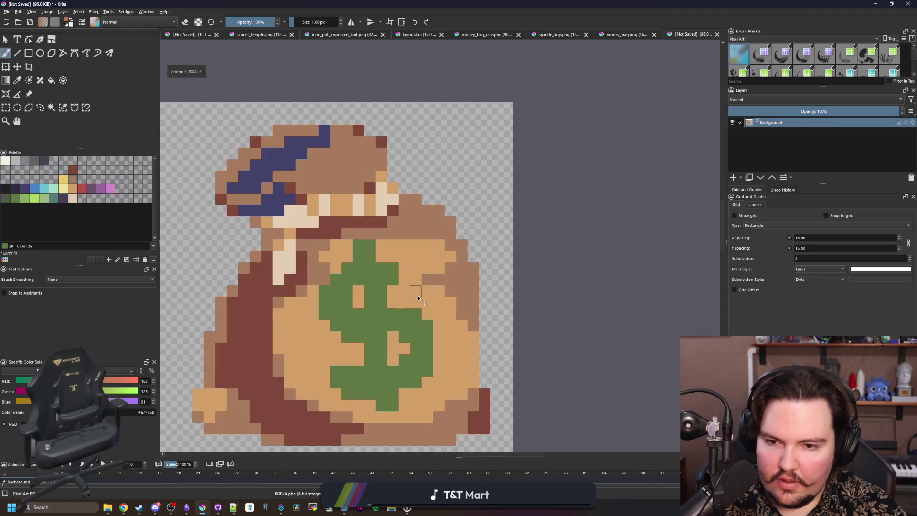
scroll(299, 306, "up", 3)
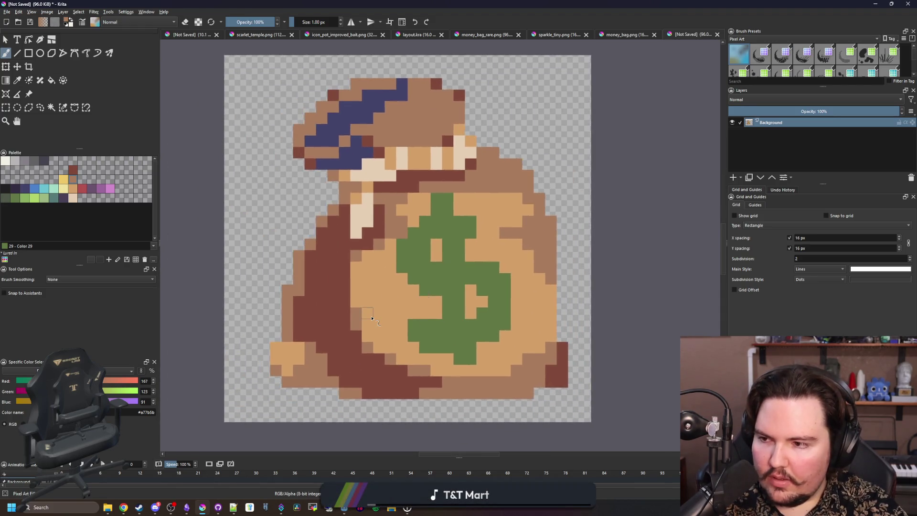
scroll(372, 318, "down", 3)
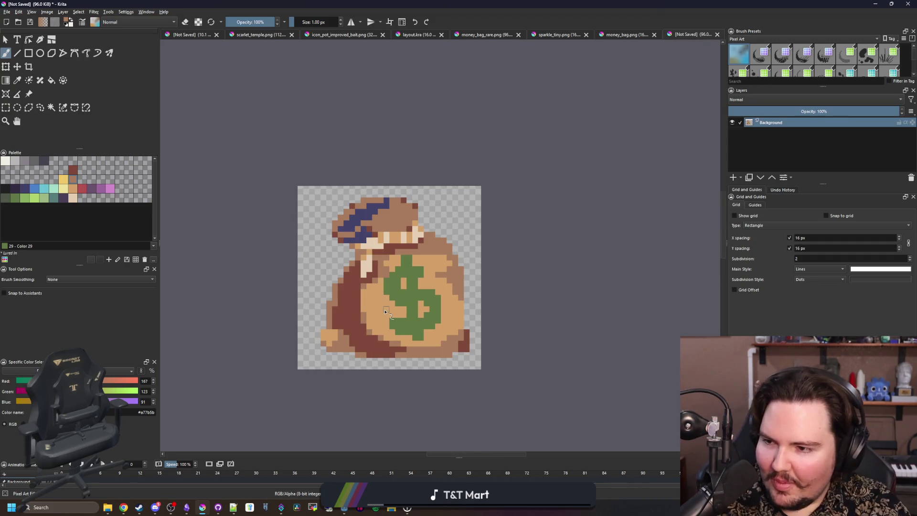
scroll(382, 215, "up", 3)
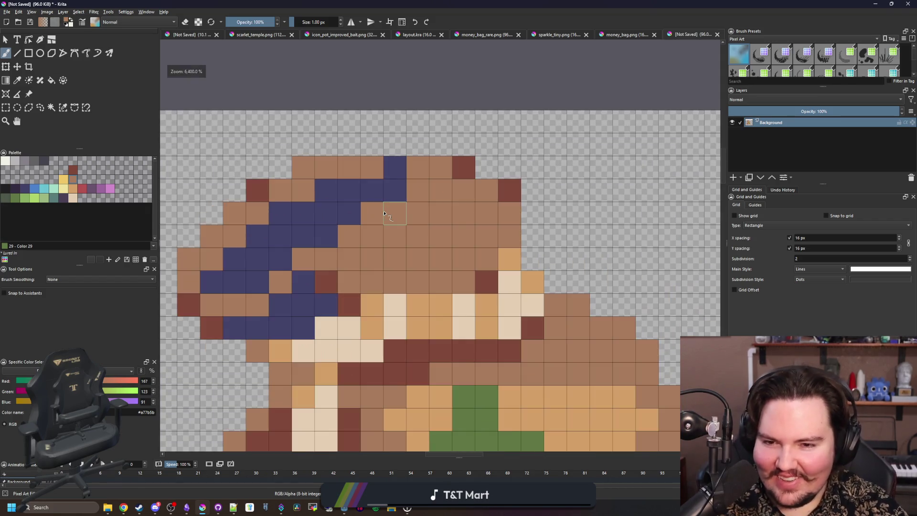
- Add dark red shading pixels along the bag's top flap
left_click_drag(385, 214, 407, 258)
left_click(491, 205, "ctrl")
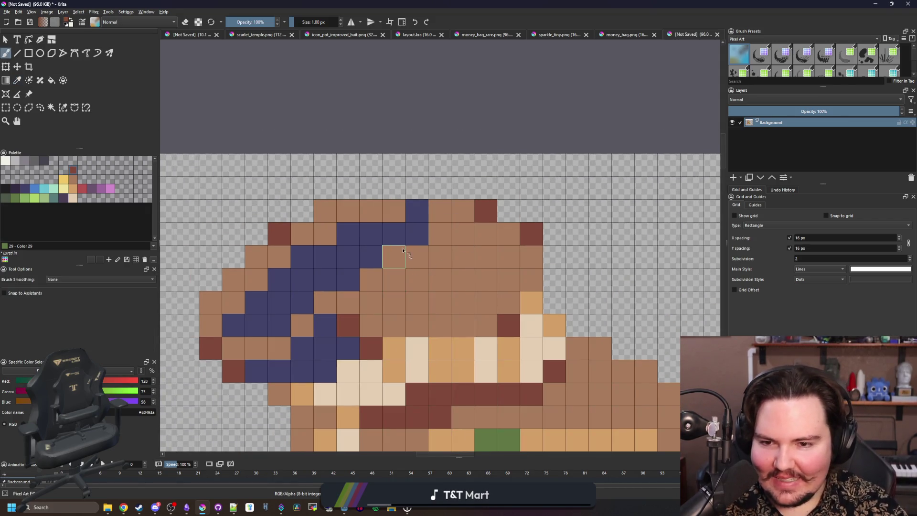
left_click(394, 257)
left_click(325, 234)
left_click(393, 211)
left_click(371, 210)
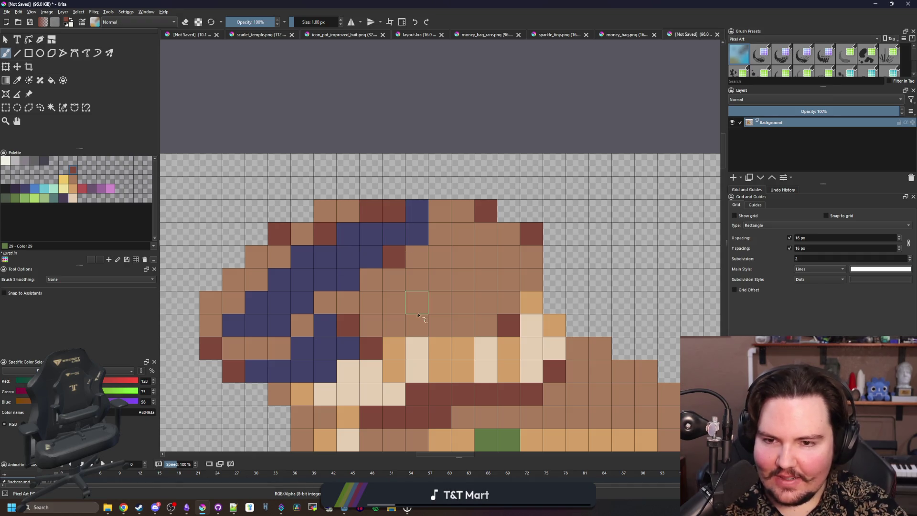
left_click_drag(396, 302, 415, 272)
- Rectangle-select the lower-left bump and move it one pixel right
left_click(5, 189)
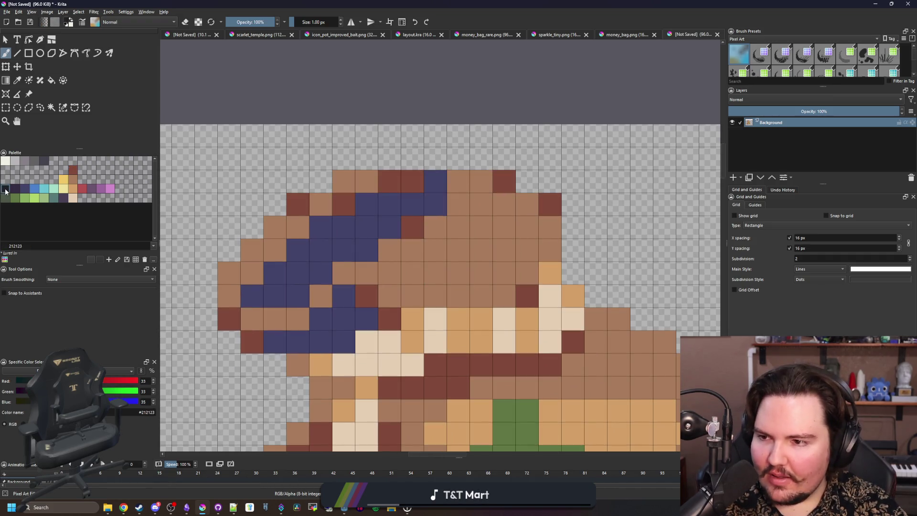
scroll(275, 269, "down", 6)
scroll(261, 351, "up", 6)
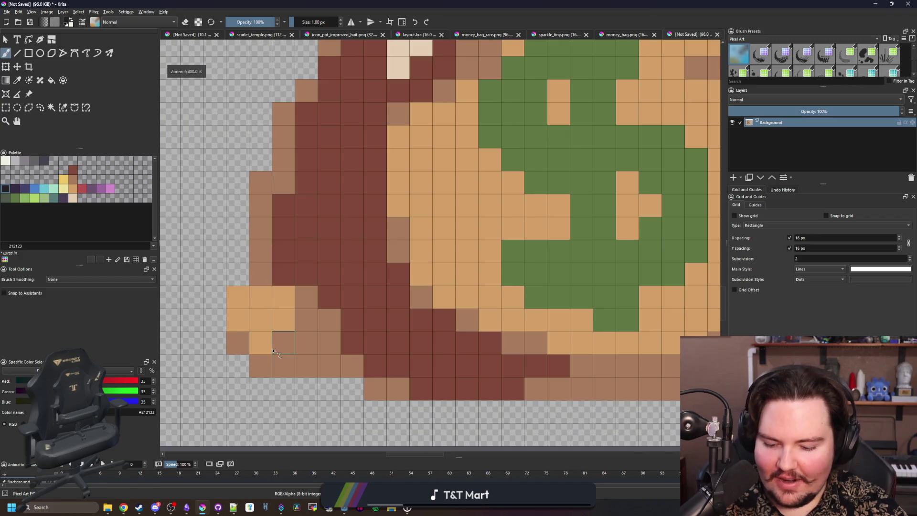
key("ctrl+r")
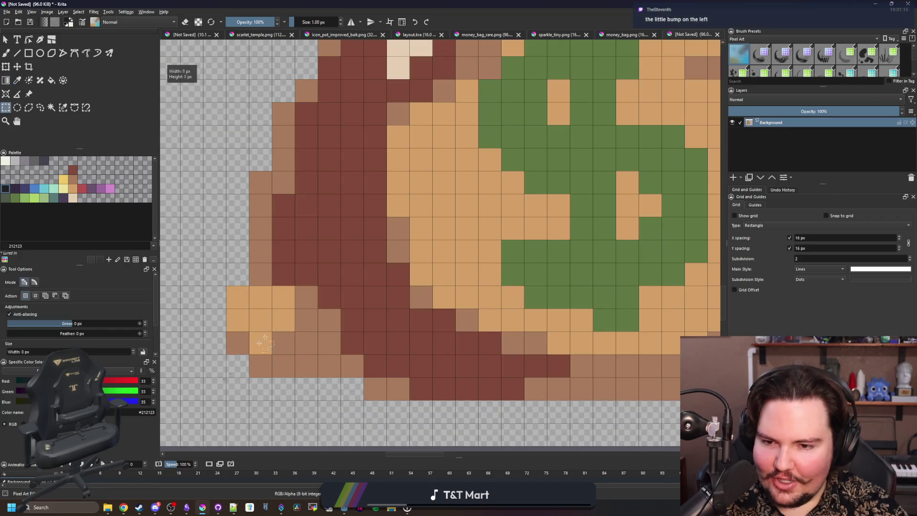
key("t")
key("Right")
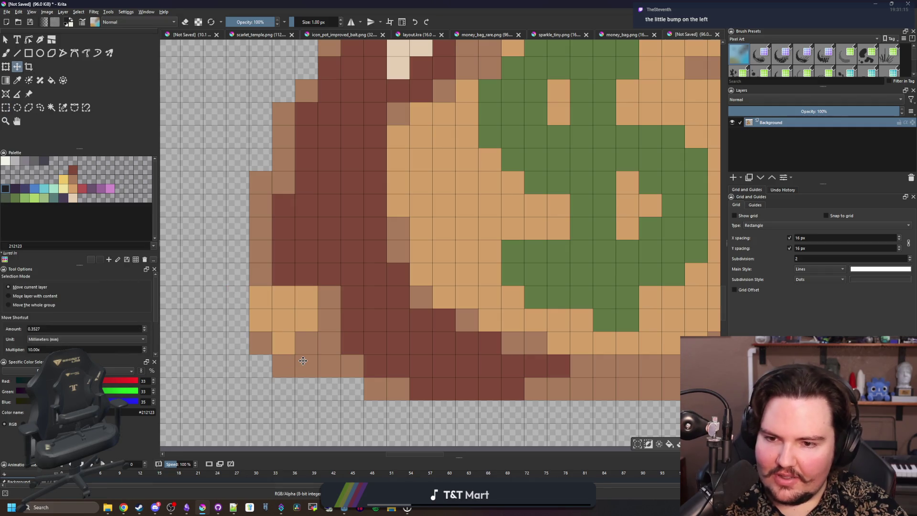
key("ctrl+shift+a")
key("b")
- Fill the gap pixel dark red and repaint the bump's orange pixels light brown
left_click(316, 245, "ctrl")
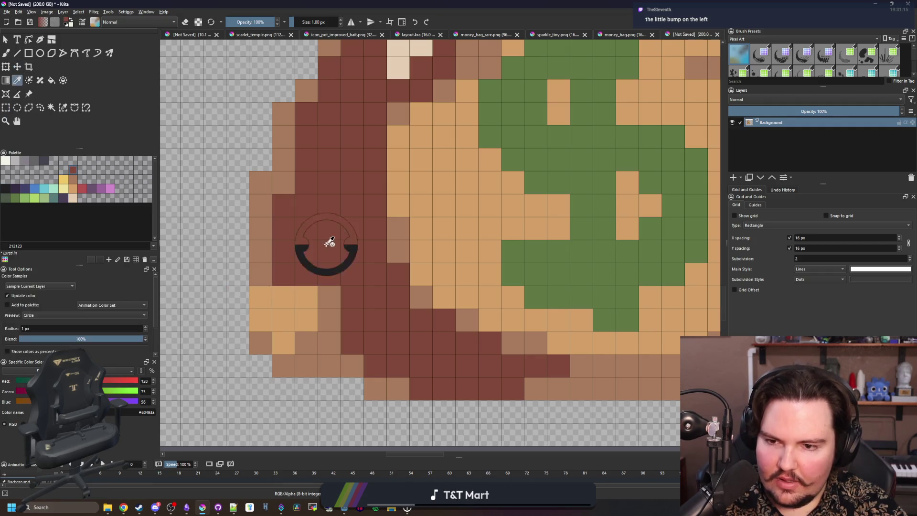
left_click(261, 296)
scroll(279, 341, "down", 10)
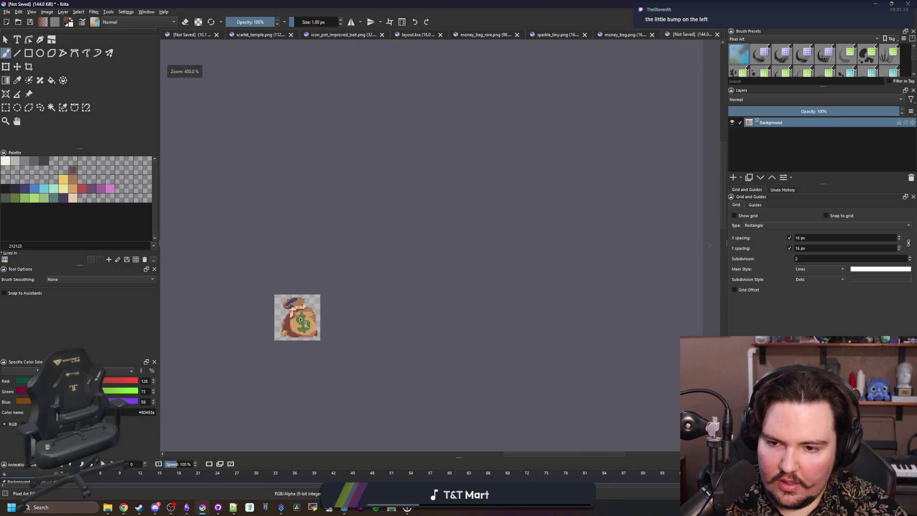
scroll(307, 362, "up", 10)
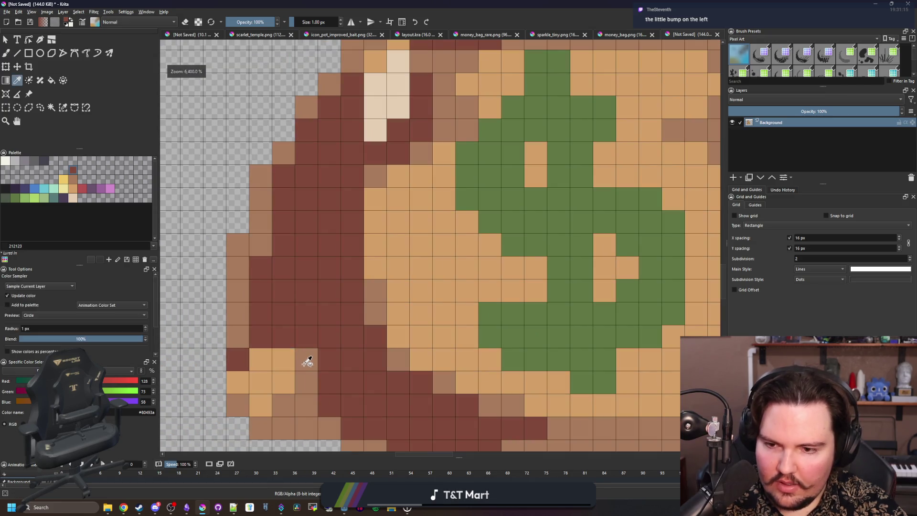
left_click(307, 362)
key("b")
mouse_move(307, 362)
left_mouse_down()
mouse_move(281, 382)
mouse_move(261, 364)
left_mouse_up()
scroll(286, 345, "down", 6)
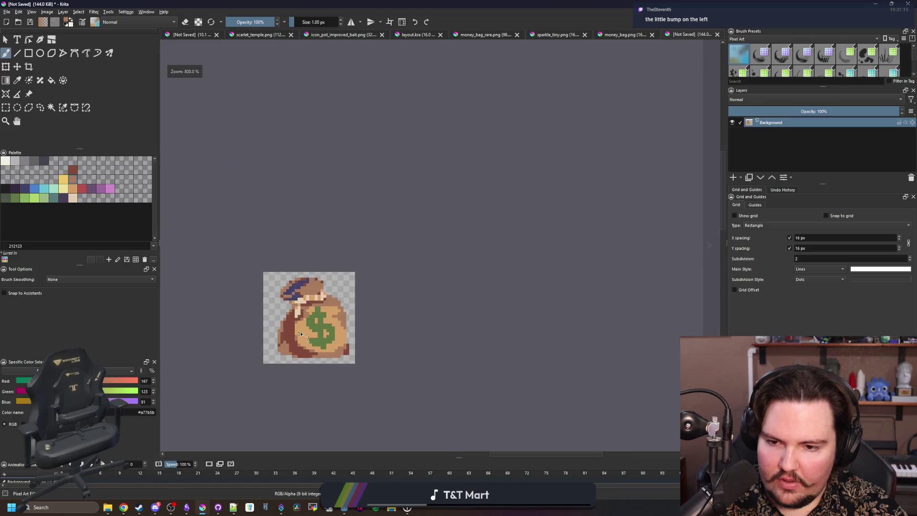
scroll(302, 339, "up", 5)
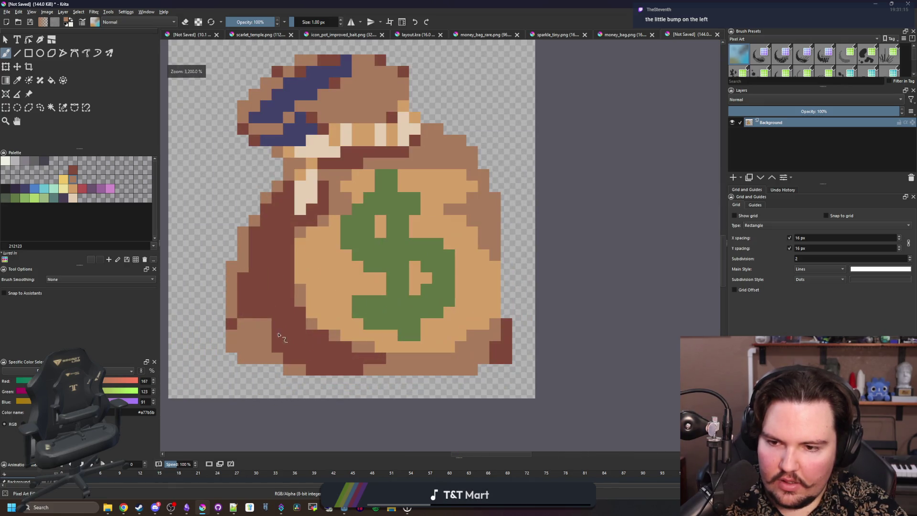
scroll(237, 344, "up", 3)
- Sample the dark red, then switch to the near-black #212123 swatch
left_click(288, 281, "ctrl")
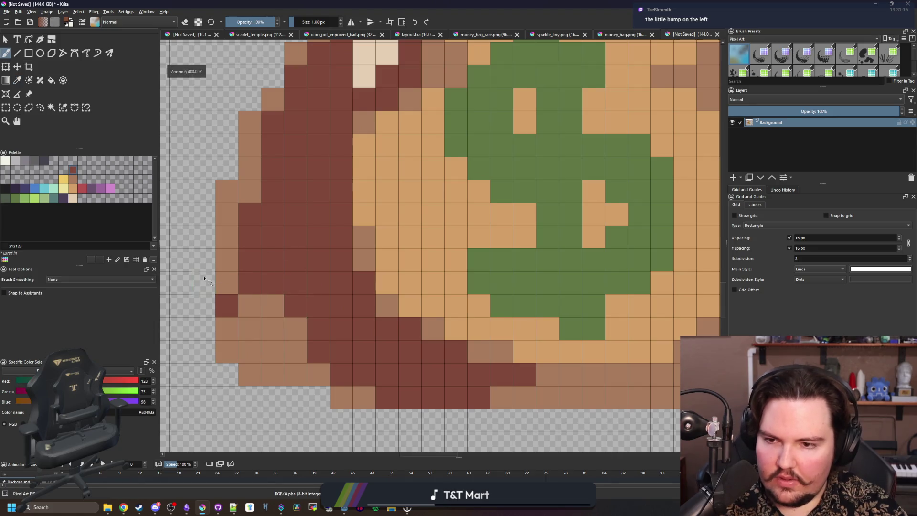
scroll(233, 280, "down", 5)
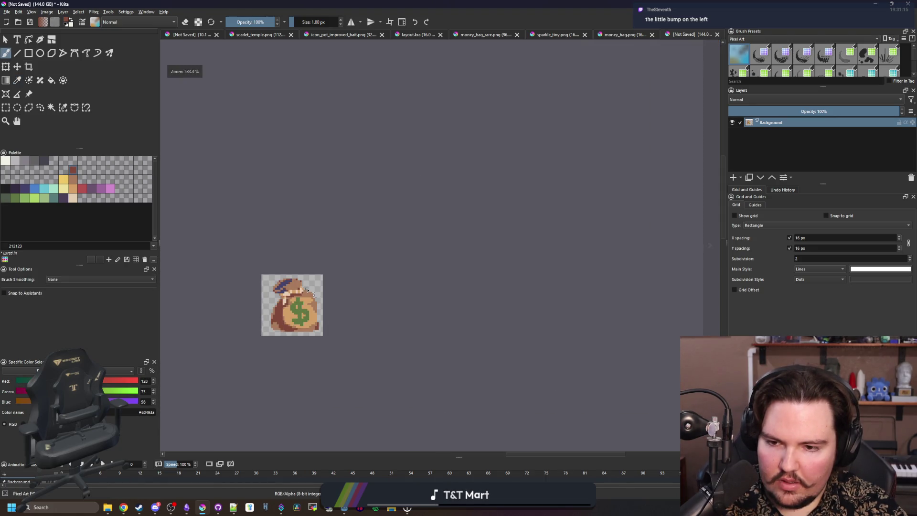
scroll(286, 329, "up", 6)
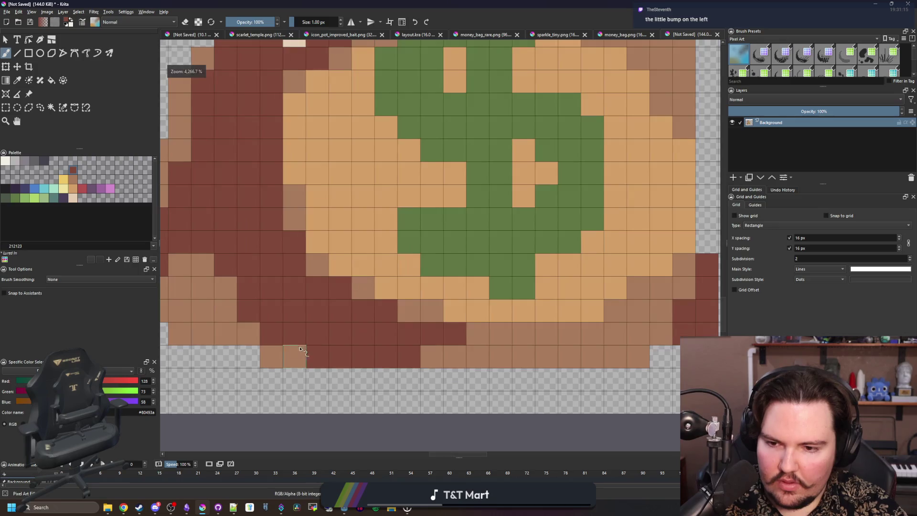
scroll(303, 352, "down", 5)
scroll(371, 344, "up", 4)
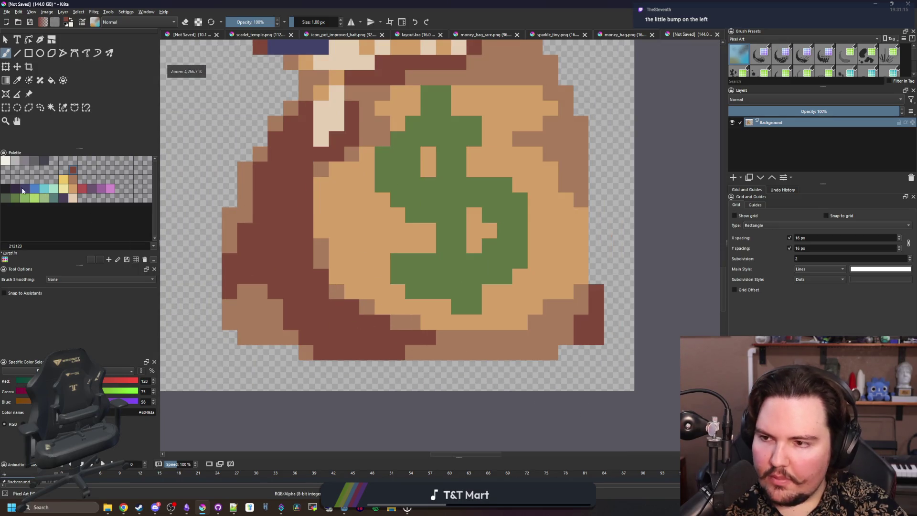
left_click(6, 189)
scroll(337, 226, "down", 2)
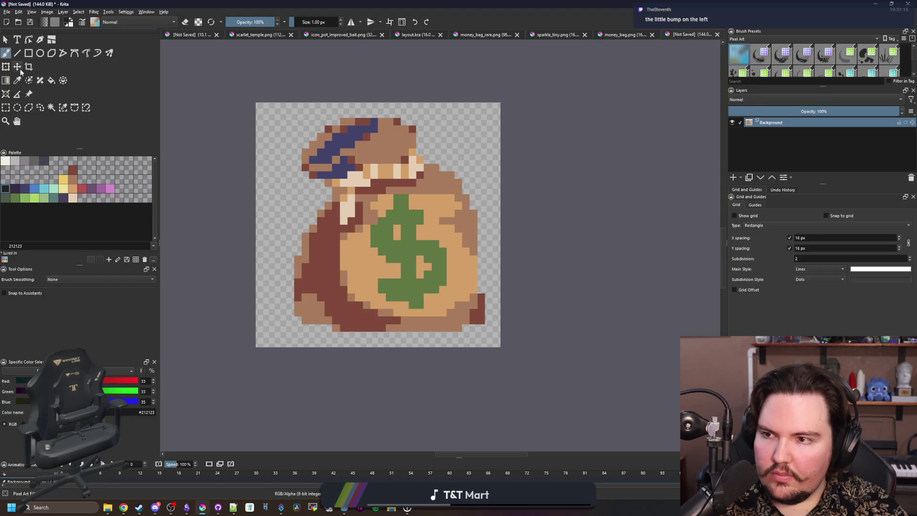
- Nudge the whole money bag one pixel to the left with the Move tool
left_click(17, 67)
left_click_drag(392, 285, 384, 285)
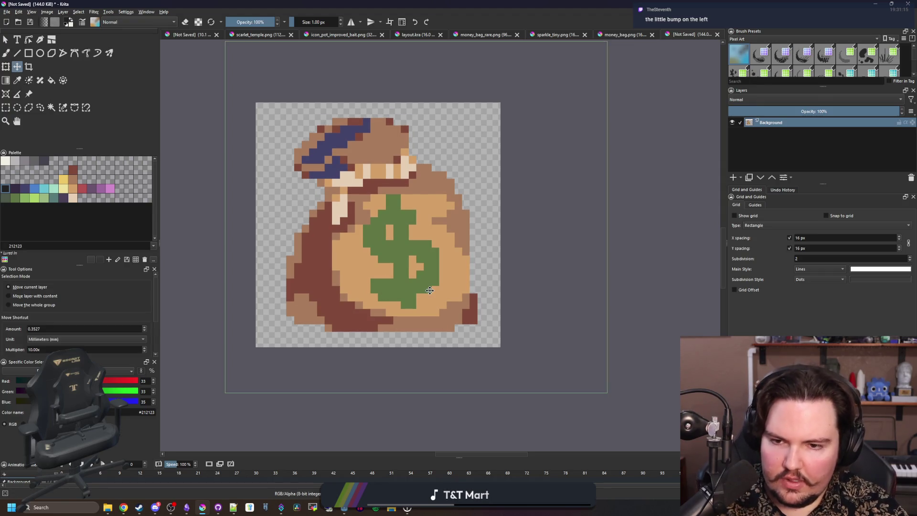
scroll(374, 148, "up", 3)
- Trace a 1-px #212123 outline along the bag's left edge, top, flap, right edge and bottom
key("b")
scroll(440, 315, "down", 1)
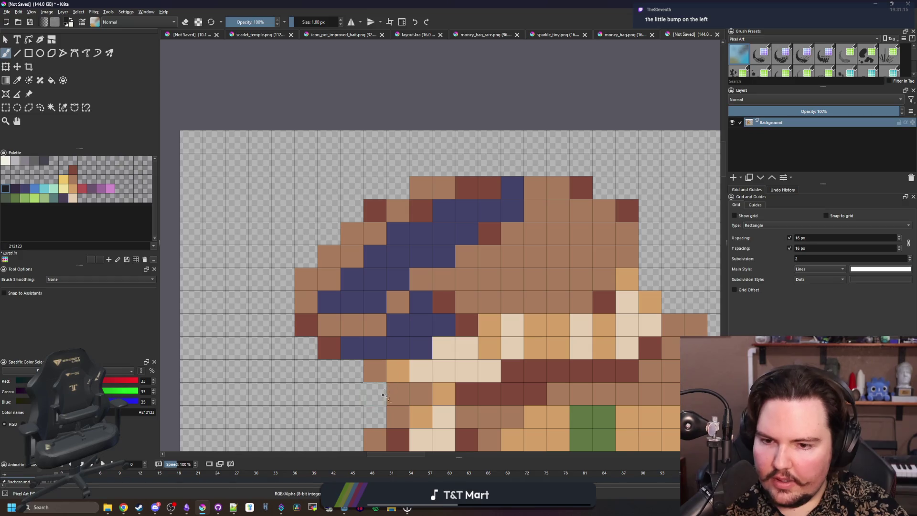
mouse_move(382, 394)
left_mouse_down()
mouse_move(286, 334)
mouse_move(293, 260)
mouse_move(420, 164)
mouse_move(549, 164)
mouse_move(198, 147)
left_mouse_up()
mouse_move(382, 170)
left_mouse_down()
mouse_move(406, 170)
mouse_move(428, 239)
left_mouse_up()
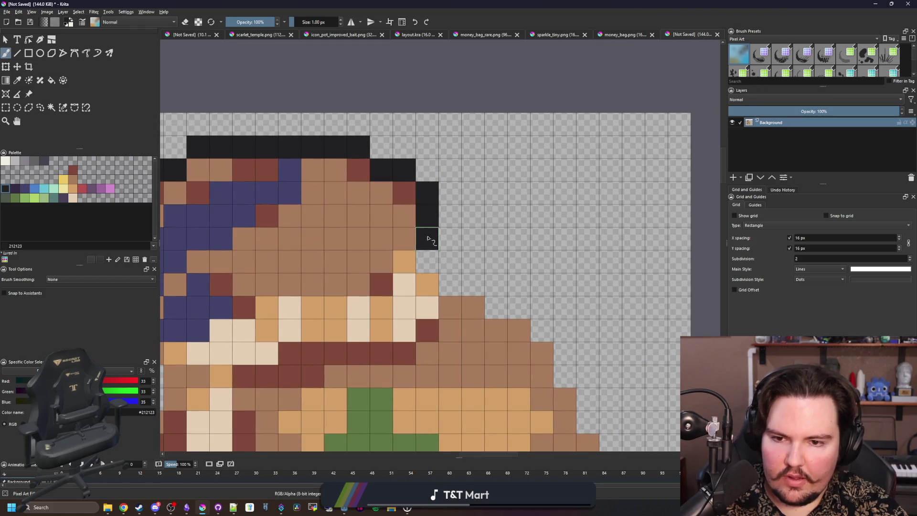
left_click_drag(446, 279, 475, 285)
mouse_move(536, 326)
left_mouse_down()
mouse_move(565, 377)
mouse_move(405, 180)
mouse_move(428, 234)
mouse_move(460, 374)
mouse_move(446, 148)
mouse_move(446, 260)
mouse_move(471, 348)
mouse_move(432, 374)
mouse_move(396, 373)
mouse_move(649, 324)
mouse_move(465, 347)
mouse_move(257, 351)
left_mouse_up()
mouse_move(197, 327)
left_mouse_down()
mouse_move(428, 362)
mouse_move(352, 311)
mouse_move(352, 148)
mouse_move(255, 321)
mouse_move(327, 204)
mouse_move(327, 212)
left_mouse_up()
- Undo a stray outline stroke and fill the outline gaps near the bag's upper left
key("ctrl+z")
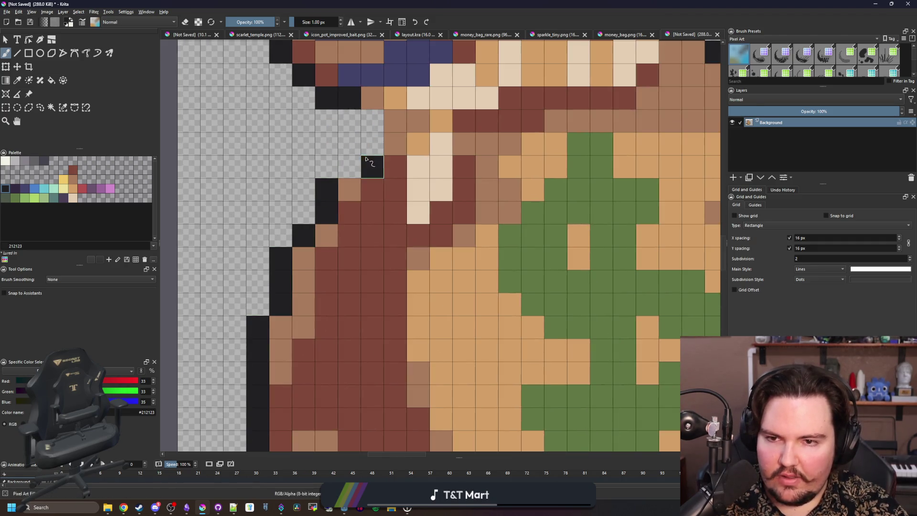
left_click_drag(349, 167, 373, 121)
scroll(276, 271, "down", 5)
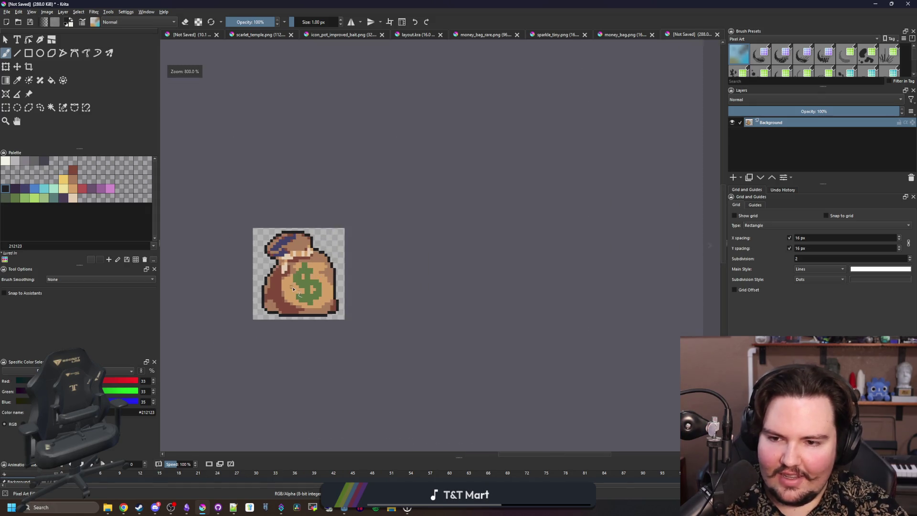
scroll(293, 289, "down", 3)
scroll(294, 289, "up", 5)
scroll(265, 296, "up", 2)
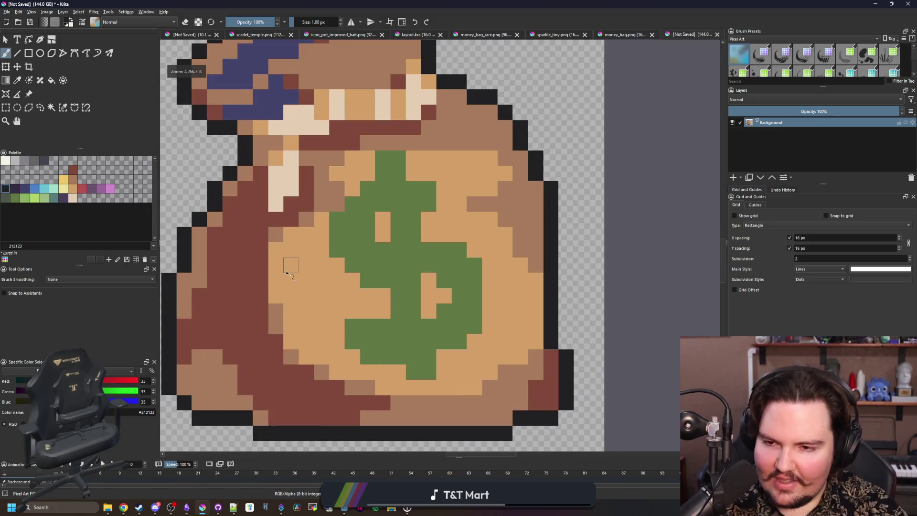
scroll(258, 291, "down", 2)
scroll(248, 288, "up", 2)
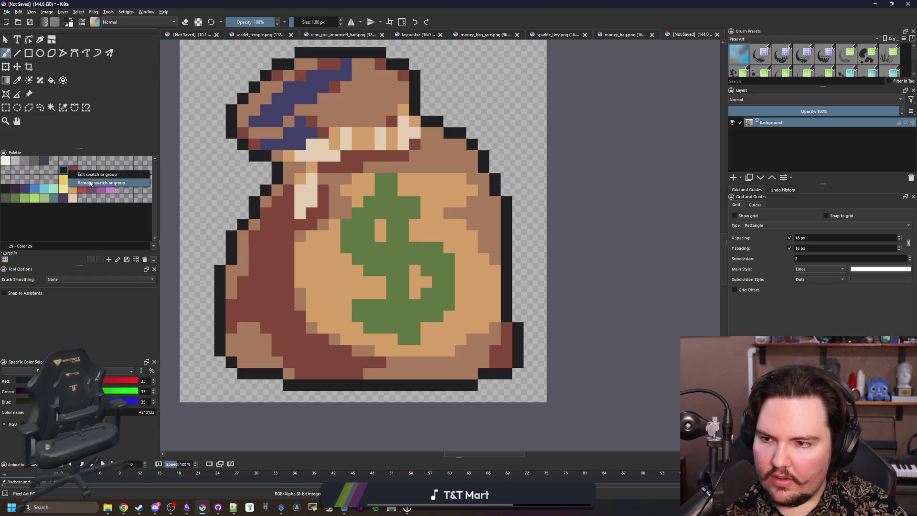
- Try filling the black outline dark brown, then undo it
left_click(72, 170)
key("f")
left_click(485, 163)
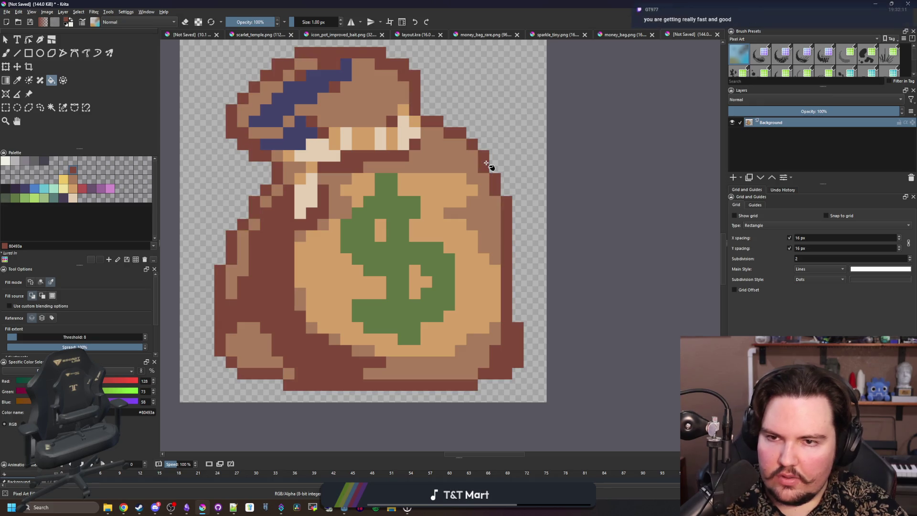
key("ctrl+z")
- Select the outline by similar colour and repaint the whole outline navy blue
left_click(62, 107)
left_click(482, 163)
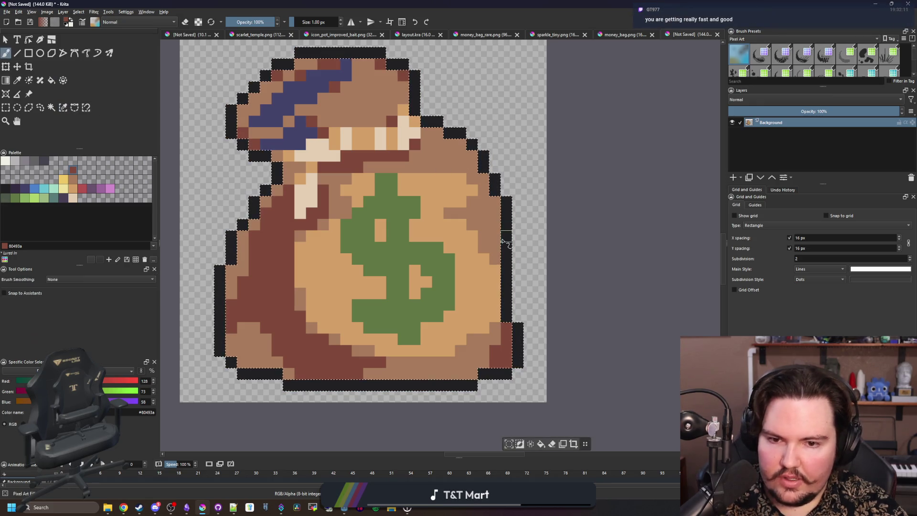
key("b")
left_click(25, 188)
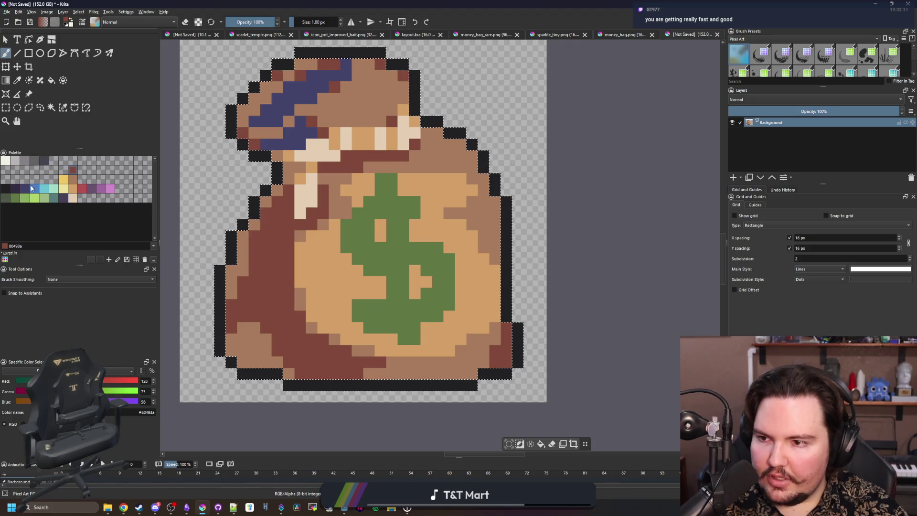
mouse_move(505, 281)
left_mouse_down()
mouse_move(506, 230)
mouse_move(482, 158)
mouse_move(432, 122)
mouse_move(478, 203)
left_mouse_up()
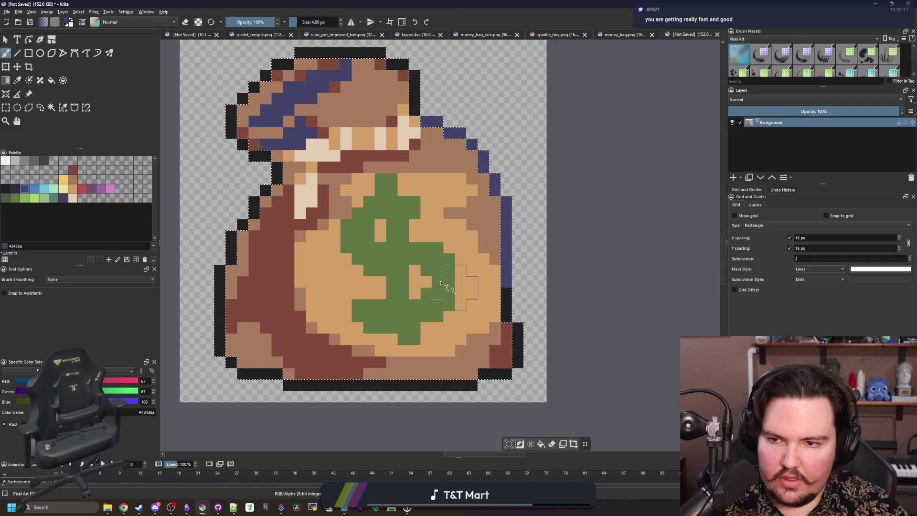
key("ctrl+shift+a")
key("f")
left_click(279, 175)
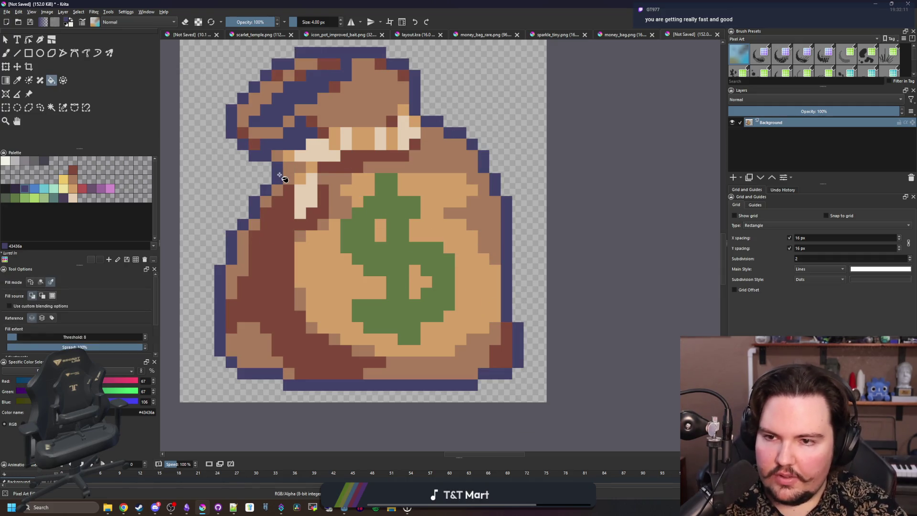
- Set the brush to the bag's dark brown at 1 px
key("b")
left_click(266, 311, "ctrl")
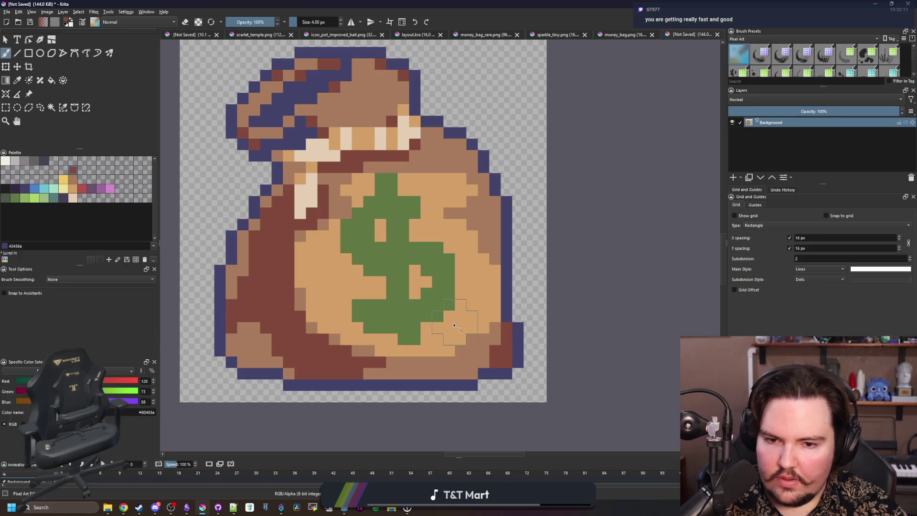
key("bracketleft")
key("bracketleft")
key("bracketleft")
- Sample the medium brown from the bag as the painting colour
scroll(507, 217, "up", 2)
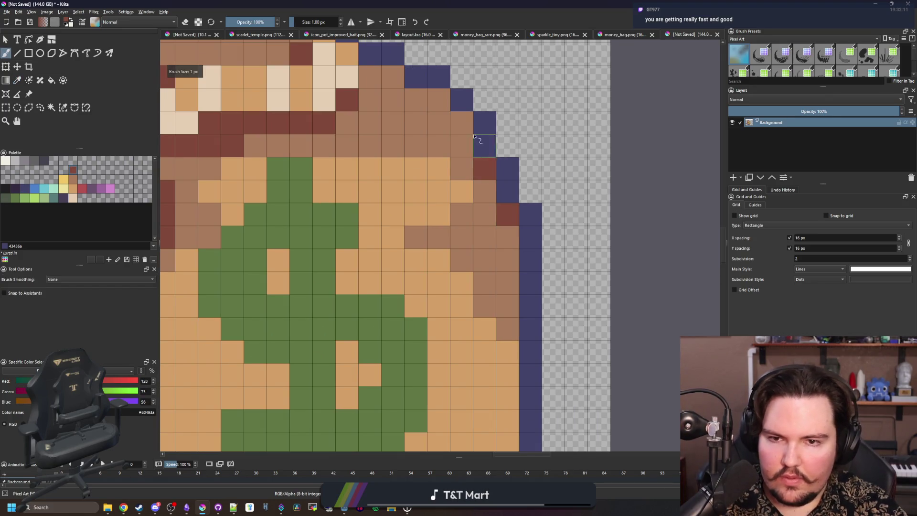
scroll(441, 96, "down", 6)
scroll(368, 233, "up", 6)
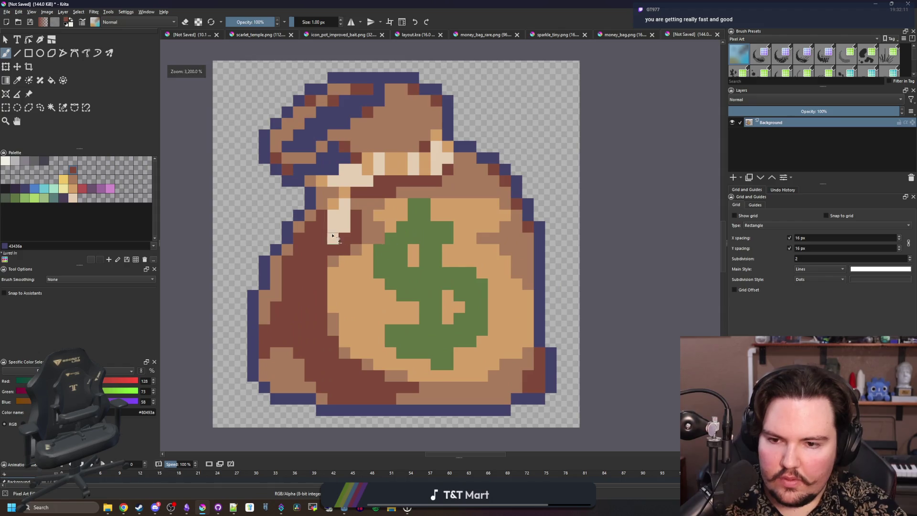
scroll(367, 233, "down", 5)
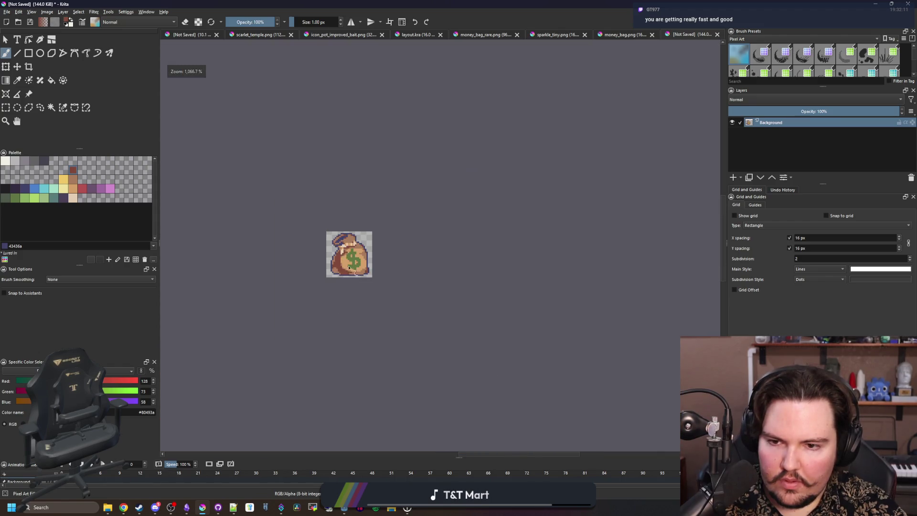
scroll(350, 277, "up", 8)
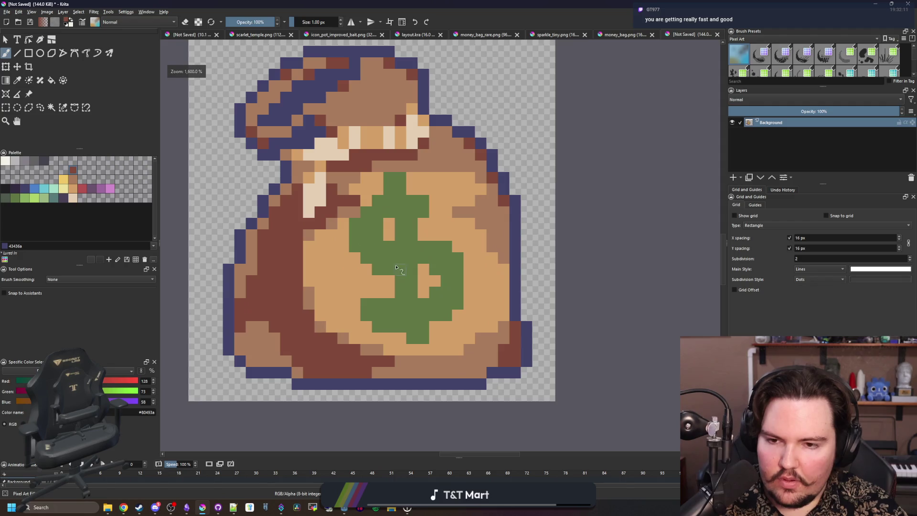
key("p")
left_click(458, 385)
- Select the bag's tan areas and paint the lower right, bottom middle and bottom strips medium brown
key("w")
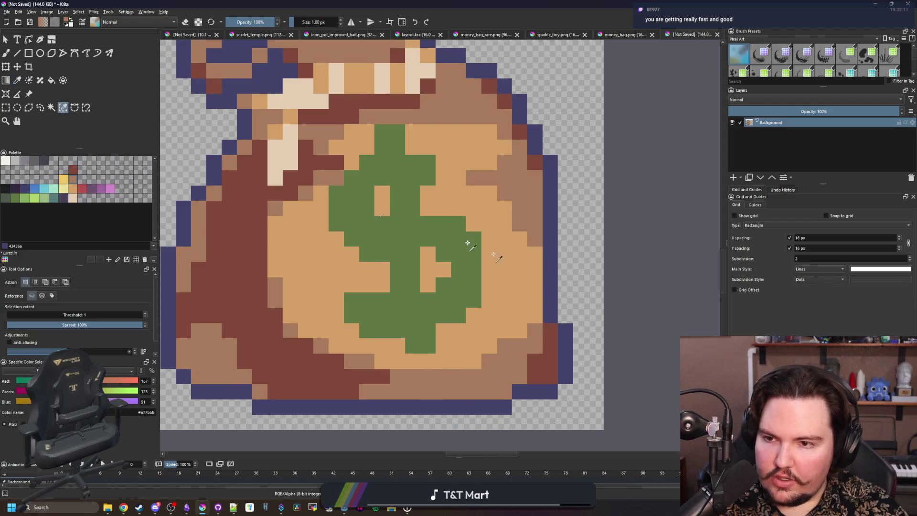
left_click(481, 325)
key("b")
mouse_move(481, 325)
left_mouse_down()
mouse_move(530, 305)
mouse_move(521, 329)
left_mouse_up()
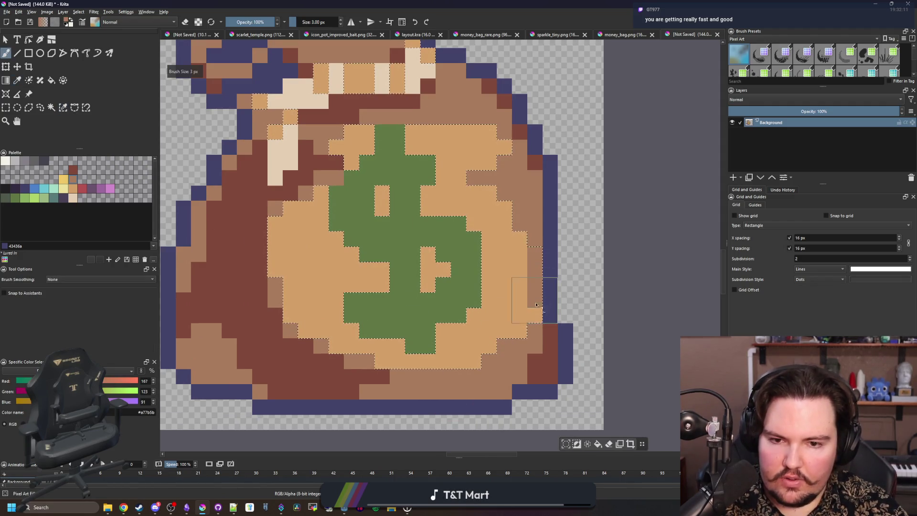
key("bracketright")
left_click_drag(315, 310, 248, 294)
left_click_drag(410, 358, 312, 369)
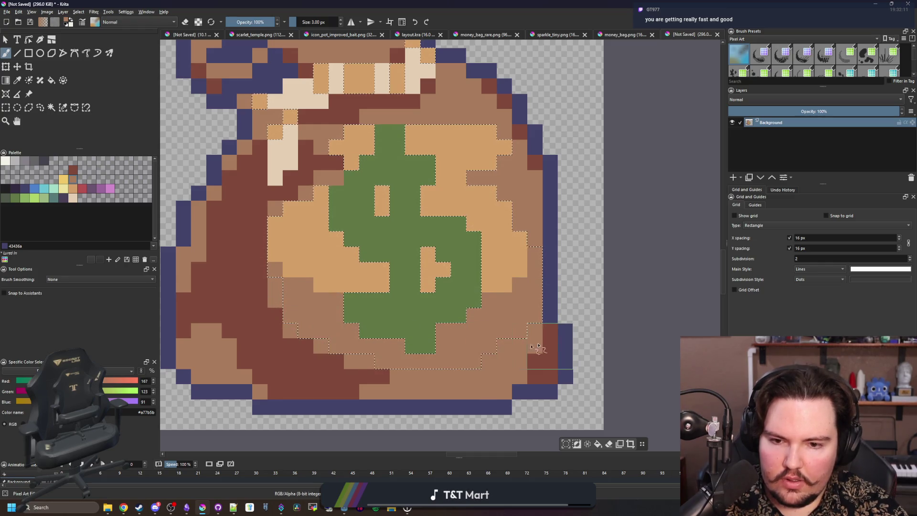
key("ctrl+shift+a")
- Sample the dark brown, select the medium-brown areas and paint the bottom strip dark brown
key("p")
left_click(194, 252)
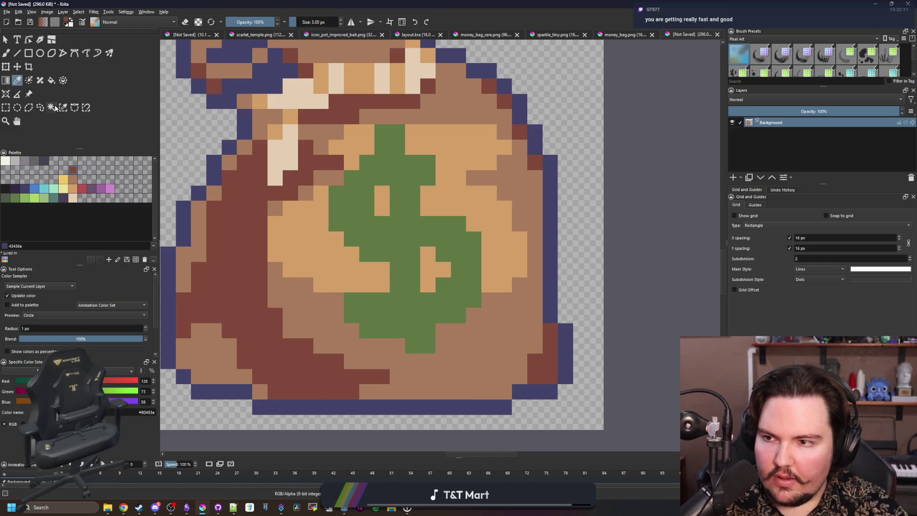
left_click(51, 107)
left_click(301, 312)
key("b")
mouse_move(415, 382)
left_mouse_down()
mouse_move(514, 371)
mouse_move(256, 323)
mouse_move(429, 342)
mouse_move(501, 337)
left_mouse_up()
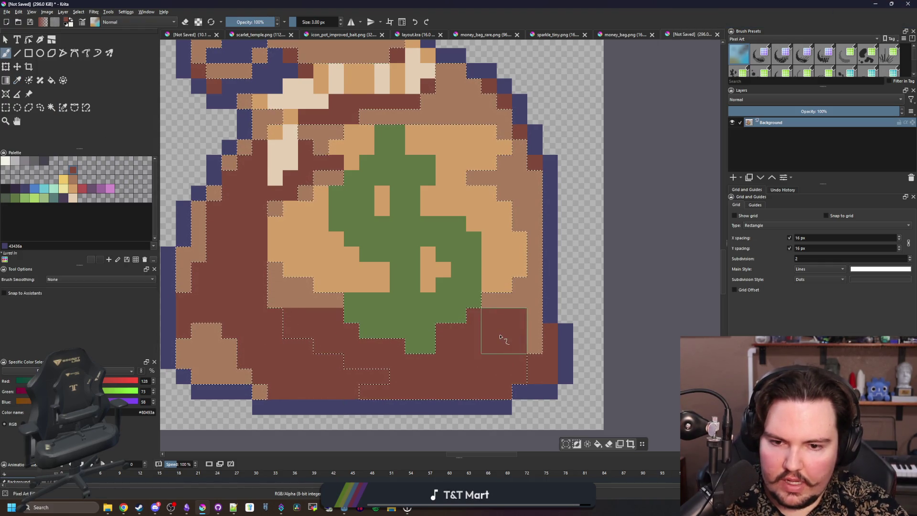
- Darken the light right-edge strip and leftover light pixels with a 1-px dark brown brush
left_click(532, 311)
key("bracketleft")
key("bracketleft")
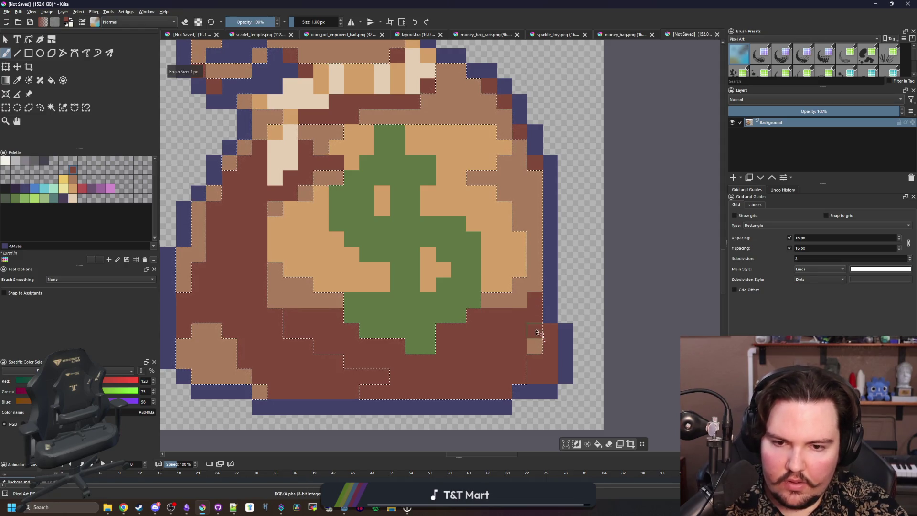
left_click(535, 345)
left_click(275, 300)
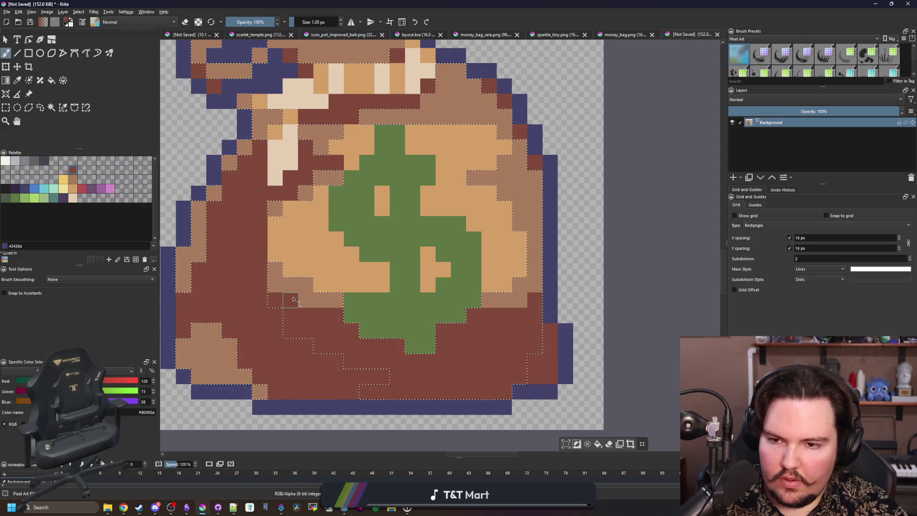
scroll(339, 282, "down", 6)
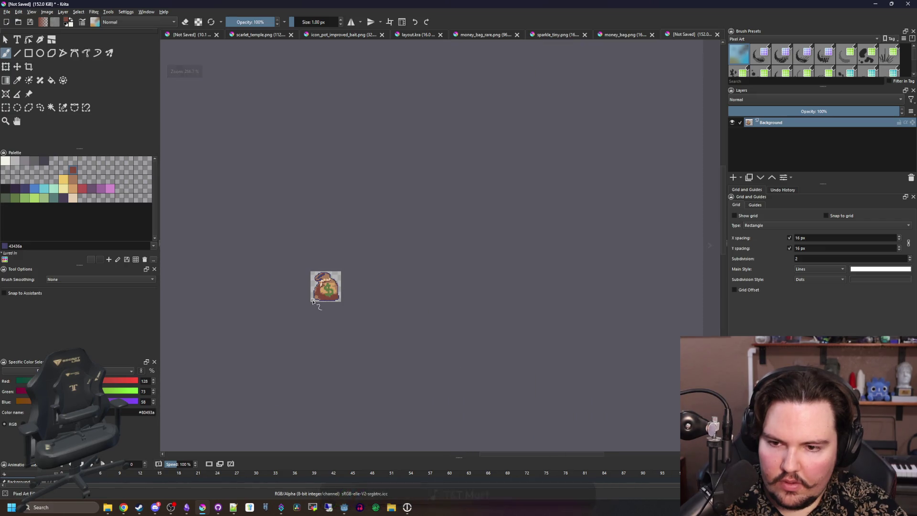
- Sample the medium brown from the bag
scroll(325, 294, "up", 10)
left_click(333, 304, "ctrl")
scroll(334, 304, "down", 8)
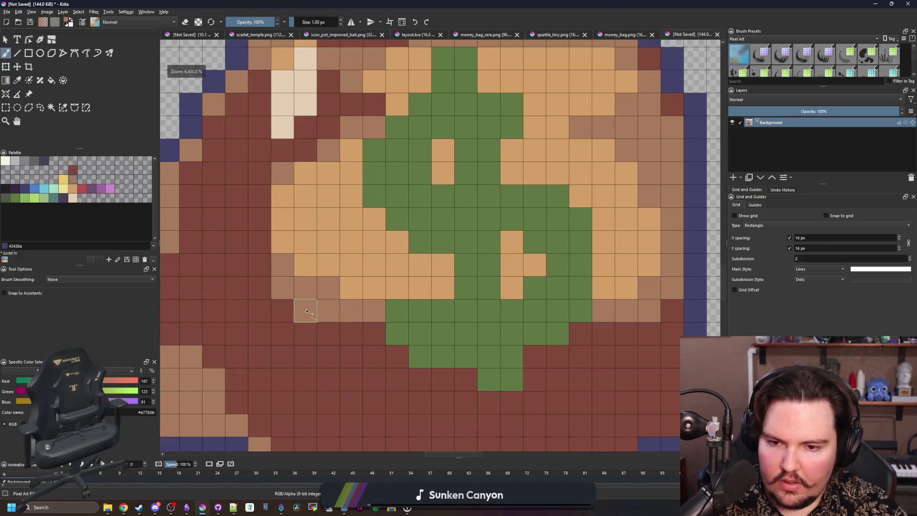
scroll(382, 325, "up", 7)
scroll(409, 321, "up", 2)
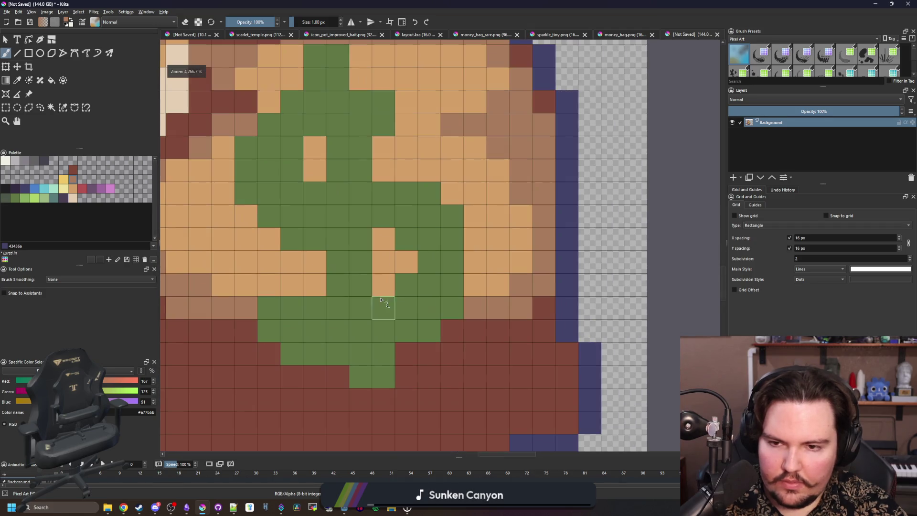
- Try filling the dollar sign light green and a darker green, then undo the recolouring
left_click(35, 197)
key("f")
left_click(424, 307)
scroll(418, 320, "down", 6)
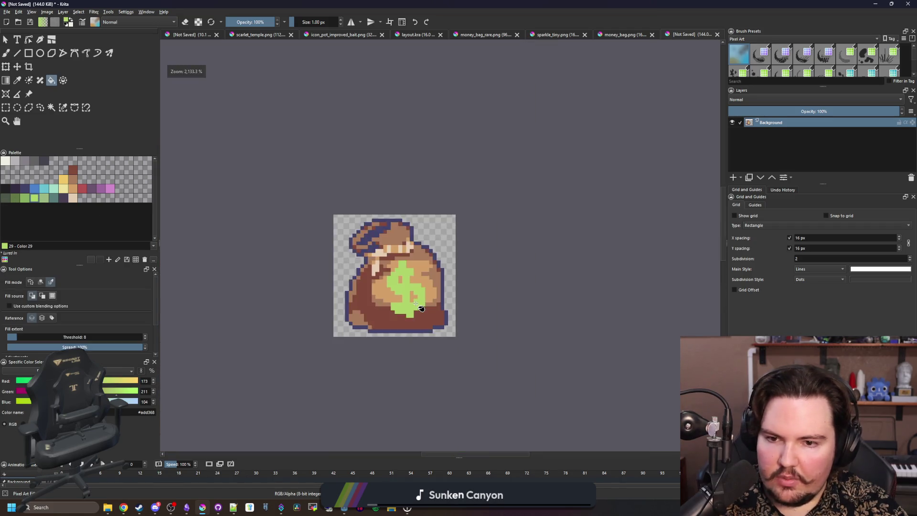
scroll(419, 320, "up", 6)
left_click(25, 198)
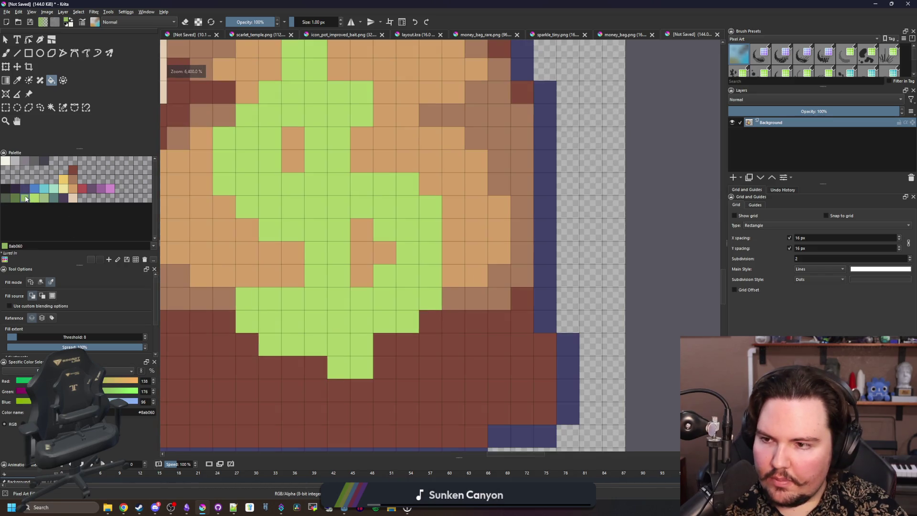
left_click(277, 184)
scroll(403, 287, "down", 6)
scroll(403, 285, "up", 5)
key("ctrl+z")
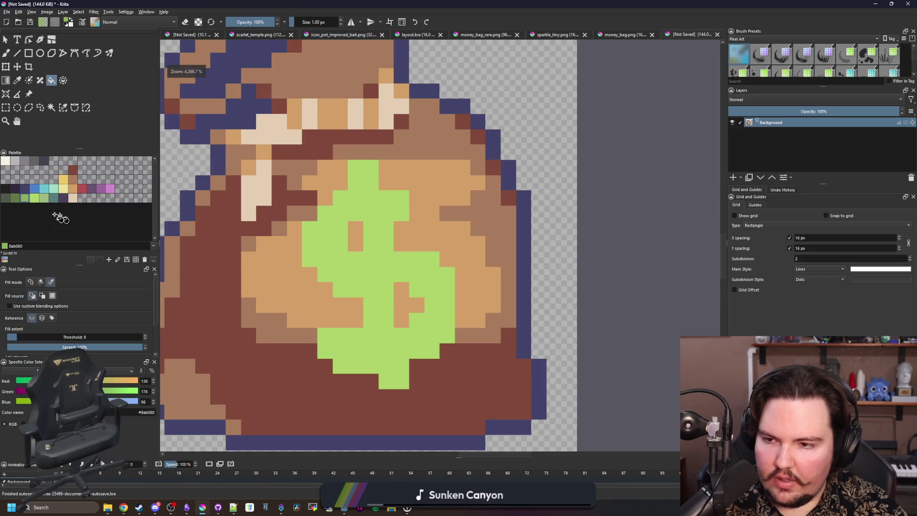
- Fill the dollar sign with the original dark green again
left_click(15, 198)
key("b")
key("f")
left_click(361, 280)
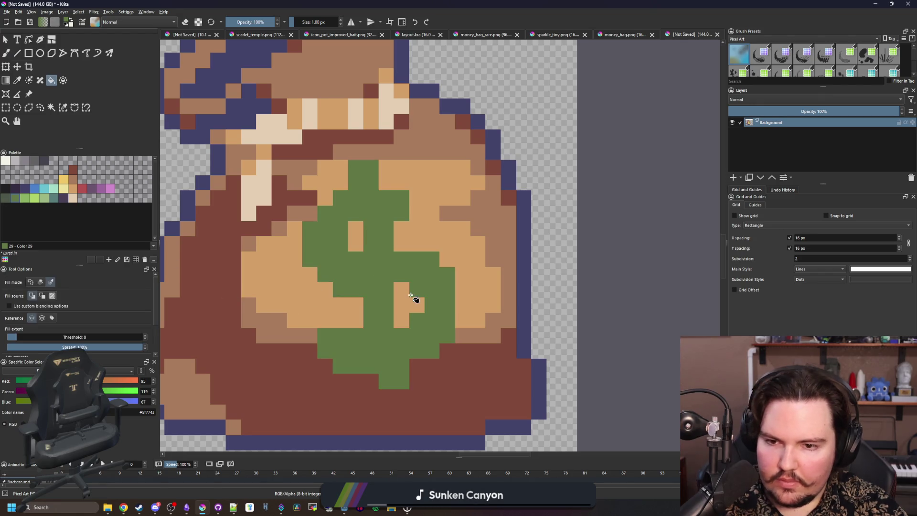
scroll(416, 300, "down", 5)
scroll(232, 290, "up", 5)
- Paint a dark purple shadow beneath the dollar sign's tail, replacing a grey-green attempt
left_click(6, 198)
key("b")
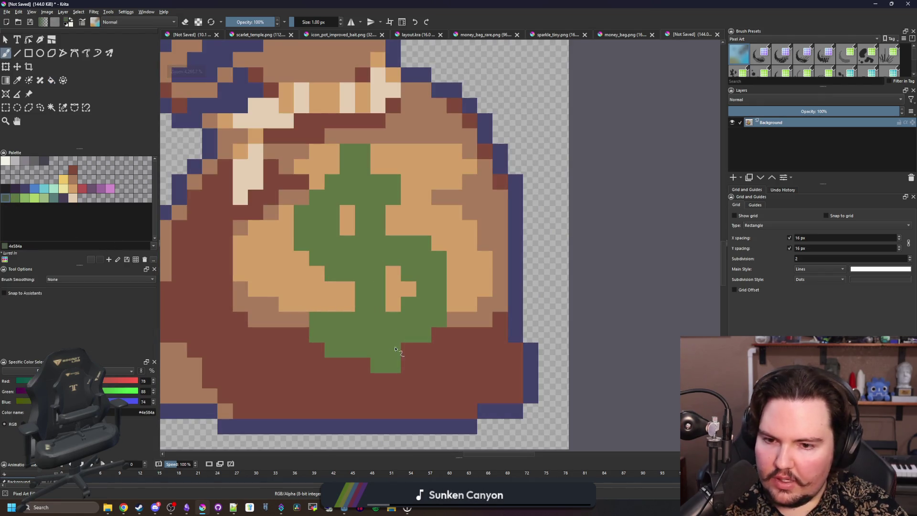
left_click_drag(391, 366, 373, 351)
key("ctrl+z")
left_click(63, 197)
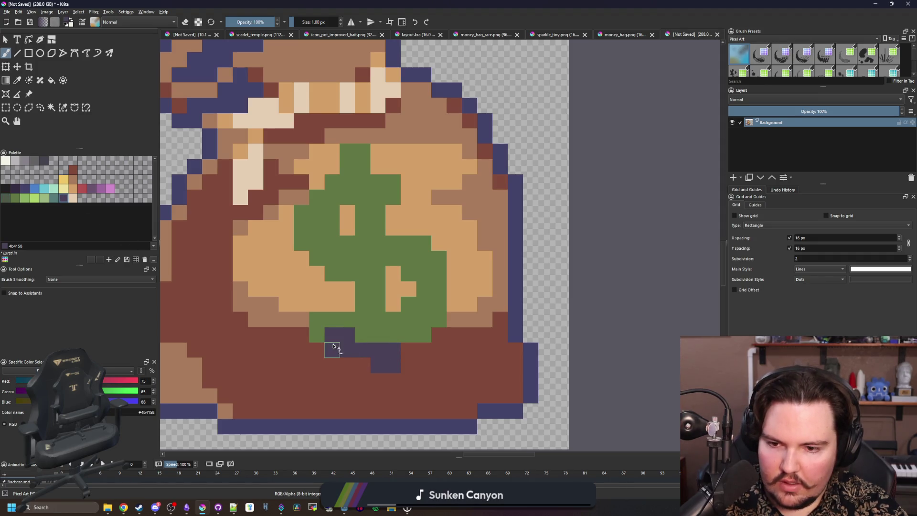
mouse_move(323, 338)
left_mouse_down()
mouse_move(403, 321)
mouse_move(402, 337)
left_mouse_up()
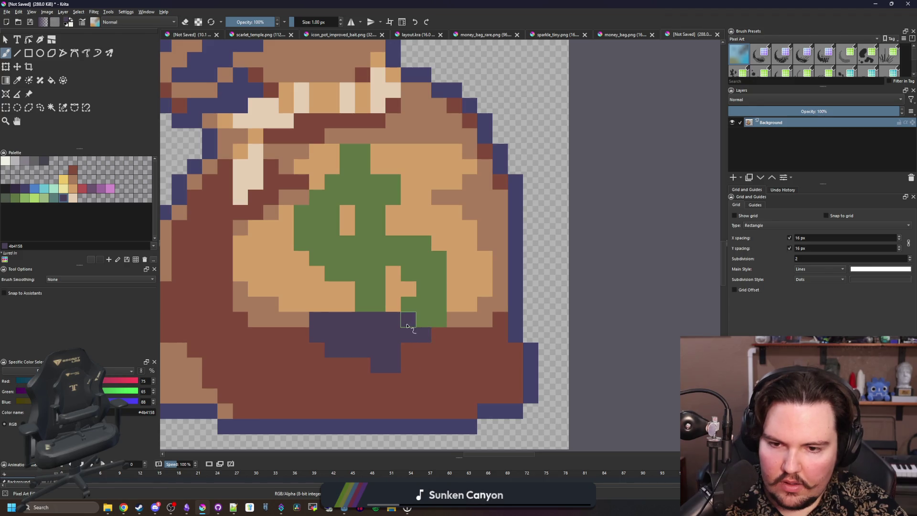
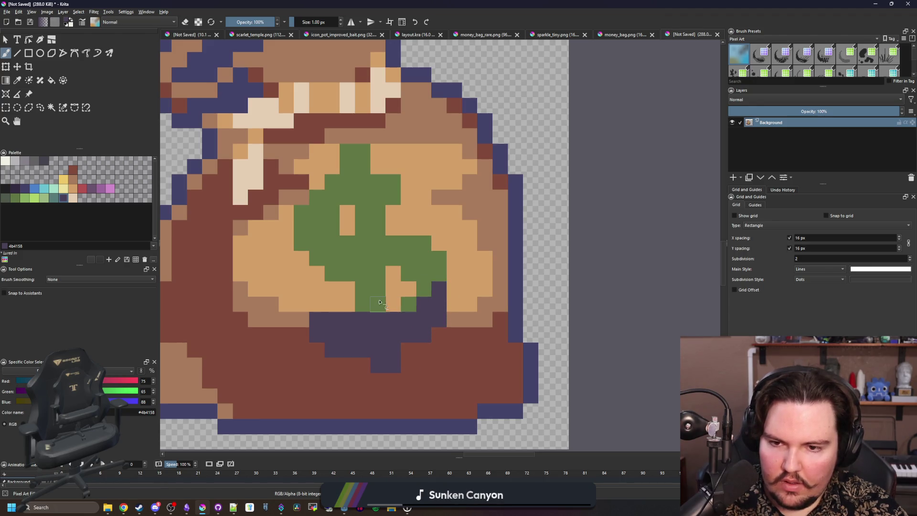
- Shade the lower dollar-sign pixels dark grey-green, undoing one misplaced pixel
scroll(381, 295, "up", 1)
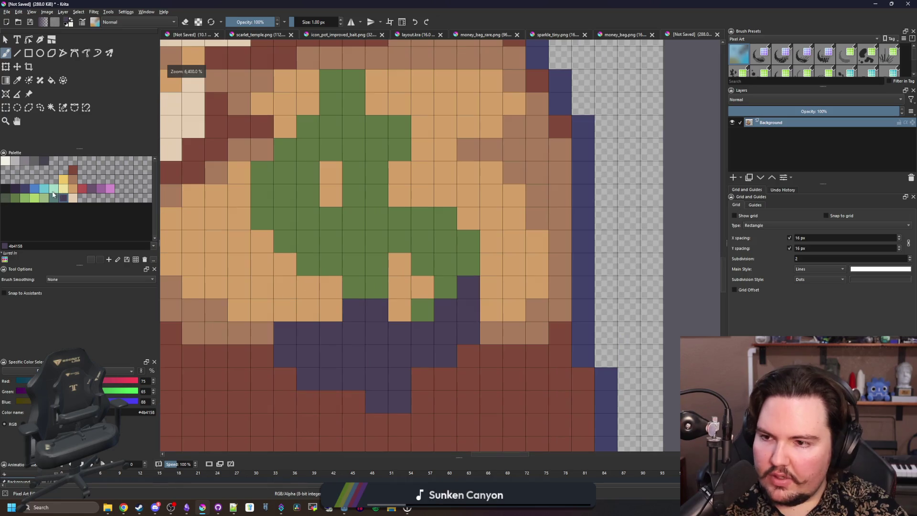
left_click(5, 198)
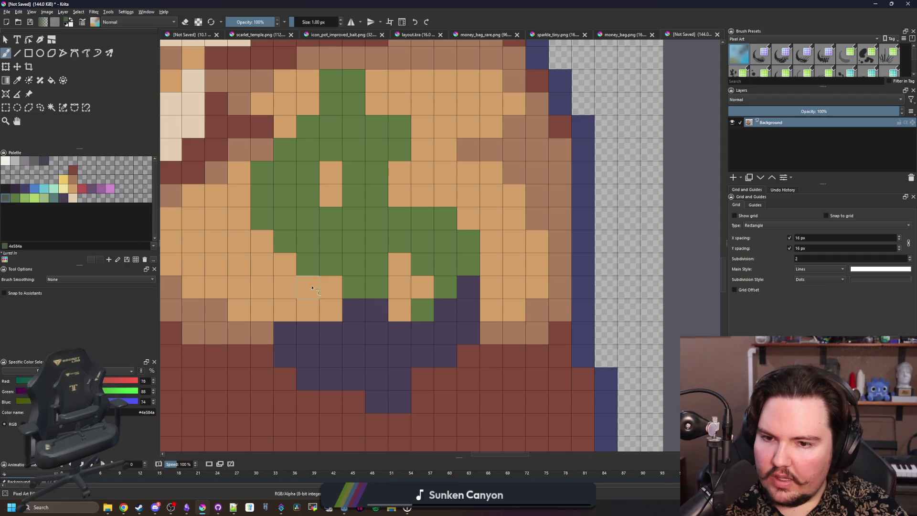
left_click(353, 286)
key("ctrl+z")
left_click_drag(359, 308, 376, 310)
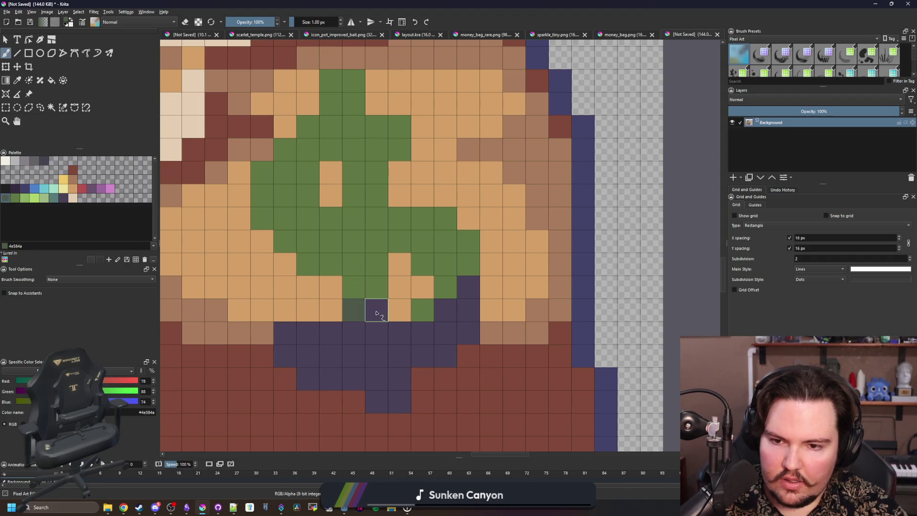
left_click(445, 287)
left_click(468, 263)
left_click(422, 310)
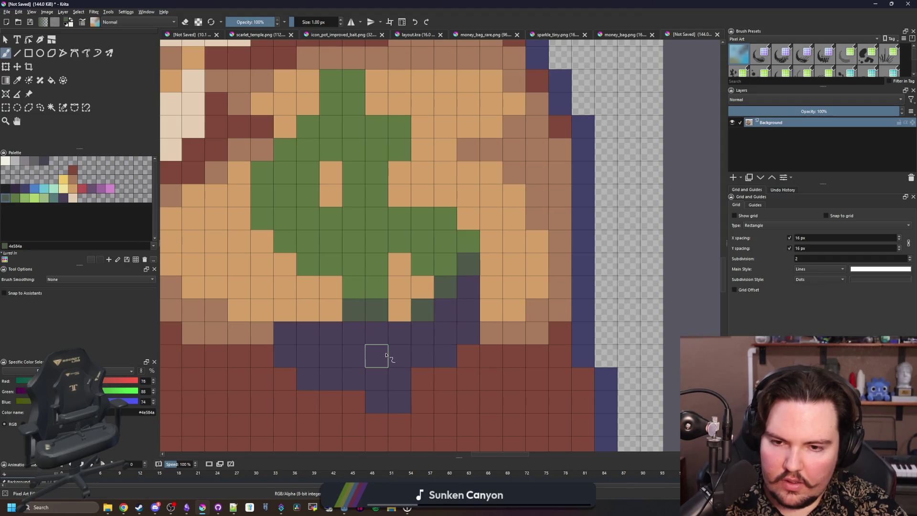
left_click(378, 289)
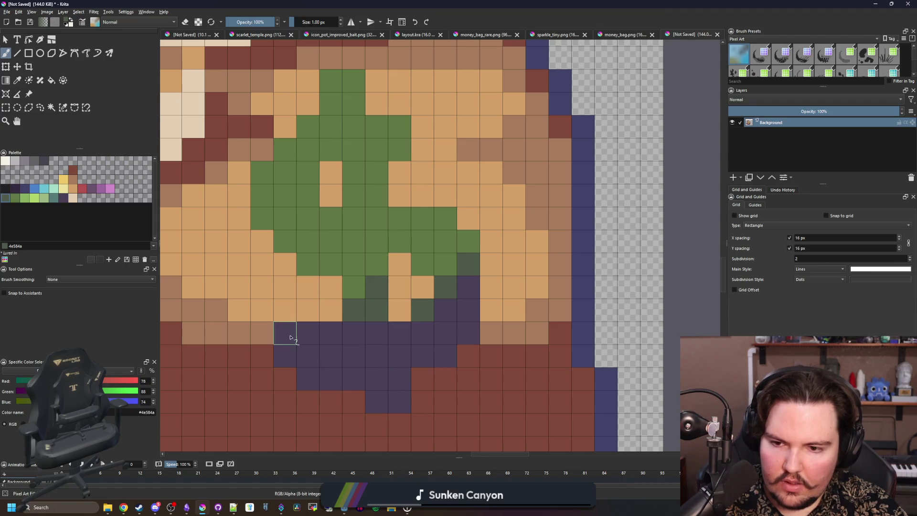
scroll(442, 376, "down", 10)
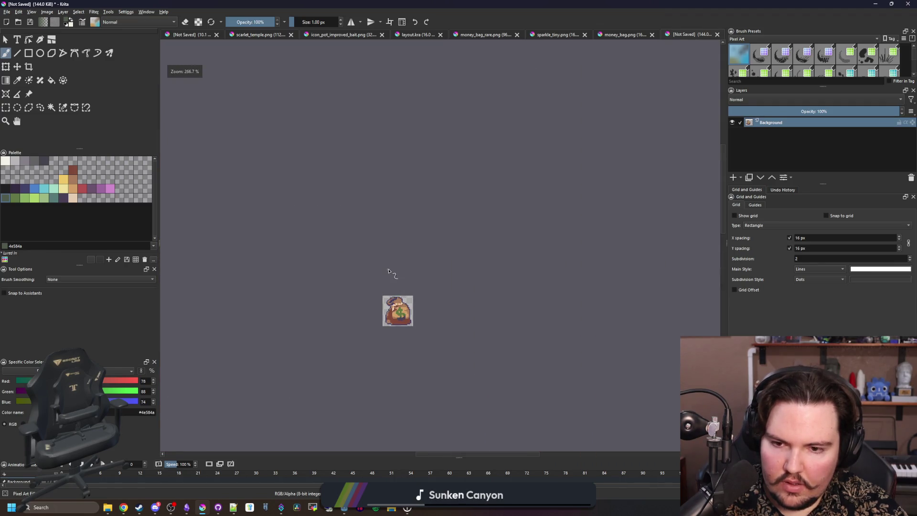
scroll(400, 323, "up", 10)
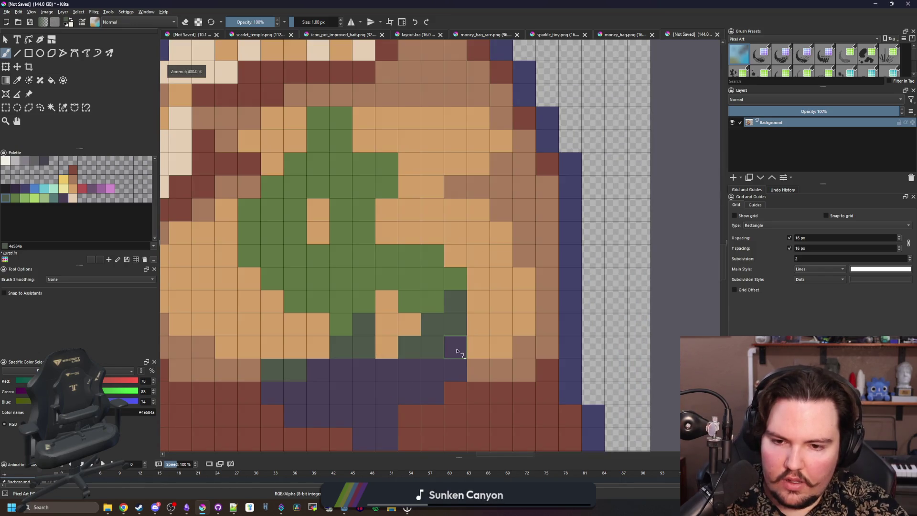
scroll(423, 311, "down", 10)
scroll(415, 296, "up", 5)
- Fill the dark patch under the $ with the lighter green sampled from the sign
key("f")
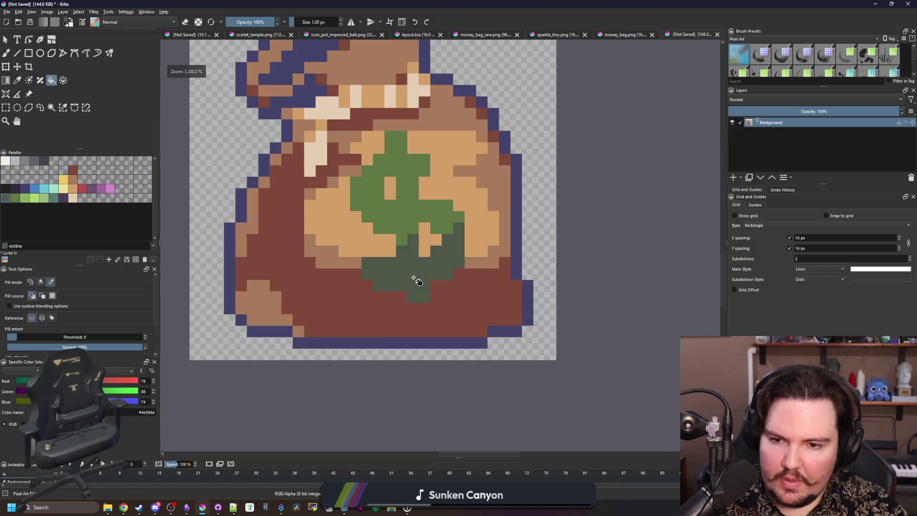
scroll(398, 261, "down", 5)
scroll(399, 262, "down", 3)
scroll(397, 235, "up", 6)
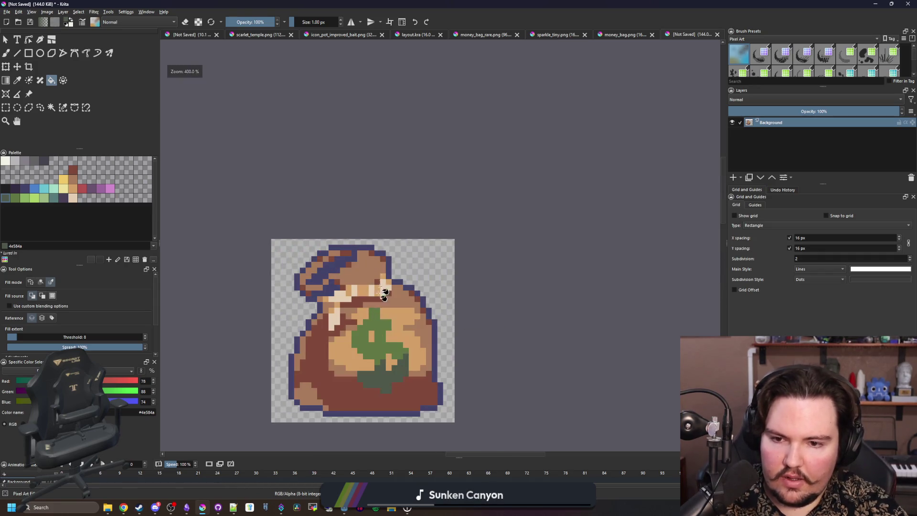
scroll(382, 286, "down", 3)
scroll(377, 282, "up", 4)
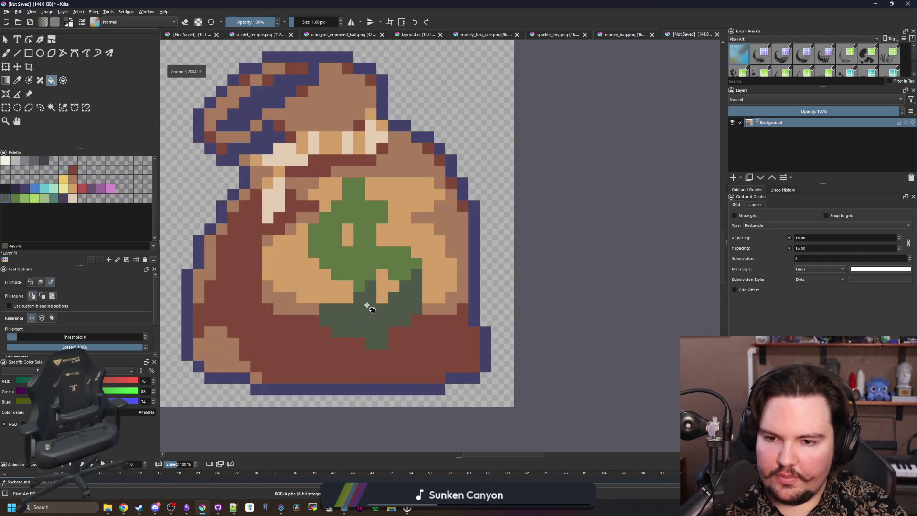
left_click(366, 266, "ctrl")
left_click(372, 311)
scroll(363, 340, "down", 5)
scroll(382, 337, "up", 3)
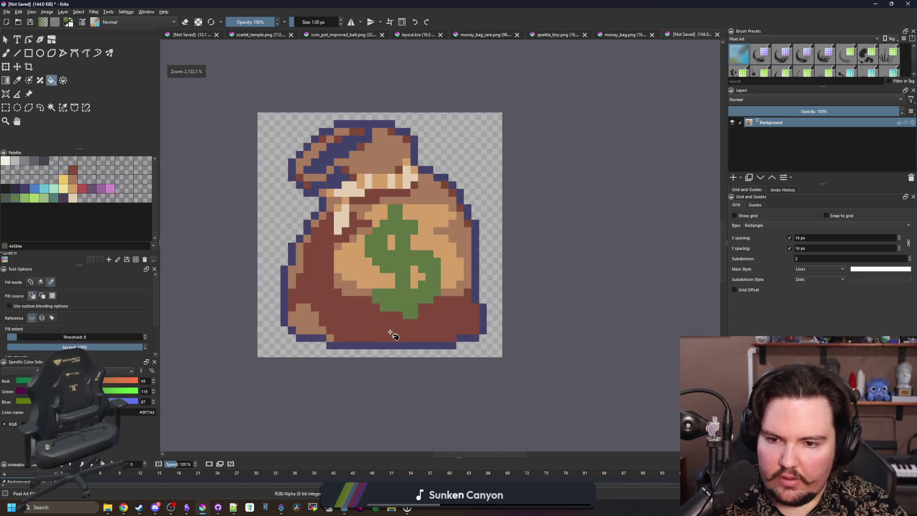
scroll(388, 331, "up", 3)
scroll(334, 319, "down", 3)
scroll(300, 315, "up", 3)
- Sample tan from the bag and paint tan highlight strokes across its dark top folds
key("p")
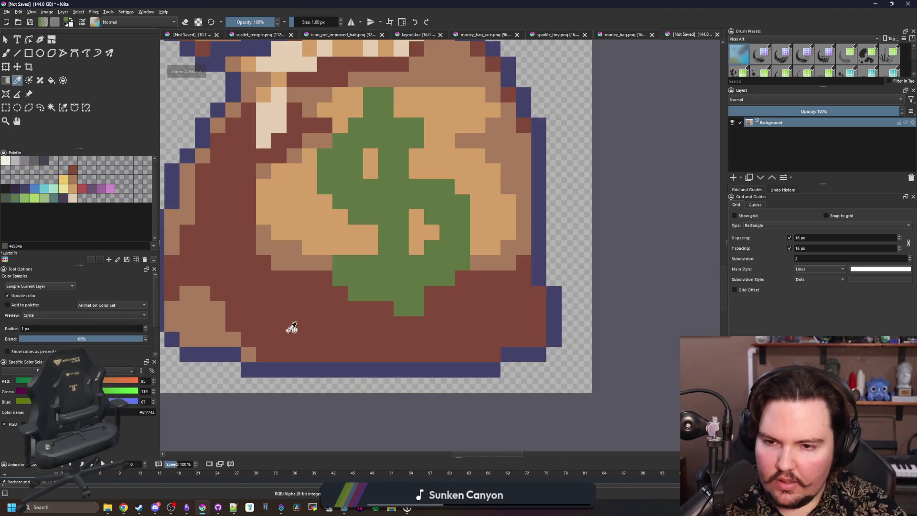
left_click(306, 365)
scroll(293, 331, "down", 3)
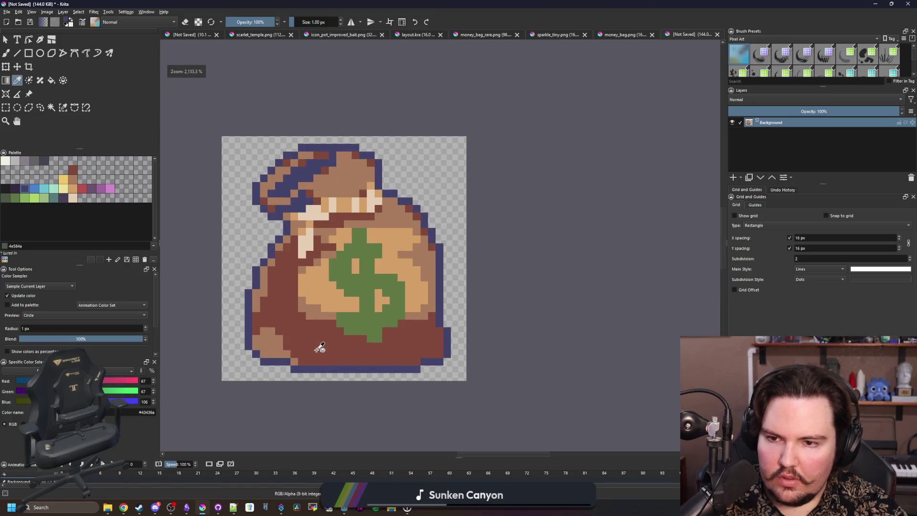
left_click(310, 315)
scroll(409, 235, "up", 2)
scroll(295, 139, "up", 1)
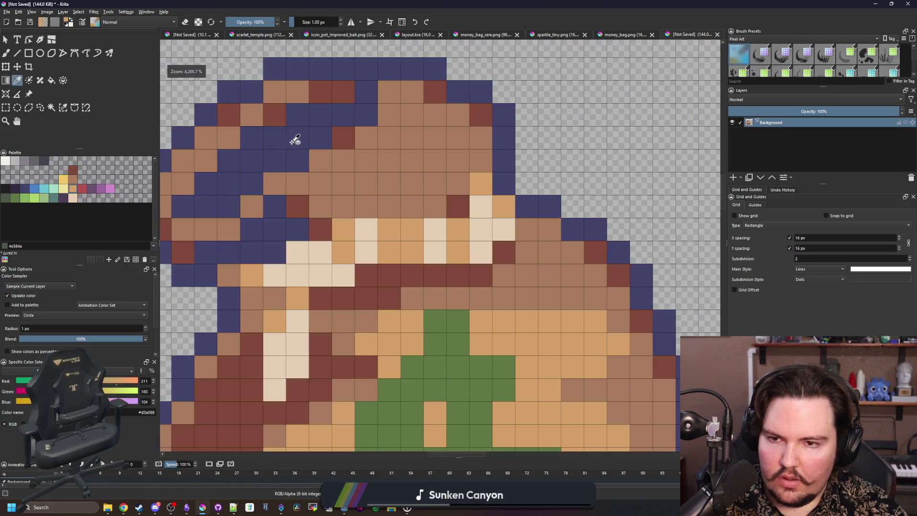
key("b")
mouse_move(287, 187)
left_mouse_down()
mouse_move(358, 139)
mouse_move(379, 137)
left_mouse_up()
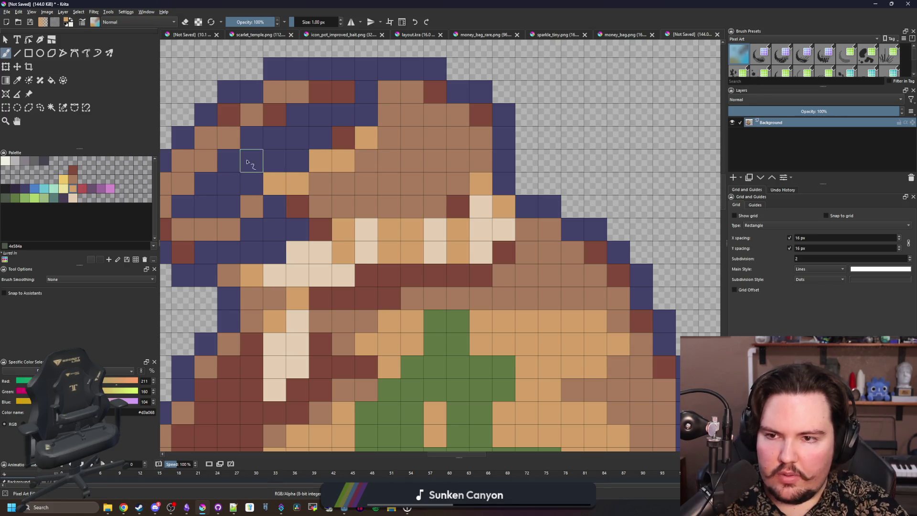
left_click_drag(251, 194, 313, 120)
- Add a few more tan highlight pixels to the bag's tied top
scroll(383, 234, "down", 4)
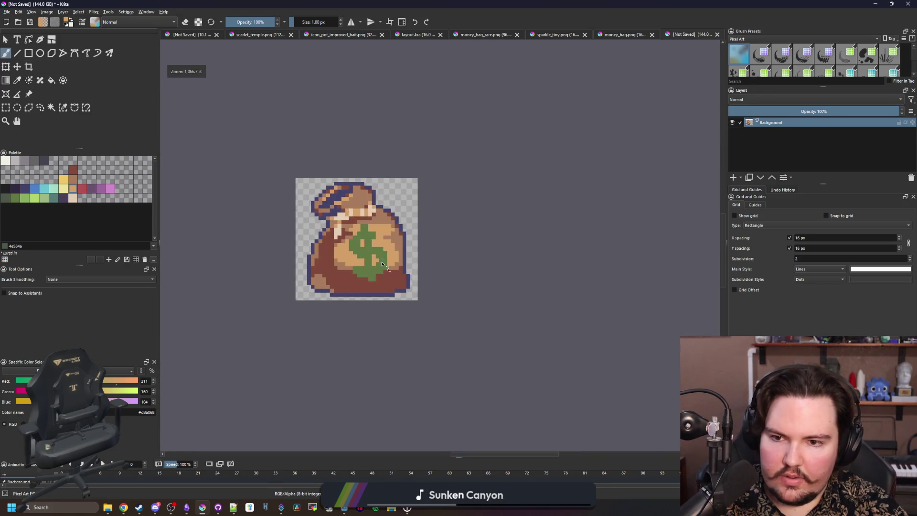
scroll(383, 234, "up", 4)
mouse_move(403, 203)
left_mouse_down()
mouse_move(381, 224)
mouse_move(368, 221)
left_mouse_up()
scroll(368, 220, "down", 4)
scroll(368, 221, "up", 3)
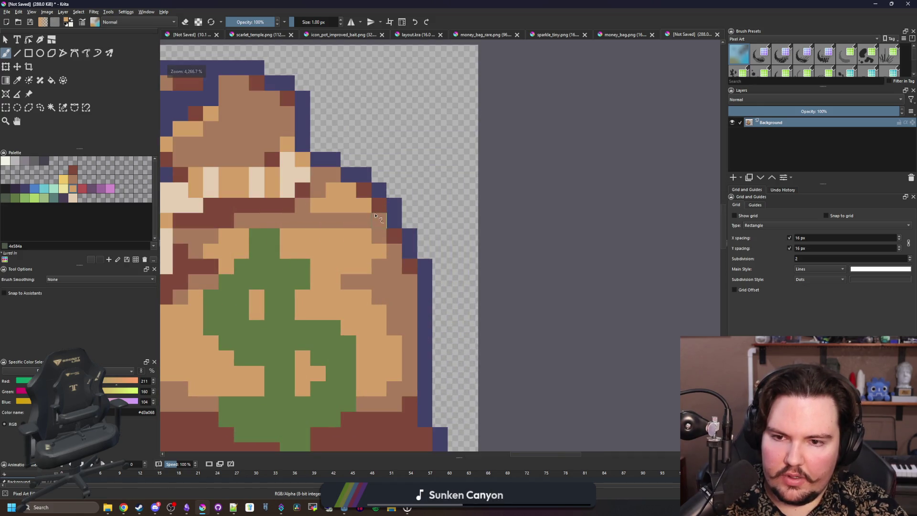
scroll(365, 225, "down", 10)
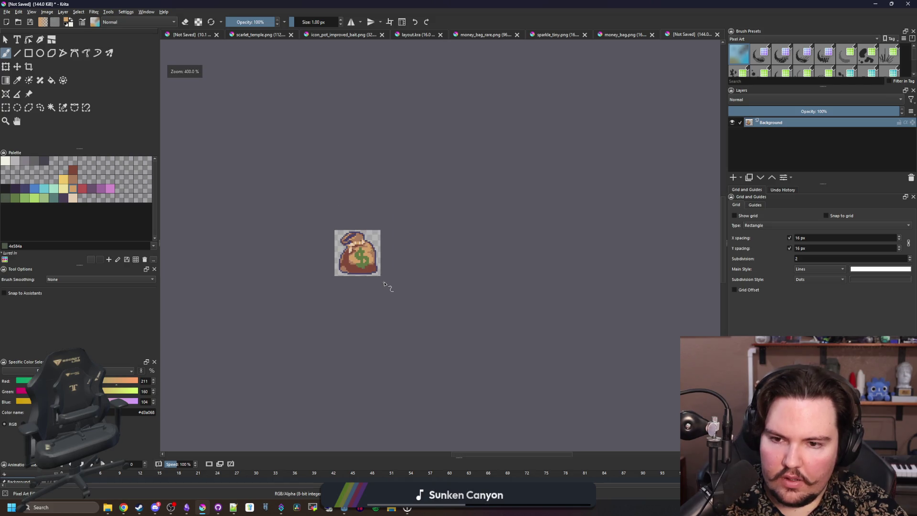
scroll(378, 277, "up", 4)
scroll(320, 260, "up", 2)
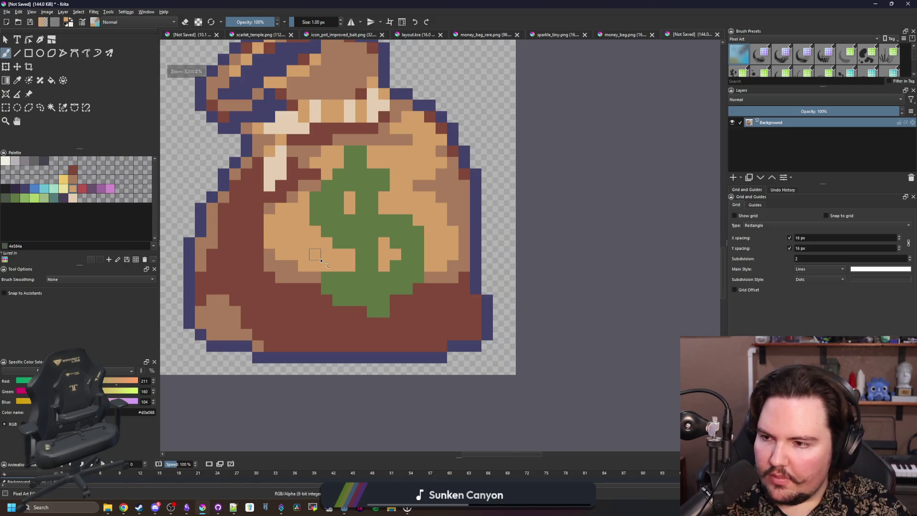
- Sample the bag's dark brown, then choose the near-black palette colour
key("p")
scroll(323, 351, "up", 2)
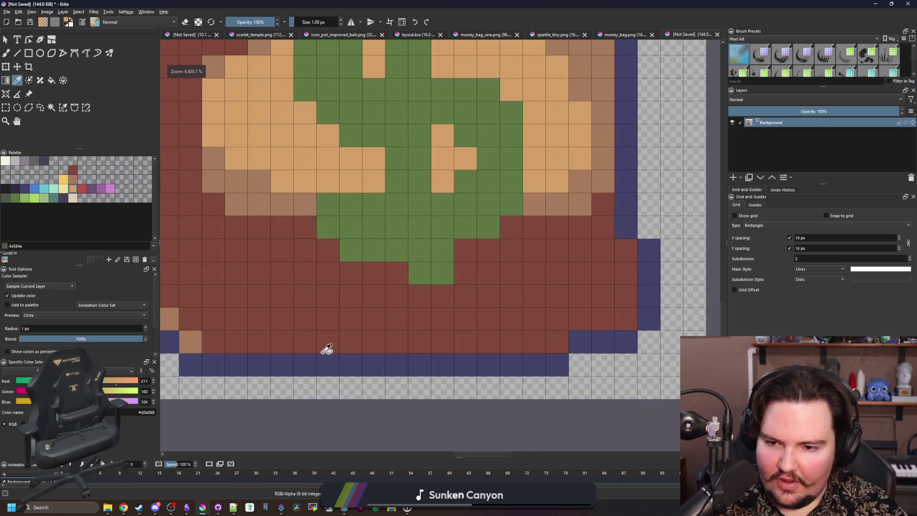
left_click(380, 358)
scroll(369, 346, "down", 3)
scroll(406, 293, "up", 1)
scroll(408, 296, "down", 2)
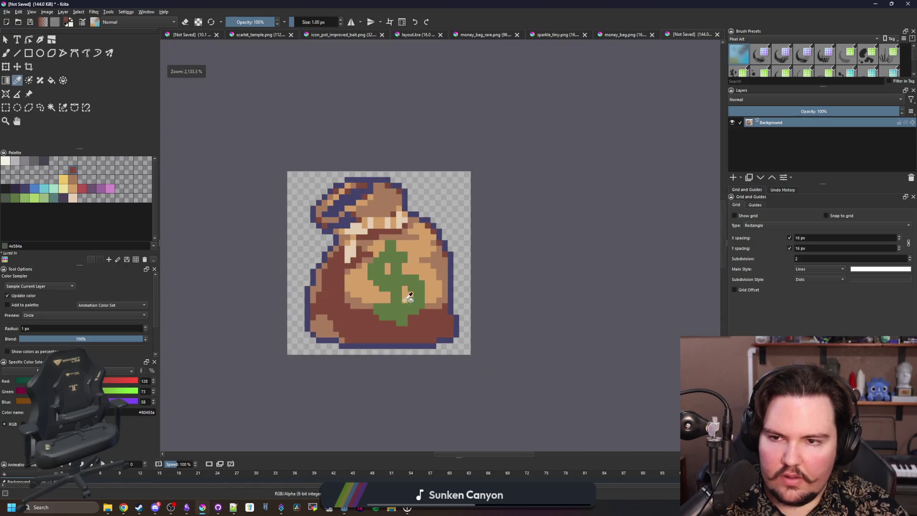
scroll(368, 203, "up", 2)
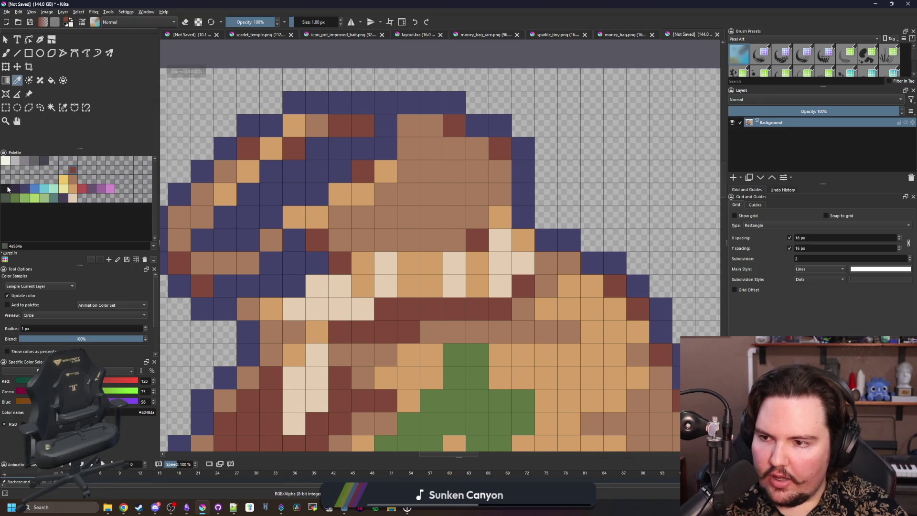
left_click(7, 189)
scroll(306, 239, "down", 3)
scroll(302, 246, "up", 2)
scroll(242, 287, "up", 1)
- Fill the lighter-brown left strip of the bag with sampled dark red
key("b")
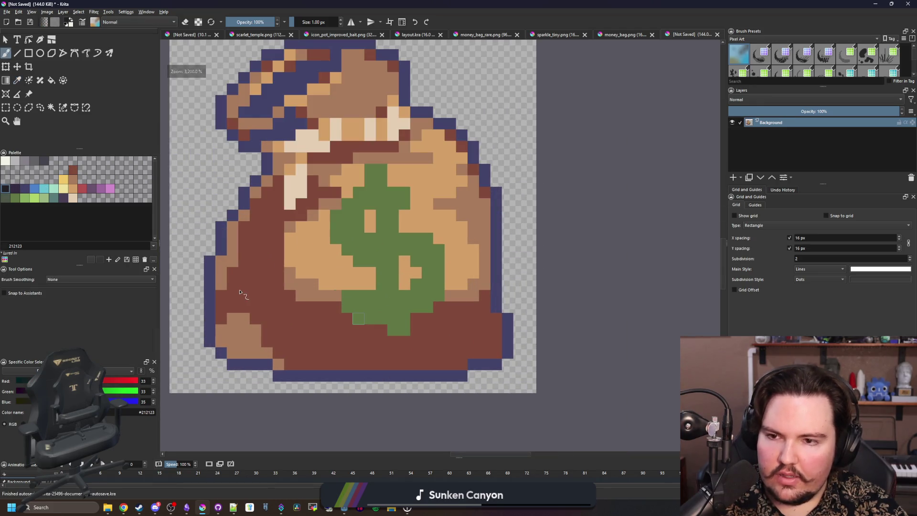
key("p")
left_click(262, 259)
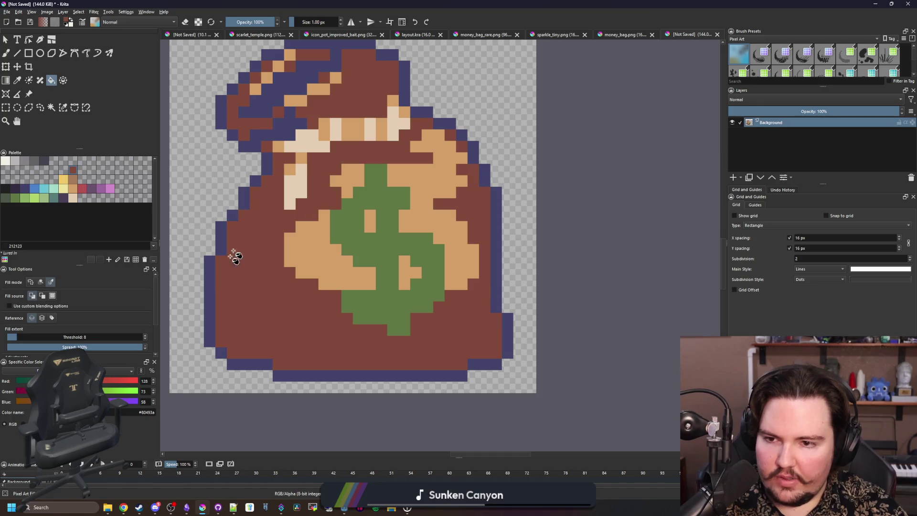
left_click(41, 282)
left_click(247, 230)
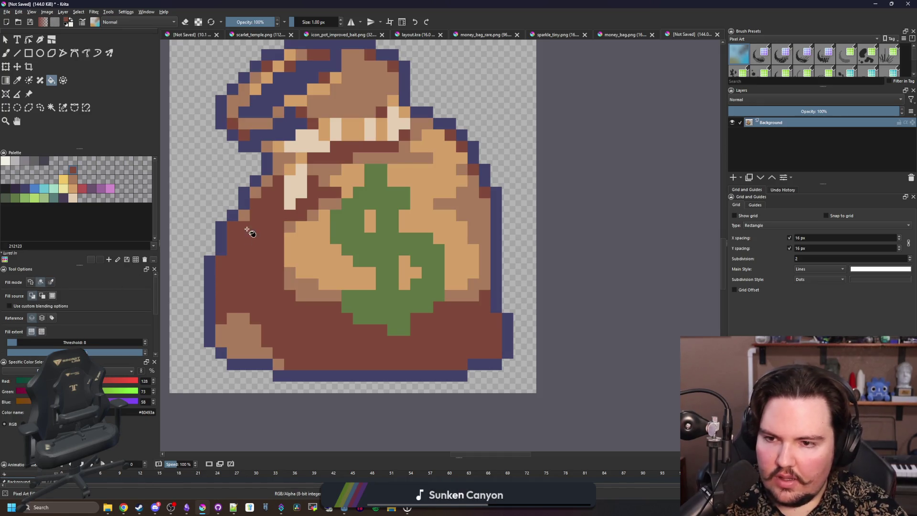
- Switch back to the brush with the bag's mid-brown colour sampled
scroll(305, 267, "down", 10)
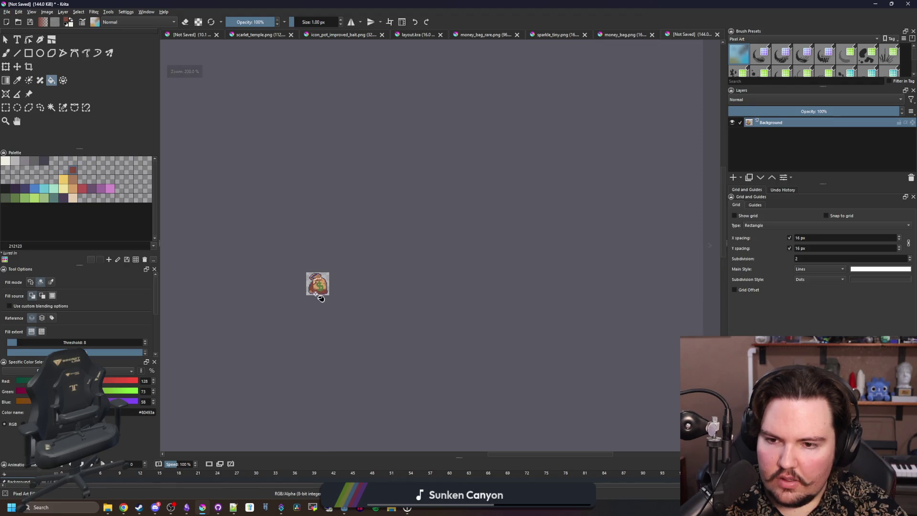
scroll(321, 292, "up", 8)
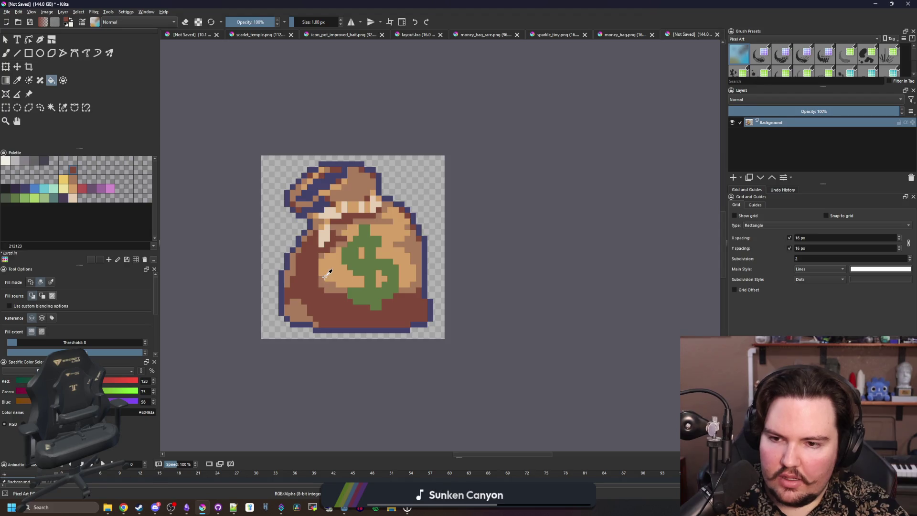
scroll(329, 273, "down", 5)
scroll(328, 280, "up", 10)
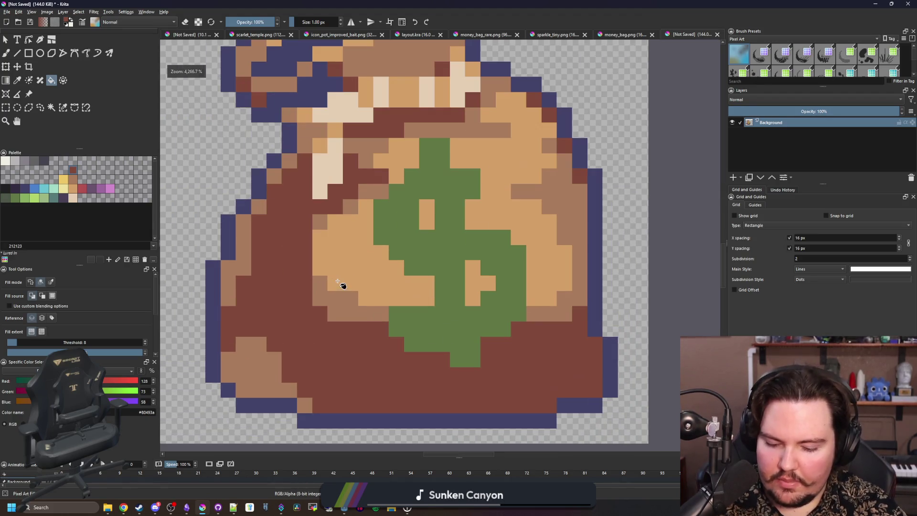
key("b")
left_click(353, 305, "ctrl")
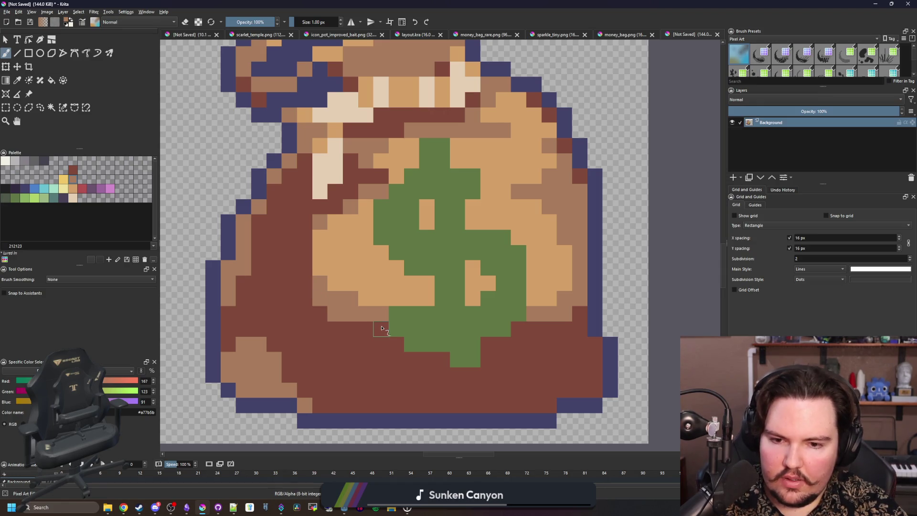
- Paint light-brown (#a77b5b) shading along the bag's lower-right edge
mouse_move(381, 328)
left_mouse_down()
mouse_move(351, 307)
mouse_move(348, 257)
left_mouse_up()
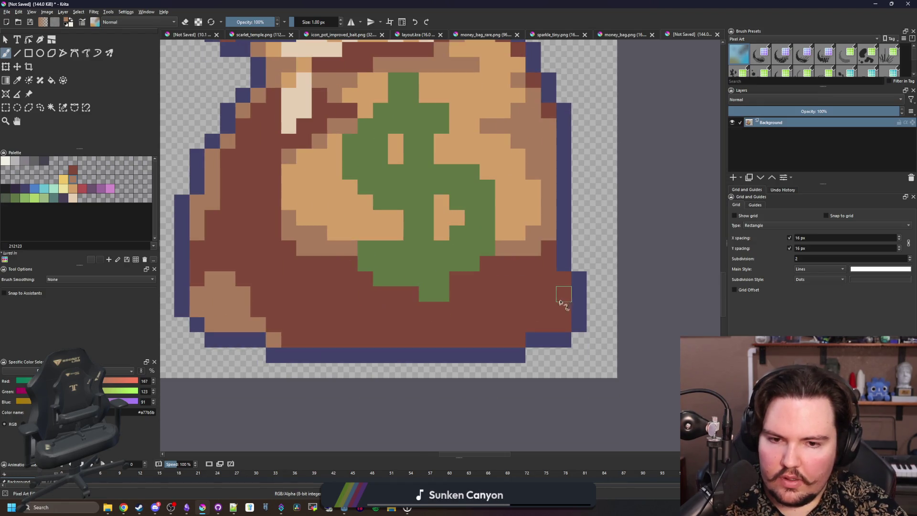
mouse_move(547, 304)
left_mouse_down()
mouse_move(559, 300)
mouse_move(536, 282)
left_mouse_up()
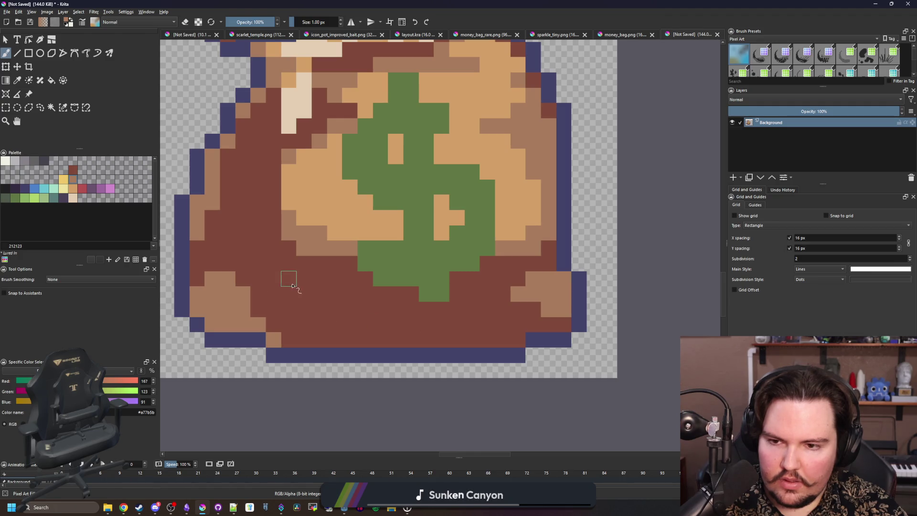
scroll(350, 343, "down", 8)
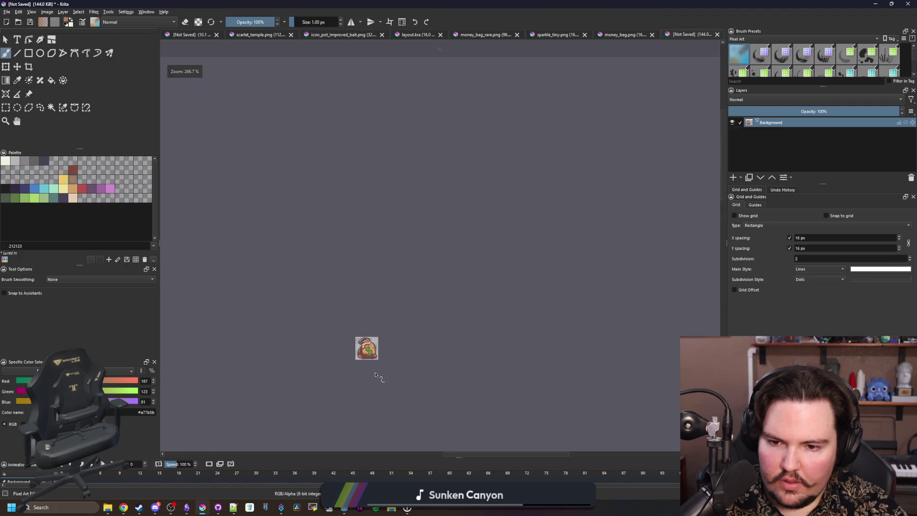
scroll(375, 376, "up", 5)
scroll(404, 390, "down", 4)
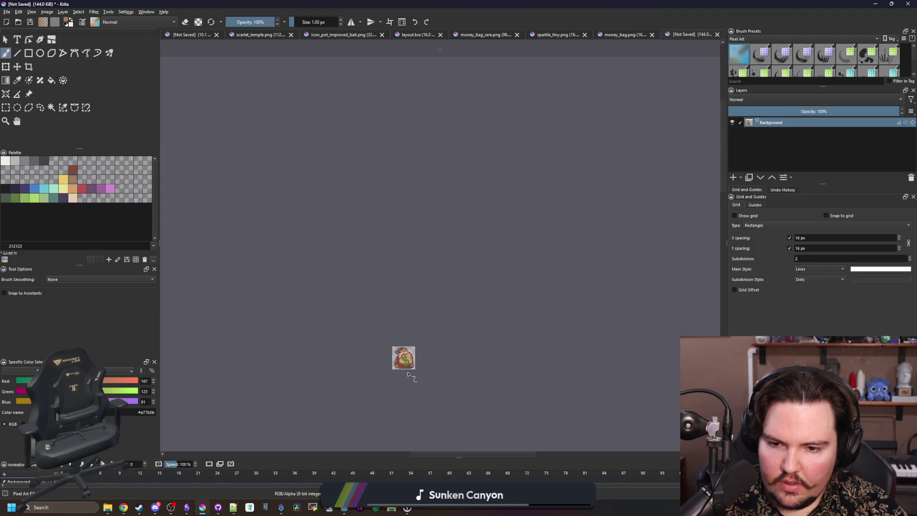
scroll(408, 373, "up", 7)
scroll(385, 368, "up", 1)
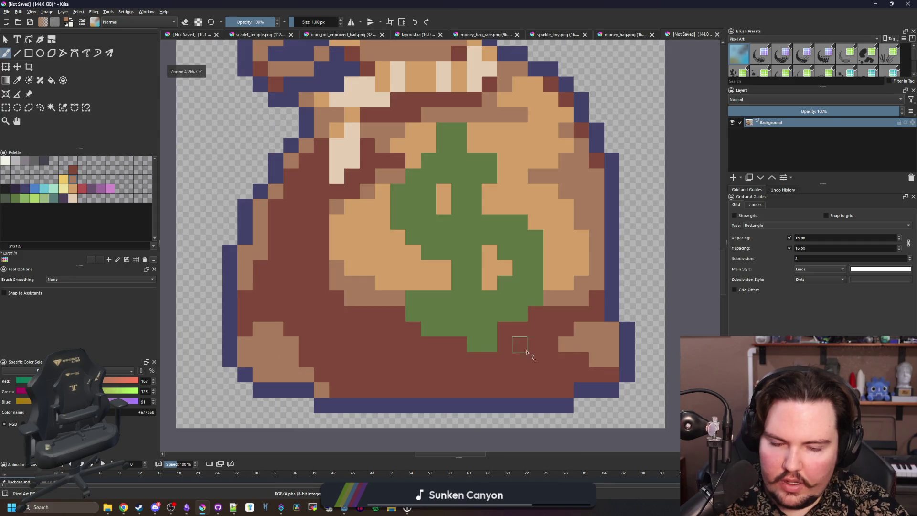
scroll(506, 346, "up", 2)
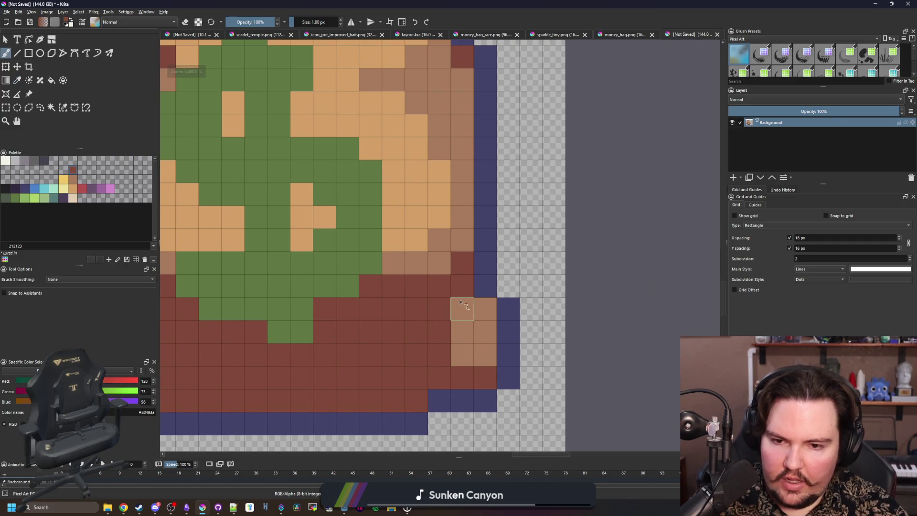
- Add a dark-red (#80493a) pixel at the lower right and resample the light brown
left_click(461, 306)
scroll(463, 334, "down", 9)
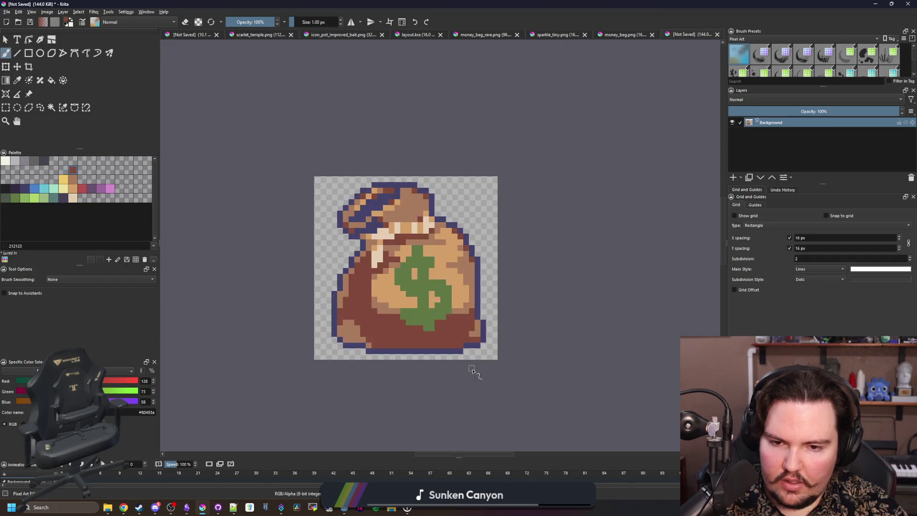
scroll(472, 365, "up", 9)
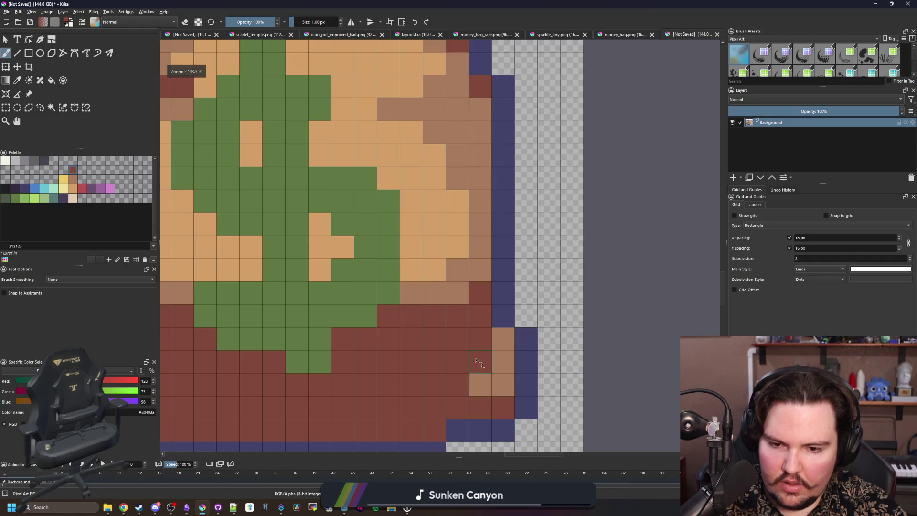
left_click(504, 375, "ctrl")
scroll(482, 369, "down", 10)
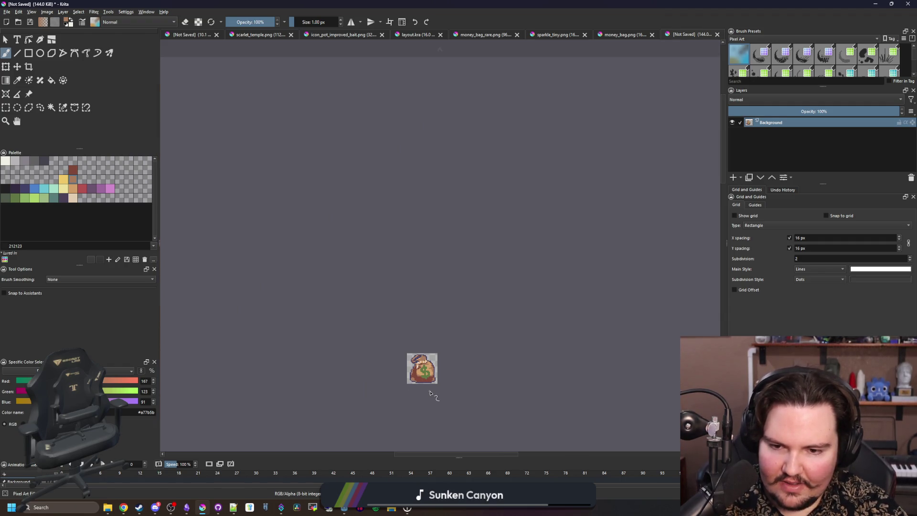
scroll(430, 392, "up", 9)
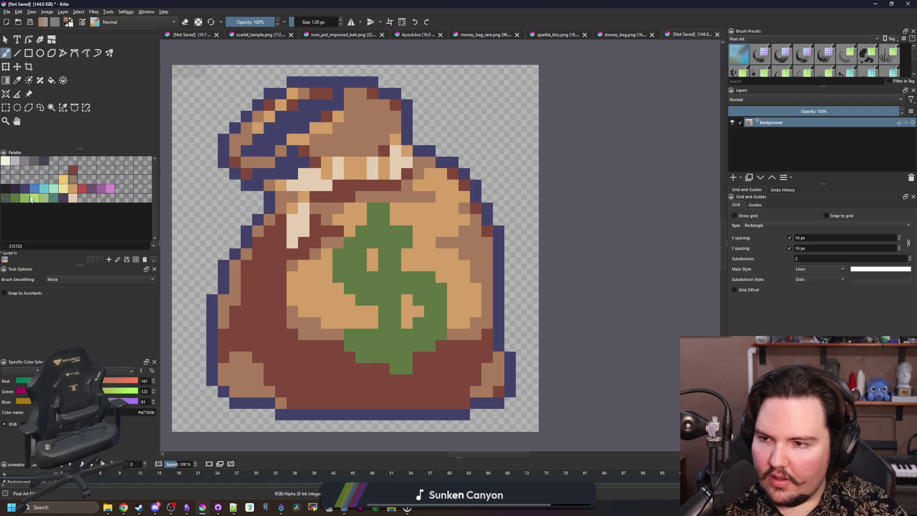
- Fill the dollar sign blue, then fill it back to dark green
left_click(33, 189)
key("f")
left_click(381, 295)
scroll(385, 333, "down", 5)
scroll(382, 300, "up", 5)
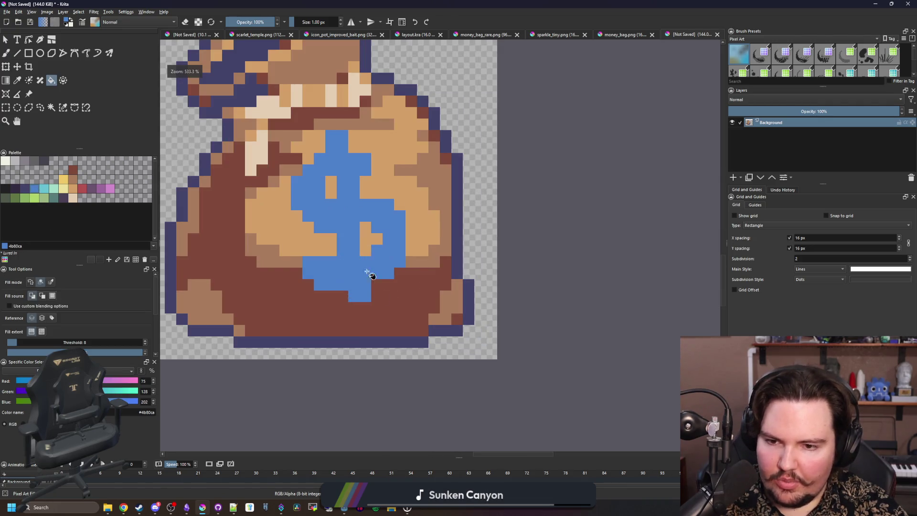
scroll(329, 214, "up", 2)
left_click(18, 198)
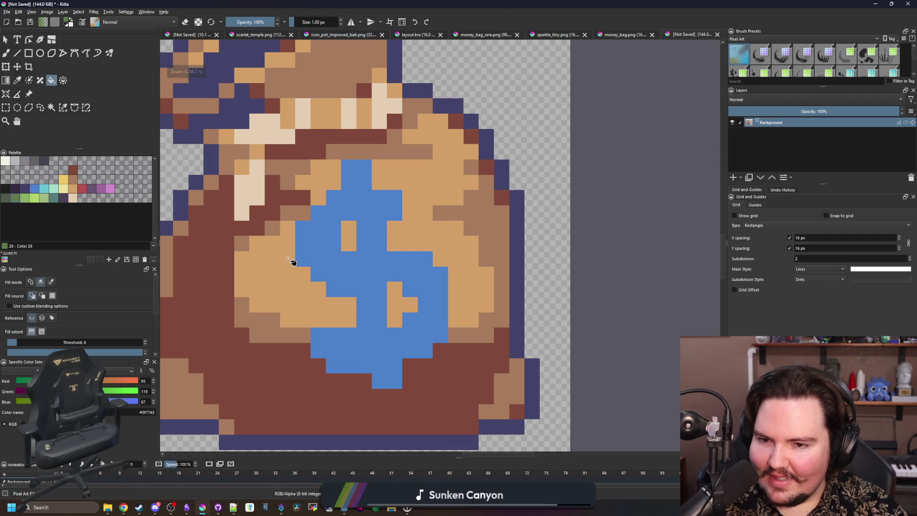
left_click(296, 260)
- Try dark purple and then near-black fills on the dollar sign
left_click(65, 198)
left_click(348, 260)
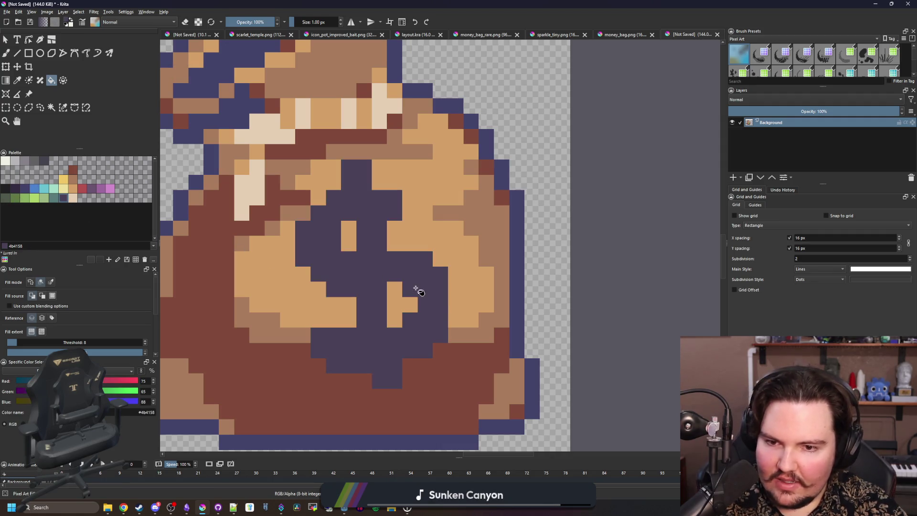
scroll(420, 301, "down", 7)
scroll(426, 313, "up", 7)
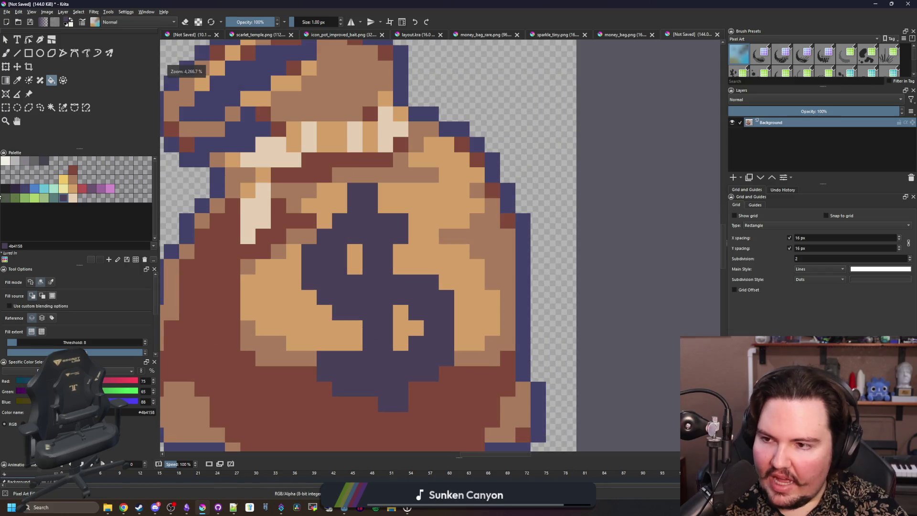
left_click(5, 188)
left_click(356, 292)
scroll(355, 292, "down", 10)
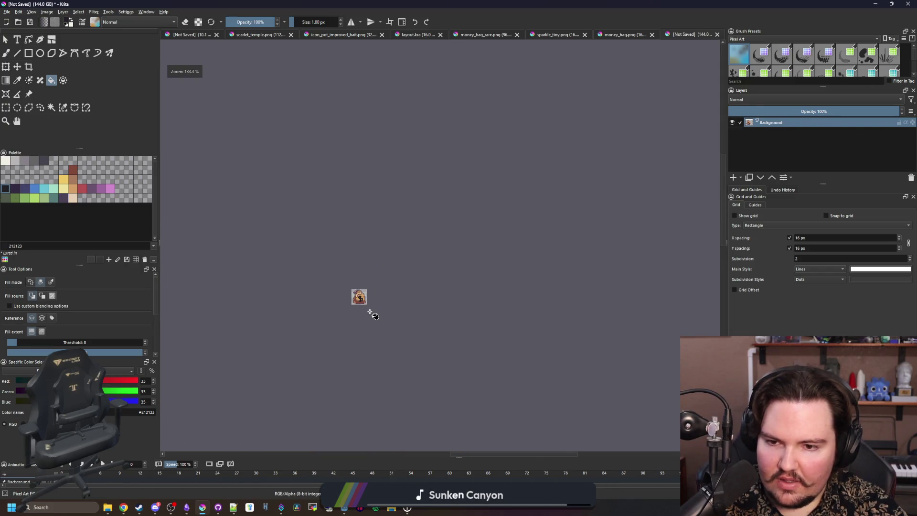
scroll(362, 309, "up", 10)
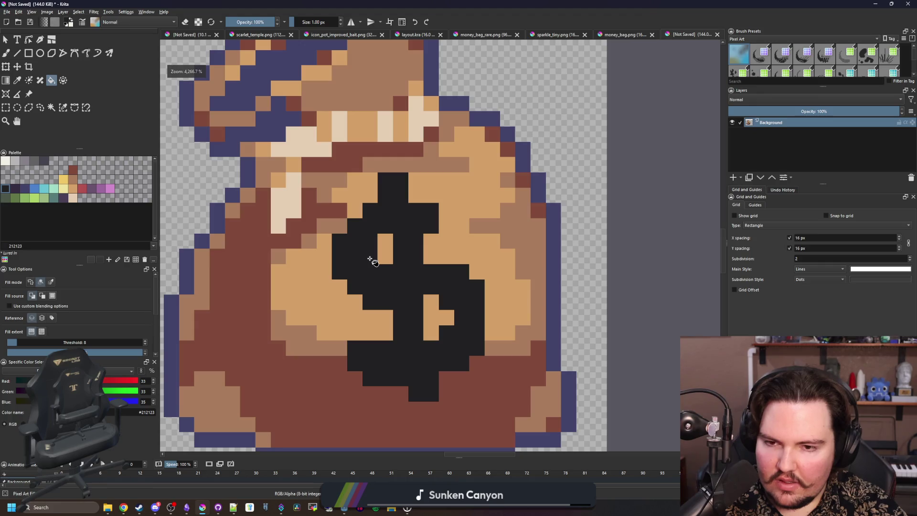
- Paint the stray black pixel beside the dollar's stem tan
key("b")
left_click(385, 253, "ctrl")
left_click(370, 256)
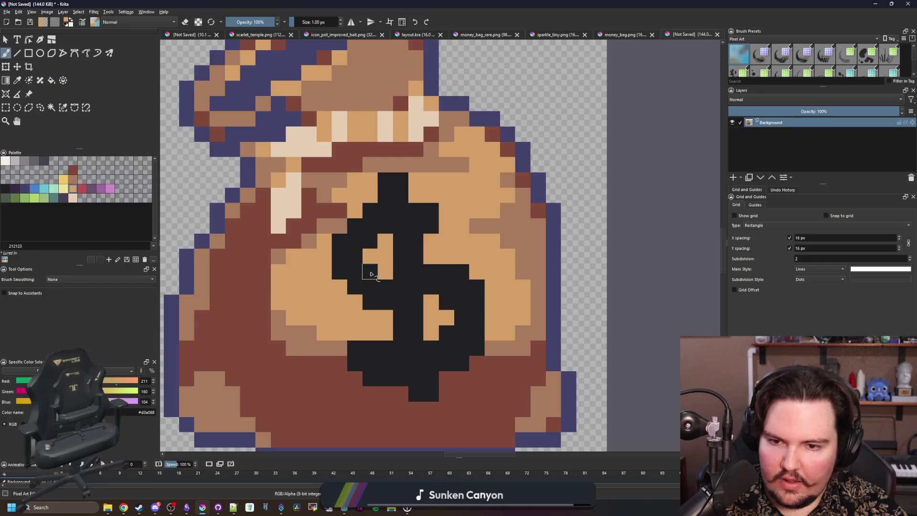
scroll(410, 295, "down", 8)
scroll(396, 293, "up", 8)
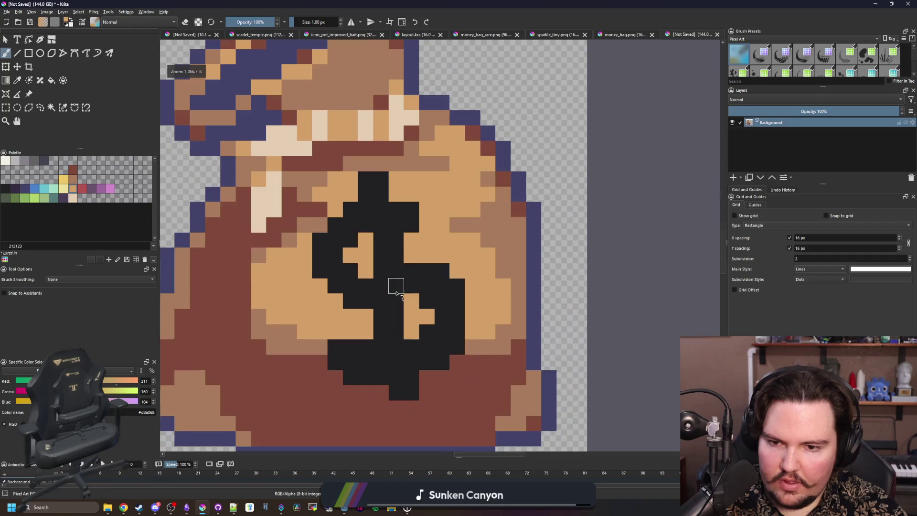
- Try dark purple, light green and dark green fills on the dollar sign
left_click(59, 200)
key("f")
left_click(400, 283)
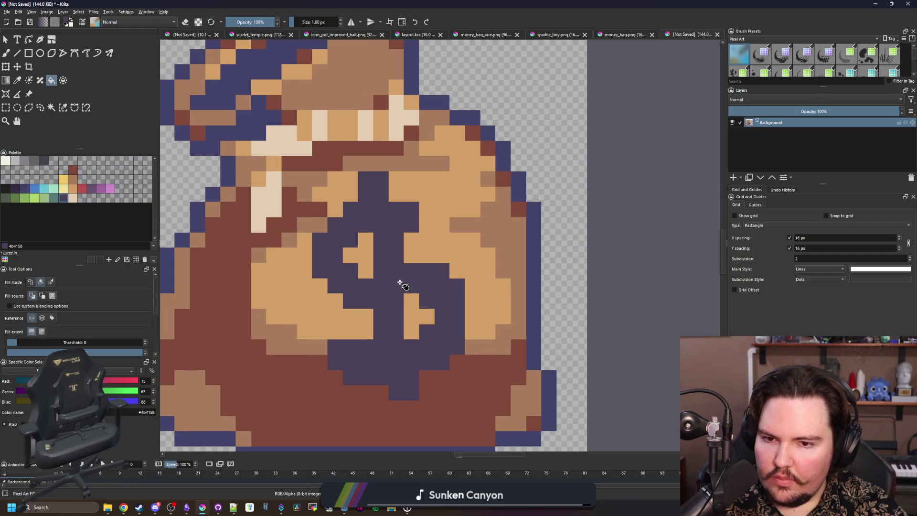
left_click(28, 199)
left_click(391, 282)
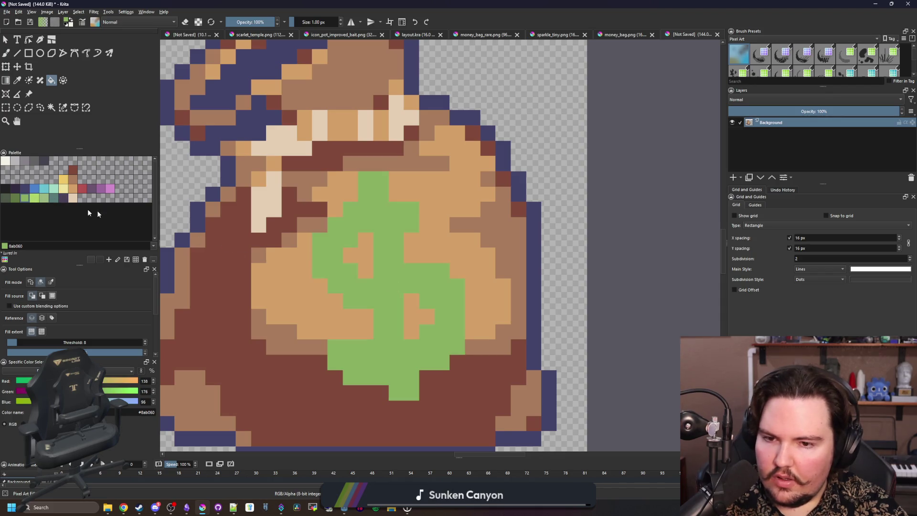
left_click(15, 199)
left_click(396, 281)
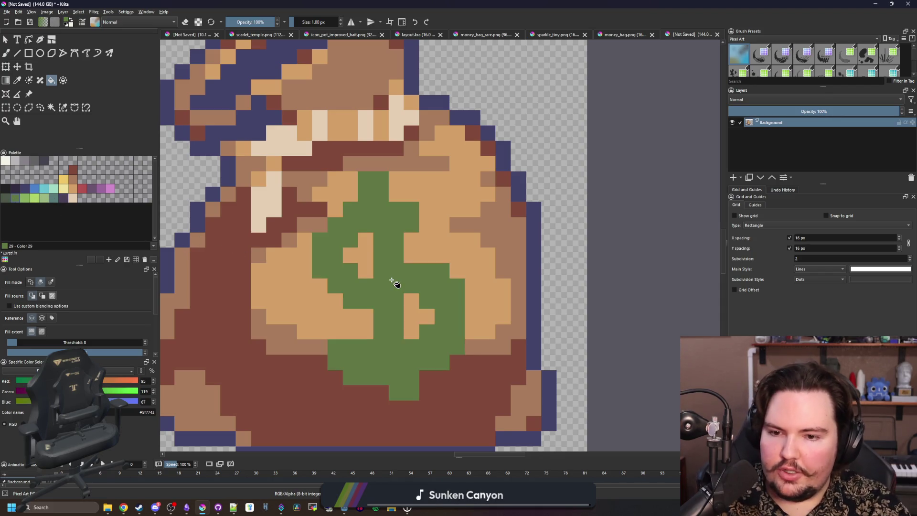
scroll(395, 282, "down", 3)
scroll(393, 282, "up", 6)
scroll(392, 280, "down", 8)
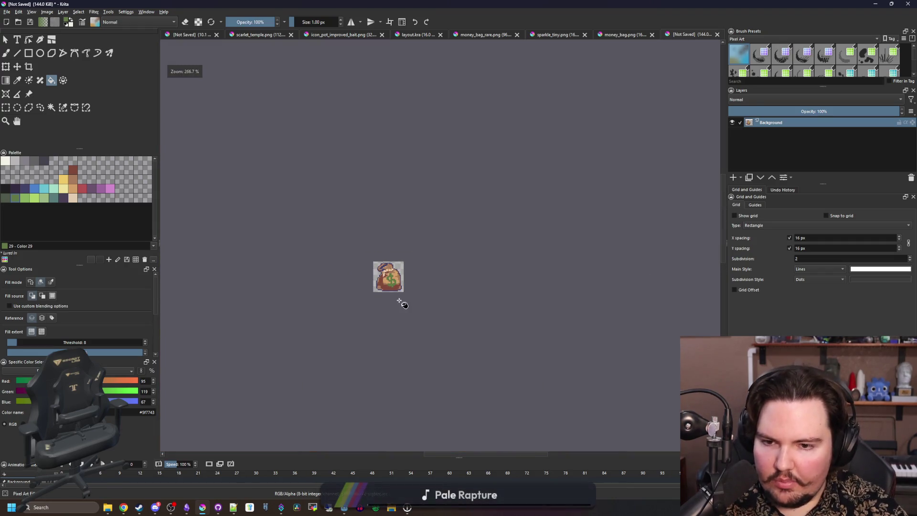
scroll(402, 253, "up", 7)
scroll(403, 253, "down", 5)
scroll(315, 296, "up", 4)
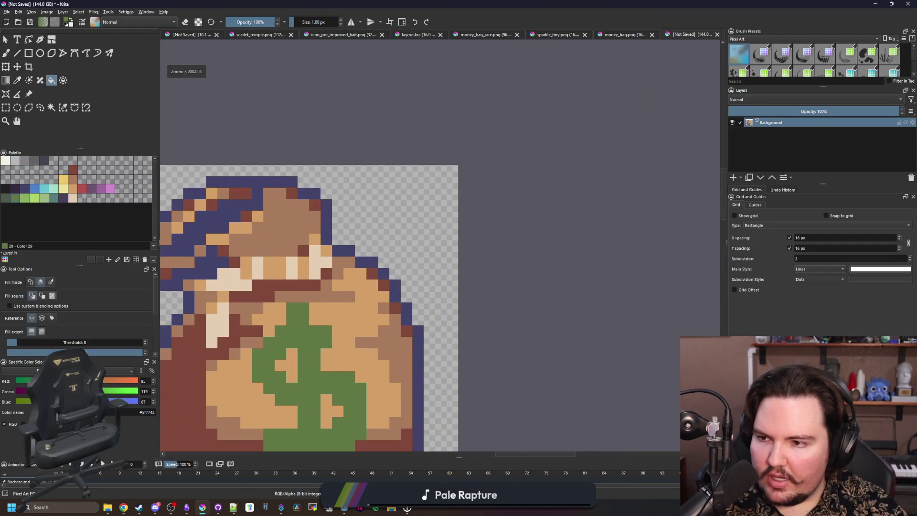
- Fill the dollar sign near-black once more, then undo it
left_click(5, 189)
scroll(315, 318, "down", 2)
scroll(317, 319, "up", 3)
left_click(379, 272)
scroll(377, 296, "down", 7)
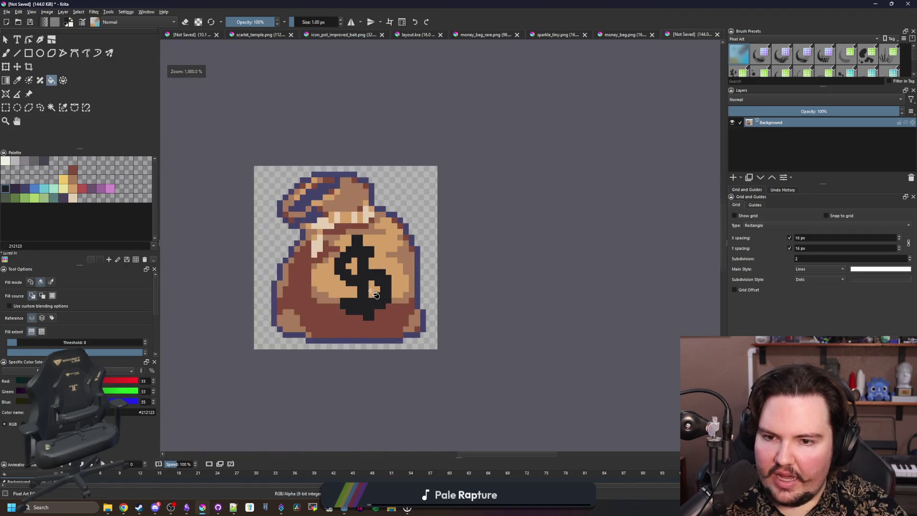
scroll(374, 319, "up", 5)
scroll(374, 266, "up", 8)
scroll(359, 236, "down", 2)
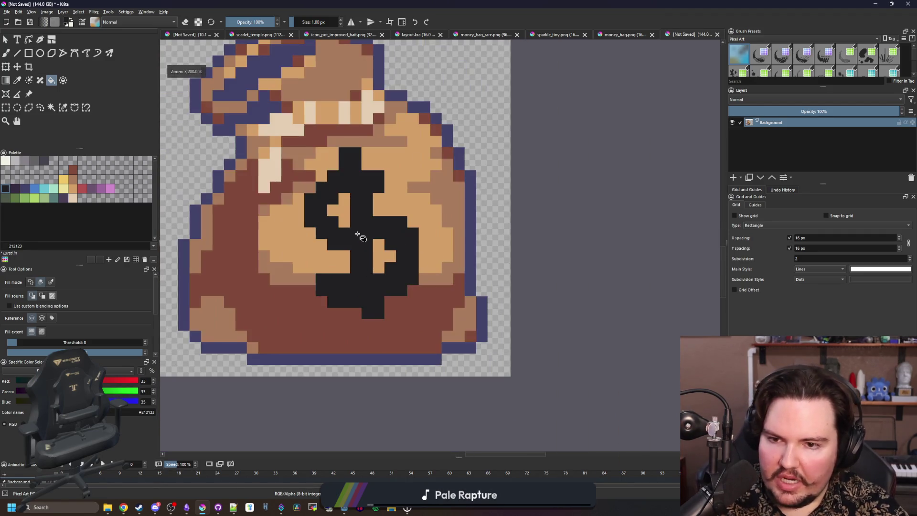
key("ctrl+z")
scroll(361, 235, "up", 1)
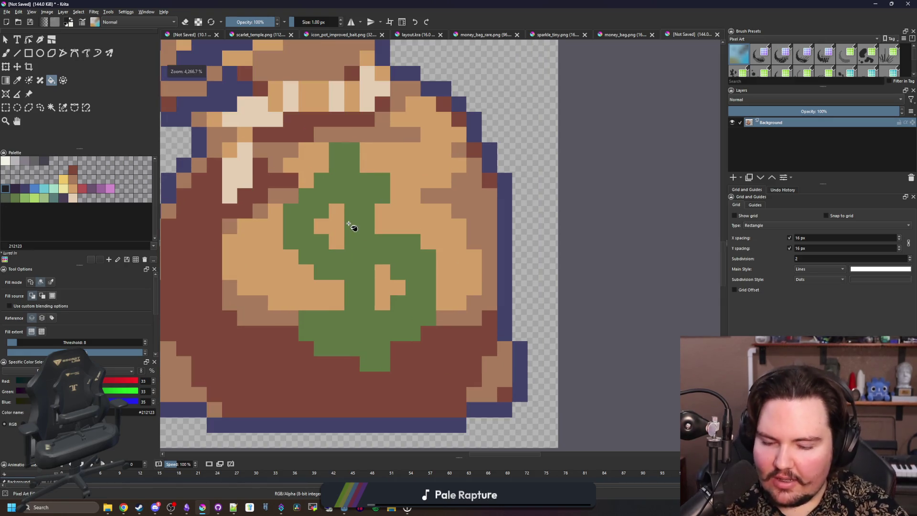
- Sample the light green from the canvas and pick a green palette swatch
key("p")
left_click(337, 244)
scroll(337, 241, "up", 1)
left_click(25, 198)
- With the pixel brush, paint light-green and then teal pixels onto the dollar sign
key("b")
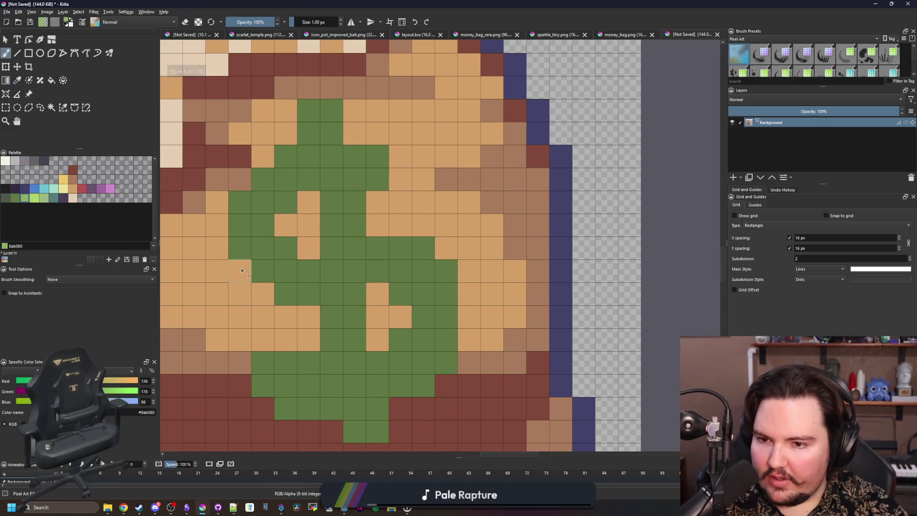
left_click(240, 271)
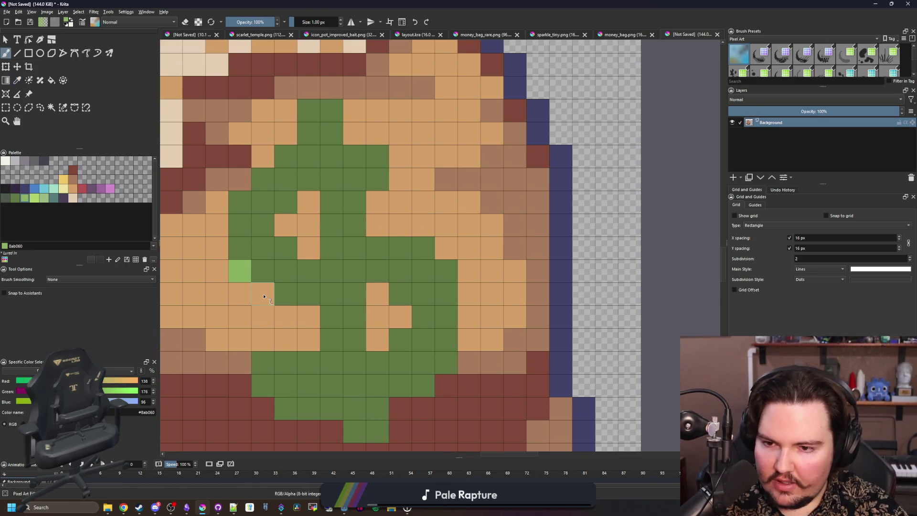
left_click(53, 199)
left_click_drag(239, 270, 262, 293)
scroll(296, 353, "down", 4)
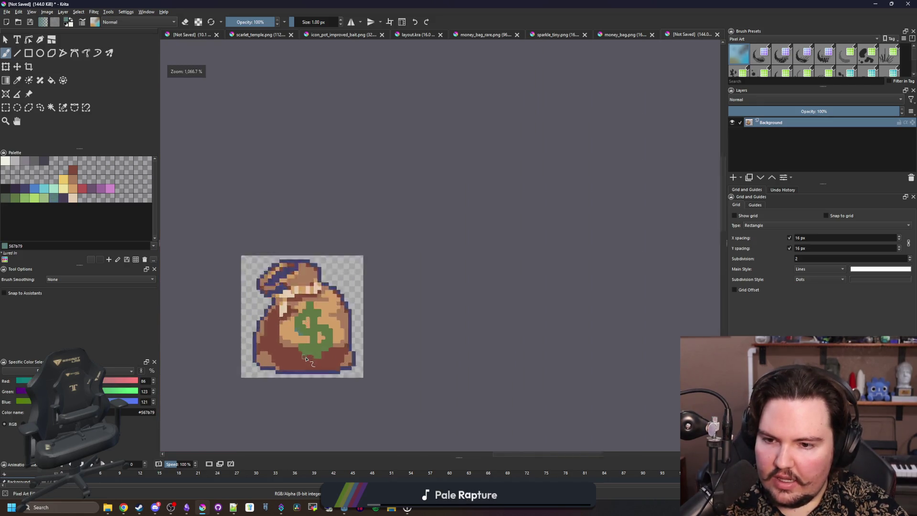
scroll(306, 358, "up", 2)
scroll(299, 276, "up", 1)
- Pick grey from the palette and paint grey shadow pixels beside the dollar sign's edges
left_click(262, 324, "ctrl")
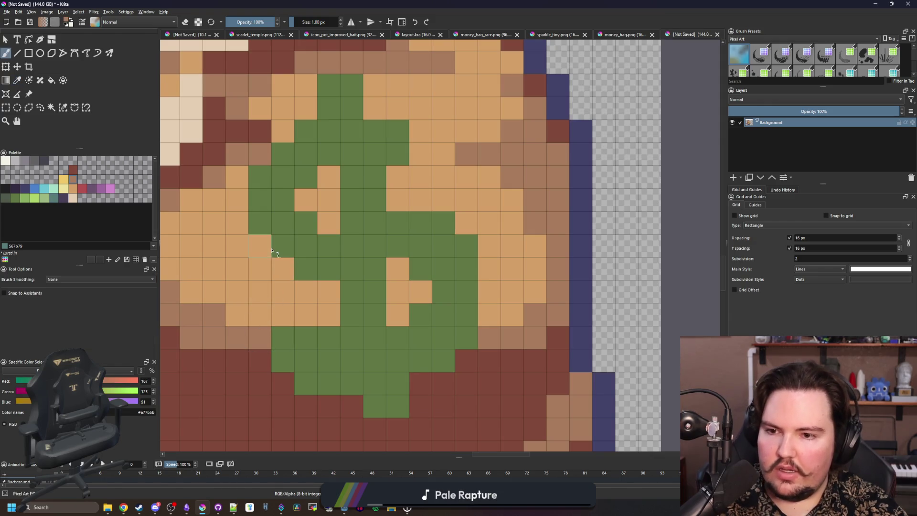
left_click(32, 163)
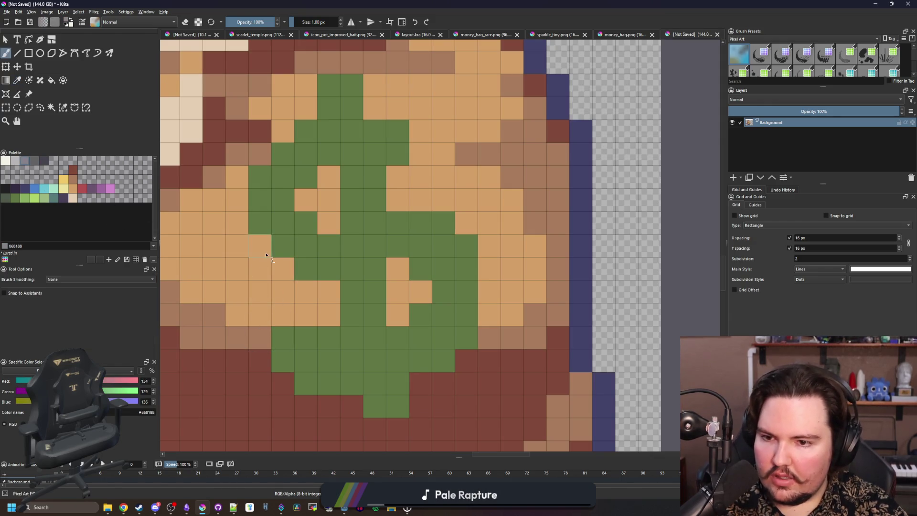
left_click_drag(265, 255, 282, 269)
scroll(329, 308, "down", 5)
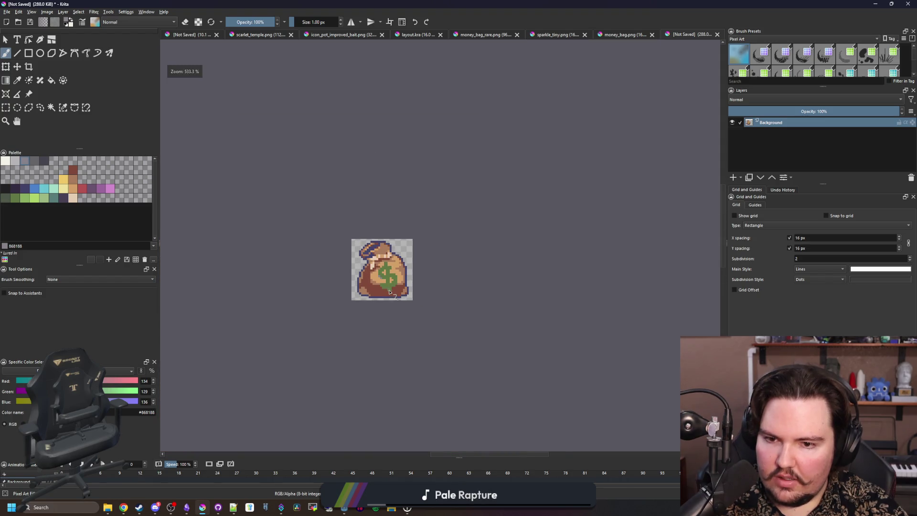
scroll(388, 277, "up", 5)
left_click_drag(495, 289, 473, 263)
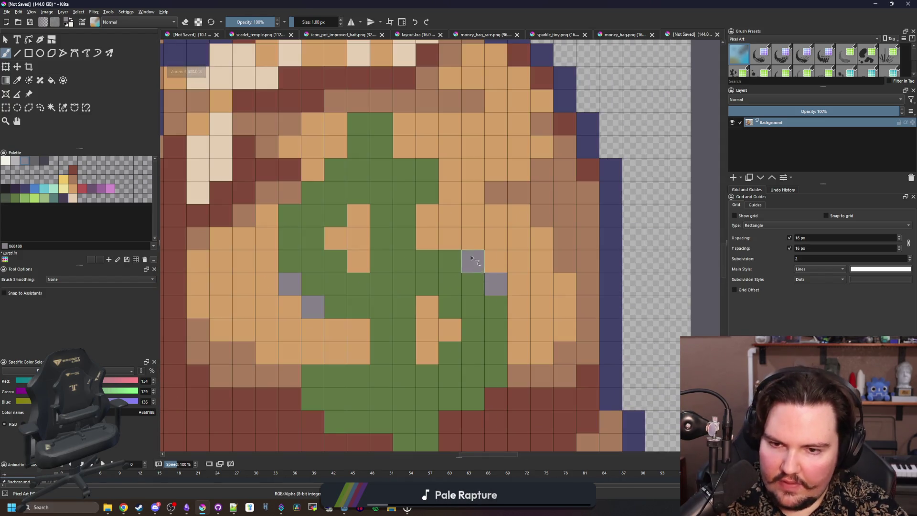
left_click(335, 262)
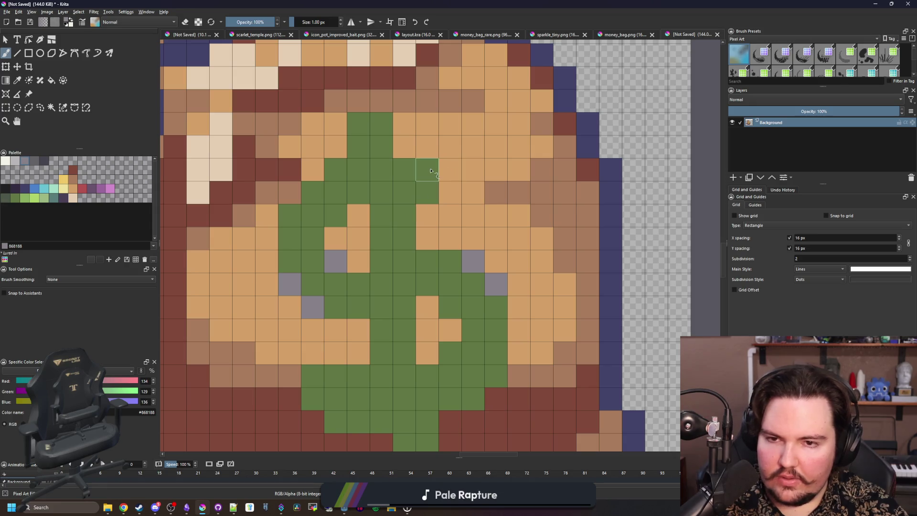
- Turn several more tan cells along the dollar sign grey, zooming to check each one
left_click(367, 214)
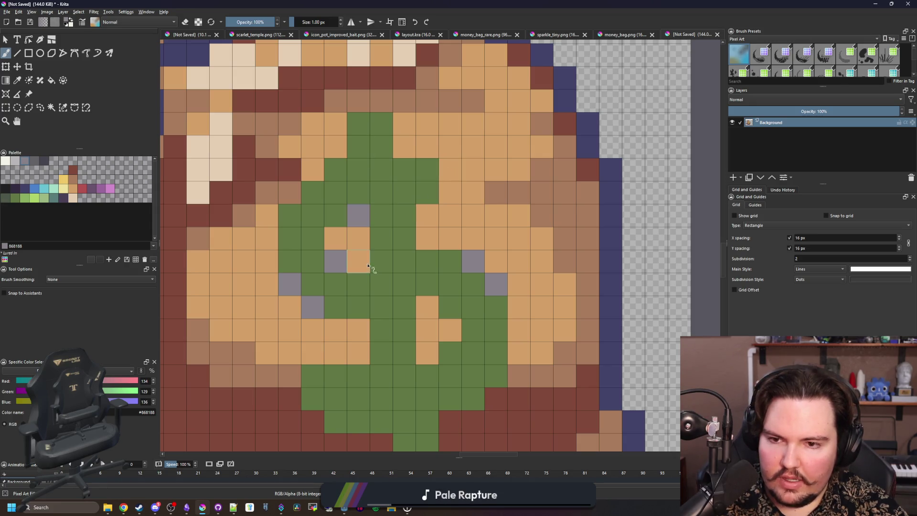
left_click(359, 241)
scroll(363, 248, "down", 5)
scroll(329, 191, "up", 5)
left_click(354, 246)
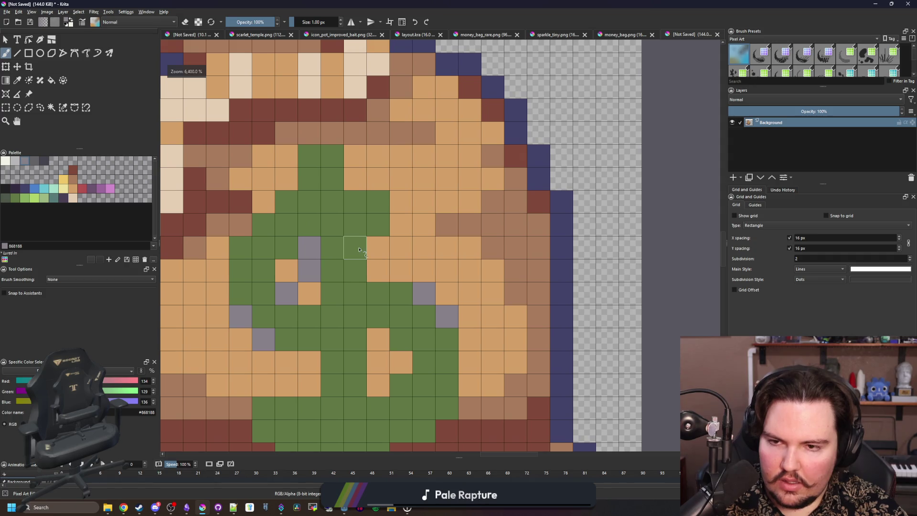
scroll(323, 180, "down", 5)
scroll(330, 239, "up", 5)
left_click(357, 292)
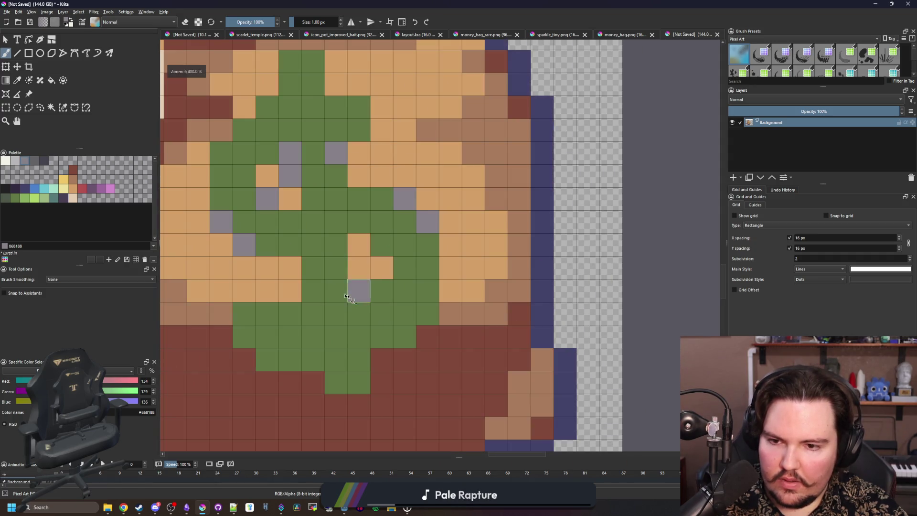
scroll(334, 324, "down", 1)
scroll(334, 325, "down", 5)
scroll(351, 344, "up", 6)
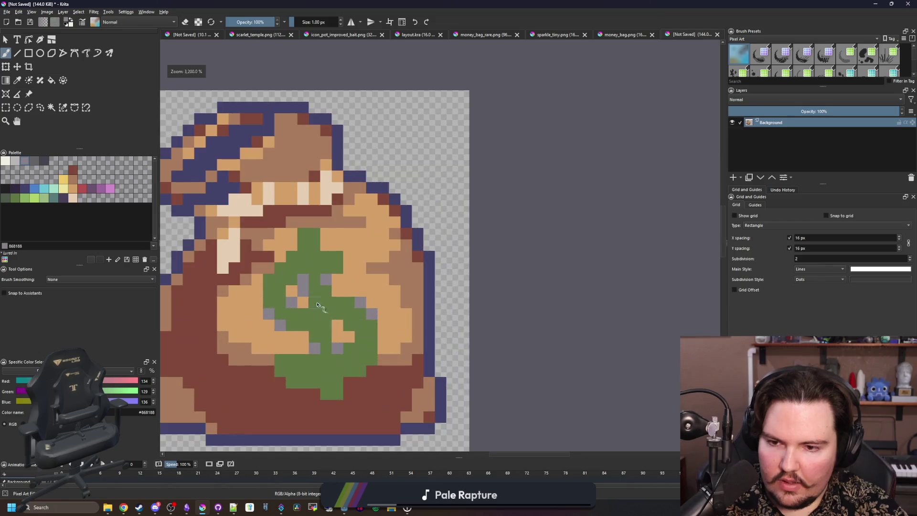
- Revert stray grey cells to the bag's tan and dark red, keeping one grey edge cell
left_click(276, 286, "ctrl")
left_click(299, 286)
scroll(363, 296, "down", 6)
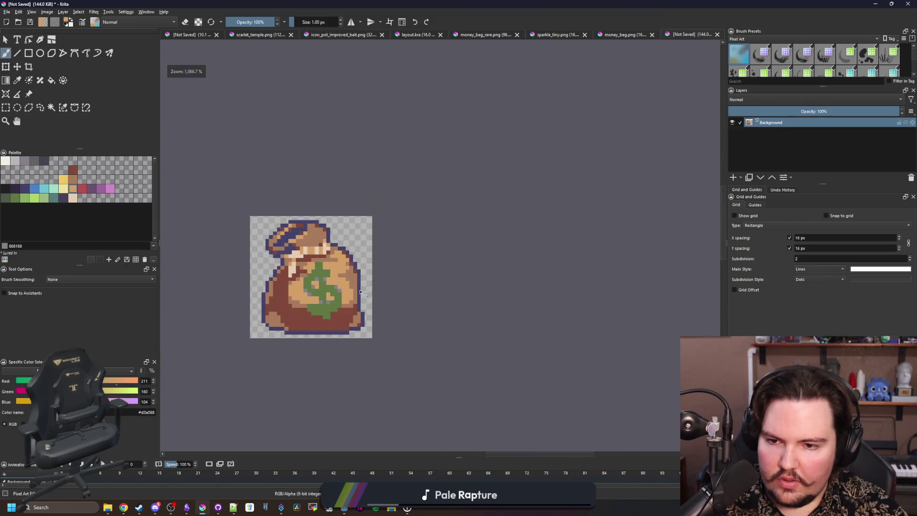
scroll(368, 308, "up", 10)
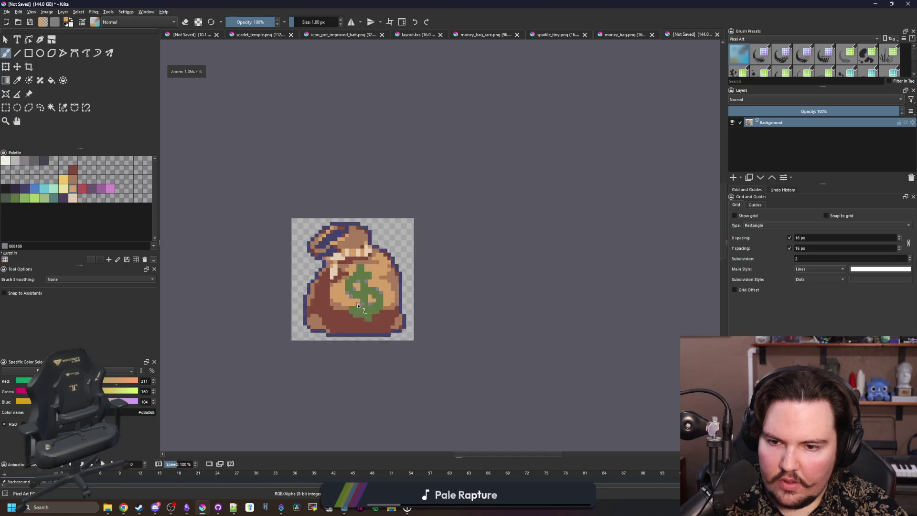
scroll(375, 320, "up", 2)
left_click(353, 273, "ctrl")
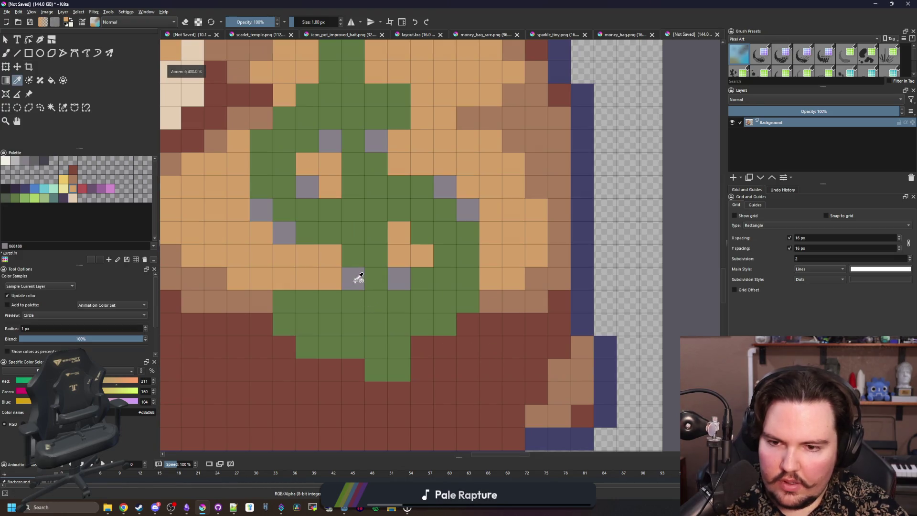
left_click(307, 347)
left_click(311, 374, "ctrl")
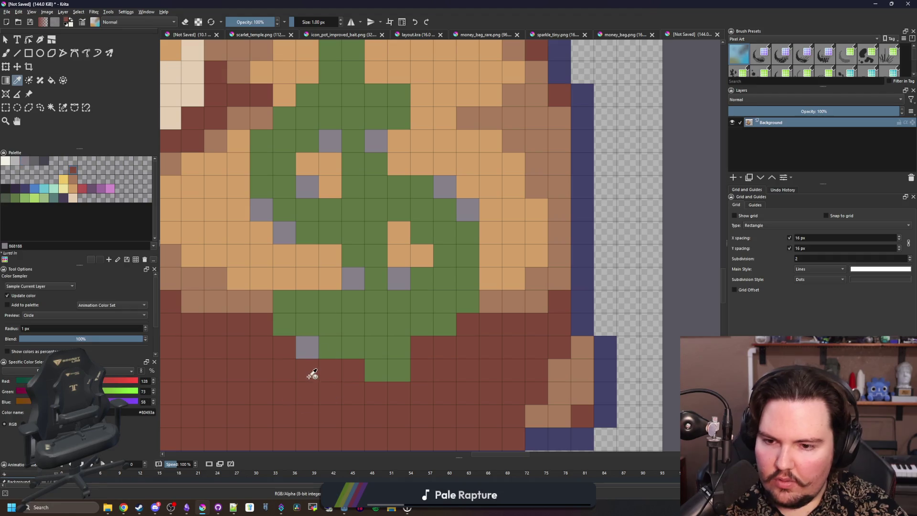
left_click(307, 347)
- Add darker grey pixels at the base of the dollar sign's stem
left_click(33, 160)
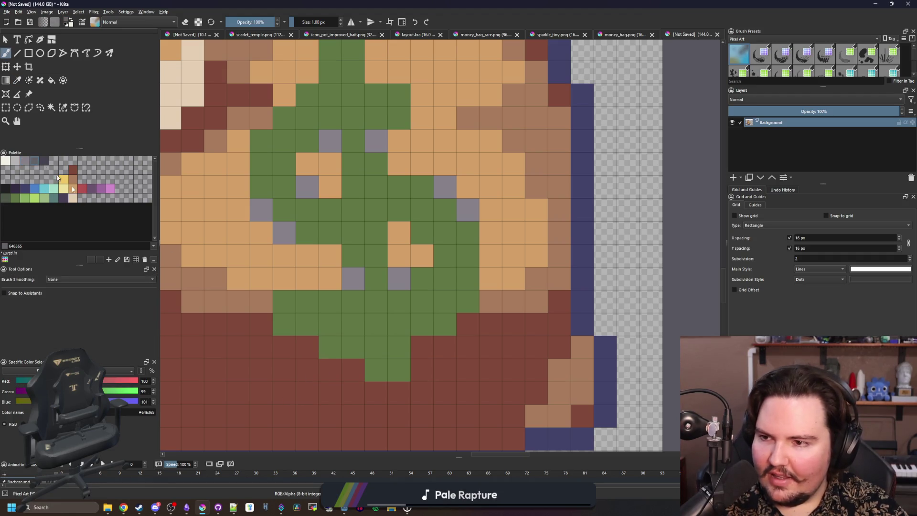
left_click(335, 343)
scroll(338, 358, "down", 2)
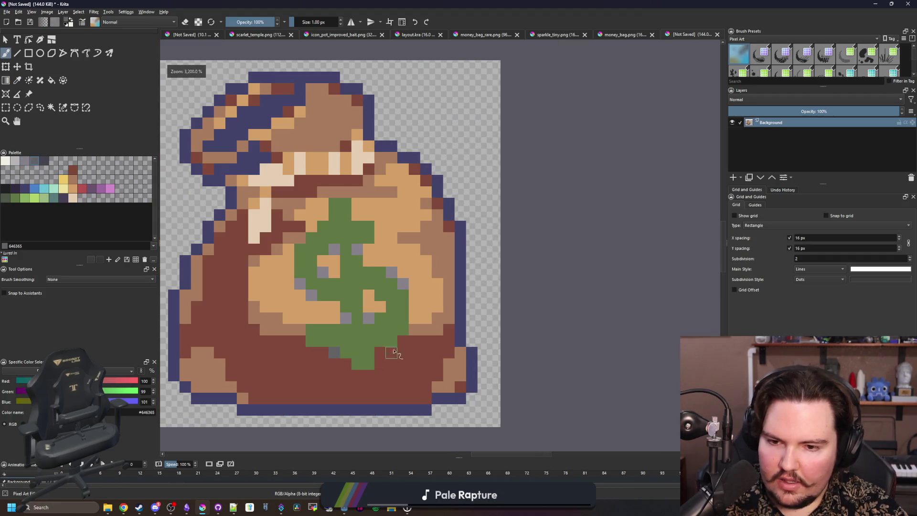
scroll(392, 352, "up", 1)
scroll(409, 385, "down", 4)
scroll(411, 364, "up", 4)
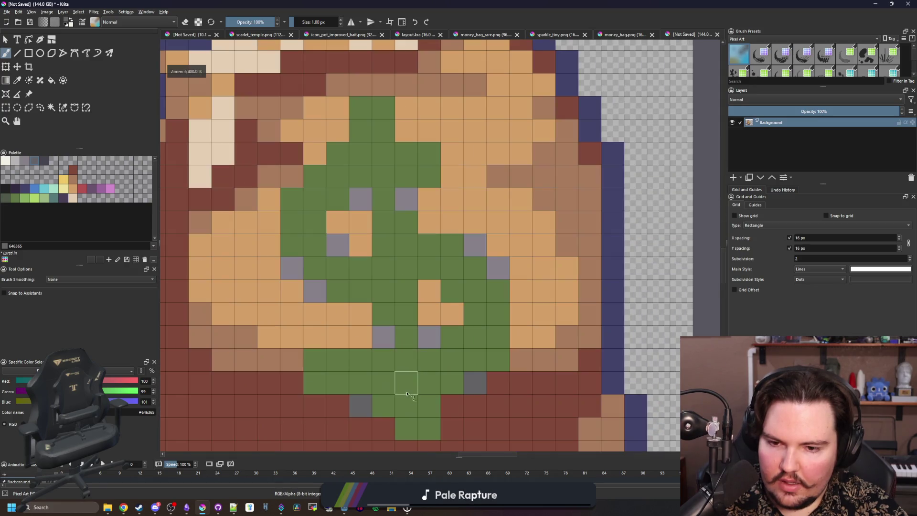
left_click(405, 405)
scroll(382, 275, "down", 3)
scroll(380, 272, "up", 3)
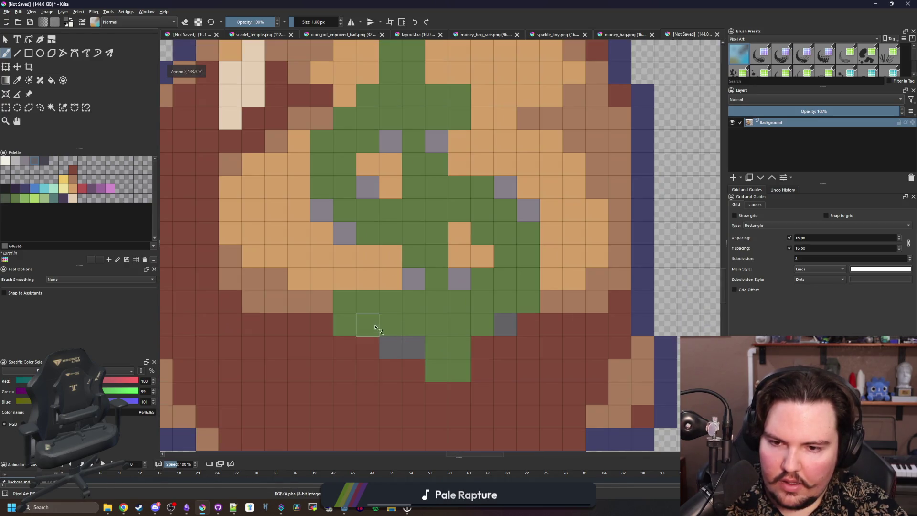
scroll(368, 368, "down", 4)
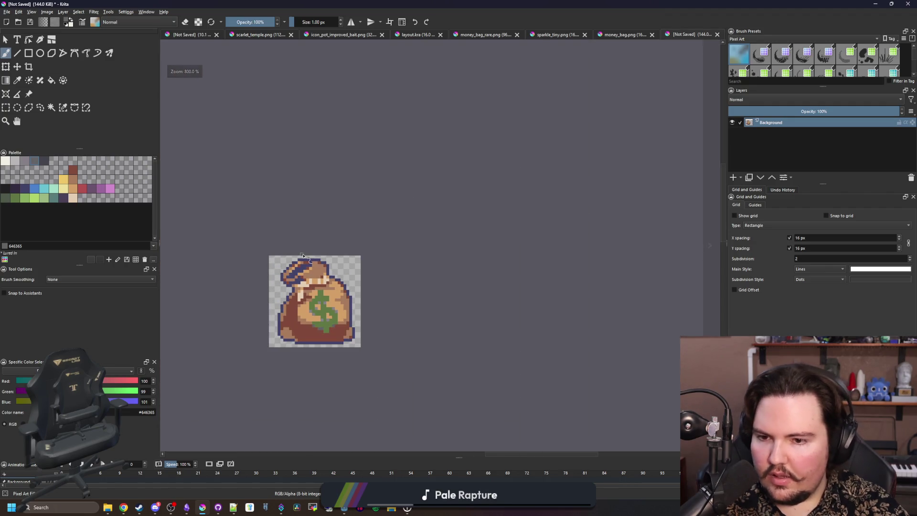
scroll(296, 244, "up", 3)
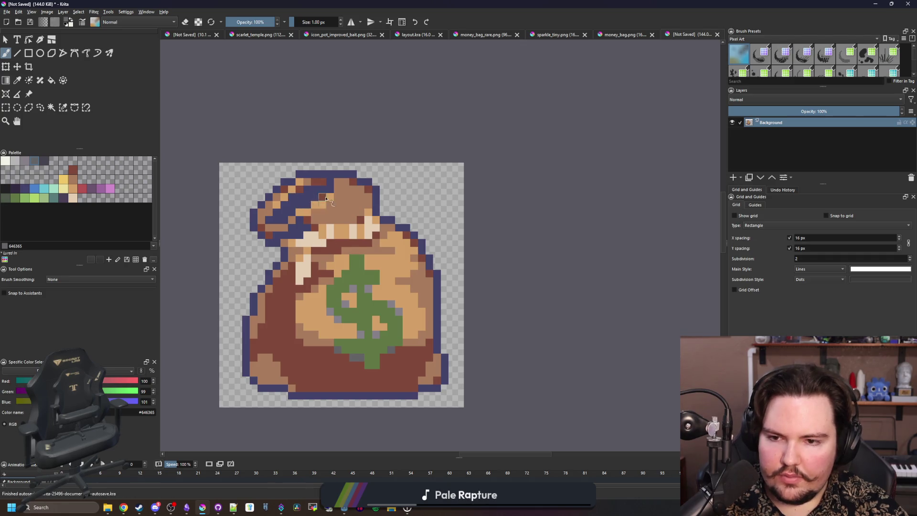
scroll(326, 197, "up", 3)
- Paint dark red shading pixels across the top of the money bag
left_click(425, 262, "ctrl")
left_click_drag(402, 267, 368, 238)
mouse_move(454, 227)
left_mouse_down()
mouse_move(432, 200)
mouse_move(401, 198)
left_mouse_up()
scroll(361, 306, "down", 8)
scroll(361, 306, "up", 8)
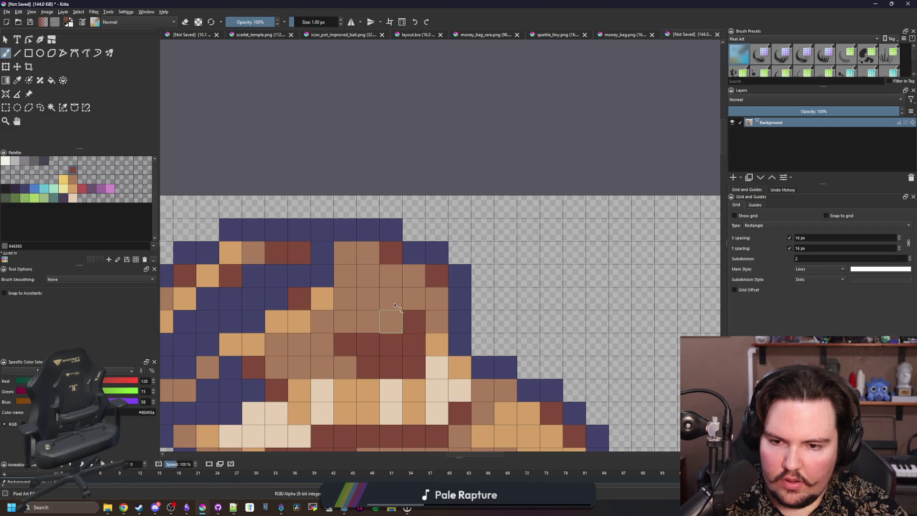
left_click_drag(401, 329, 394, 301)
scroll(384, 282, "down", 6)
scroll(383, 265, "up", 4)
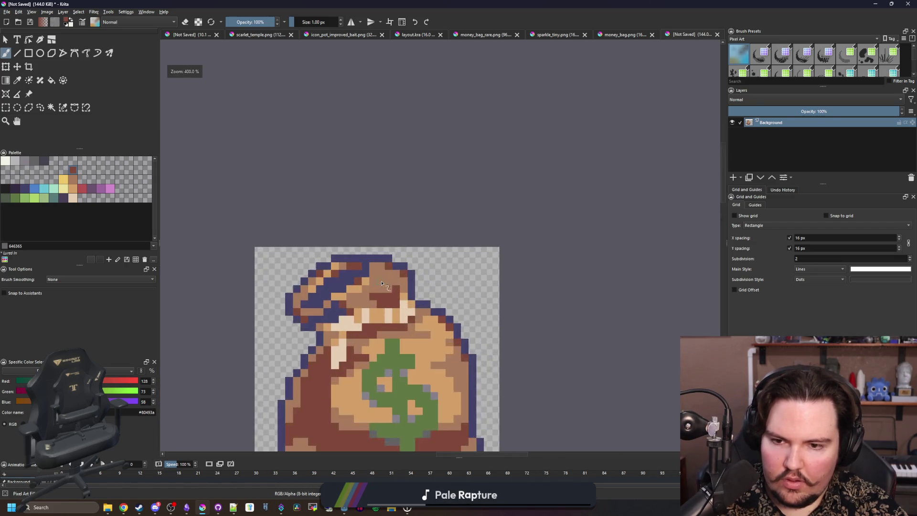
scroll(327, 314, "down", 8)
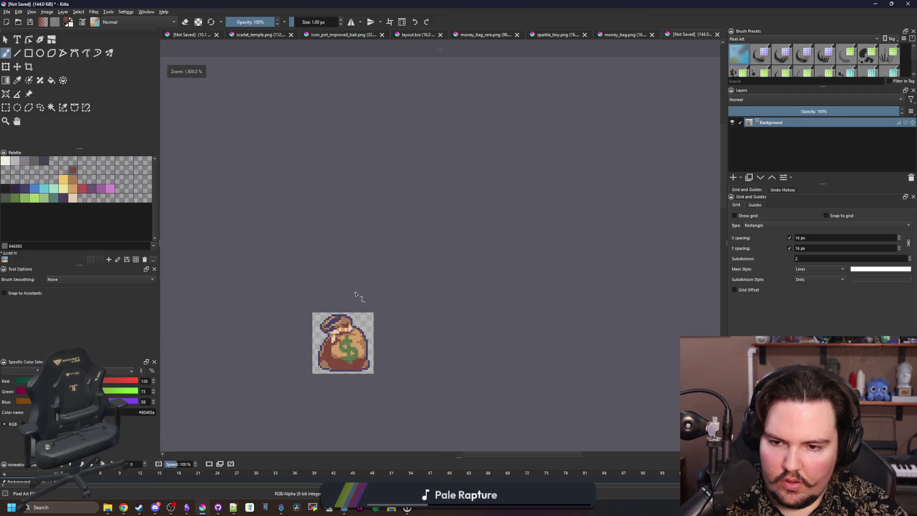
scroll(345, 327, "up", 1)
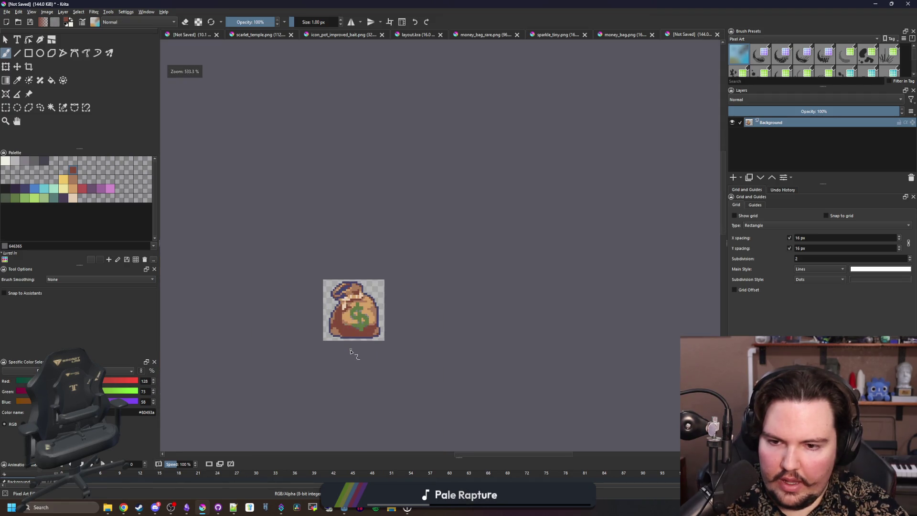
scroll(350, 352, "up", 7)
- Try painting two cream pixels with the sampled orange bag colour, then undo them
key("p")
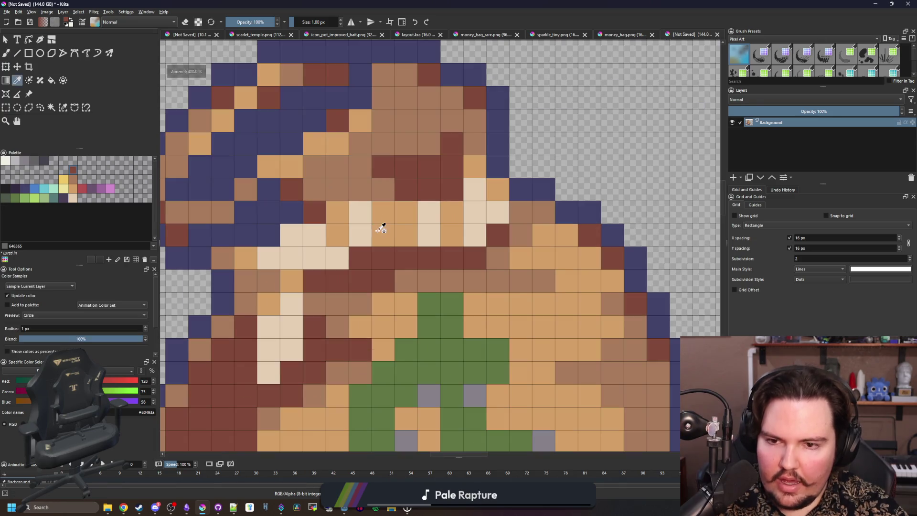
left_click(382, 228)
key("b")
left_click(360, 234)
left_click(429, 235)
key("ctrl+z")
key("ctrl+z")
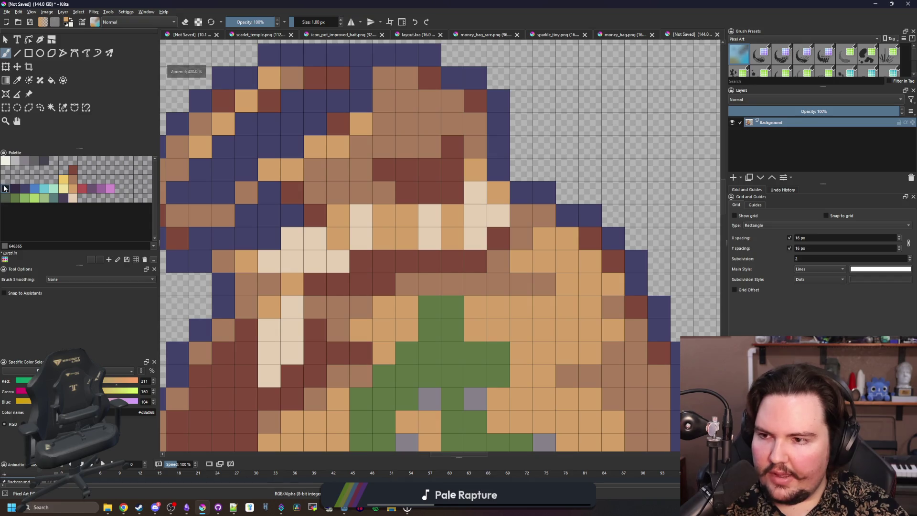
- Fill a band of neck pixels near-black and paint more cream pixels below it
left_click(5, 188)
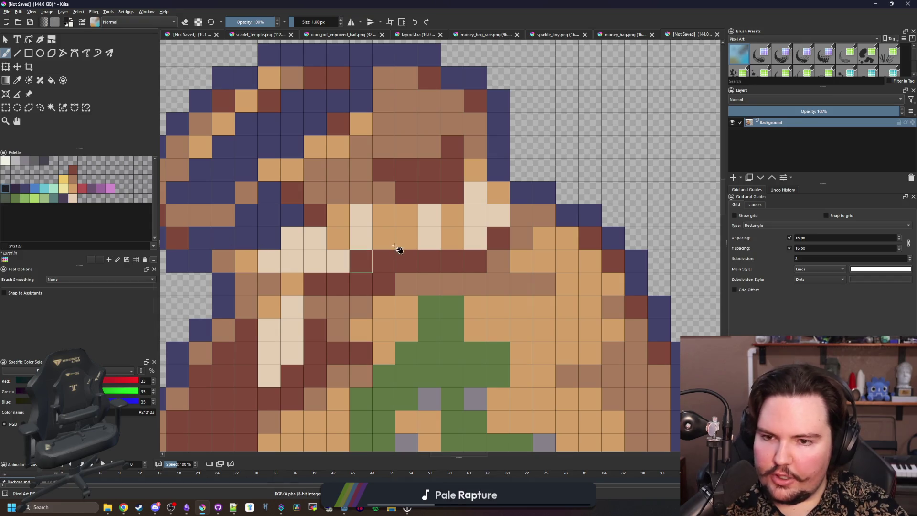
key("f")
mouse_move(399, 239)
left_mouse_down()
mouse_move(348, 239)
mouse_move(243, 269)
mouse_move(221, 267)
left_mouse_up()
mouse_move(429, 238)
left_mouse_down()
mouse_move(493, 190)
mouse_move(476, 171)
left_mouse_up()
key("b")
mouse_move(292, 285)
left_mouse_down()
mouse_move(269, 308)
mouse_move(270, 377)
mouse_move(292, 334)
mouse_move(292, 306)
left_mouse_up()
scroll(374, 254, "down", 10)
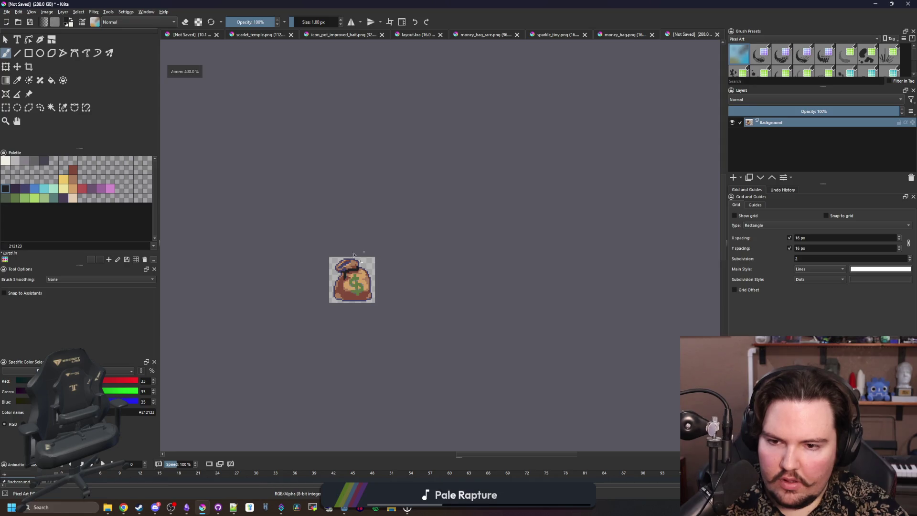
scroll(356, 256, "up", 2)
- Compare with the older money_bag.png, then refill the black neck band dark grey 45444f
left_click(624, 34)
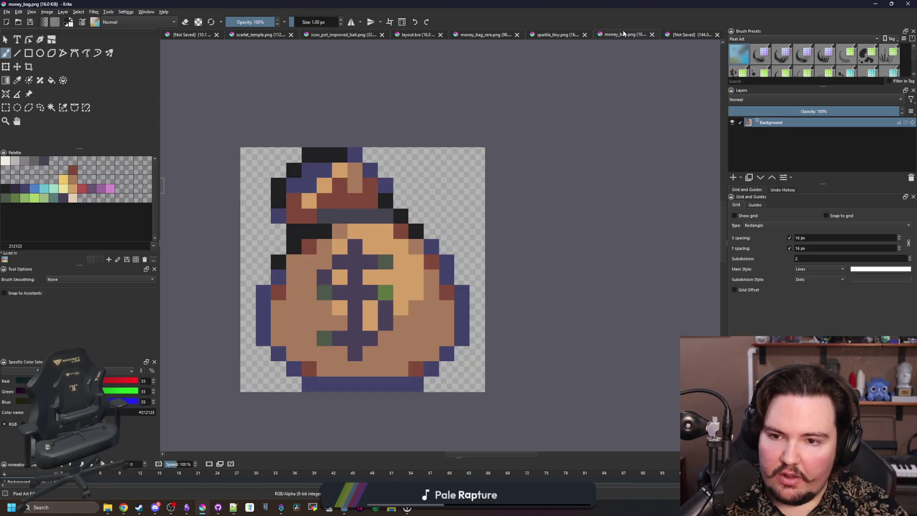
left_click(678, 35)
scroll(363, 243, "up", 6)
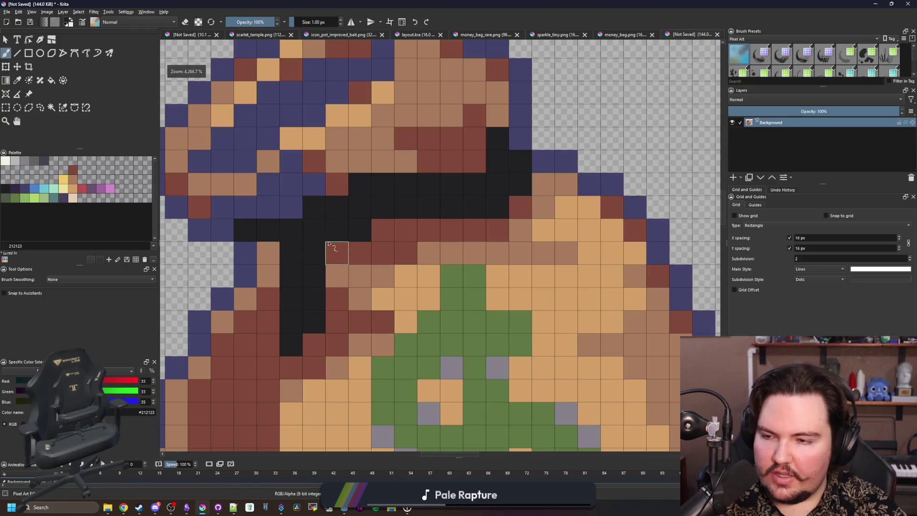
left_click(44, 161)
key("f")
left_click(379, 191)
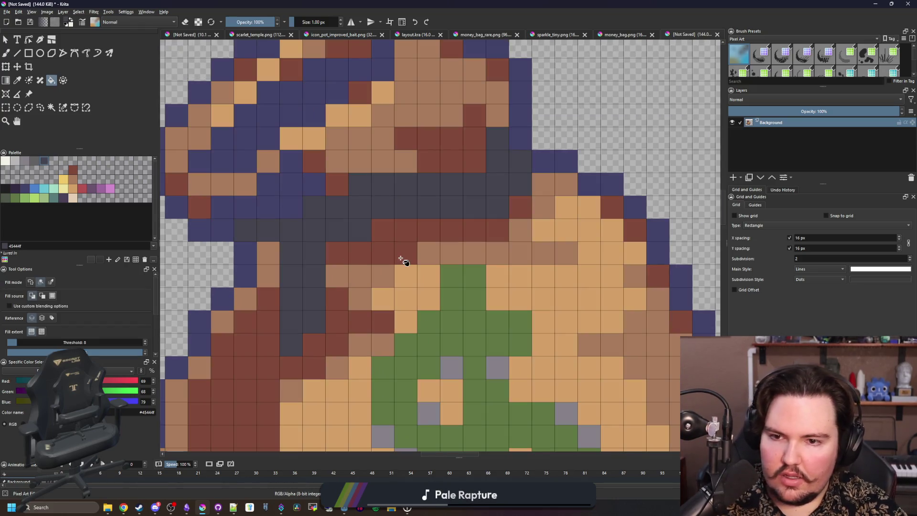
- Paint the grey cells around the bag's neck dark purple #352b42
scroll(401, 259, "down", 10)
left_click_drag(363, 282, 377, 286)
scroll(382, 282, "up", 10)
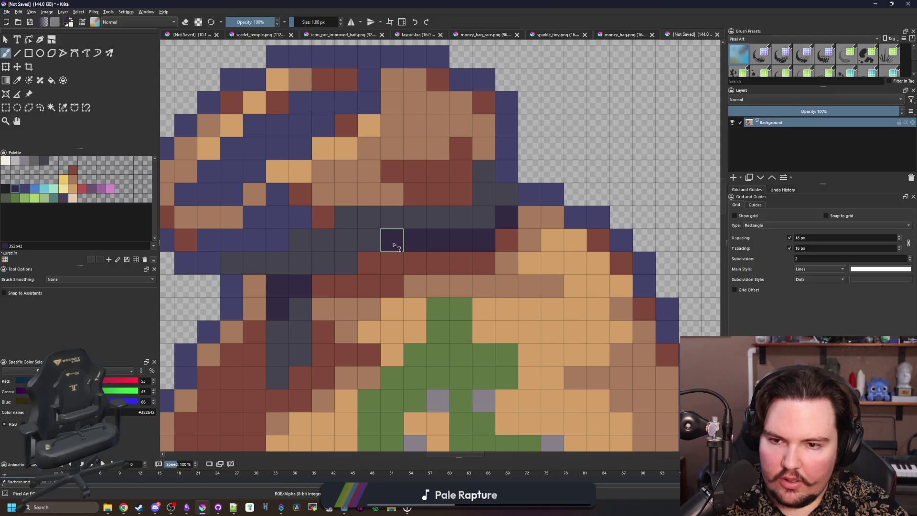
mouse_move(393, 245)
left_mouse_down()
mouse_move(344, 260)
mouse_move(256, 262)
left_mouse_up()
scroll(386, 230, "down", 10)
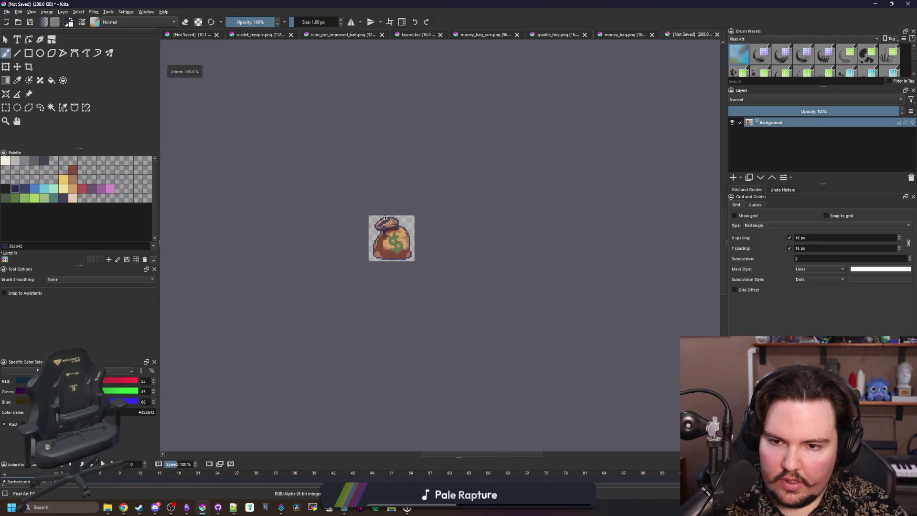
scroll(389, 234, "up", 10)
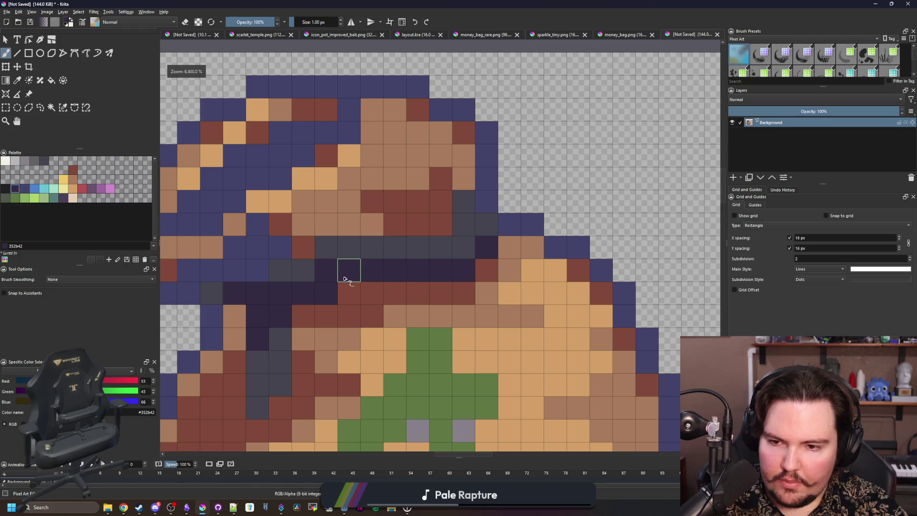
left_click_drag(321, 280, 279, 269)
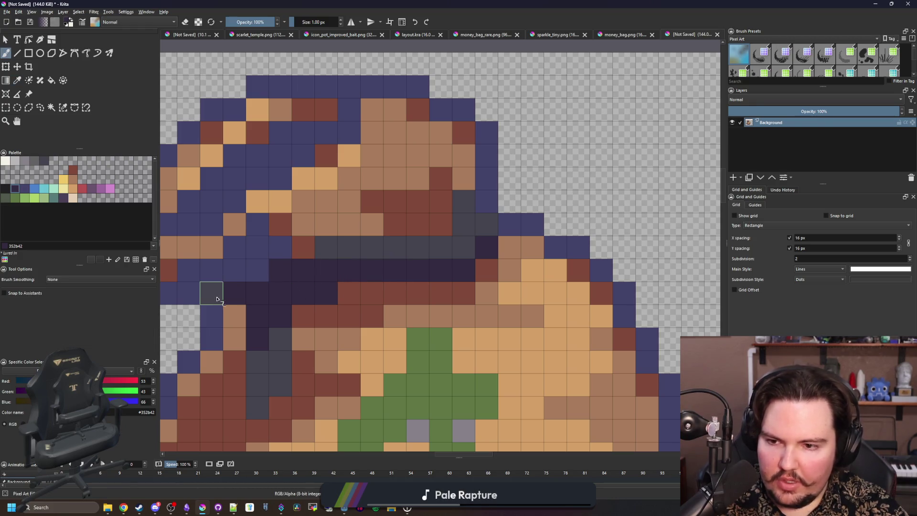
left_click(213, 295)
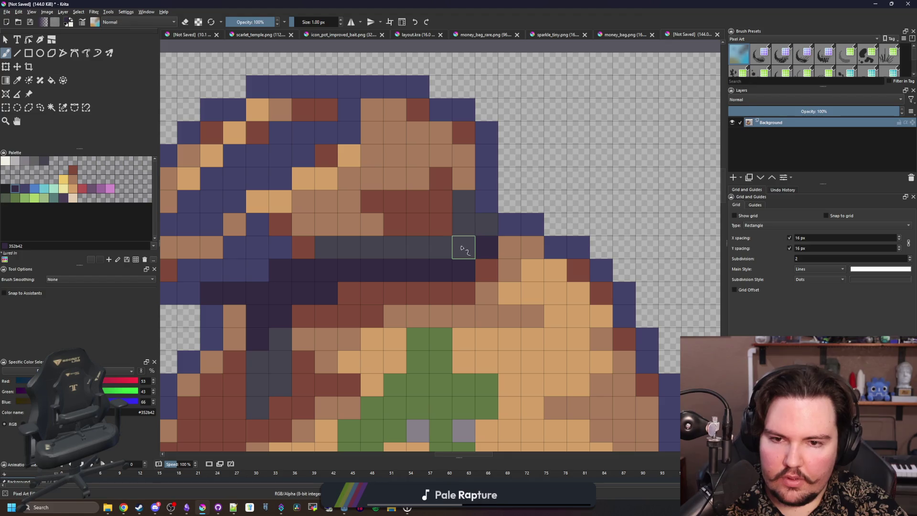
left_click_drag(463, 246, 486, 223)
scroll(357, 333, "down", 10)
scroll(369, 292, "up", 7)
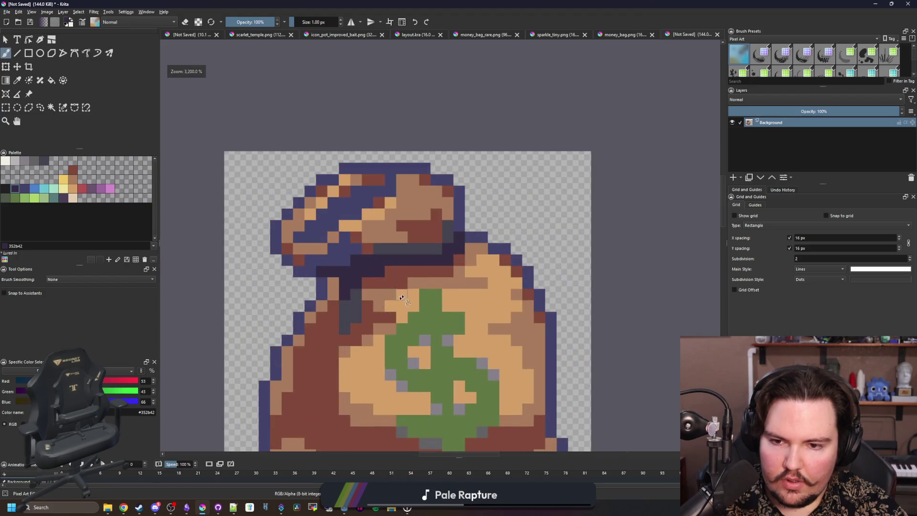
- Sample the bag's light brown and repaint the two red rows below the neck brown
key("p")
left_click(428, 291)
key("b")
scroll(428, 291, "up", 1)
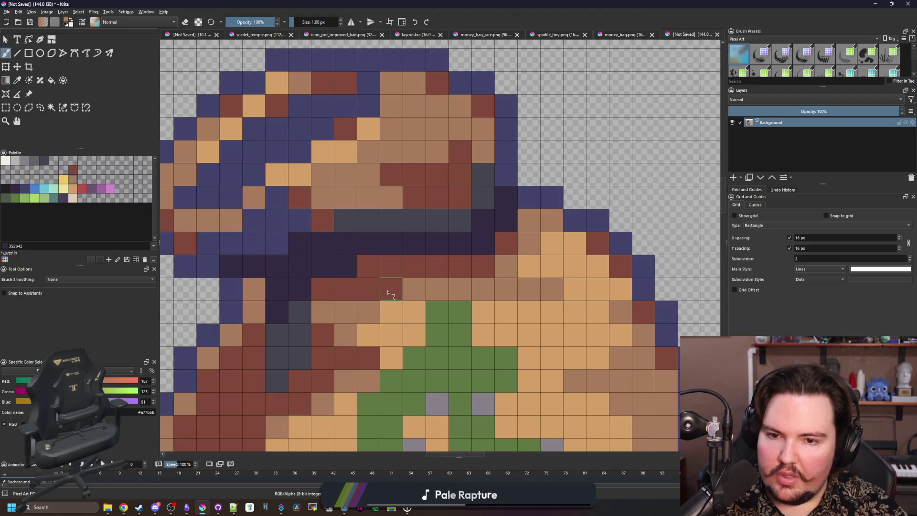
scroll(428, 291, "down", 8)
scroll(428, 291, "up", 8)
left_click_drag(353, 292, 287, 285)
key("ctrl+z")
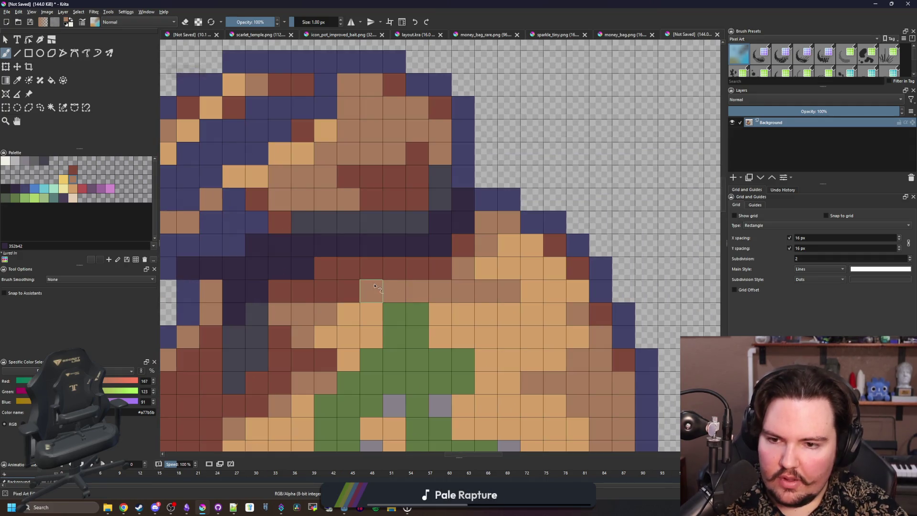
left_click_drag(377, 292, 296, 291)
left_click_drag(444, 268, 366, 272)
scroll(366, 272, "down", 10)
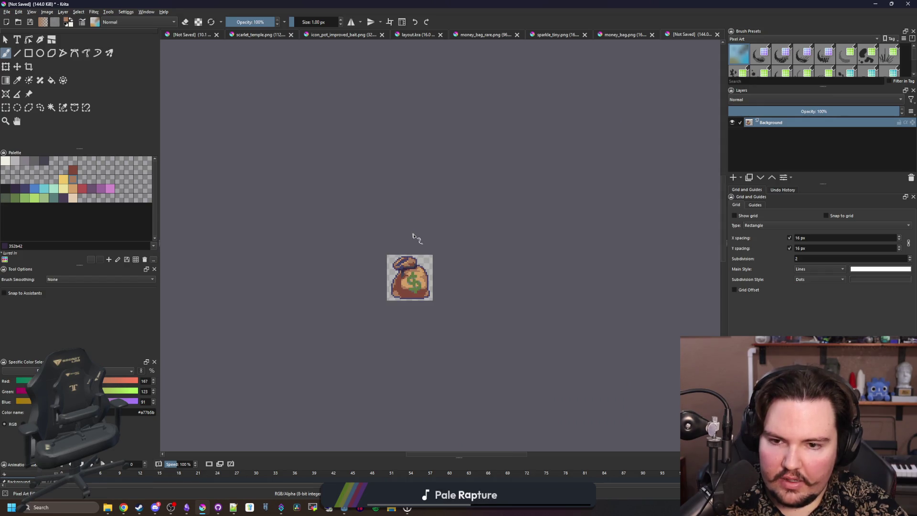
scroll(417, 266, "up", 5)
scroll(406, 317, "down", 5)
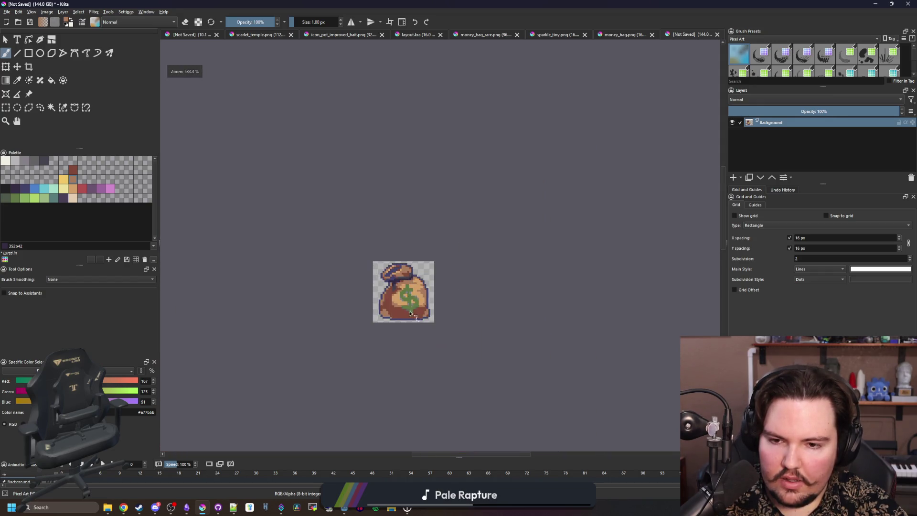
scroll(406, 327, "up", 5)
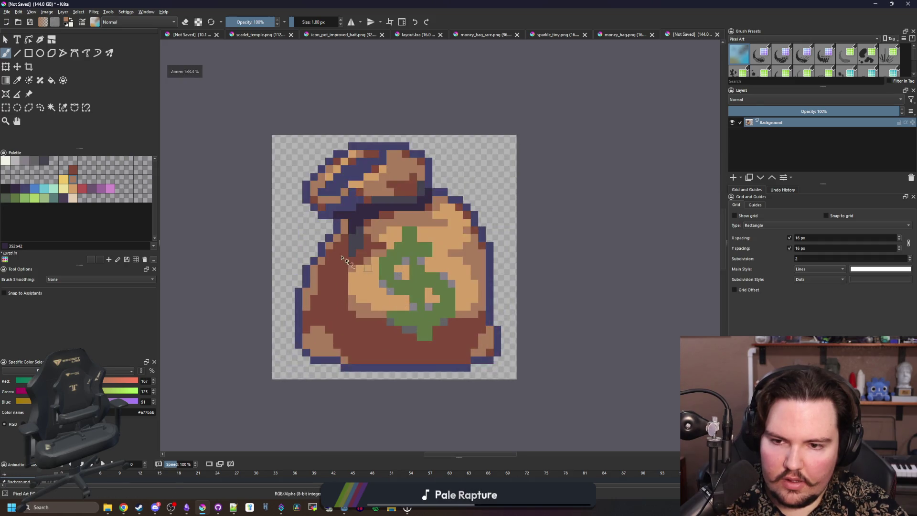
- Paint the last grey neck cells with the dark purple sampled from the neck
left_click(354, 231, "ctrl")
mouse_move(351, 229)
left_mouse_down()
mouse_move(348, 303)
mouse_move(371, 228)
left_mouse_up()
scroll(326, 291, "down", 3)
scroll(327, 295, "down", 3)
scroll(335, 296, "up", 5)
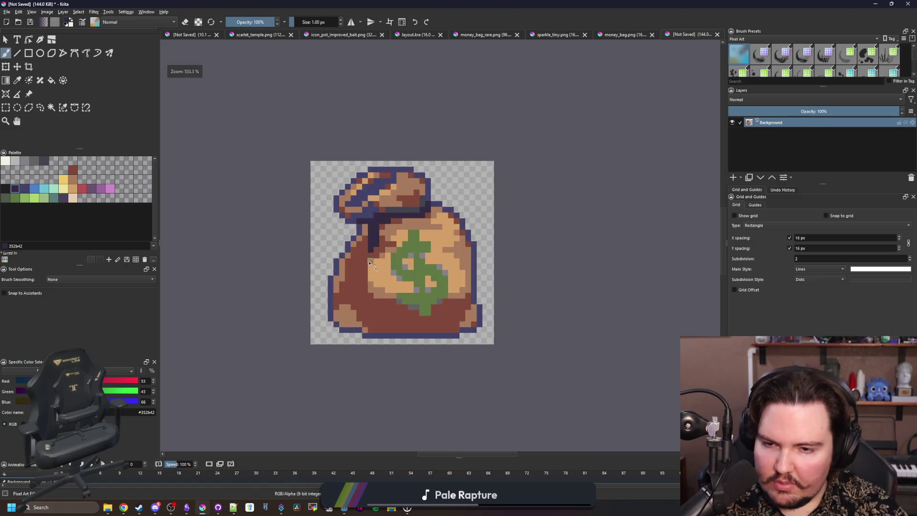
scroll(368, 258, "down", 2)
scroll(368, 258, "up", 5)
left_click(5, 189)
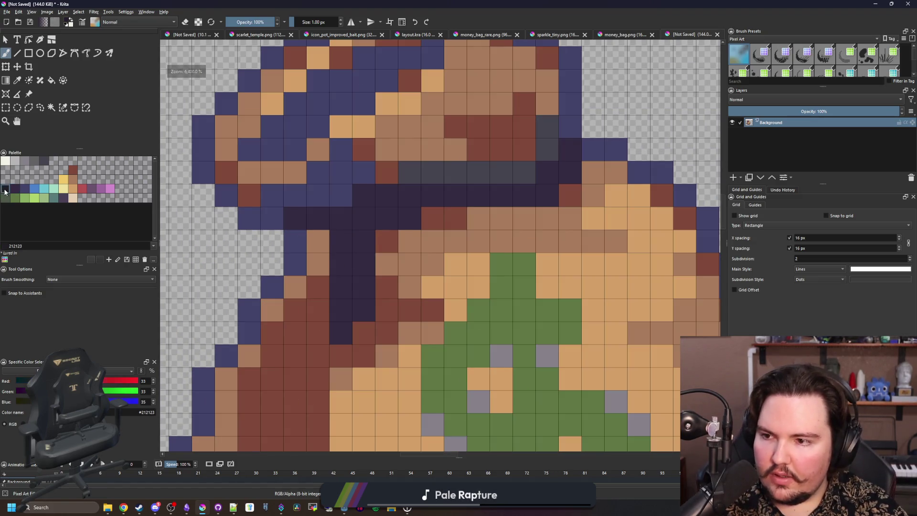
- Paint the neck and the bag's left outline near-black #212123, then touch up the top-left cells
mouse_move(339, 242)
left_mouse_down()
mouse_move(340, 262)
mouse_move(362, 265)
left_mouse_up()
key("ctrl+z")
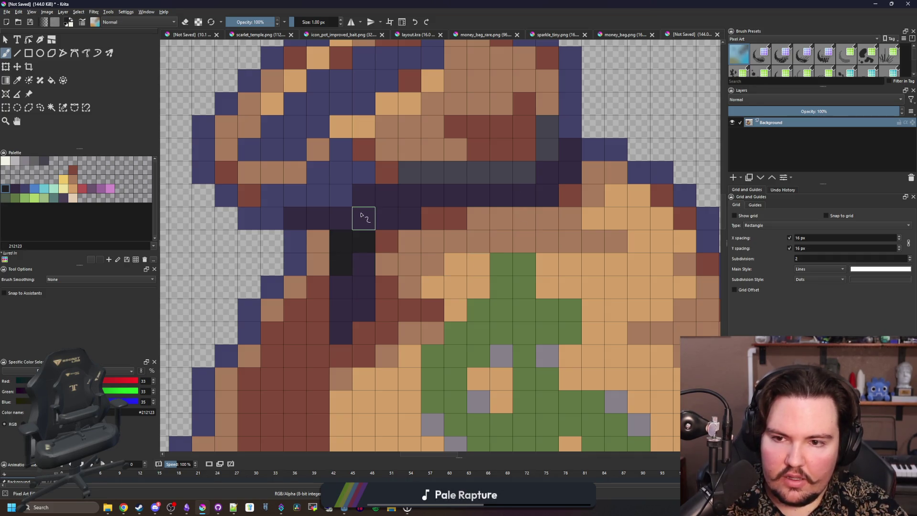
mouse_move(319, 217)
left_mouse_down()
mouse_move(256, 220)
mouse_move(204, 125)
mouse_move(248, 80)
left_mouse_up()
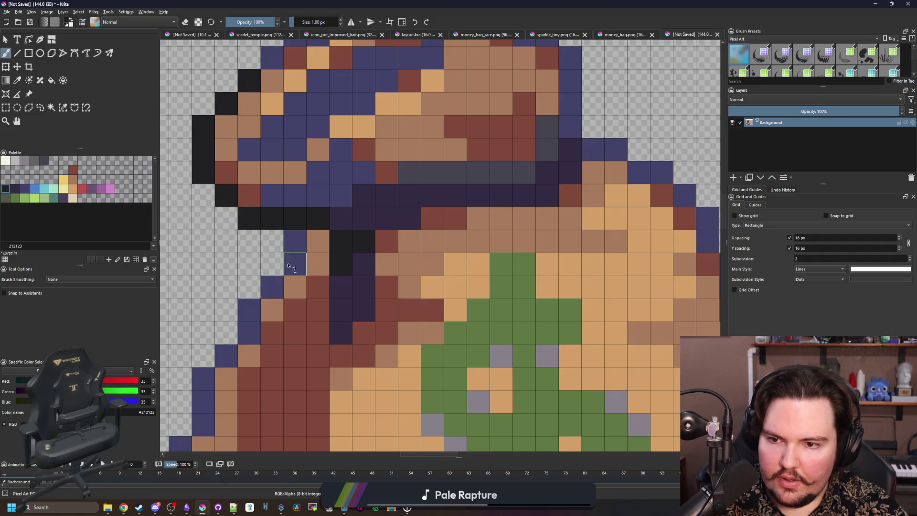
left_click_drag(292, 265, 293, 239)
left_click_drag(266, 298, 203, 380)
left_click(347, 305, "ctrl")
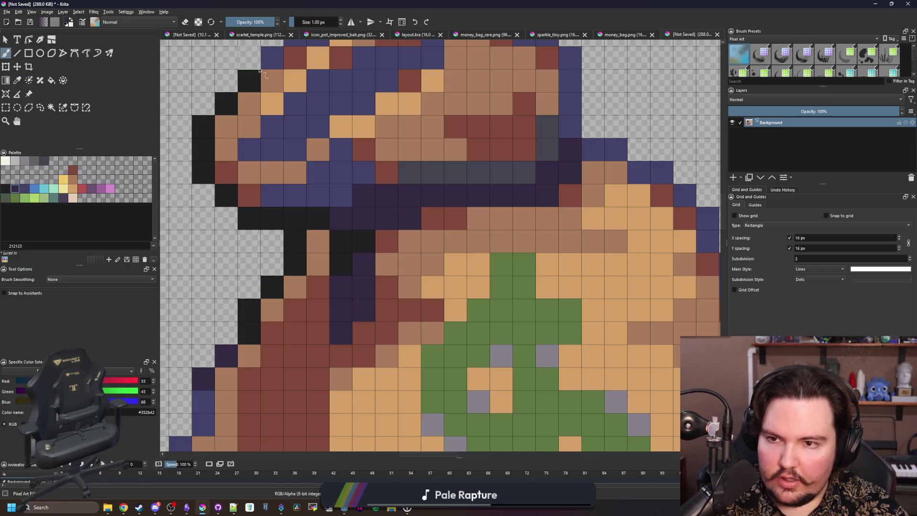
mouse_move(259, 71)
left_mouse_down()
mouse_move(293, 60)
mouse_move(266, 184)
left_mouse_up()
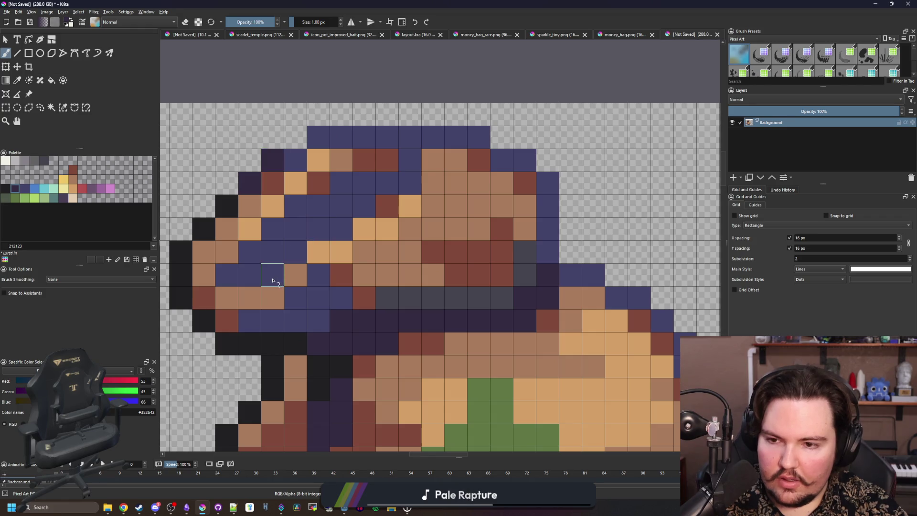
- Fill the blue top of the bag dark purple and paint the leftover blue corner cell
key("f")
left_click(296, 238)
key("ctrl+z")
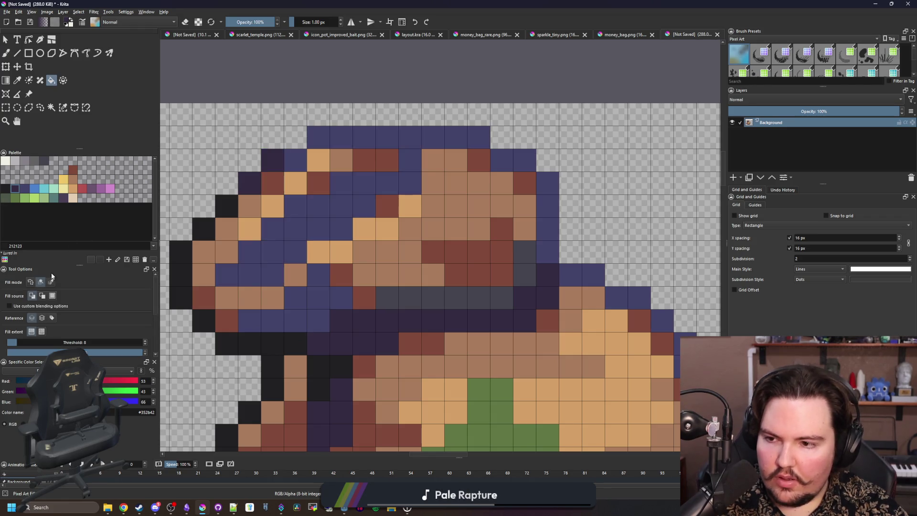
left_click(341, 201)
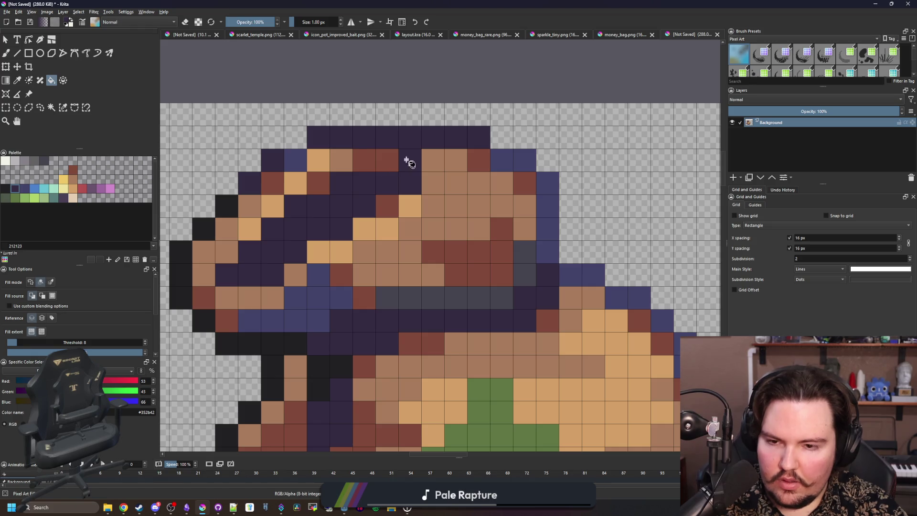
key("b")
left_click(296, 160)
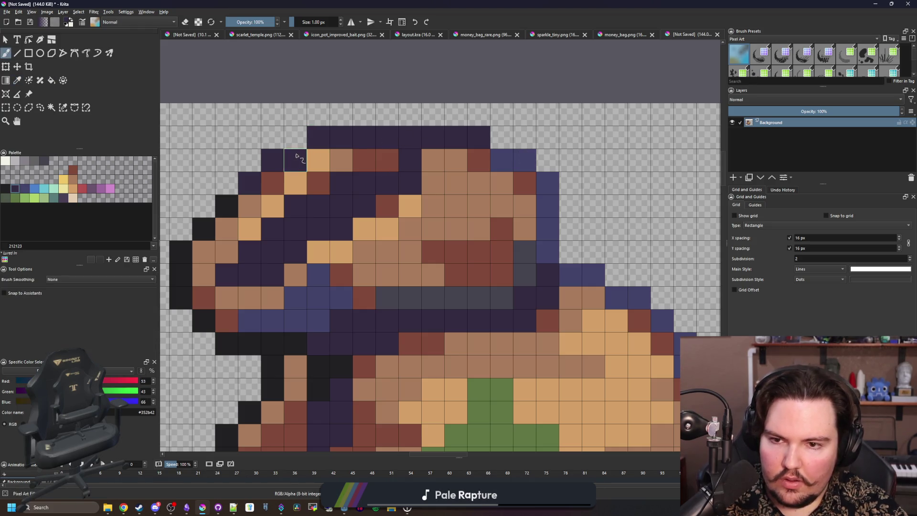
scroll(334, 215, "down", 8)
scroll(372, 238, "up", 8)
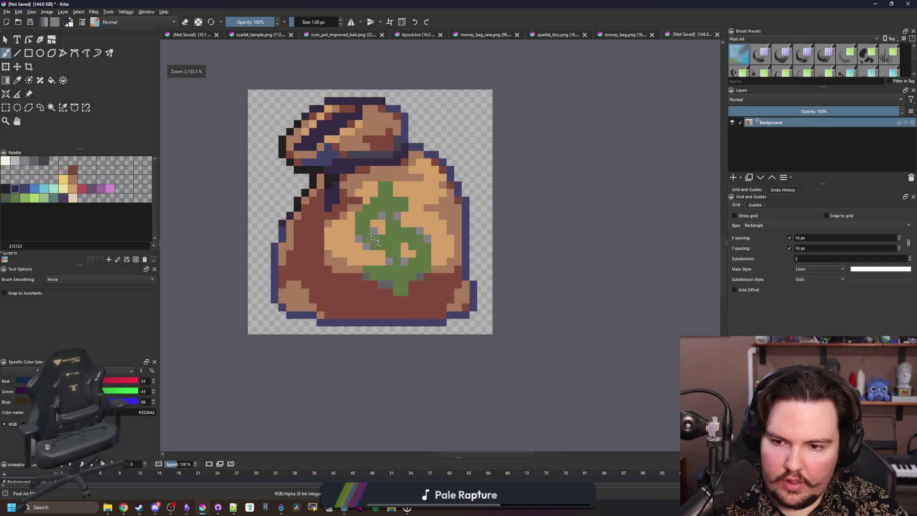
key("p")
left_click(342, 81)
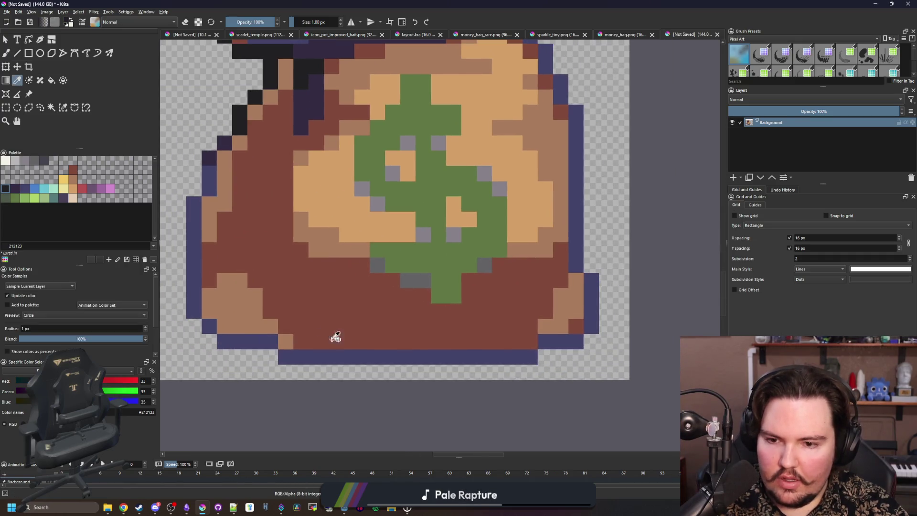
- Select the blue outline by similar colour and paint its bottom row and lower-left edge #212123
left_click(62, 108)
left_click(356, 356)
key("b")
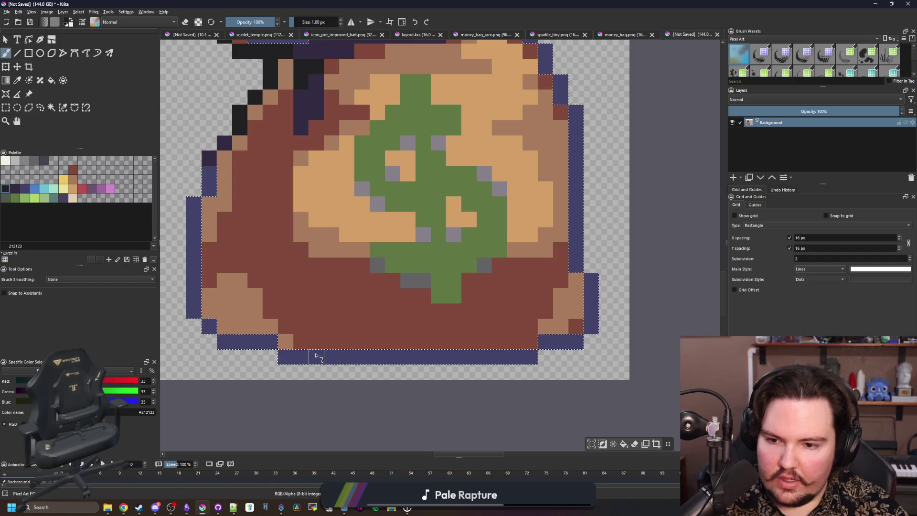
left_click_drag(310, 356, 516, 357)
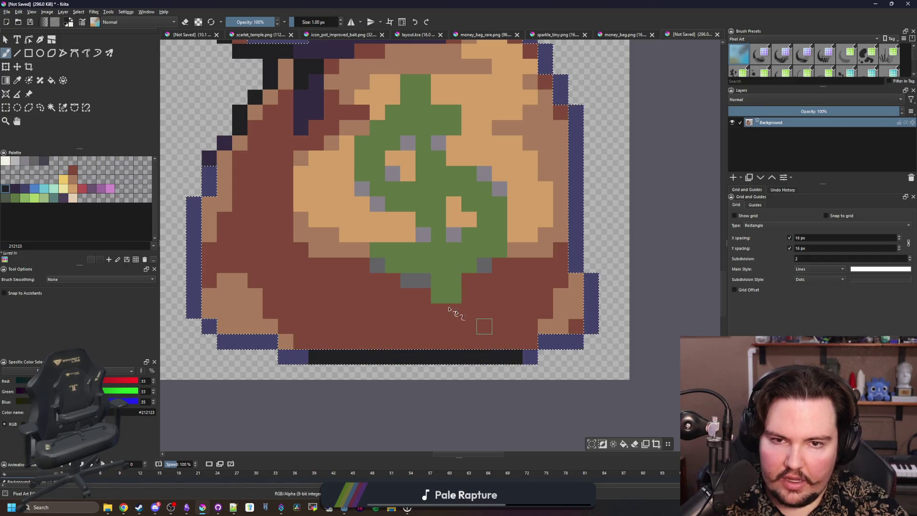
scroll(484, 327, "up", 3)
scroll(210, 317, "down", 1)
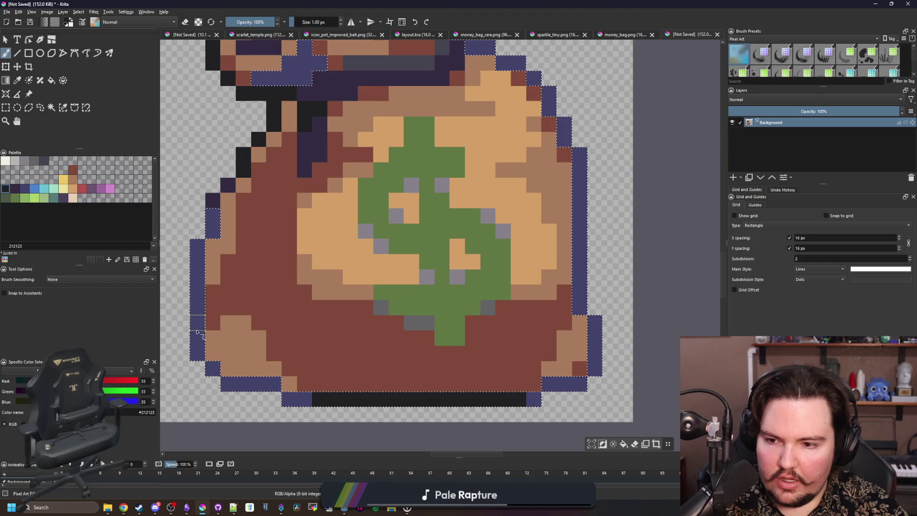
left_click_drag(193, 325, 197, 272)
- Deselect, then dab two left-outline pixels and both bottom-row ends dark purple #352b42
key("ctrl+shift+a")
left_click(212, 199, "ctrl")
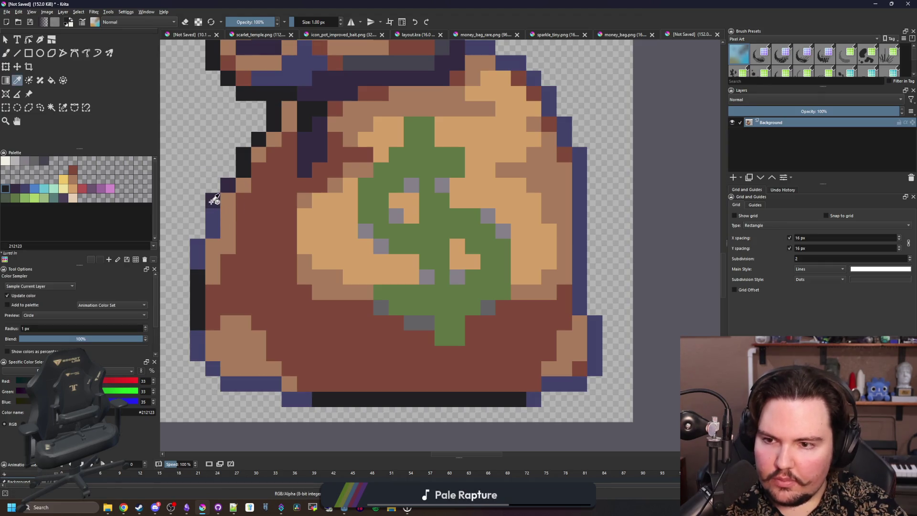
left_click(197, 276)
left_click(198, 337)
left_click(319, 399)
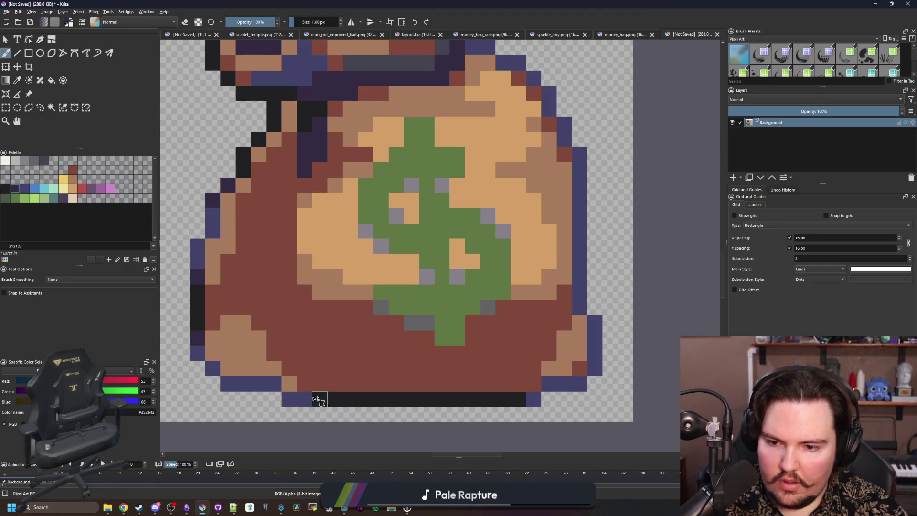
left_click(518, 400)
scroll(410, 367, "down", 1)
scroll(411, 366, "down", 6)
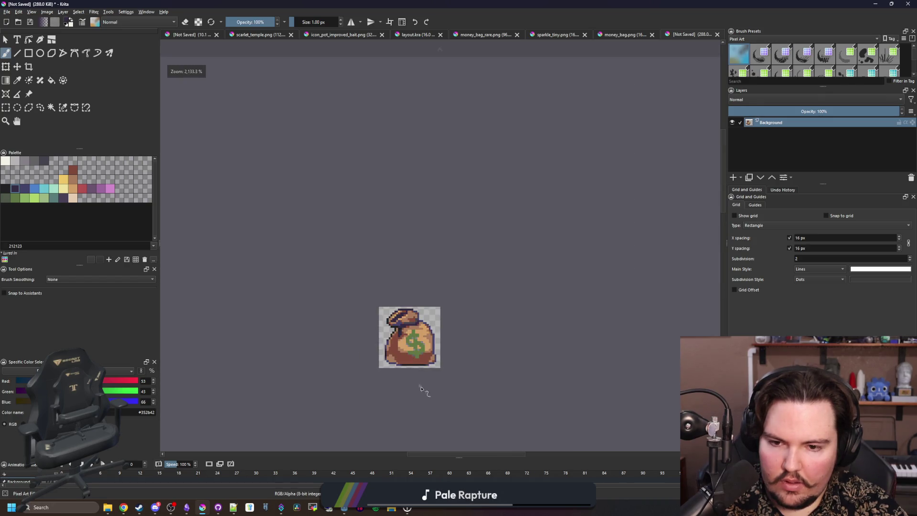
scroll(421, 368, "up", 5)
scroll(379, 250, "up", 1)
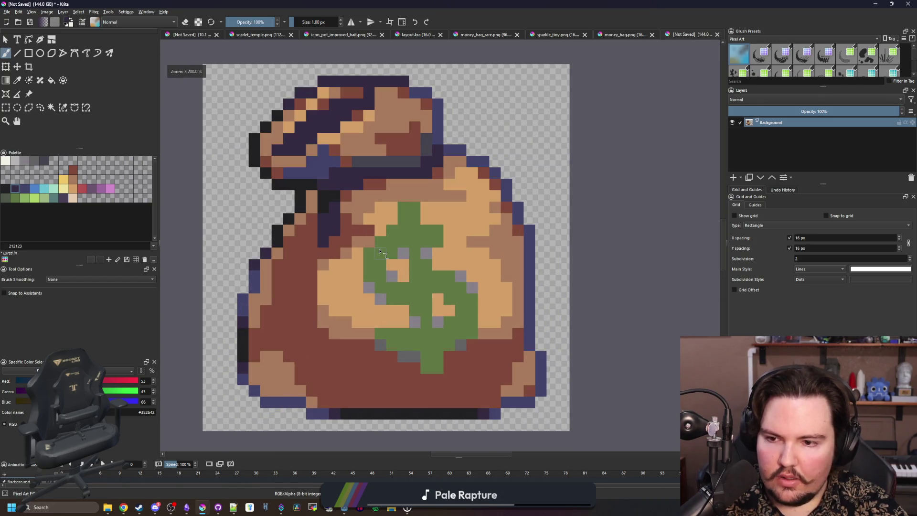
scroll(380, 251, "down", 5)
scroll(377, 198, "up", 2)
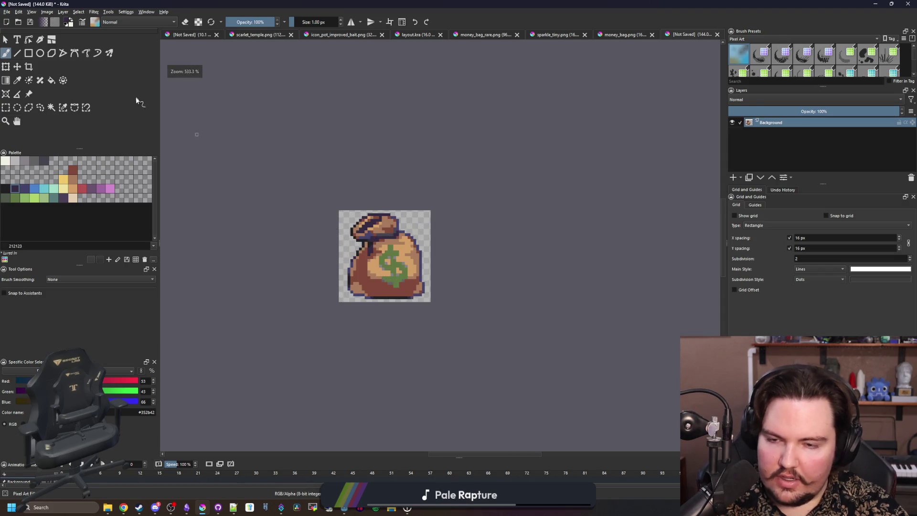
left_click(12, 13)
- Save the artwork as icon_money_bag.png in the Sprites/Icons folder with default PNG settings
key("Escape")
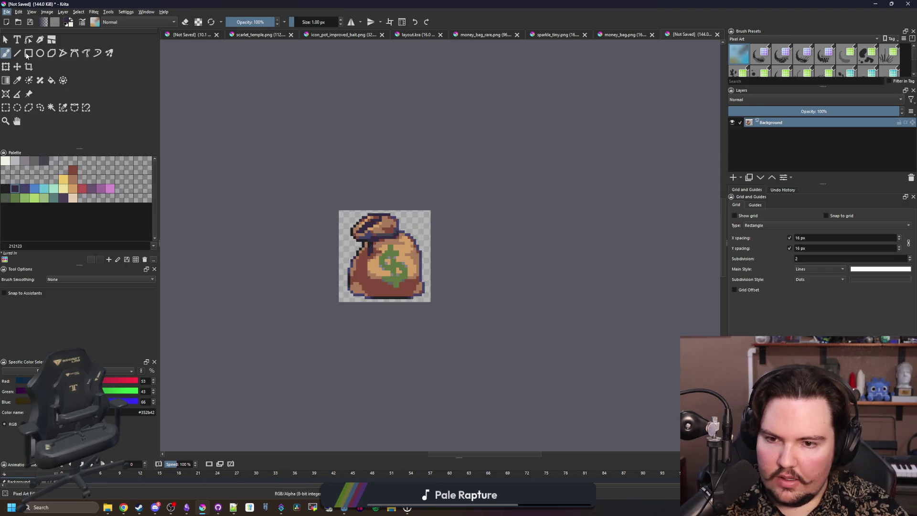
key("ctrl+shift+s")
type("icon_")
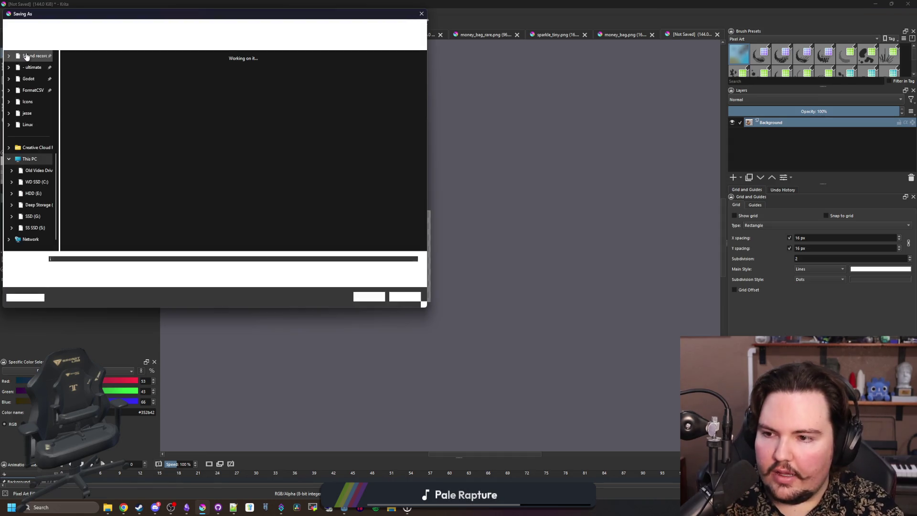
type("money_bag")
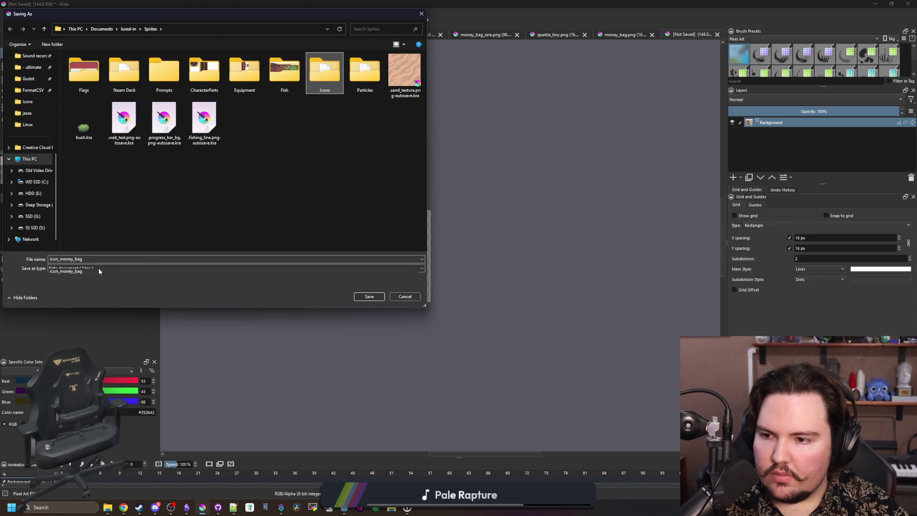
left_click(100, 271)
left_click(96, 280)
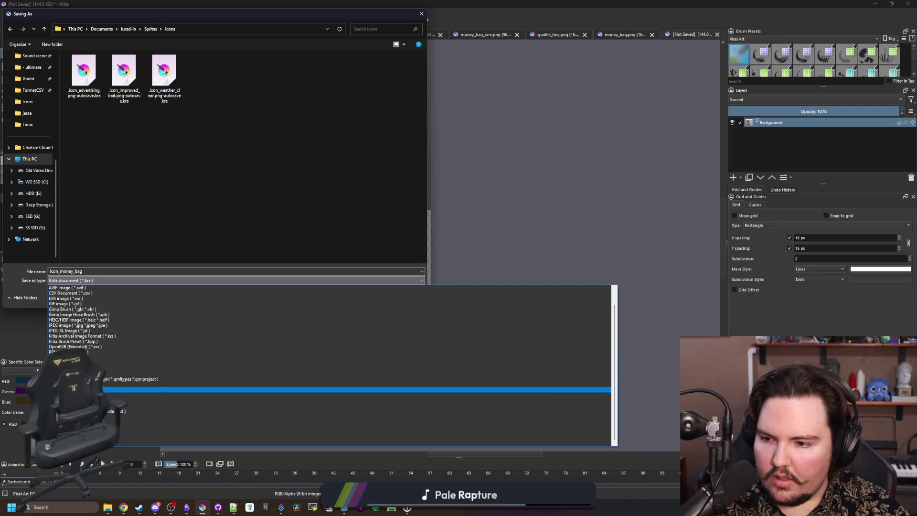
left_click(86, 366)
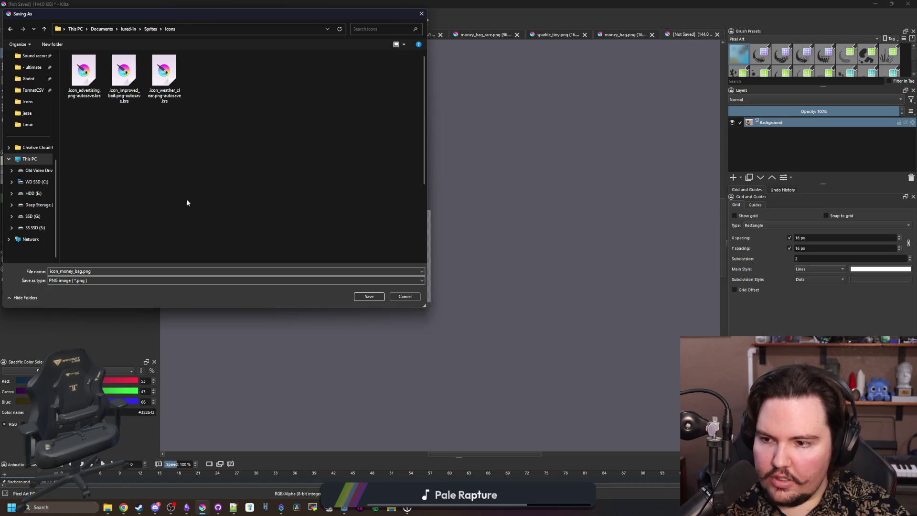
left_click(369, 296)
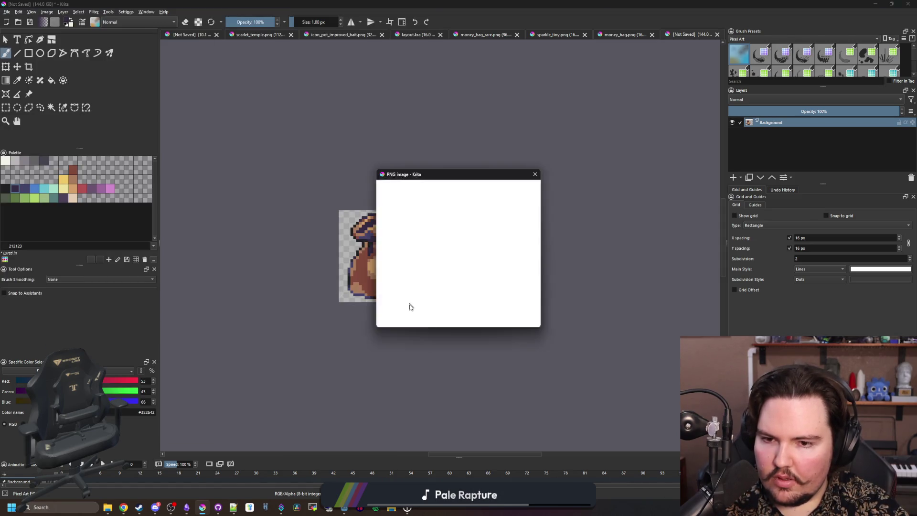
left_click(483, 317)
- Check the icon in Godot, then maximise Krita, sample the reddish-brown and re-save the PNG
key("alt+Tab")
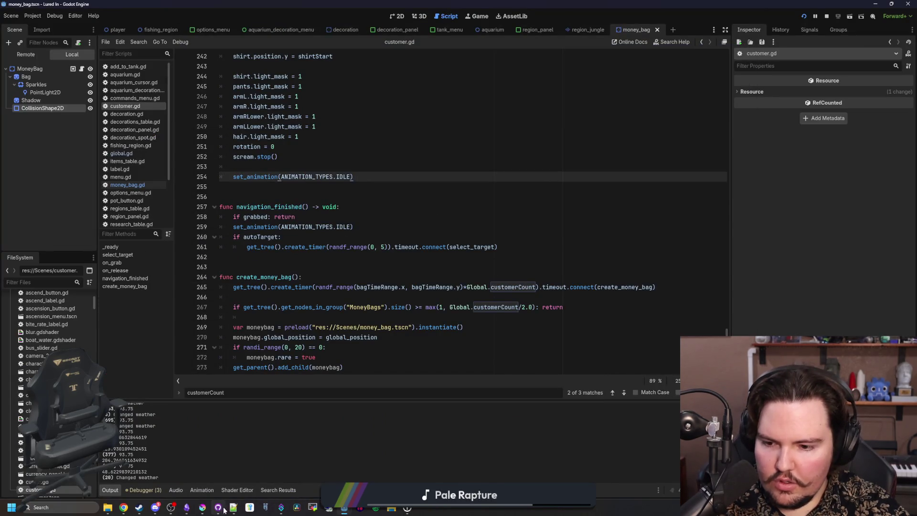
left_click(203, 508)
double_click(358, 382)
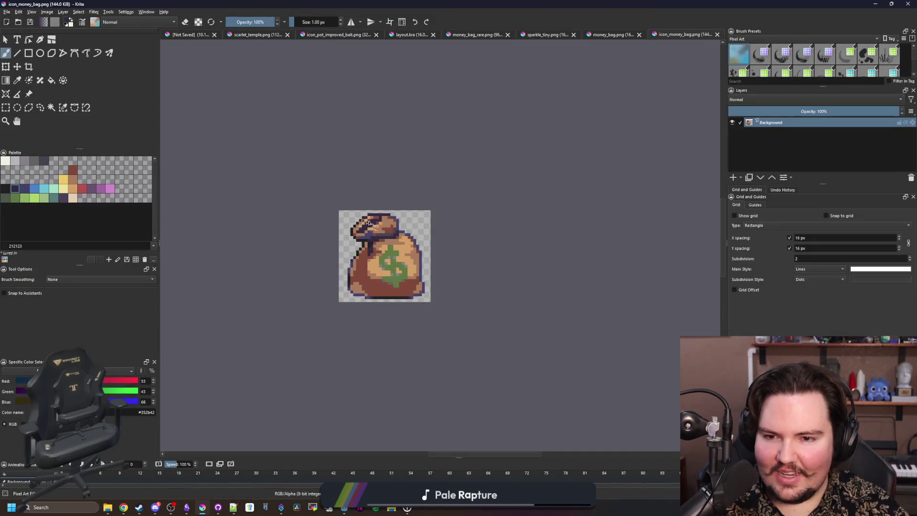
scroll(368, 223, "up", 7)
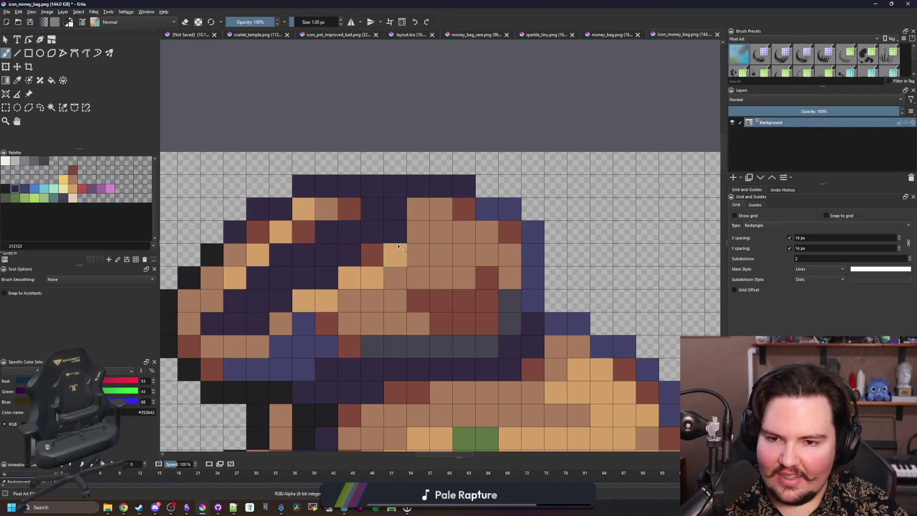
left_click(464, 302, "ctrl")
scroll(372, 236, "down", 5)
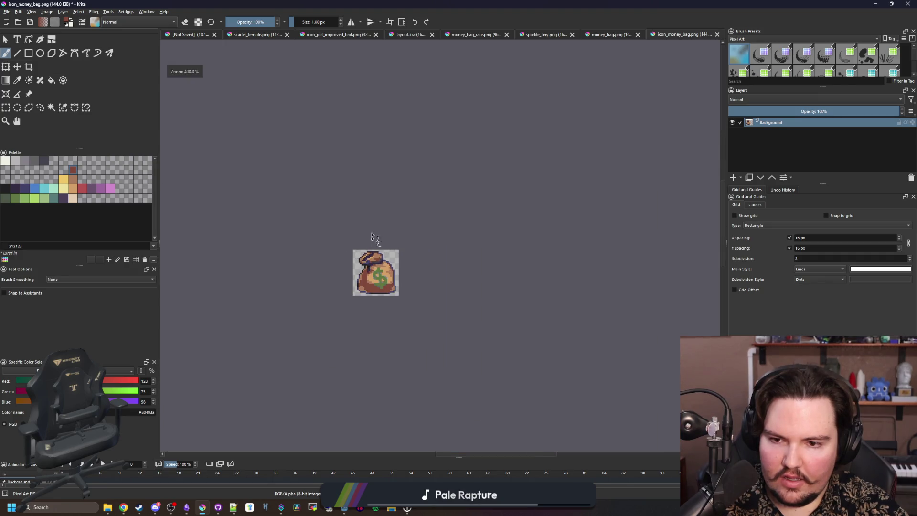
key("ctrl+s")
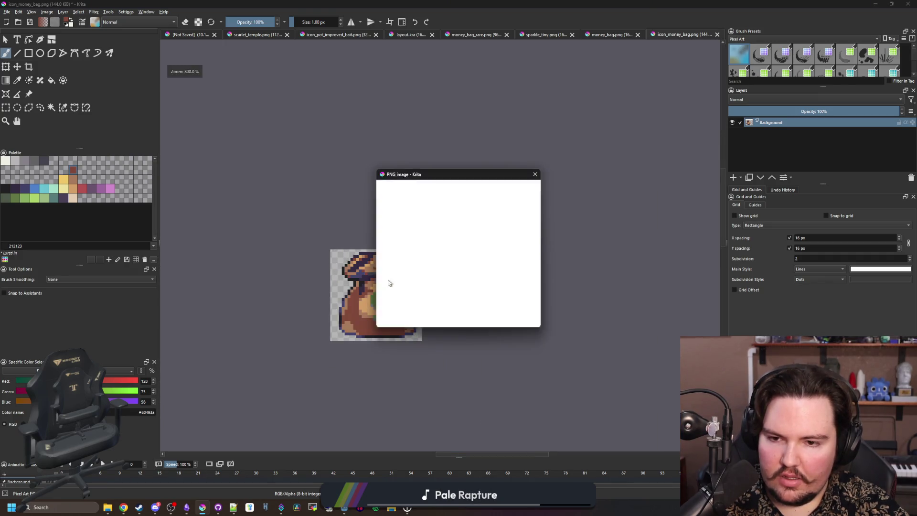
left_click(488, 319)
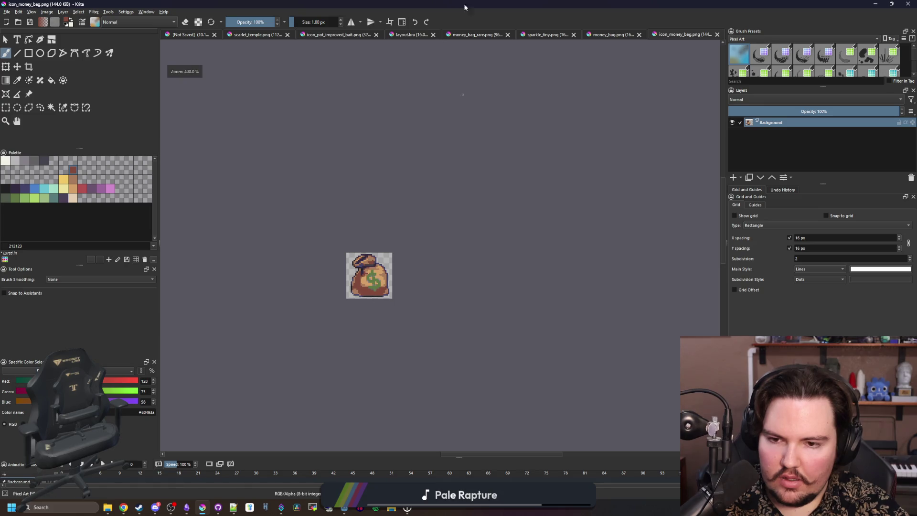
key("super+Down")
key("super+Up")
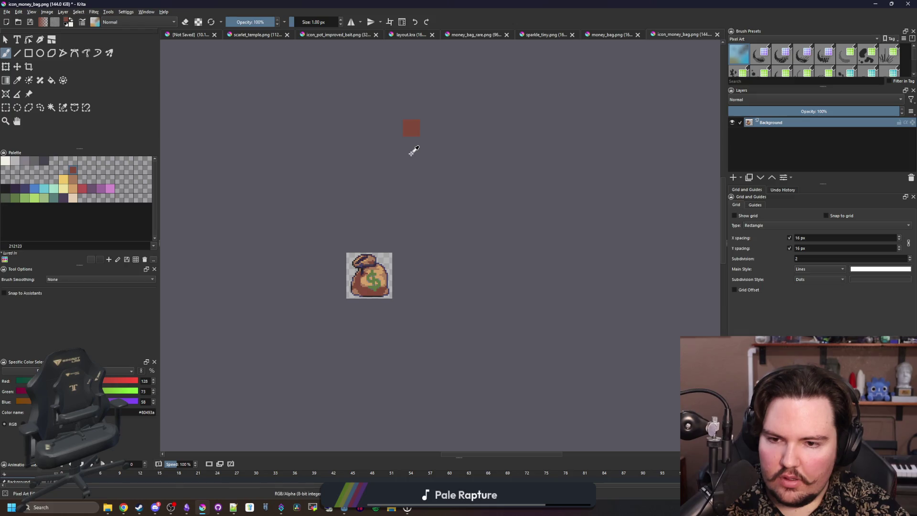
- Paint two brown knot pixels with the sampled dark purple outline colour
scroll(377, 268, "up", 2)
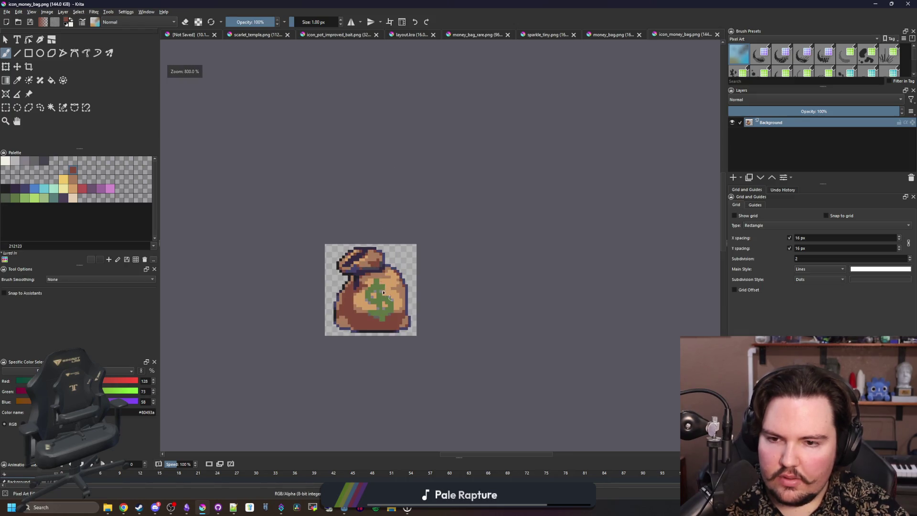
scroll(367, 263, "down", 4)
scroll(372, 253, "up", 6)
scroll(382, 239, "up", 6)
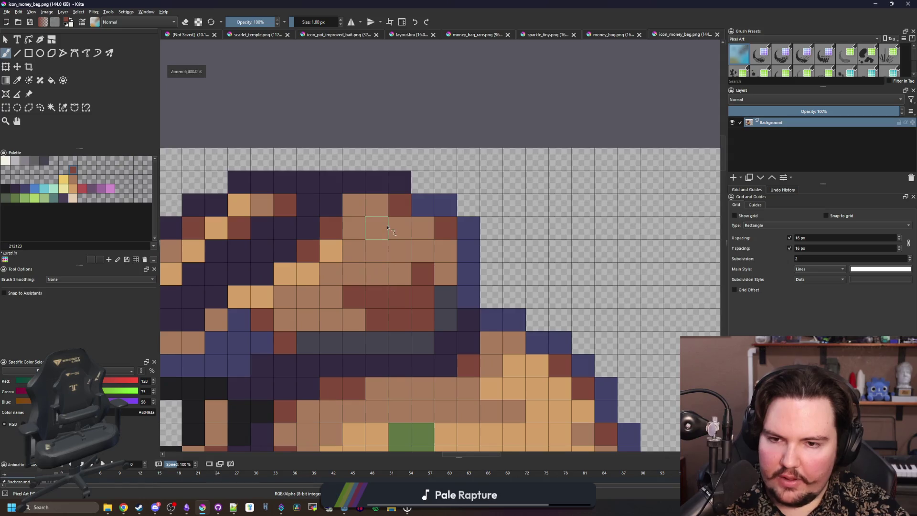
scroll(388, 228, "down", 4)
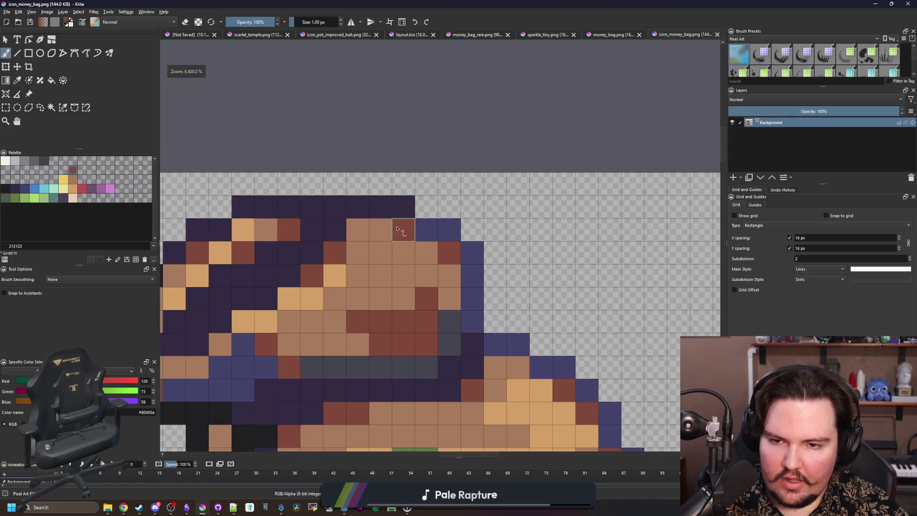
left_click(390, 212, "ctrl")
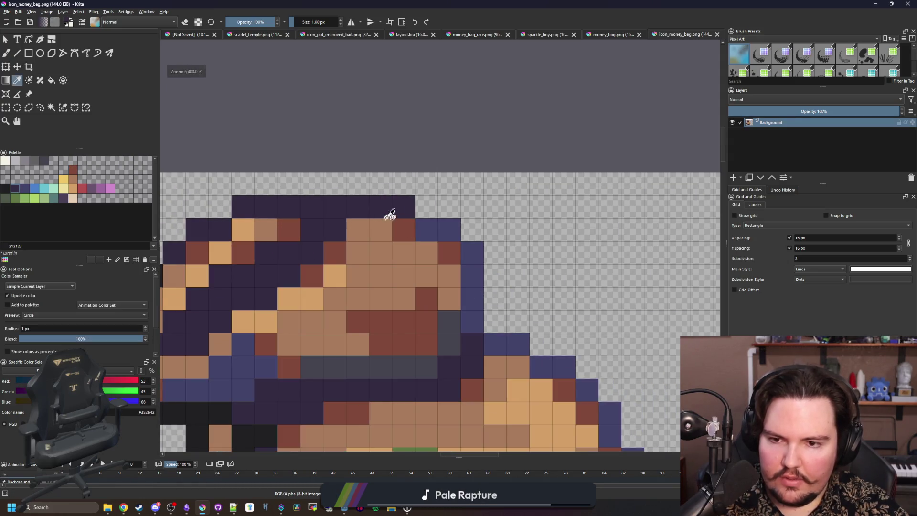
mouse_move(382, 230)
left_mouse_down()
mouse_move(403, 230)
mouse_move(446, 254)
mouse_move(401, 205)
mouse_move(379, 206)
left_mouse_up()
- Repaint the light-brown knot pixels with the bag's reddish-brown colour
key("e")
scroll(393, 257, "down", 2)
scroll(382, 246, "down", 3)
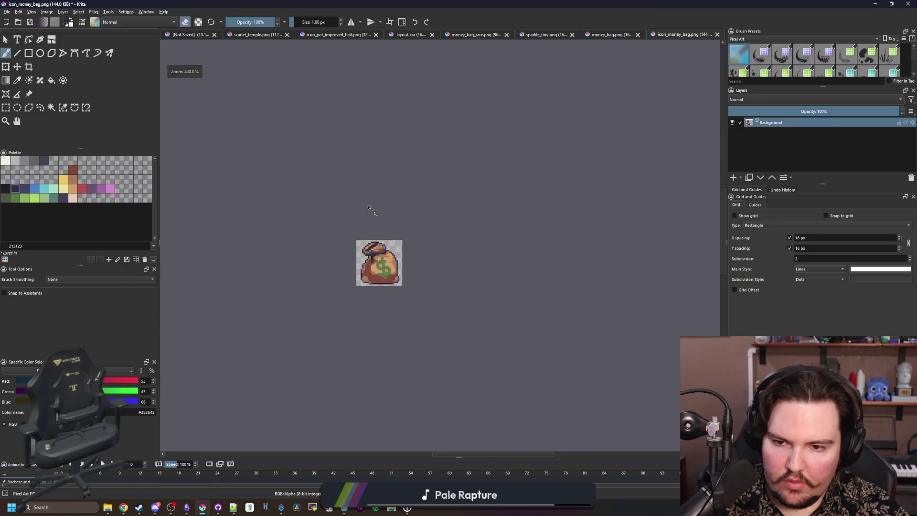
scroll(377, 234, "up", 5)
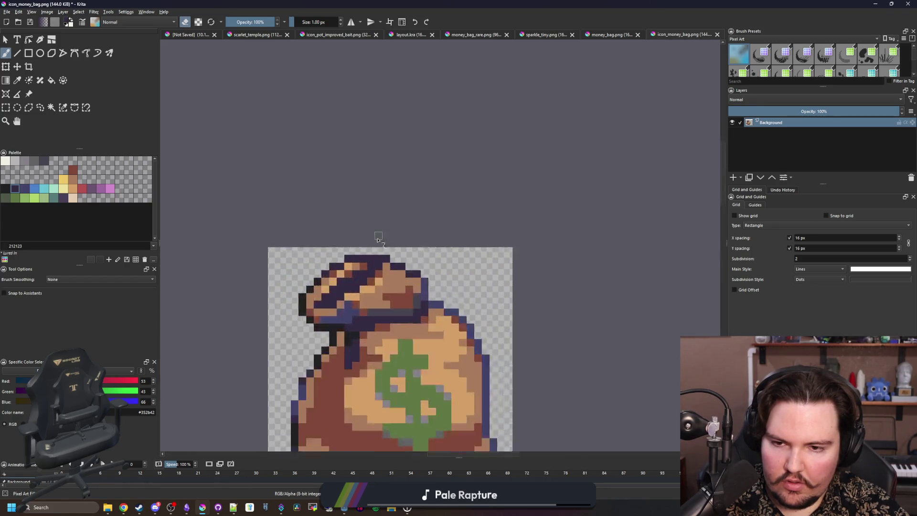
key("e")
left_click(439, 325, "ctrl")
left_click(415, 275)
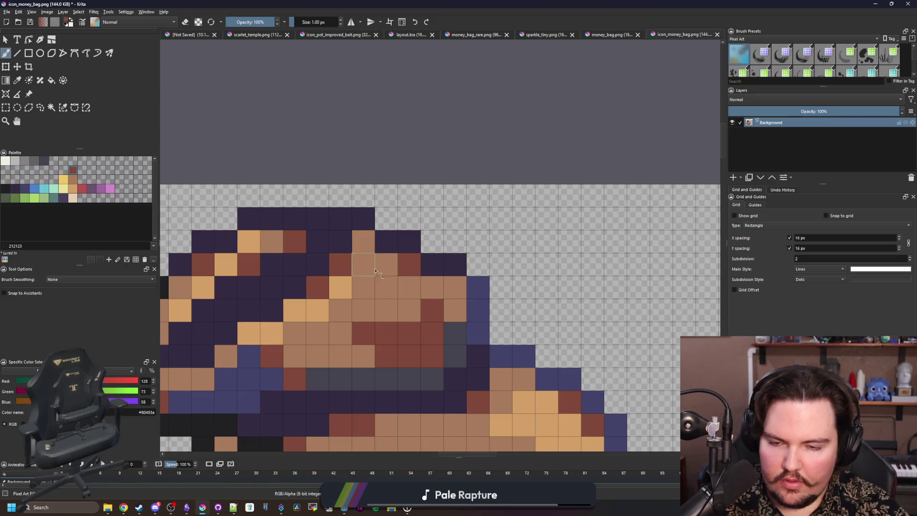
left_click_drag(415, 276, 422, 305)
left_click(369, 271)
- Save the touched-up icon_money_bag.png again, accepting the PNG export settings
scroll(385, 244, "down", 5)
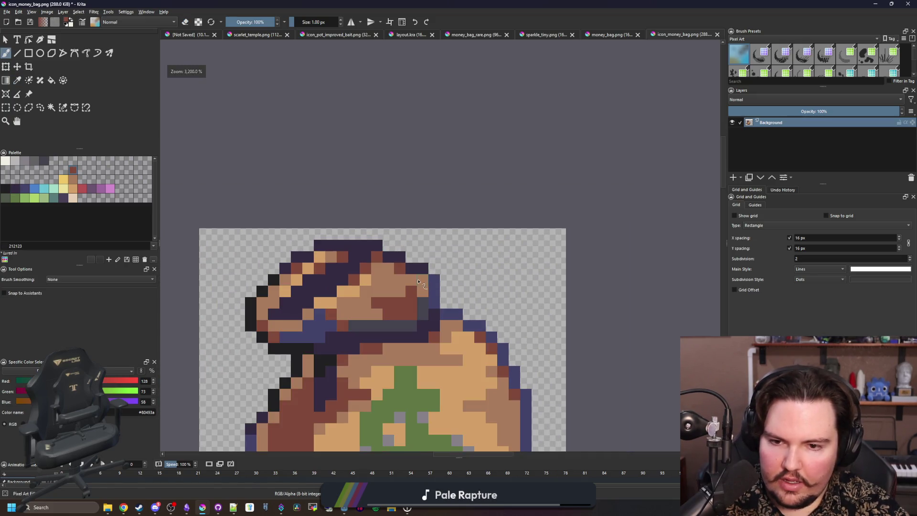
key("ctrl+s")
key("Return")
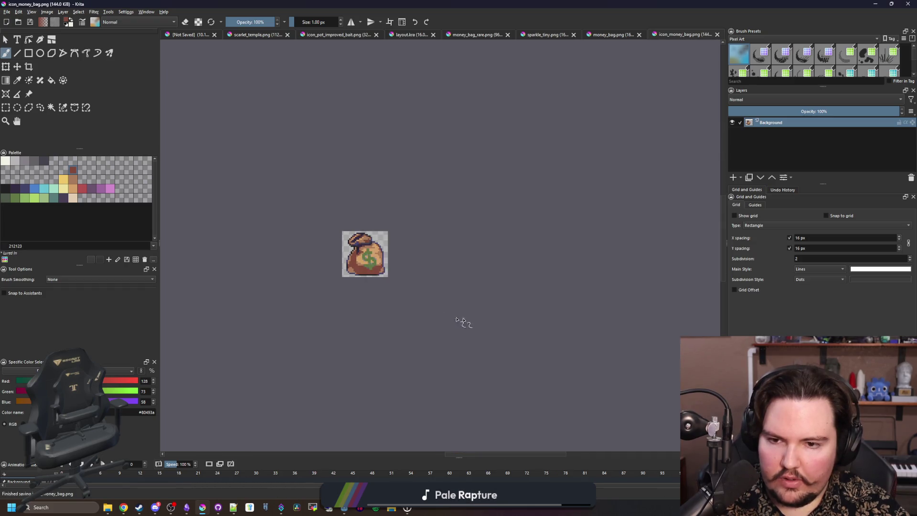
scroll(344, 253, "up", 2)
key("alt+Tab")
- Filter the FileSystem for 'researc' and open research_table.gd
left_click(477, 271)
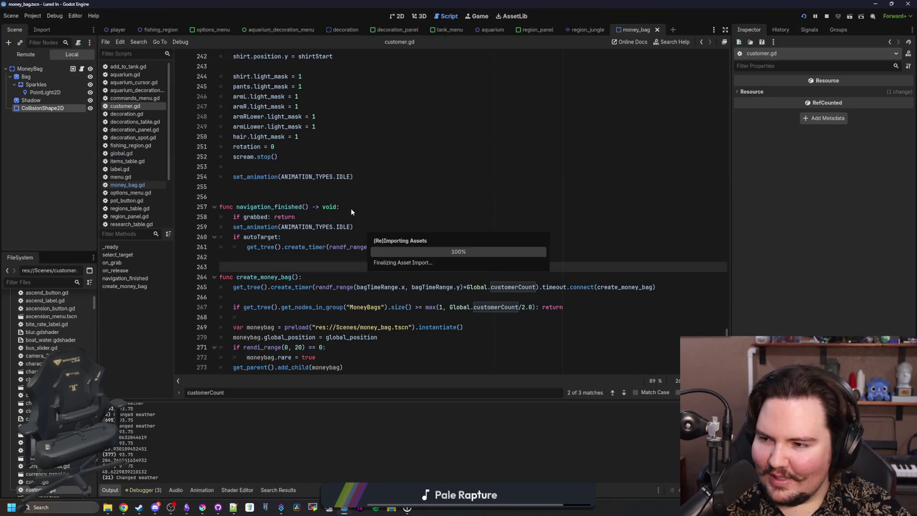
left_click(40, 282)
type("researc")
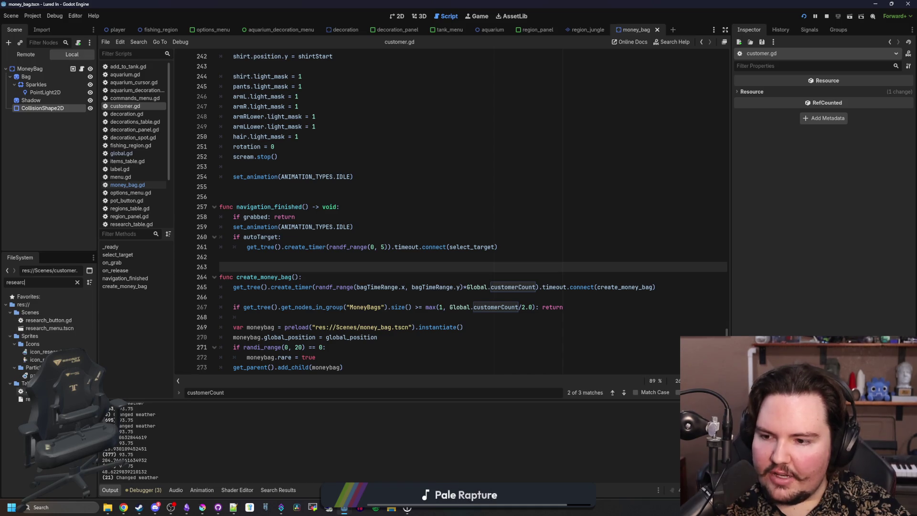
double_click(29, 391)
- Scroll through the research entries and select the whole Marketing entry
left_click(324, 295)
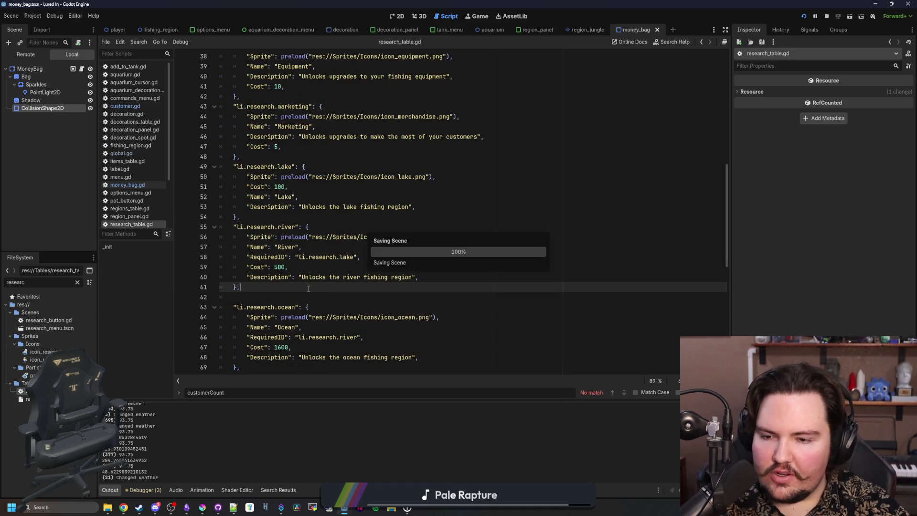
scroll(315, 291, "up", 4)
scroll(310, 277, "up", 6)
left_click(315, 248)
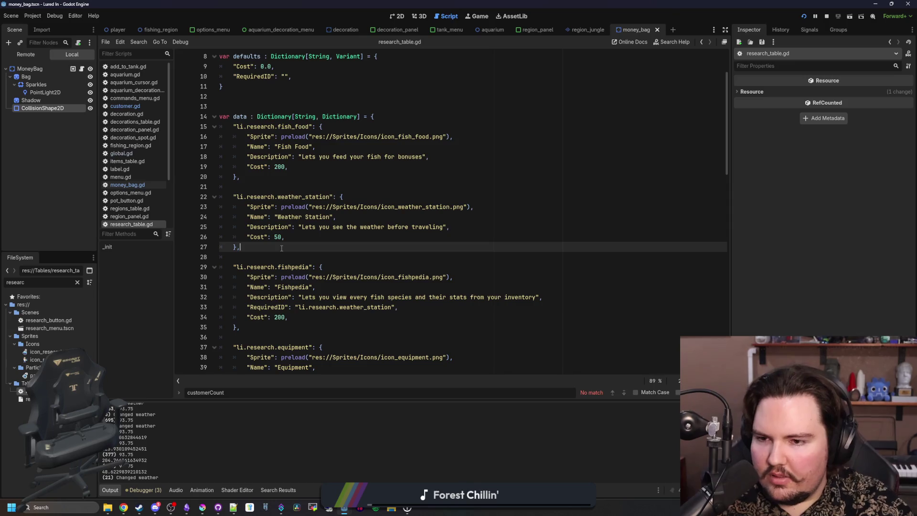
scroll(281, 248, "down", 1)
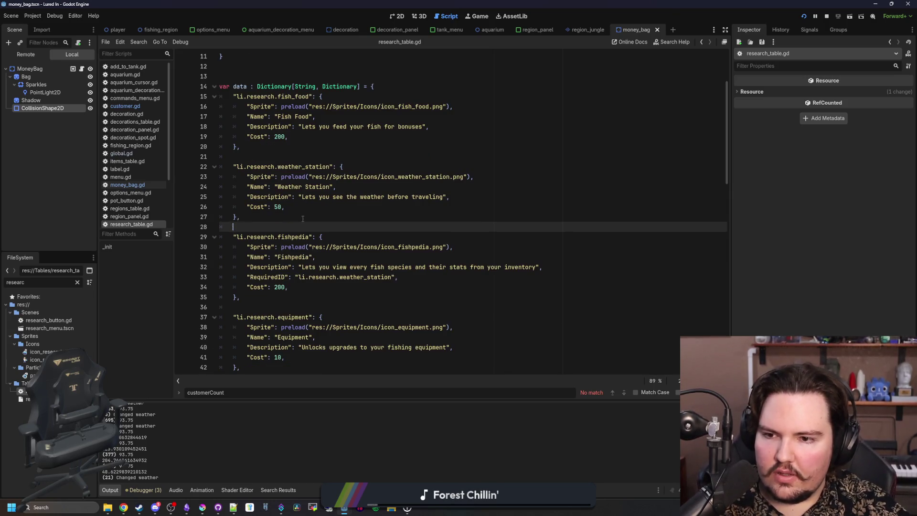
scroll(303, 218, "down", 9)
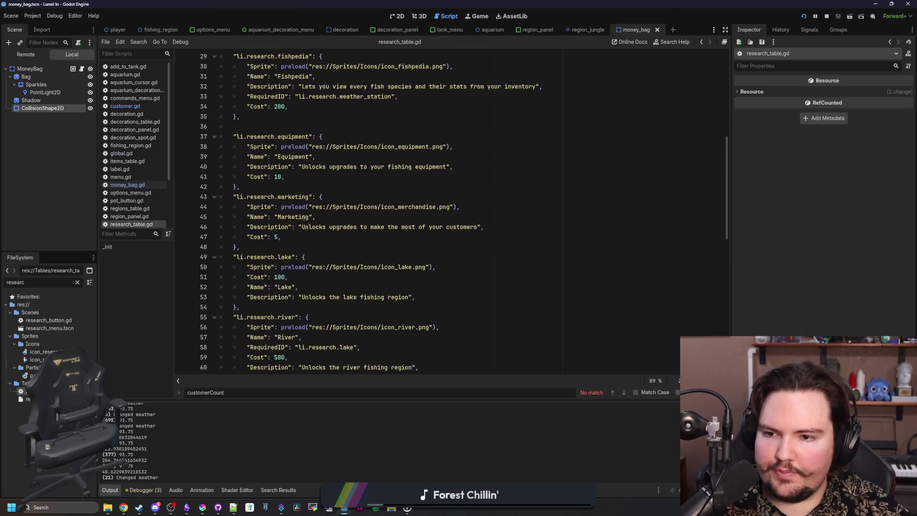
scroll(327, 236, "up", 8)
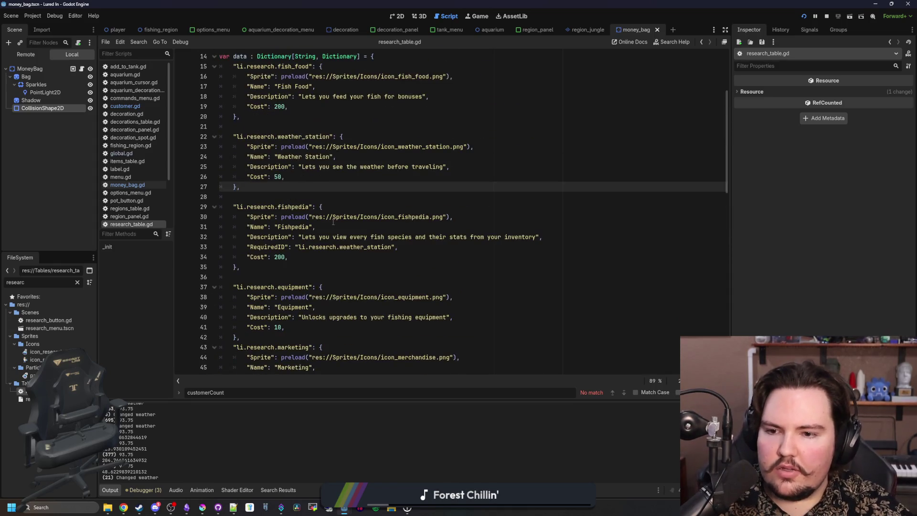
scroll(280, 261, "down", 3)
scroll(272, 281, "down", 2)
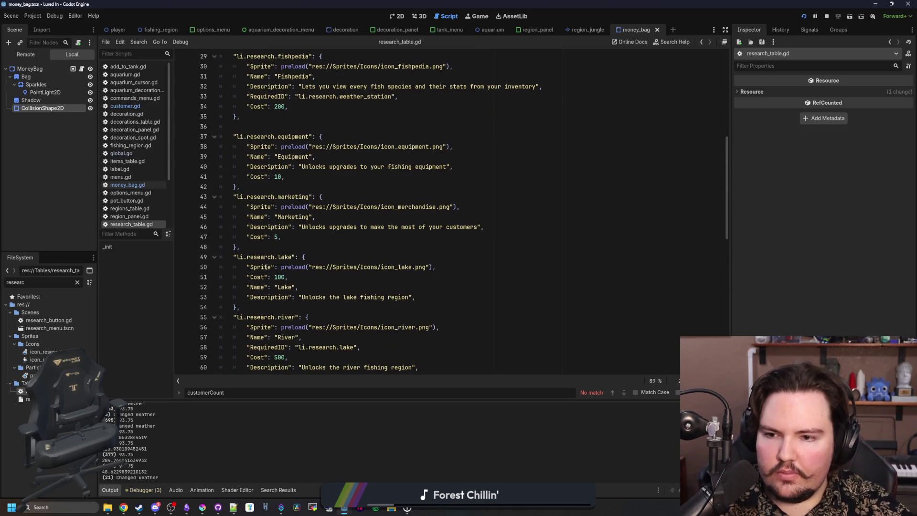
left_click_drag(257, 249, 196, 201)
- Duplicate the Marketing entry directly below itself and fix the copy's indentation
key("ctrl+c")
left_click(264, 249)
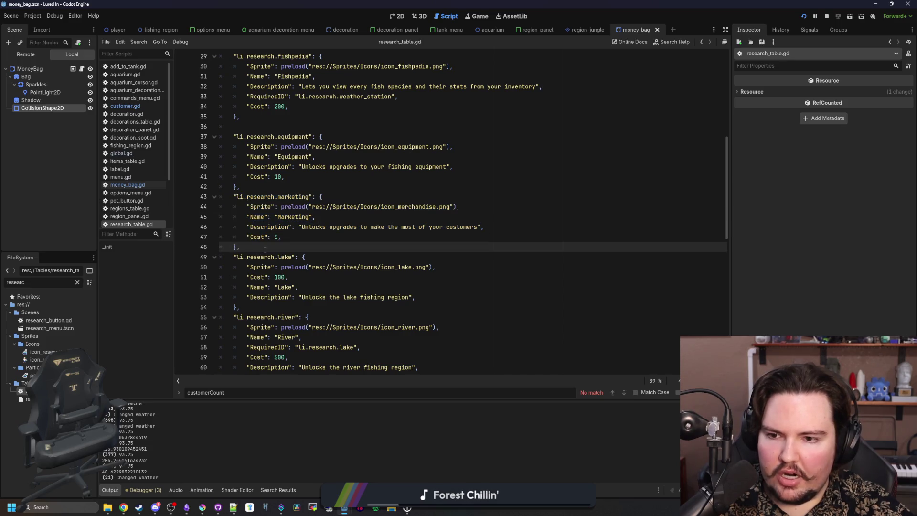
key("Return")
key("ctrl+v")
left_click(248, 256)
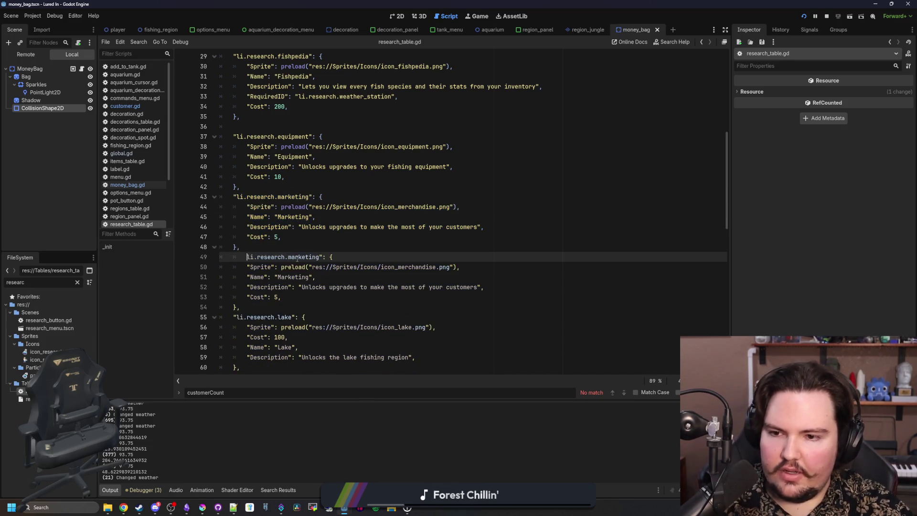
key("BackSpace")
type("\"")
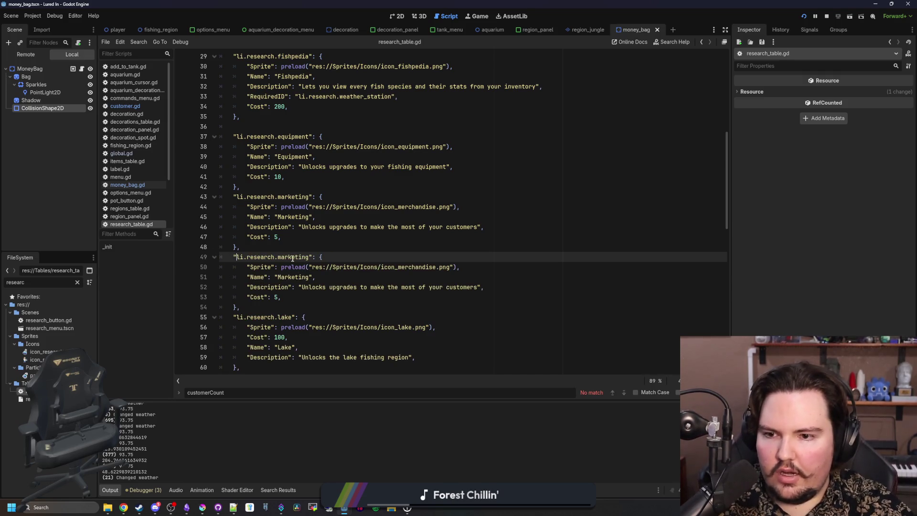
- Change the copy's key to donations, its icon to icon_money_bag and its Name to Donations
double_click(292, 258)
type("don")
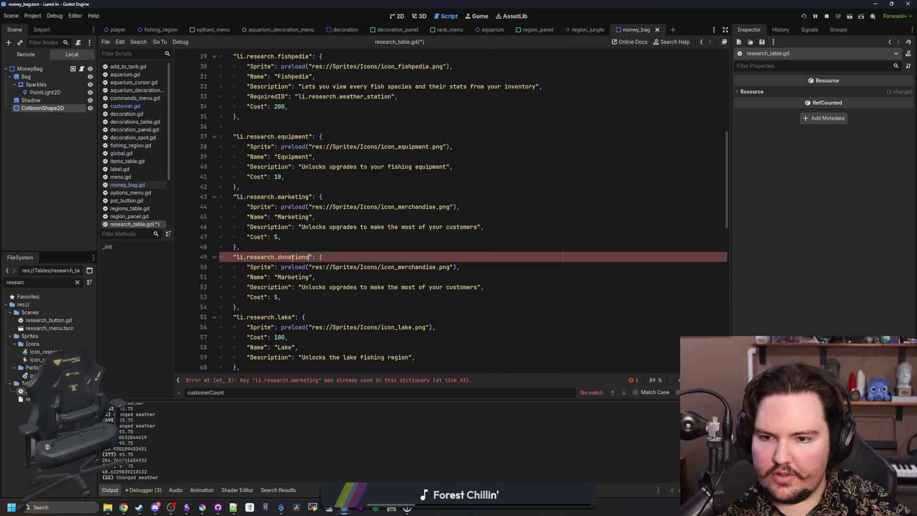
double_click(417, 268)
type("icon_")
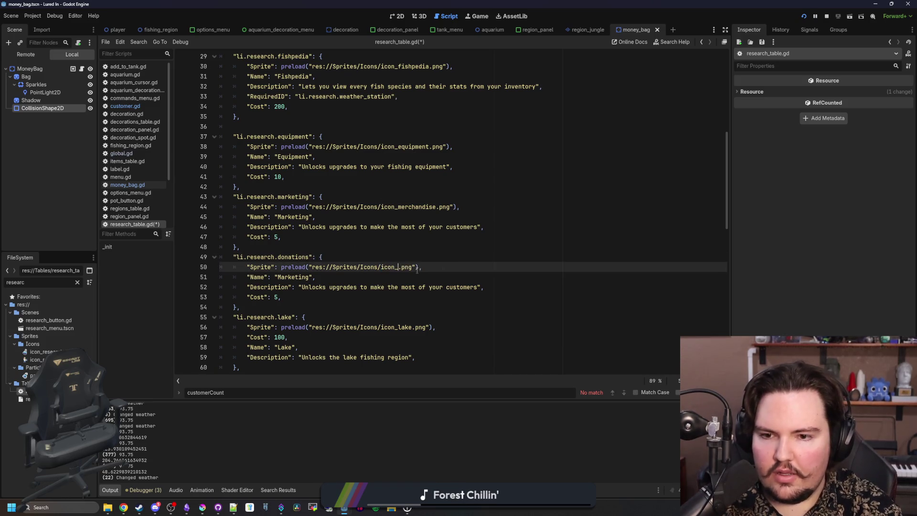
type("money_bag")
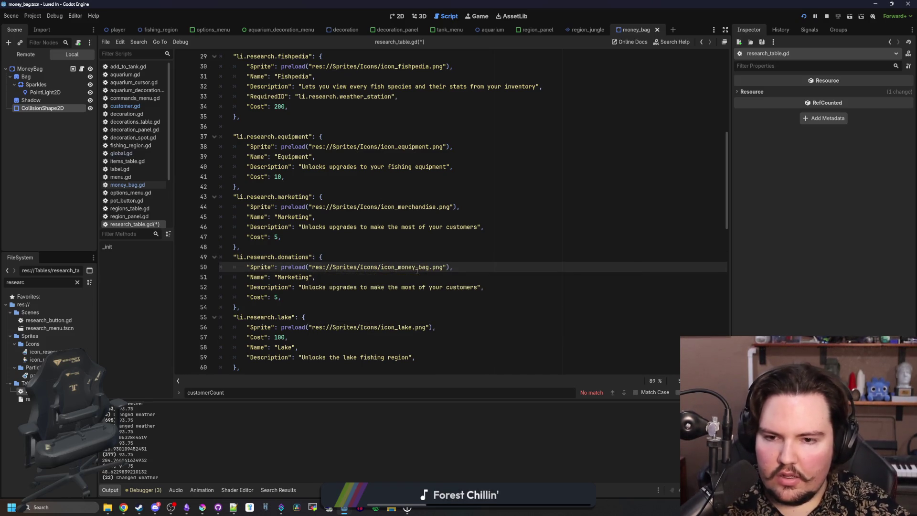
double_click(300, 277)
type("Don")
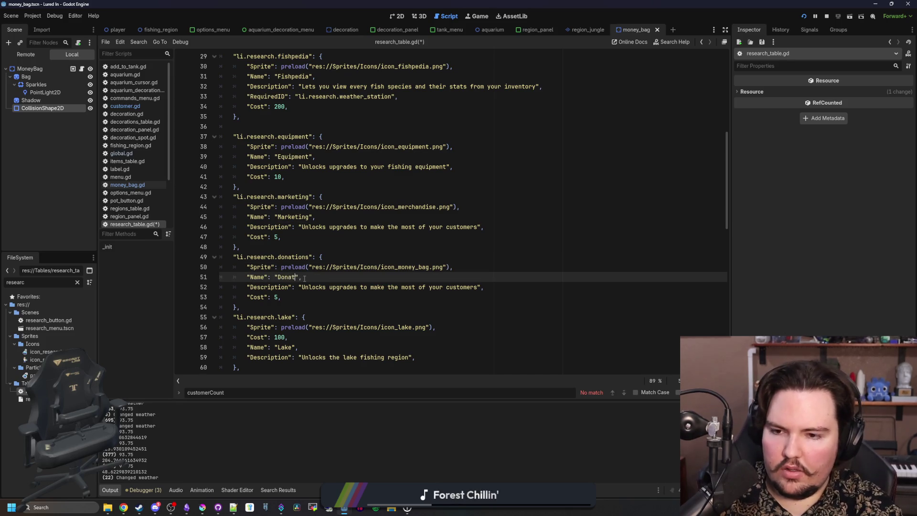
- Reword the description so it lets customers leave donations
left_click_drag(477, 287, 301, 287)
key("BackSpace")
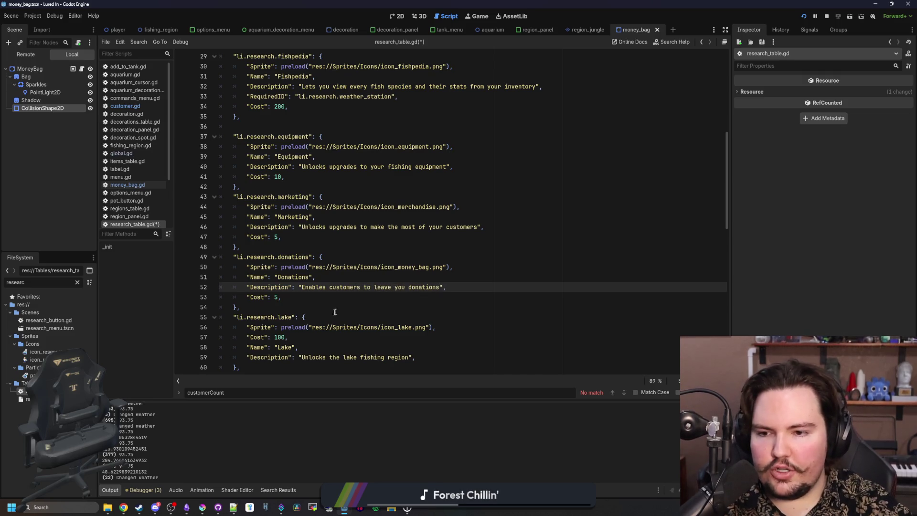
double_click(317, 286)
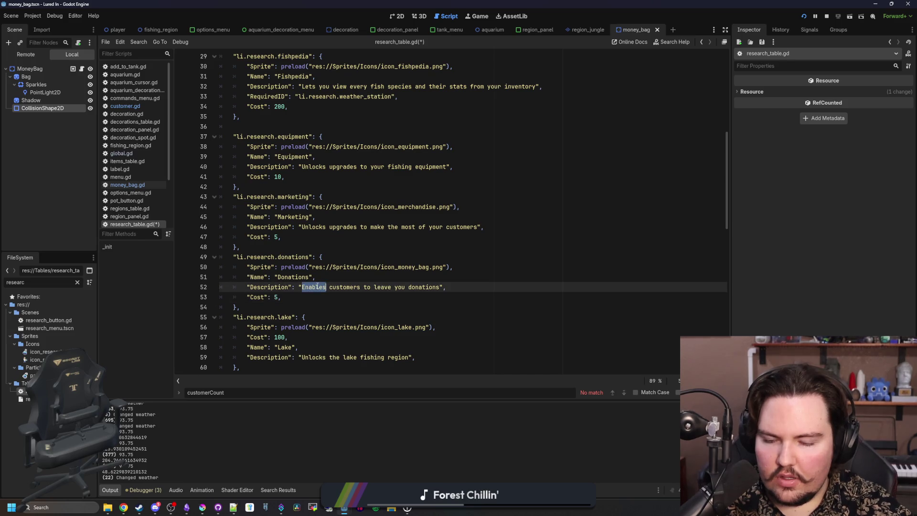
type("Lets")
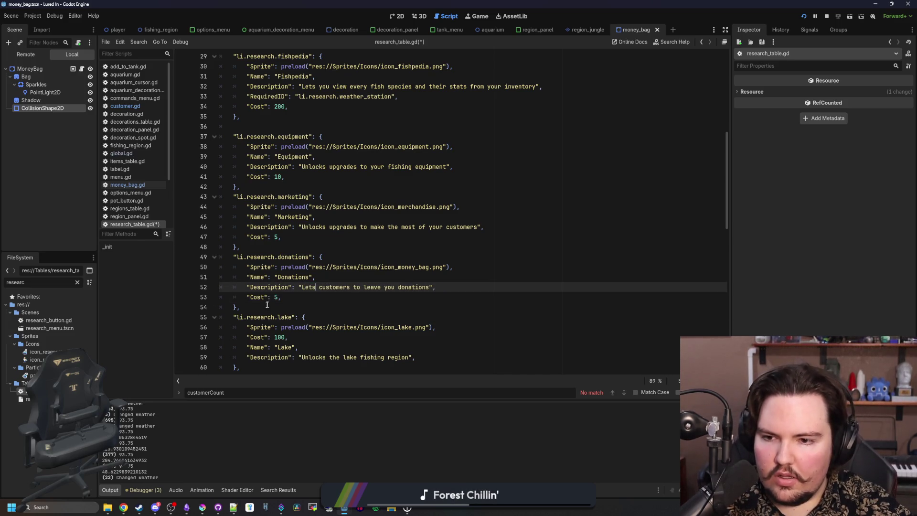
left_click(279, 296)
- Set the Donations Cost to 2000 and save research_table.gd
scroll(383, 279, "down", 9)
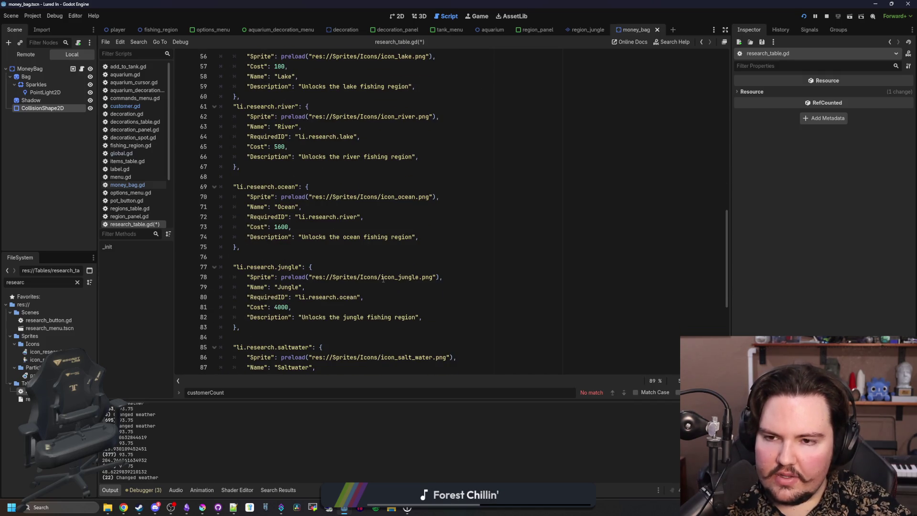
scroll(383, 279, "down", 1)
scroll(383, 279, "up", 7)
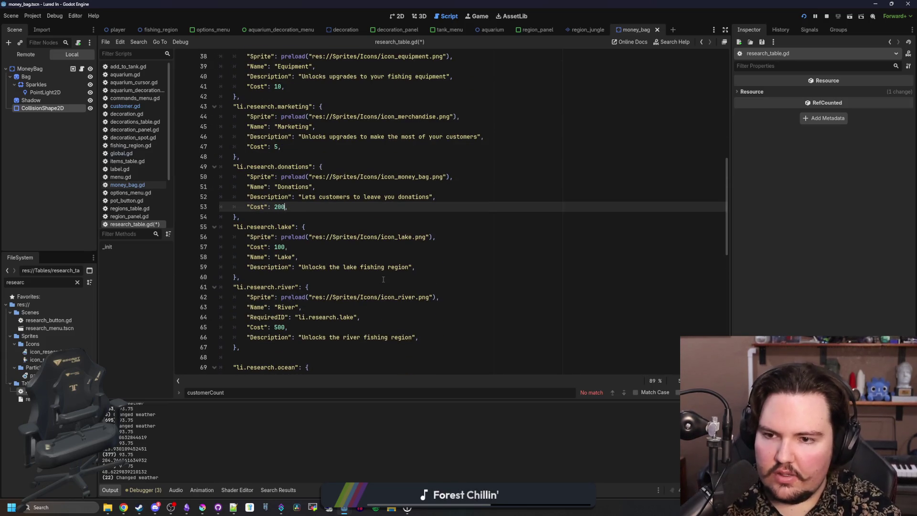
type("0")
left_click(307, 218)
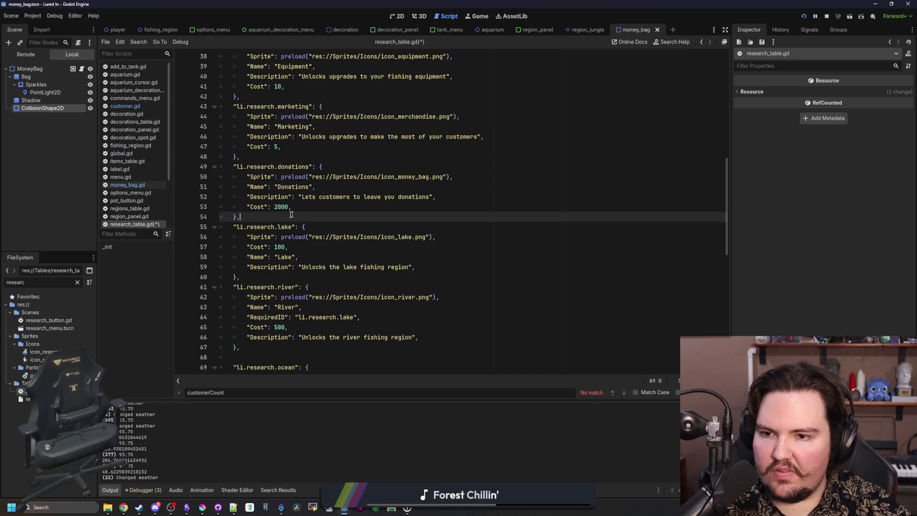
scroll(300, 234, "up", 1)
key("ctrl+s")
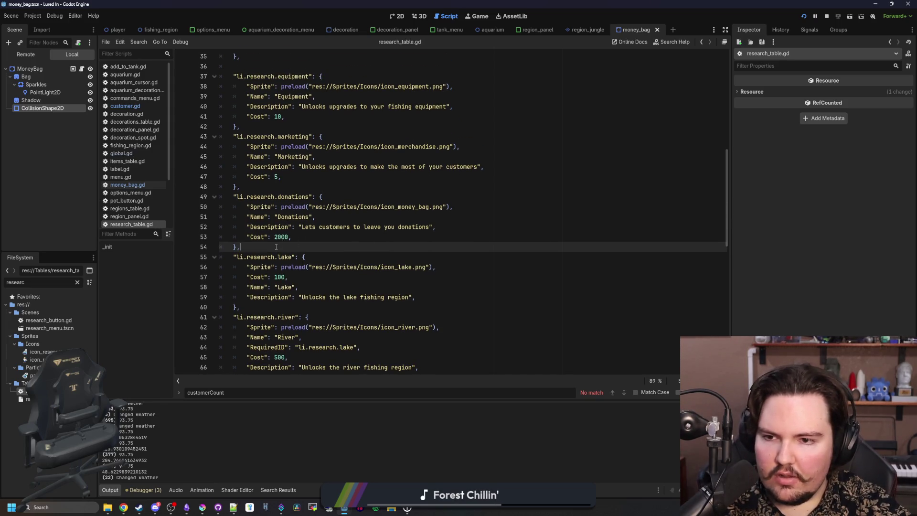
- Copy the ocean entry's RequiredID line and paste it under the Donations Name
scroll(286, 241, "up", 1)
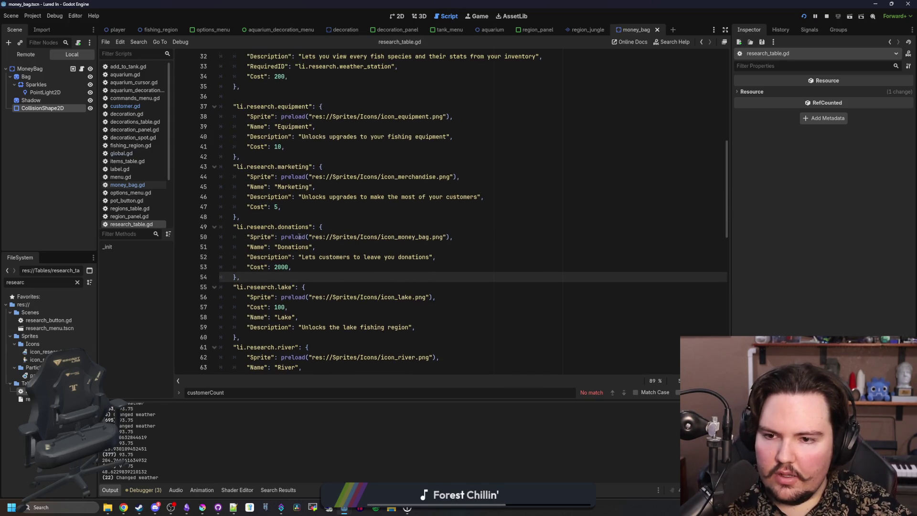
left_click(311, 219)
scroll(347, 316, "down", 7)
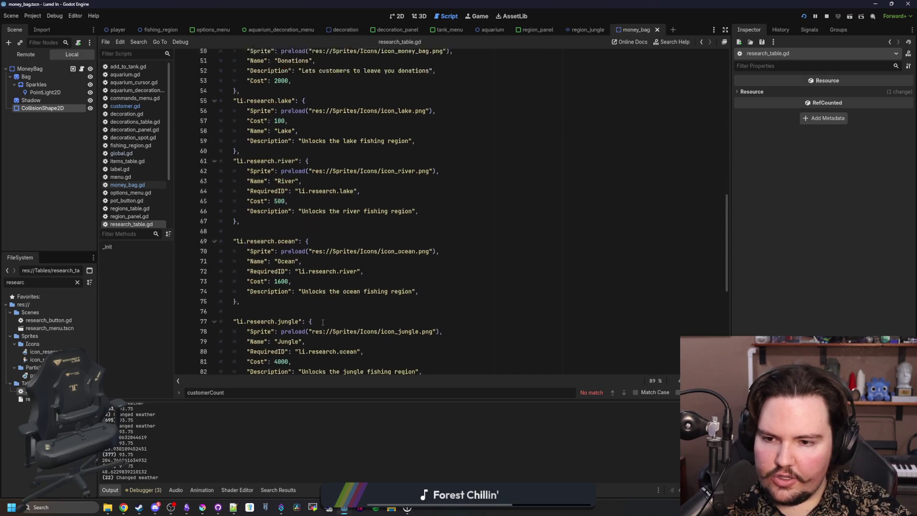
triple_click(384, 248)
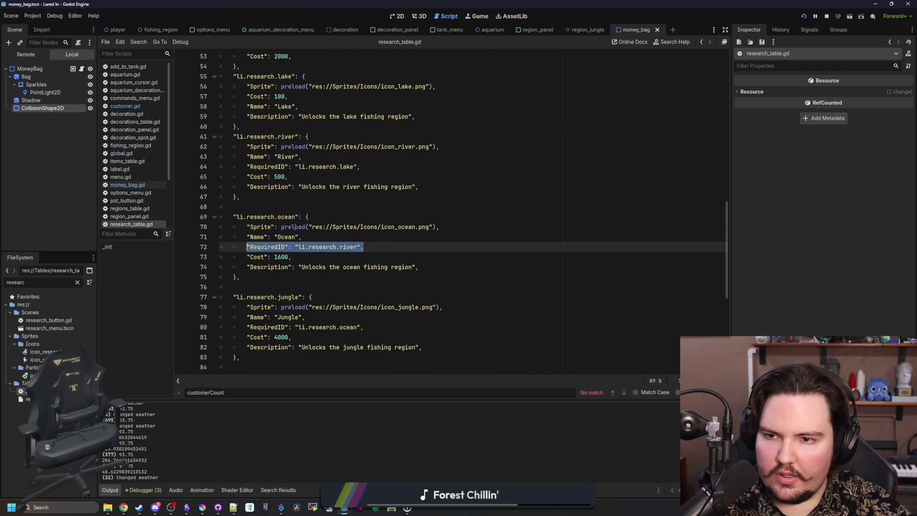
scroll(338, 225, "up", 6)
left_click(353, 219)
key("Return")
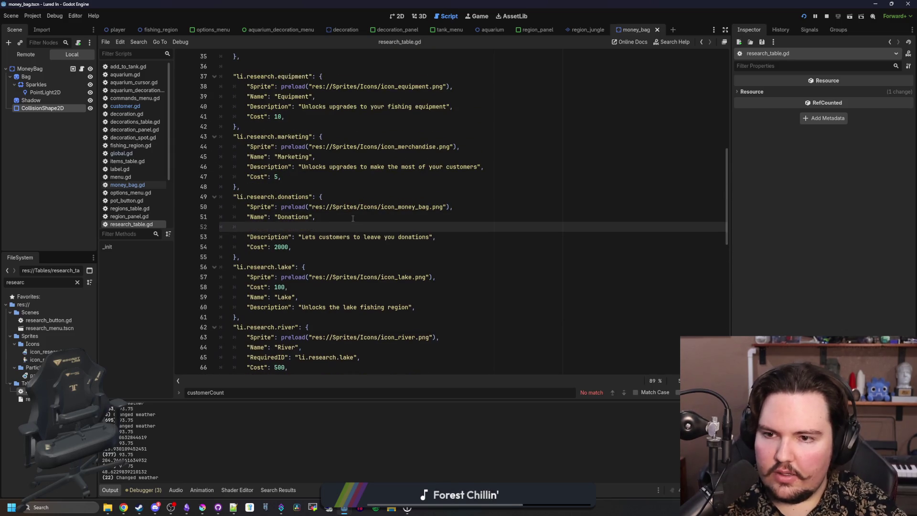
key("ctrl+v")
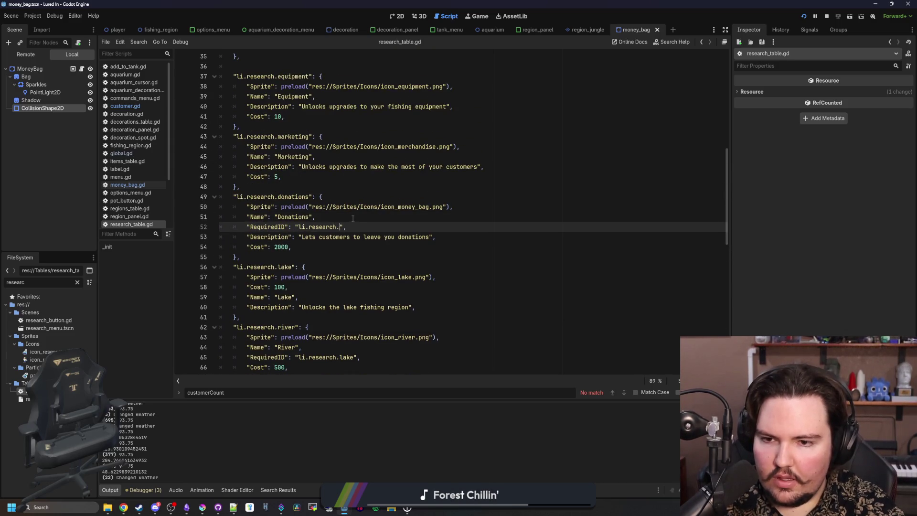
key("F5")
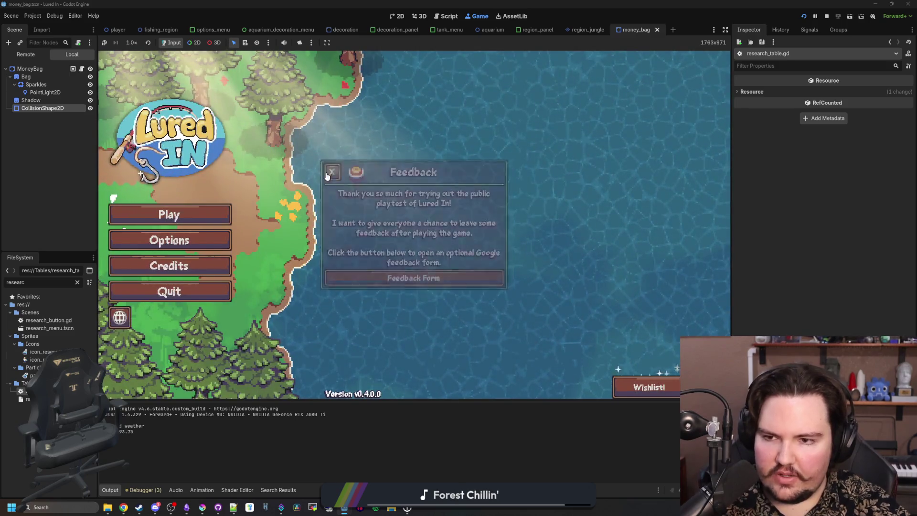
- Start playing, dismiss the welcome-back popup, and inspect the Donations node in the research tree
left_click(200, 213)
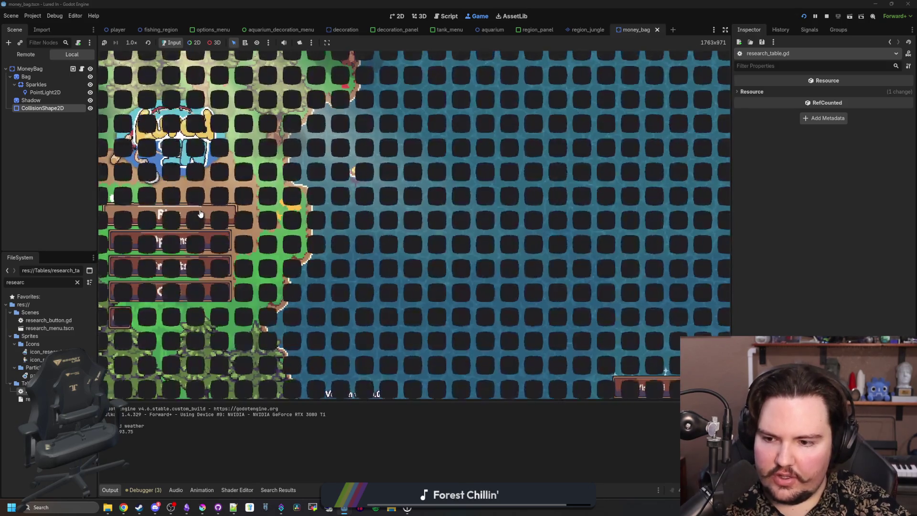
left_click(387, 265)
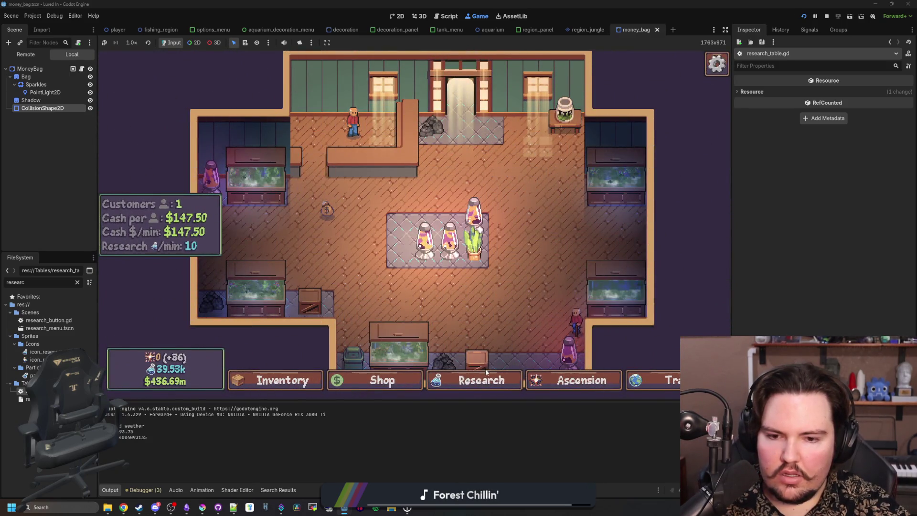
left_click(486, 373)
left_click(433, 179)
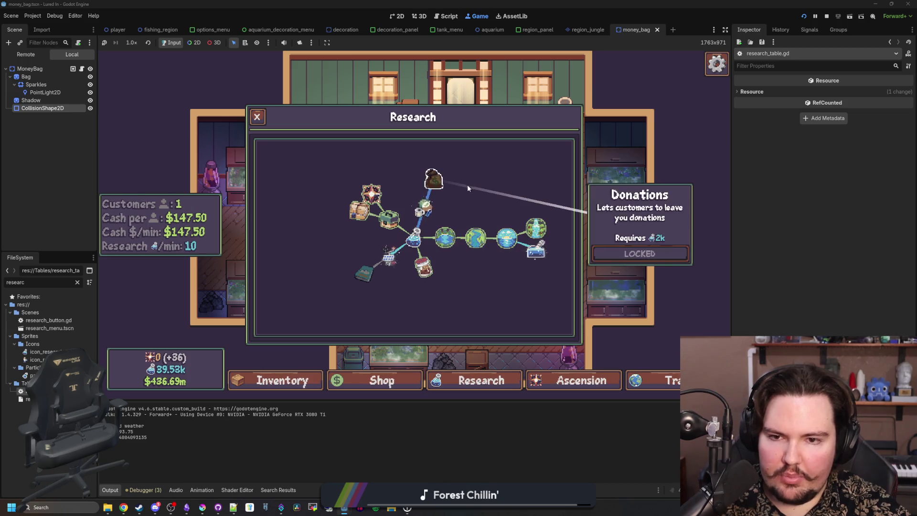
scroll(406, 193, "up", 2)
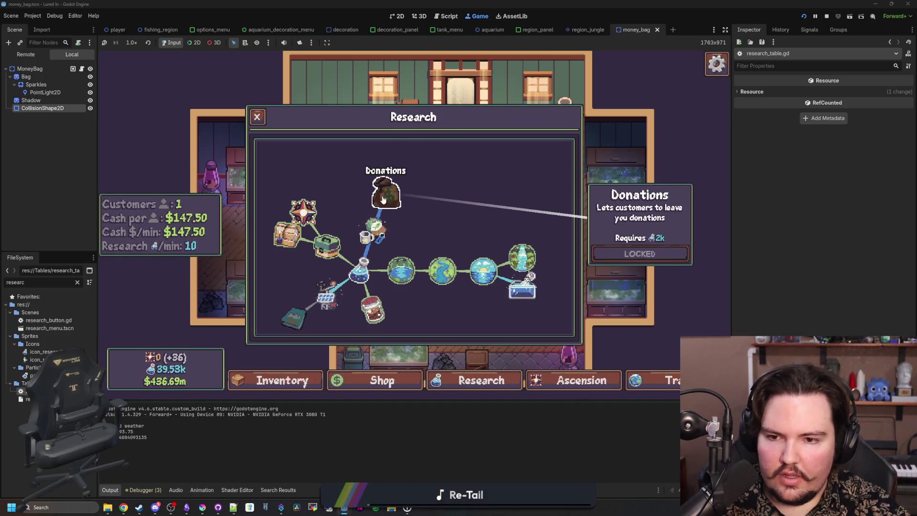
scroll(406, 215, "down", 2)
scroll(459, 306, "down", 1)
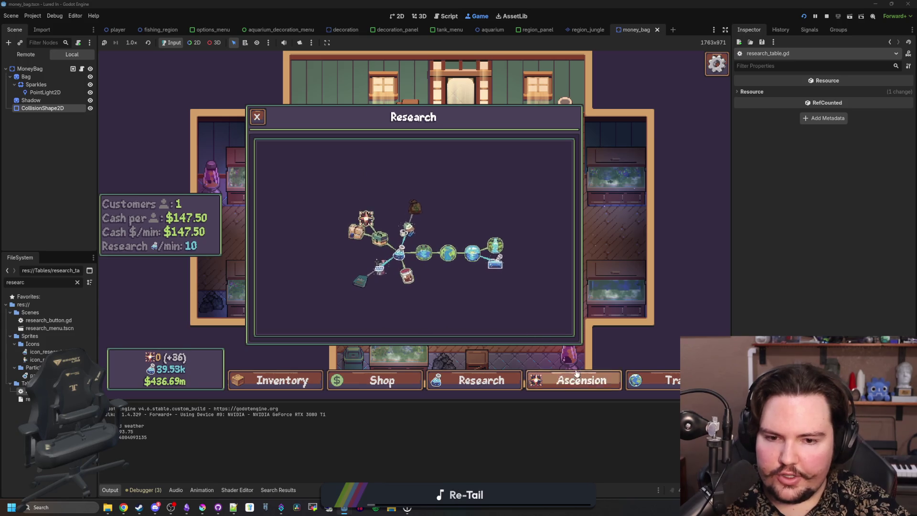
- Compare the Donations node's 2k requirement with Marketing's details and centre Donations in view
left_click(576, 373)
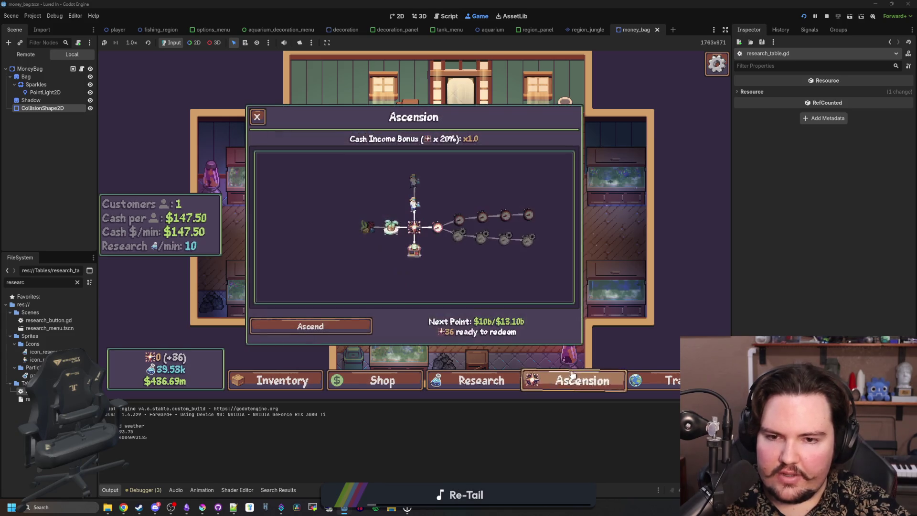
left_click(482, 390)
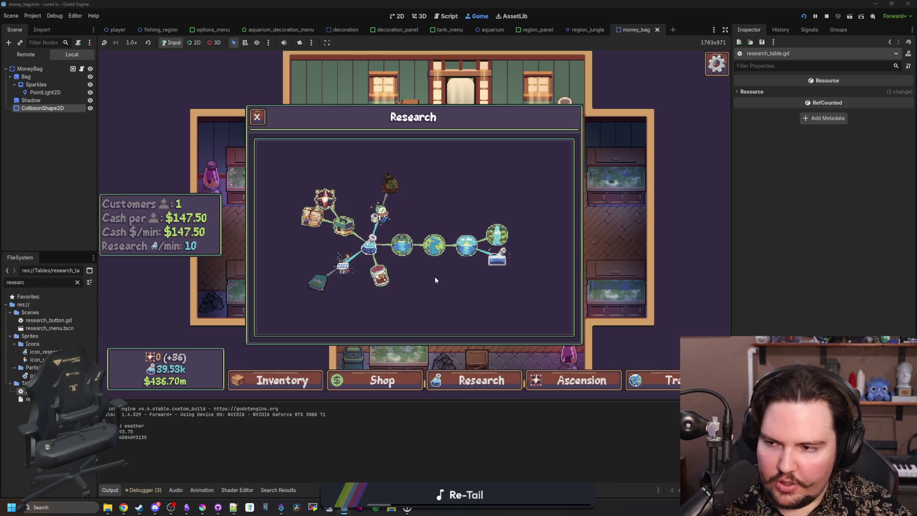
left_click(390, 183)
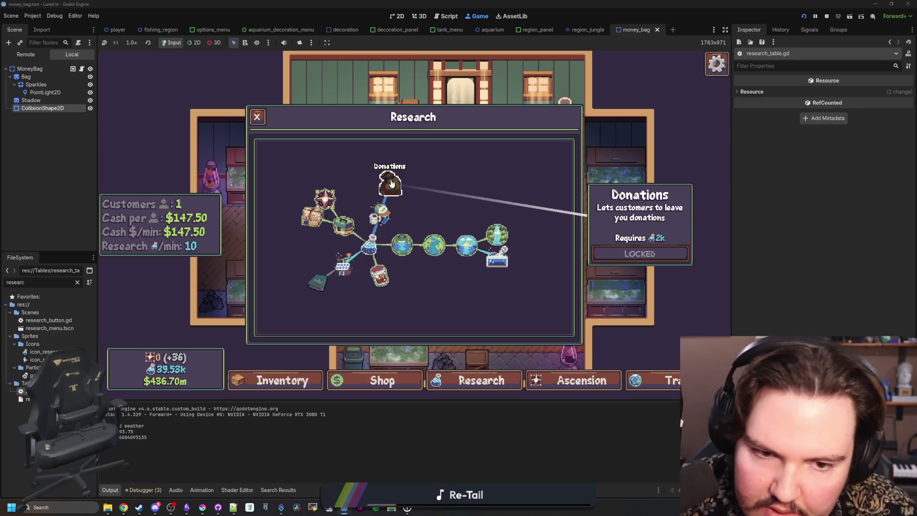
left_click(376, 220)
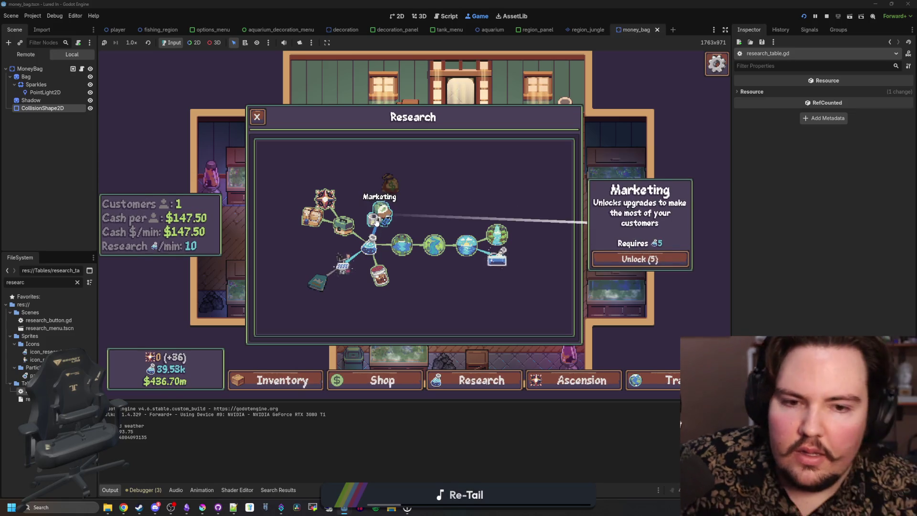
left_click(389, 182)
scroll(389, 173, "up", 2)
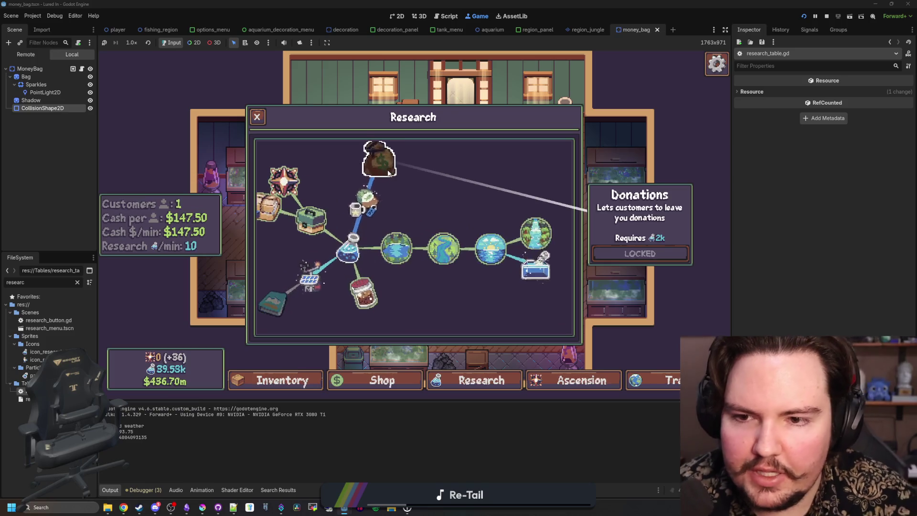
left_click_drag(389, 173, 420, 216)
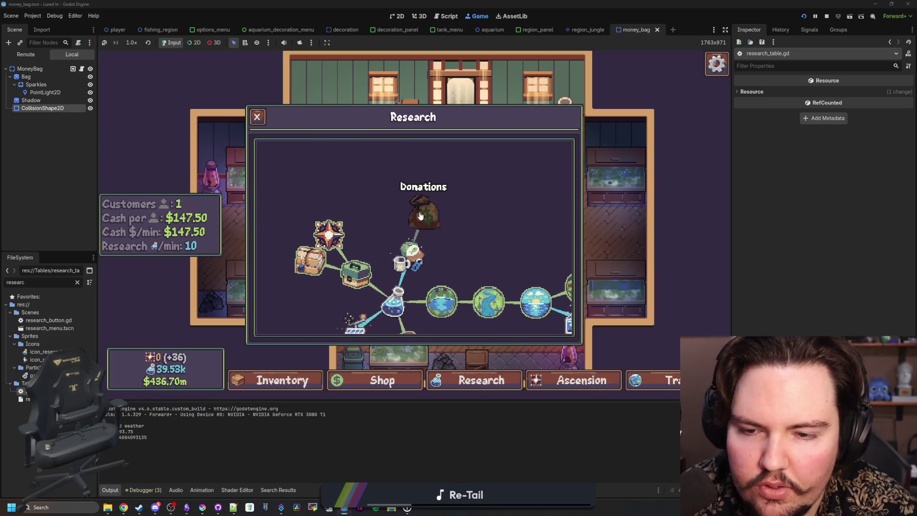
scroll(452, 196, "up", 2)
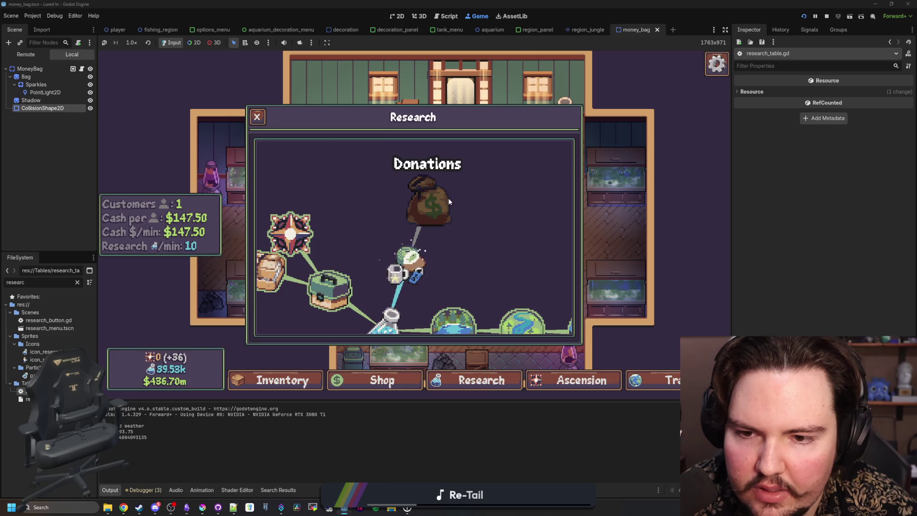
left_click(202, 507)
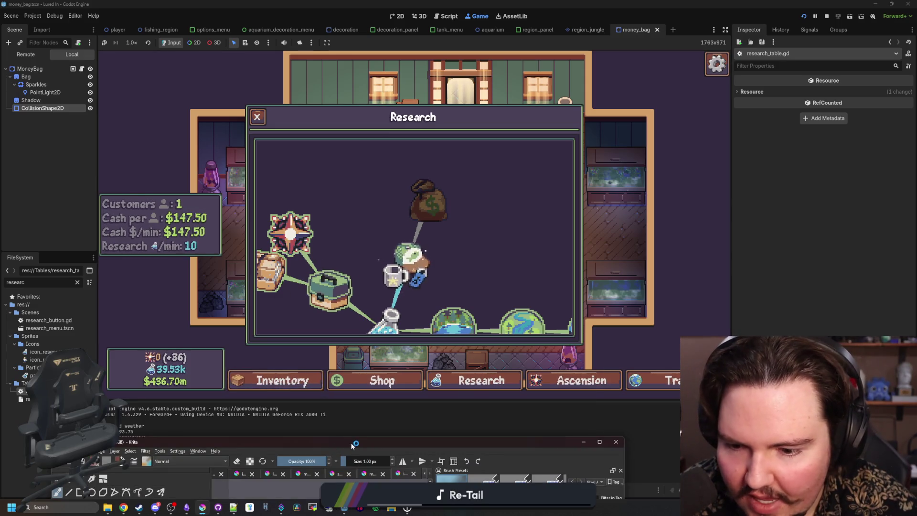
- Paint the money bag's bottom outline row in the sampled dark blue
scroll(343, 327, "up", 10)
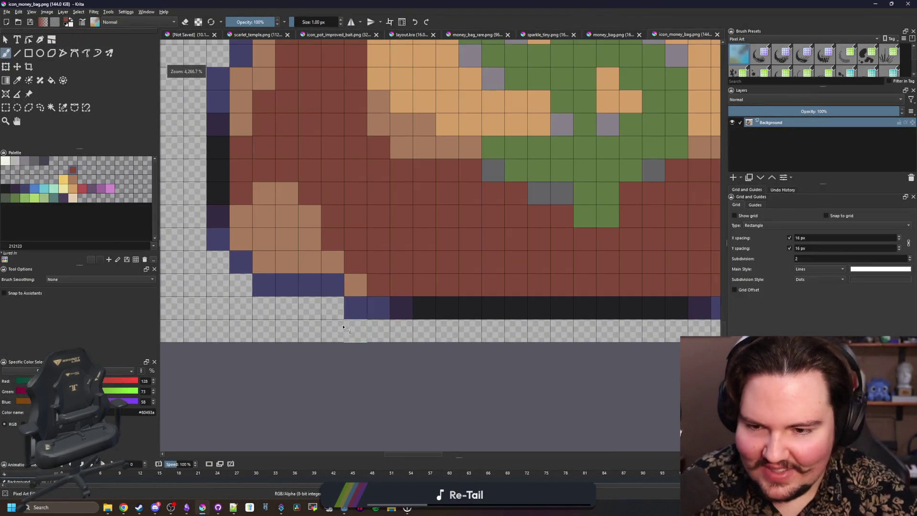
key("p")
left_click(353, 299)
left_click(257, 20)
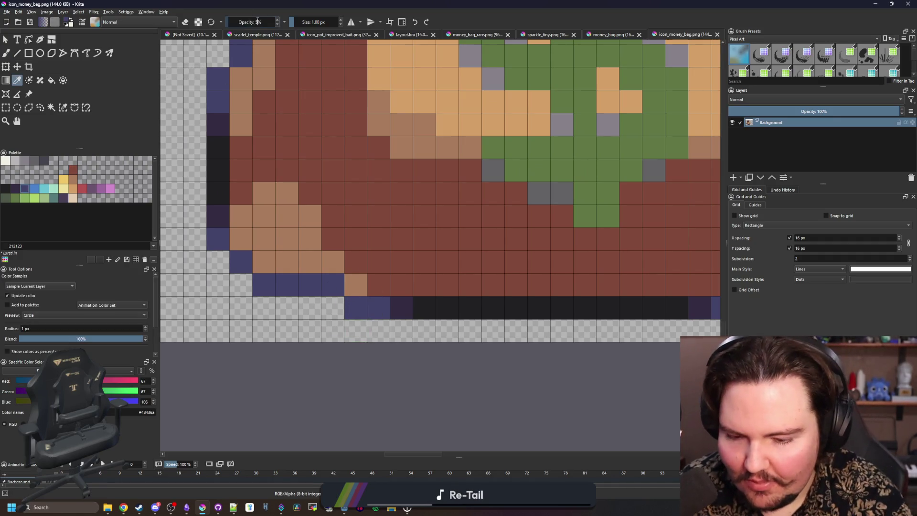
key("b")
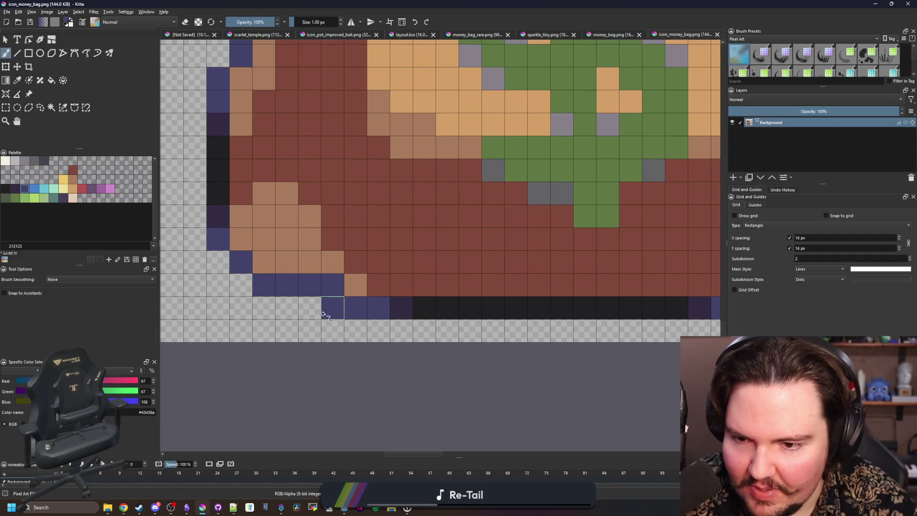
left_click(324, 315)
key("ctrl+z")
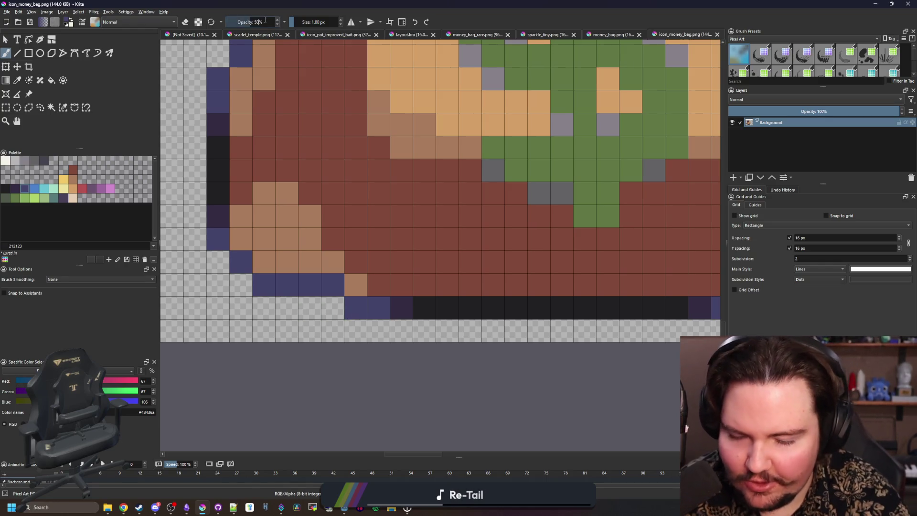
left_click_drag(336, 316, 281, 310)
- Sample the near-black outline colour from the bag
scroll(286, 310, "down", 5)
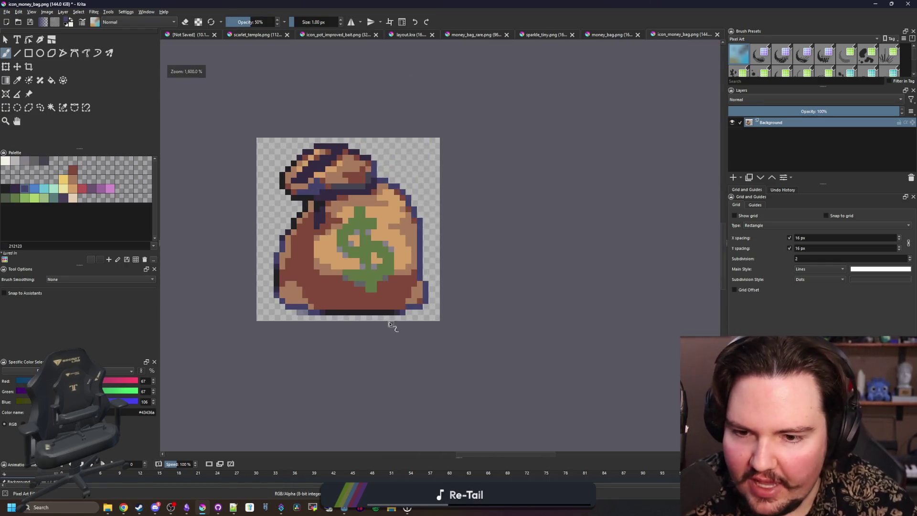
scroll(409, 319, "up", 4)
scroll(461, 220, "down", 5)
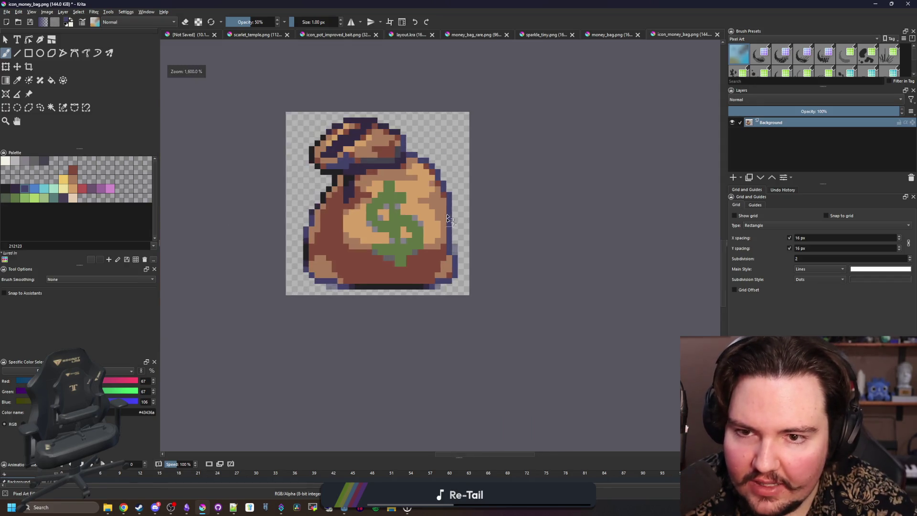
scroll(451, 185, "up", 5)
scroll(471, 211, "down", 3)
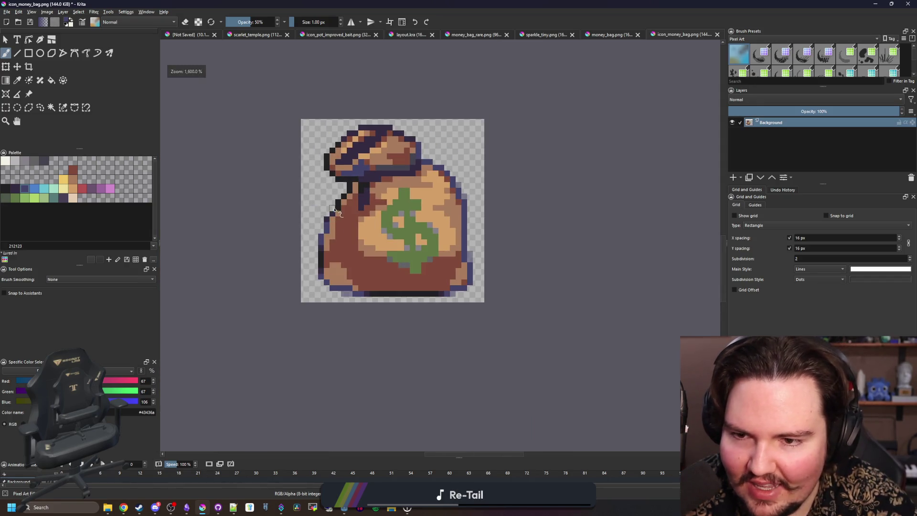
scroll(334, 210, "up", 4)
scroll(308, 255, "down", 4)
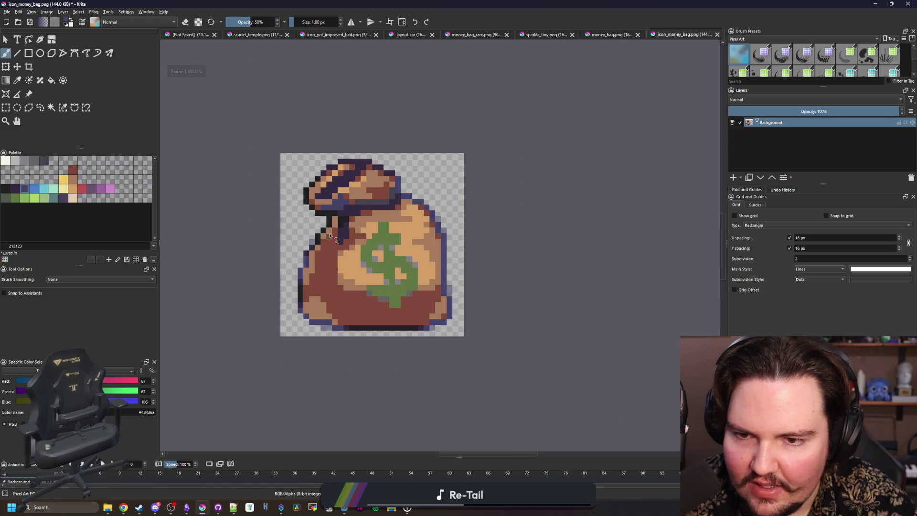
scroll(330, 236, "up", 5)
scroll(499, 155, "down", 2)
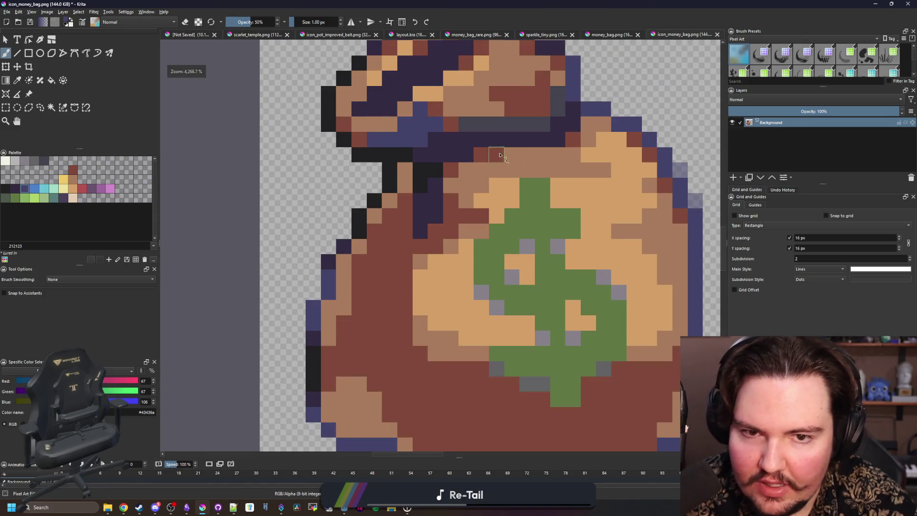
left_click(359, 228, "ctrl")
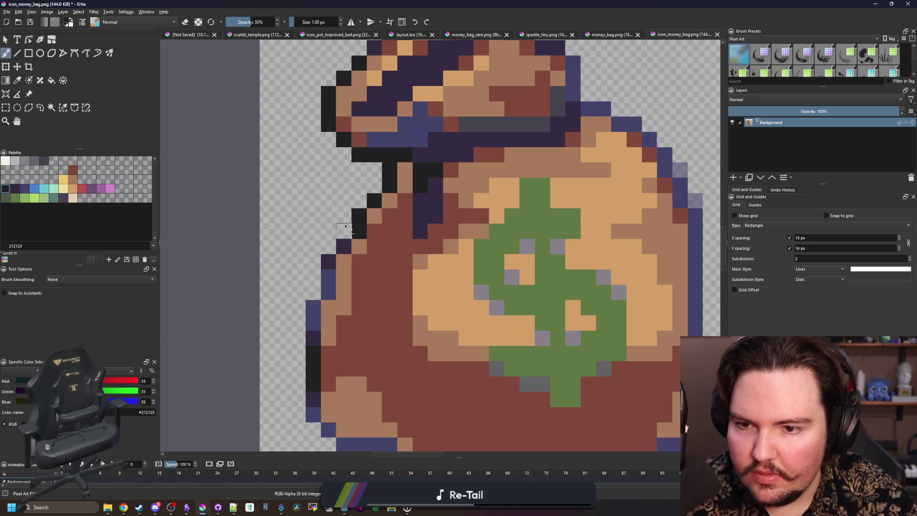
- Save the icon as a PNG, accepting the export options
scroll(359, 256, "down", 5)
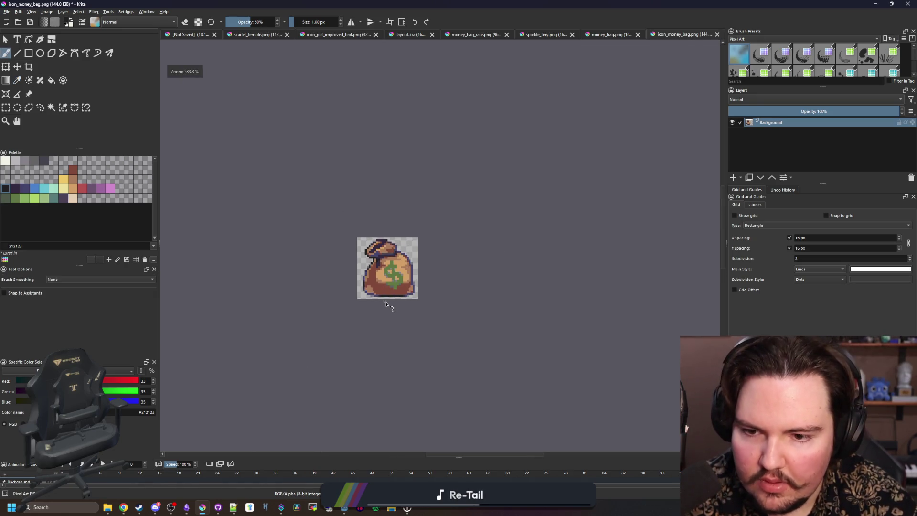
key("ctrl+s")
key("Return")
key("alt+Tab")
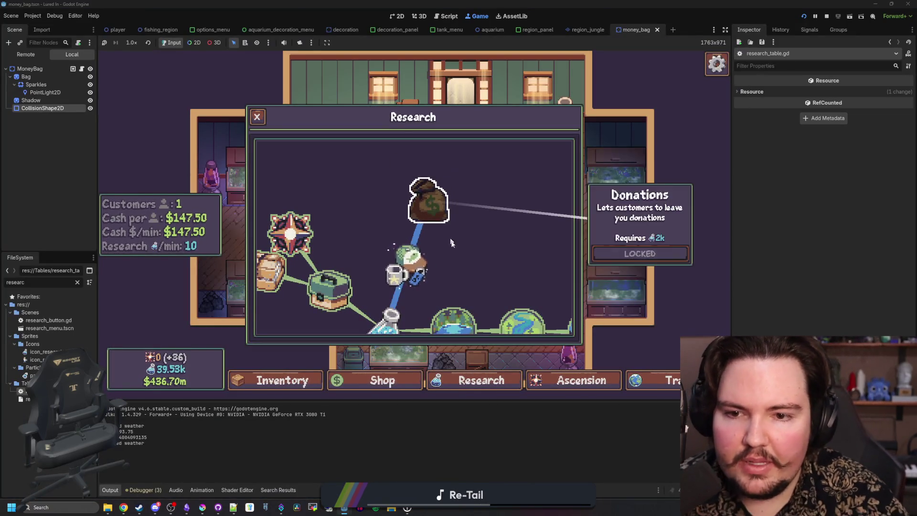
- Unlock the Donations research node for 2k research from its details card
mouse_move(437, 221)
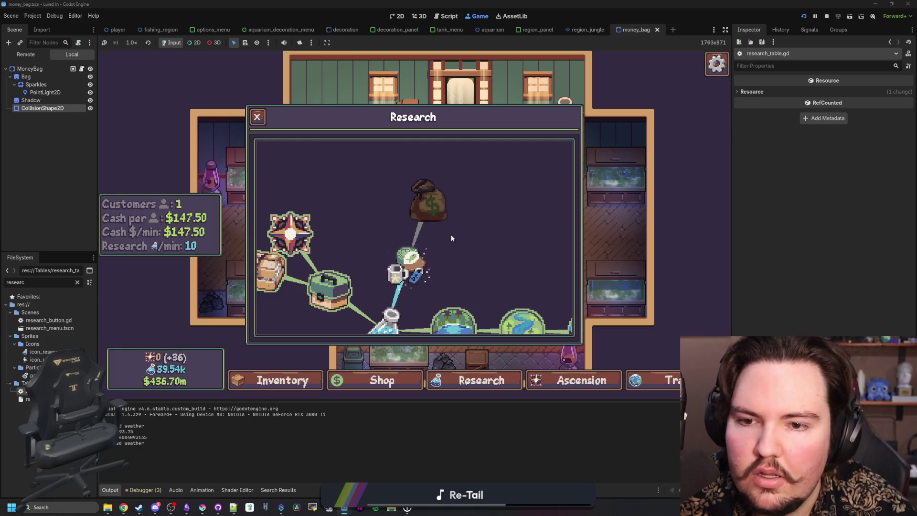
mouse_move(420, 193)
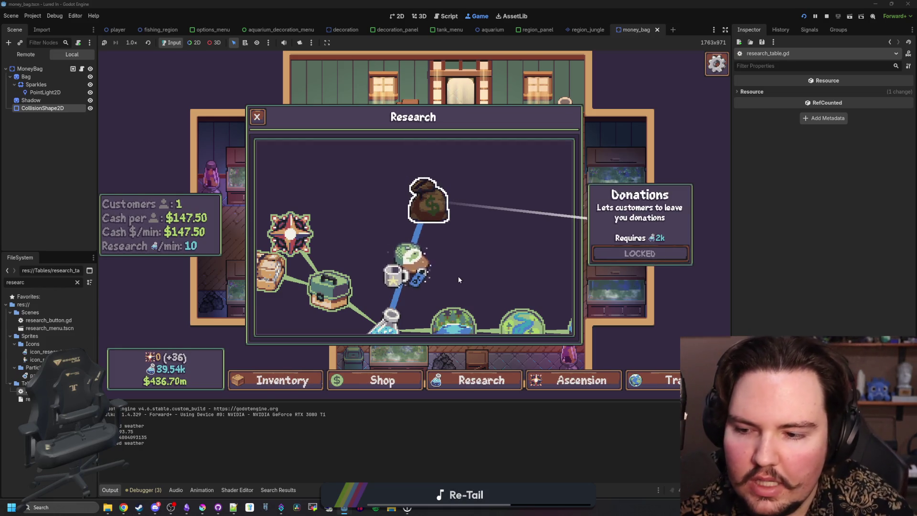
left_click(406, 263)
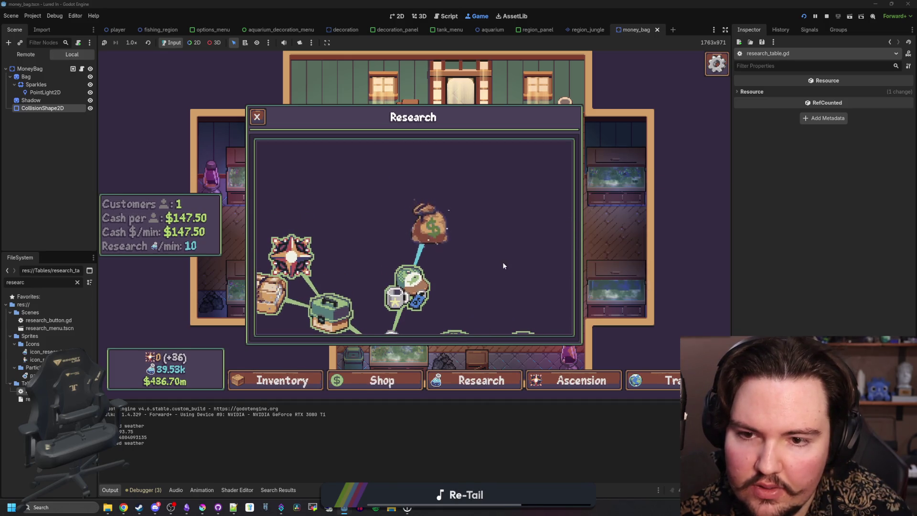
left_click(400, 222)
scroll(452, 244, "down", 3)
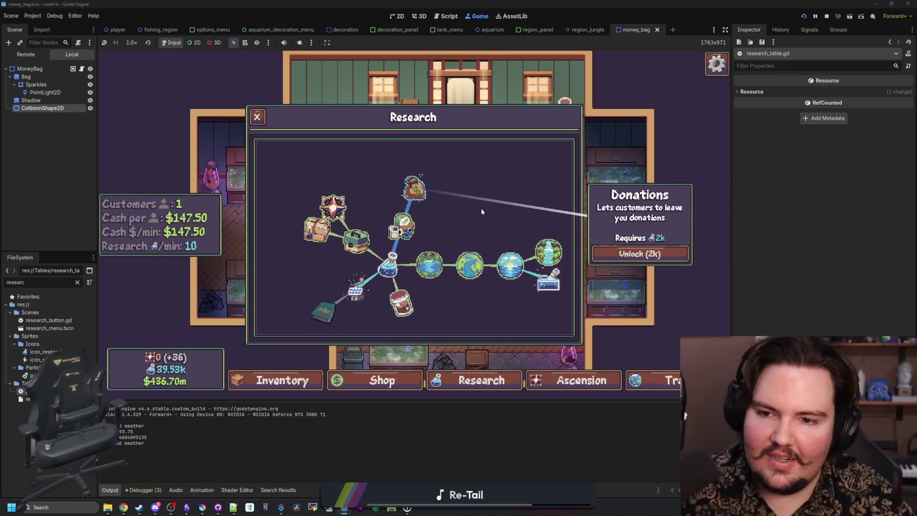
left_click(646, 253)
- Close and reopen the research tree, then return to the money bag in Krita
key("Escape")
scroll(456, 370, "up", 4)
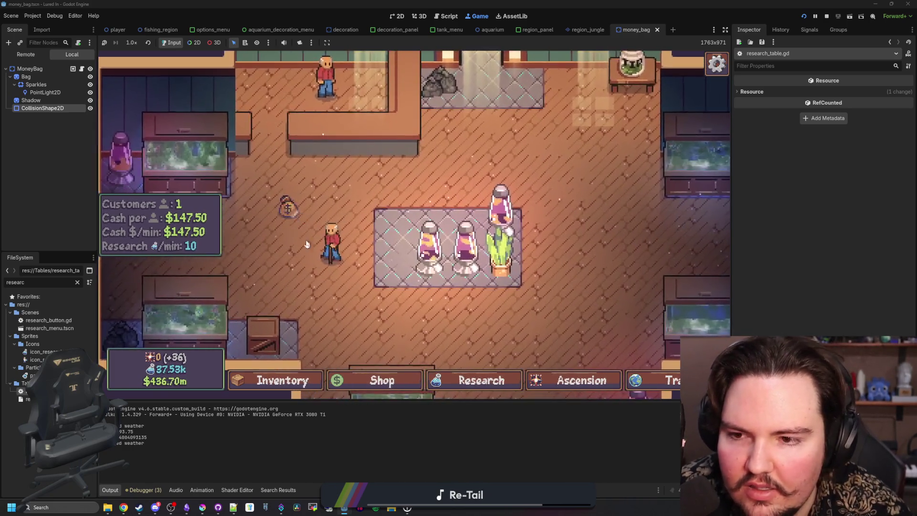
left_click(455, 378)
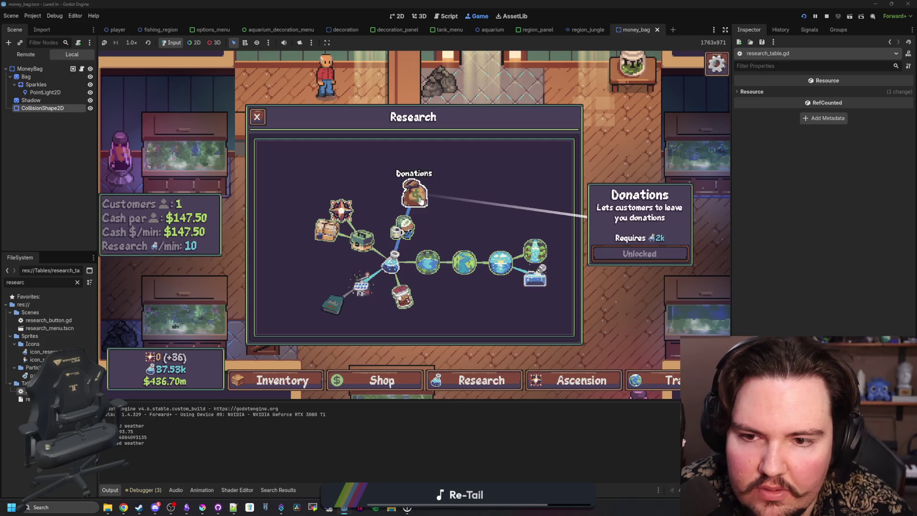
scroll(423, 203, "up", 3)
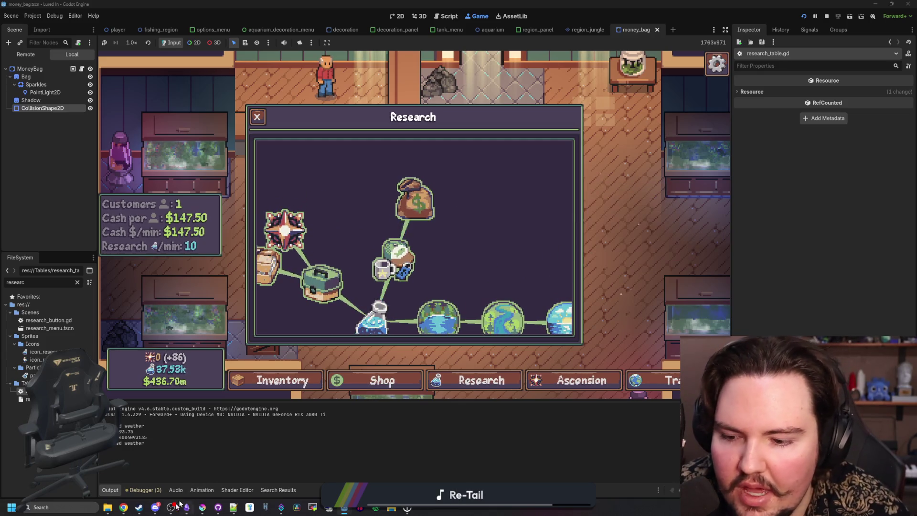
mouse_move(200, 509)
left_click(332, 426)
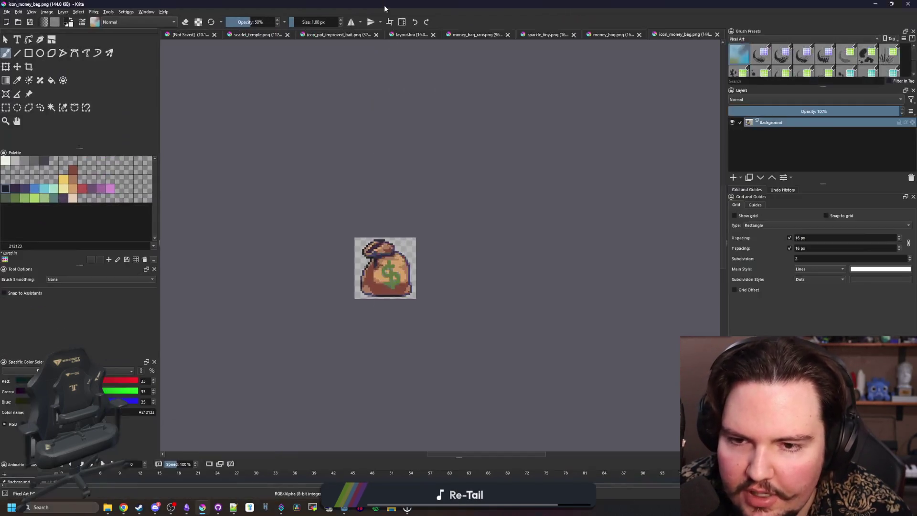
- Bucket-fill a small area near the money bag's neck
scroll(386, 272, "up", 6)
scroll(385, 340, "up", 3)
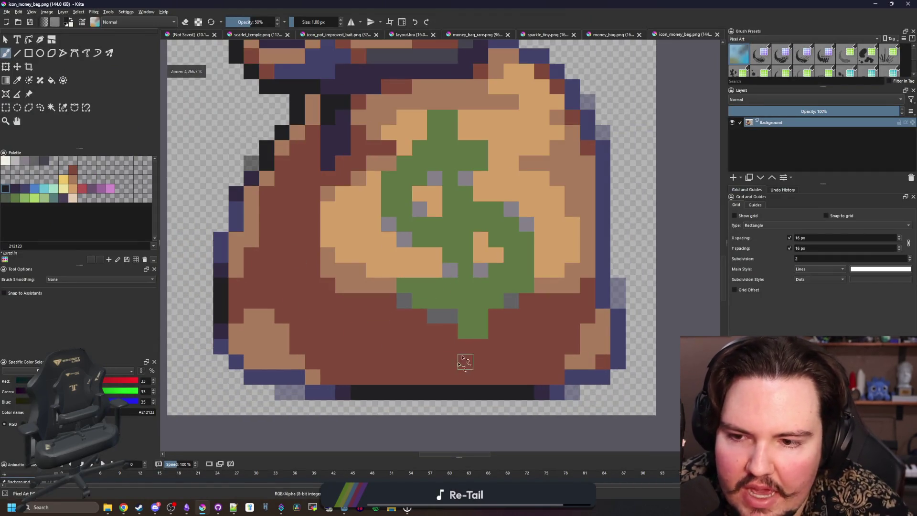
scroll(463, 362, "down", 5)
scroll(344, 265, "up", 5)
key("f")
scroll(337, 266, "down", 5)
scroll(319, 218, "up", 5)
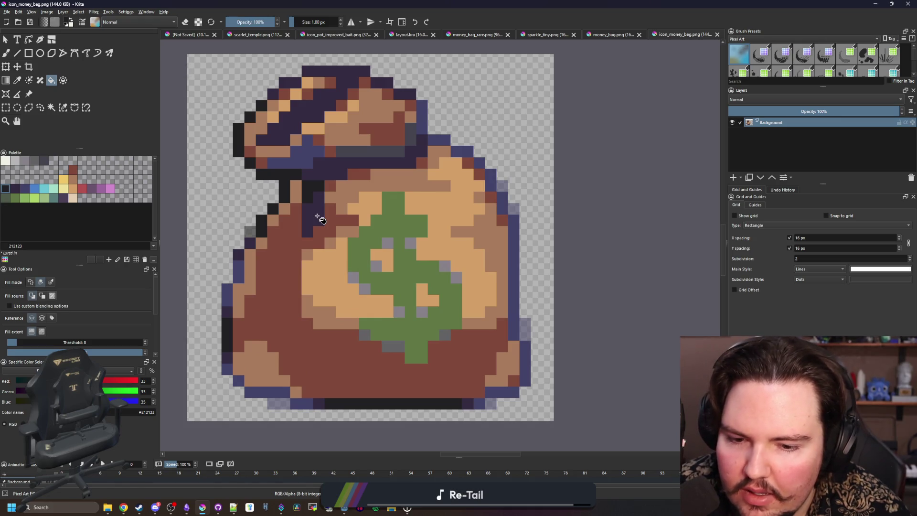
left_click(318, 216)
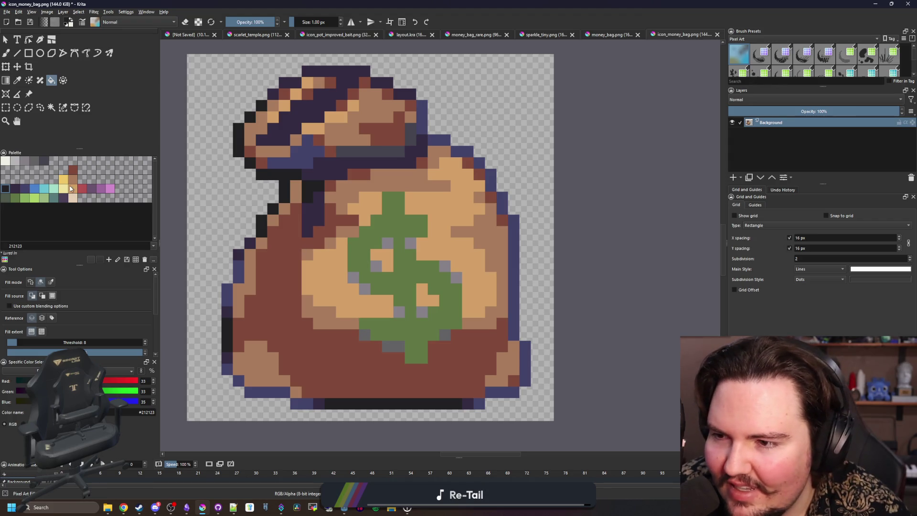
- Turn all similar orange areas of the bag peach, trying and undoing a d3a068 orange fill
left_click(73, 198)
left_click(459, 247)
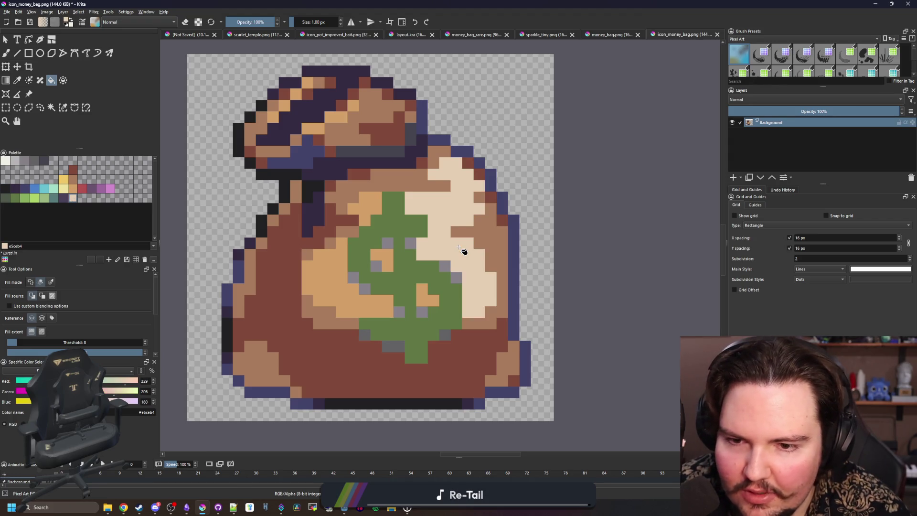
key("ctrl+z")
left_click(51, 282)
left_click(481, 273)
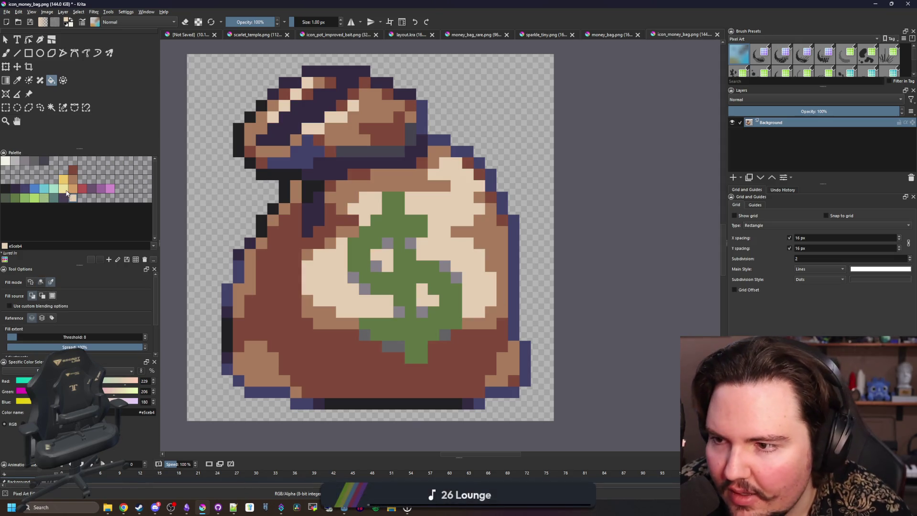
left_click(74, 188)
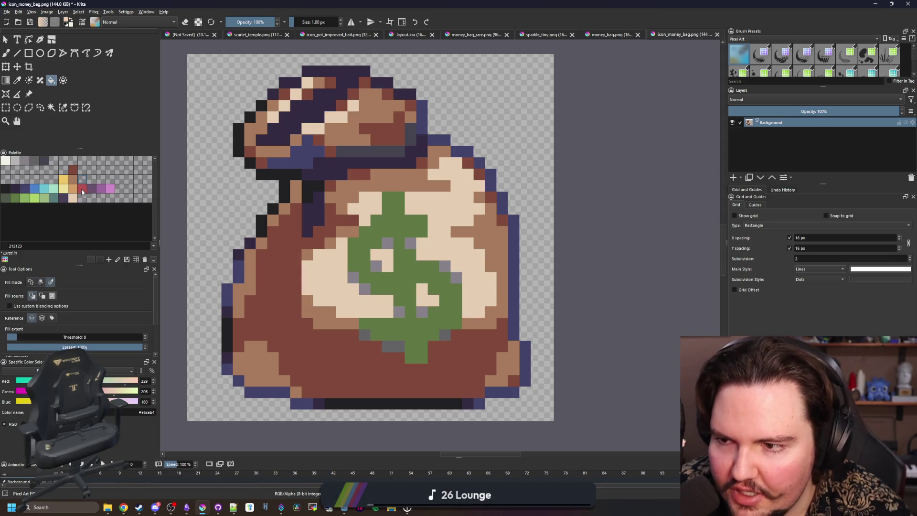
left_click(415, 190)
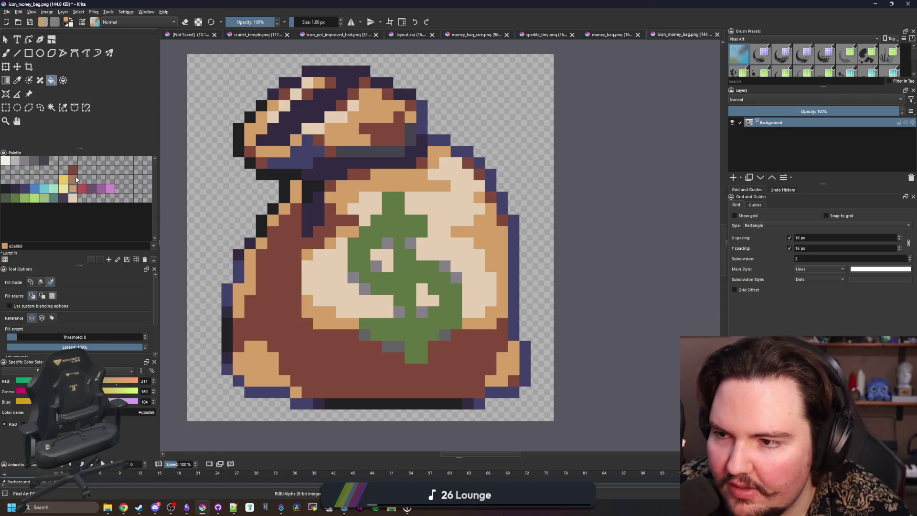
key("ctrl+z")
scroll(354, 273, "down", 5)
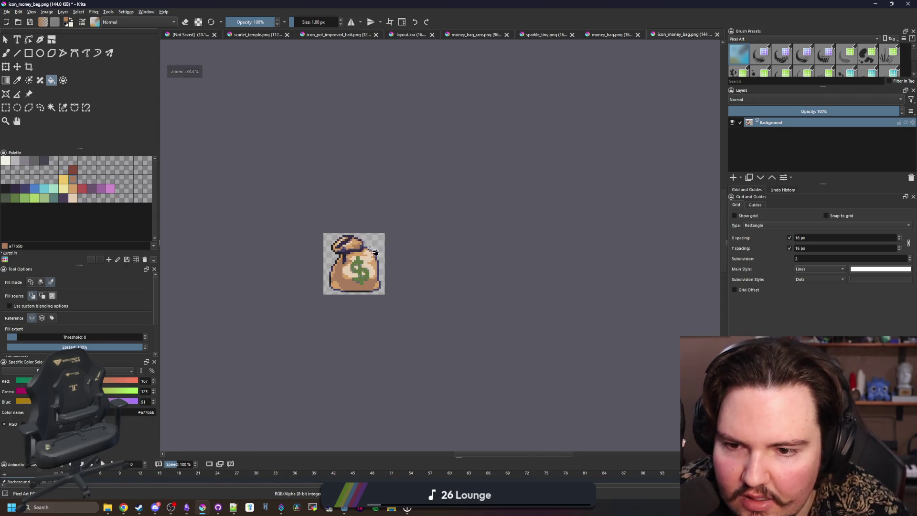
scroll(355, 266, "up", 6)
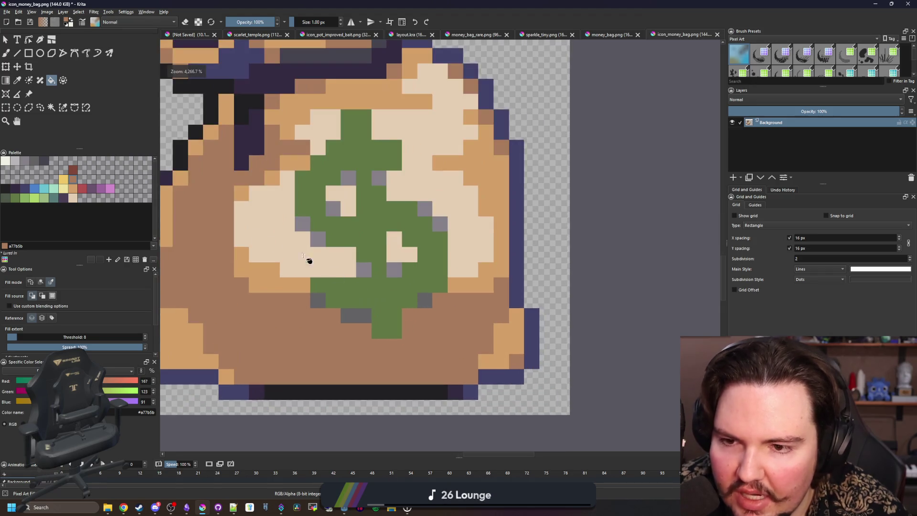
- Recolour the bag's grey pixels a lighter grey with the fill tool
left_click(15, 162)
key("b")
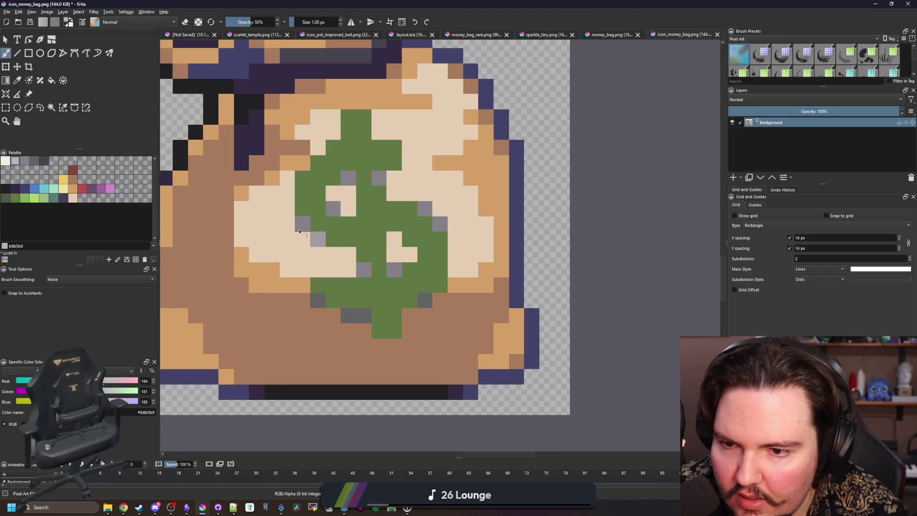
key("f")
left_click(353, 177)
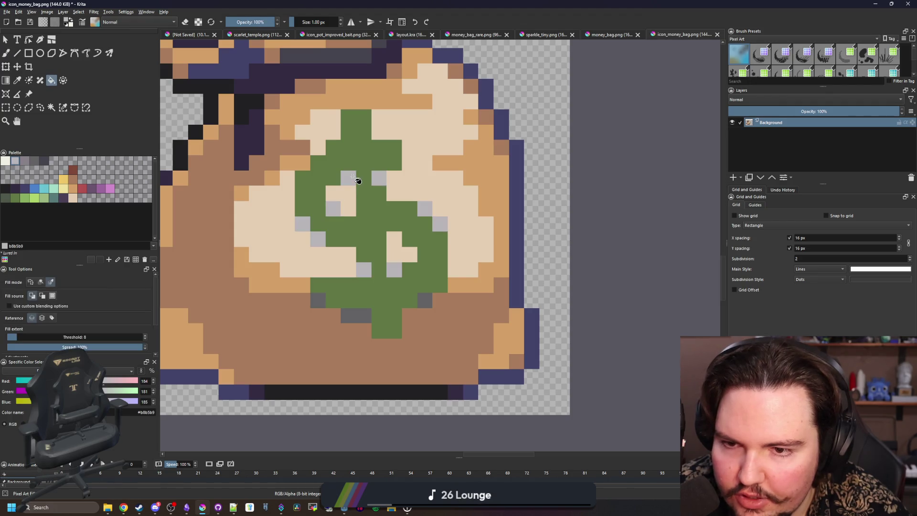
scroll(368, 252, "down", 4)
scroll(367, 251, "up", 4)
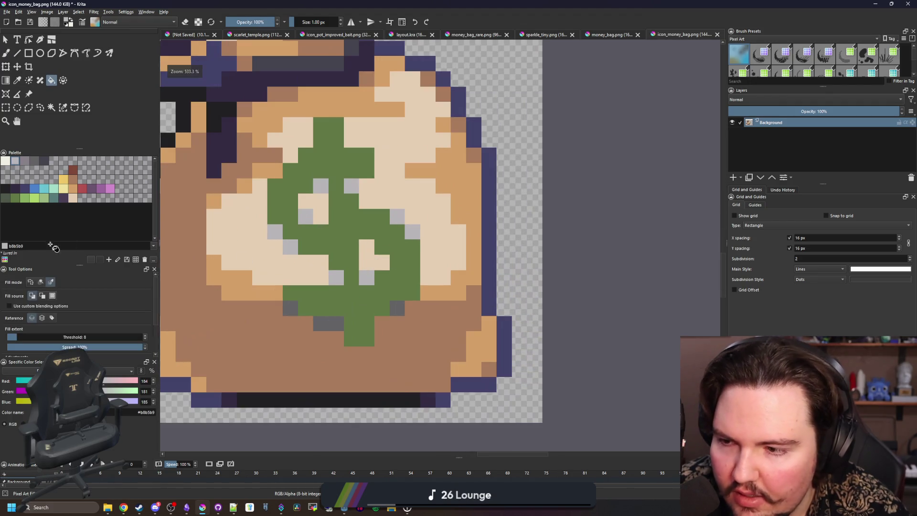
scroll(360, 249, "down", 4)
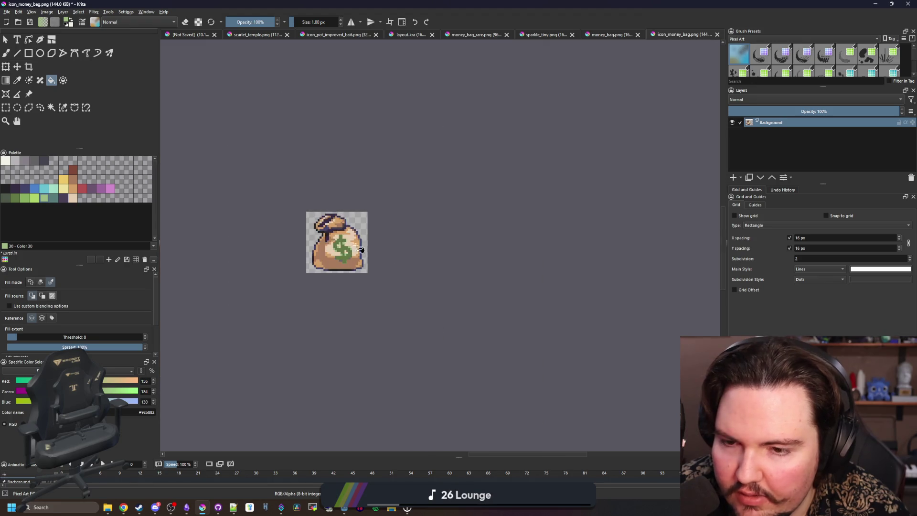
scroll(351, 262, "up", 8)
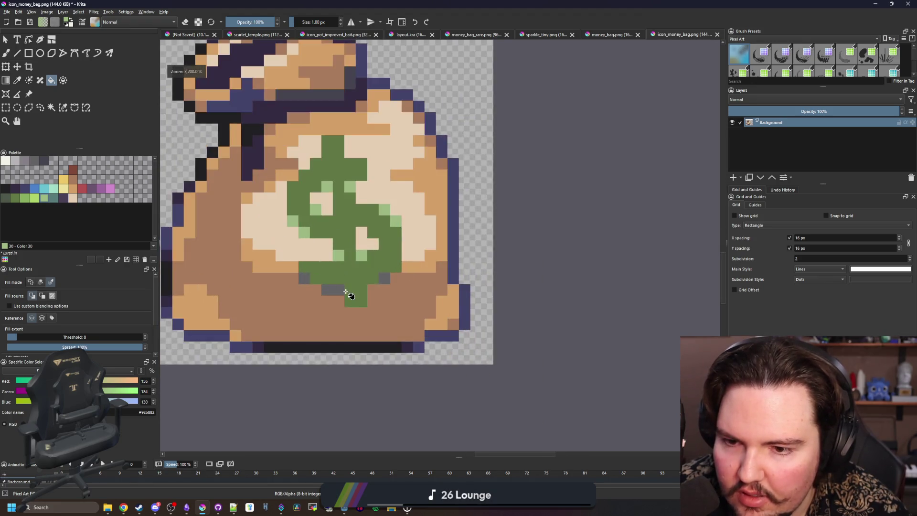
key("b")
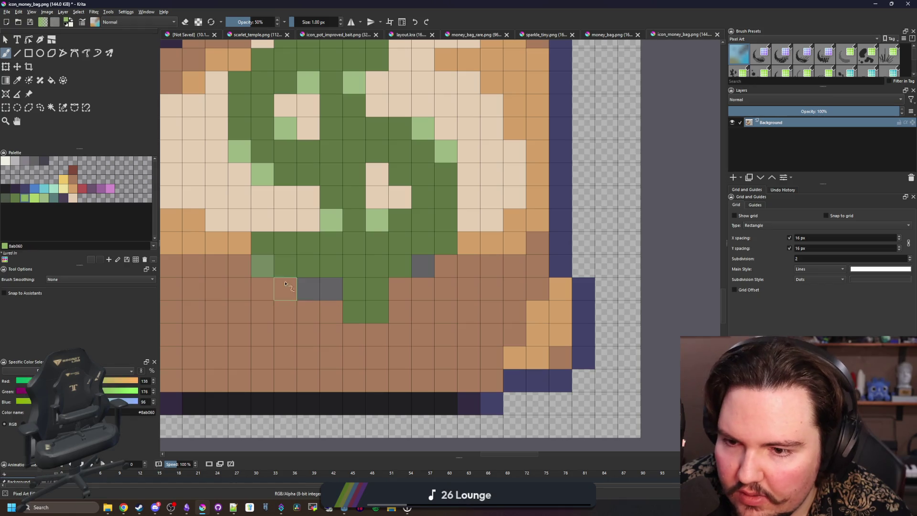
scroll(379, 268, "down", 6)
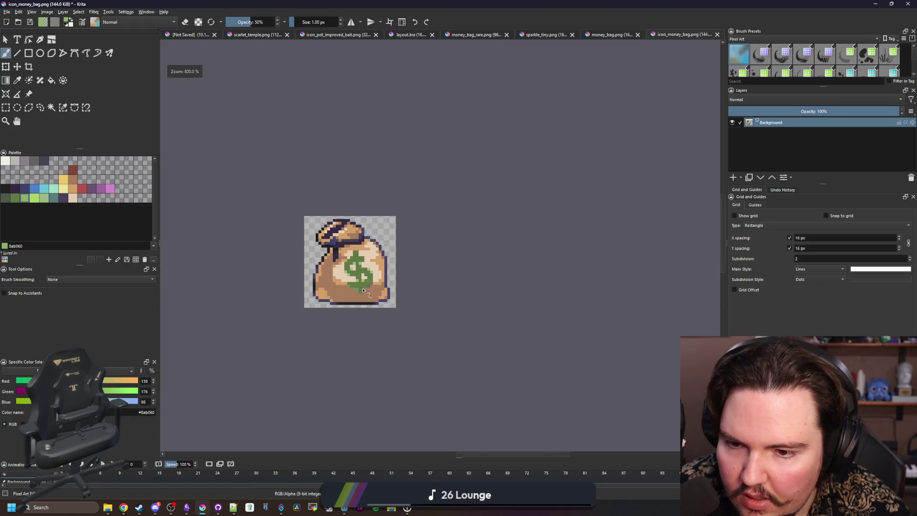
scroll(363, 290, "up", 6)
- Refill the grey pixels with a different grey from the palette
left_click(26, 160)
key("f")
scroll(301, 301, "down", 3)
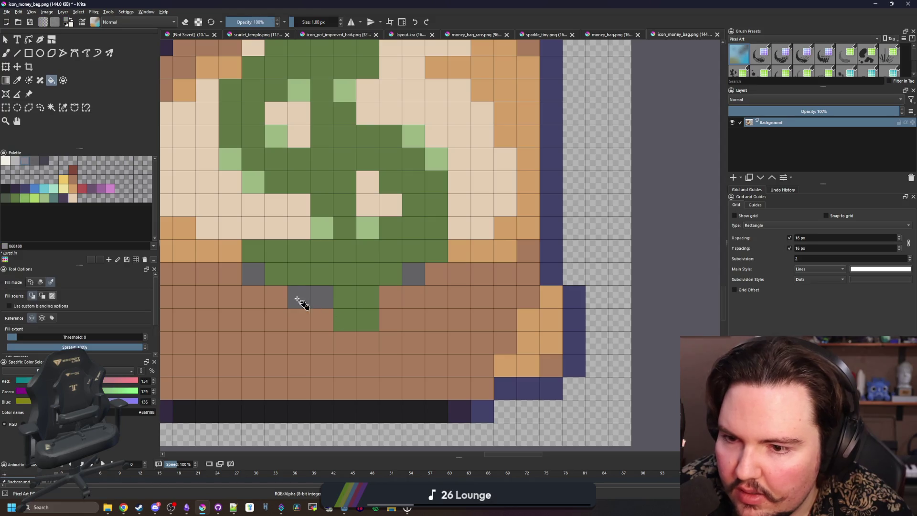
left_click(307, 301)
scroll(360, 318, "down", 4)
scroll(362, 319, "up", 7)
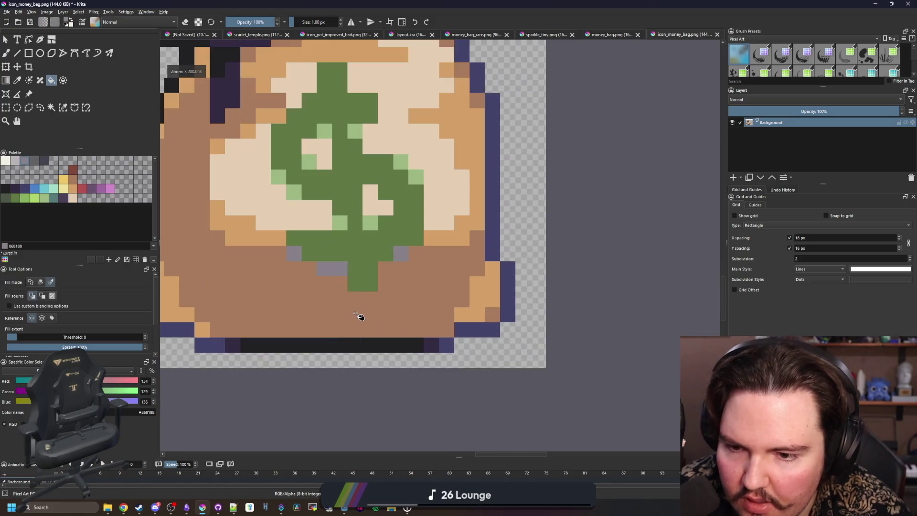
- Paint the grey pixels under the dollar sign in the bag's mid-brown
key("b")
left_click(323, 299, "ctrl")
left_click(433, 248)
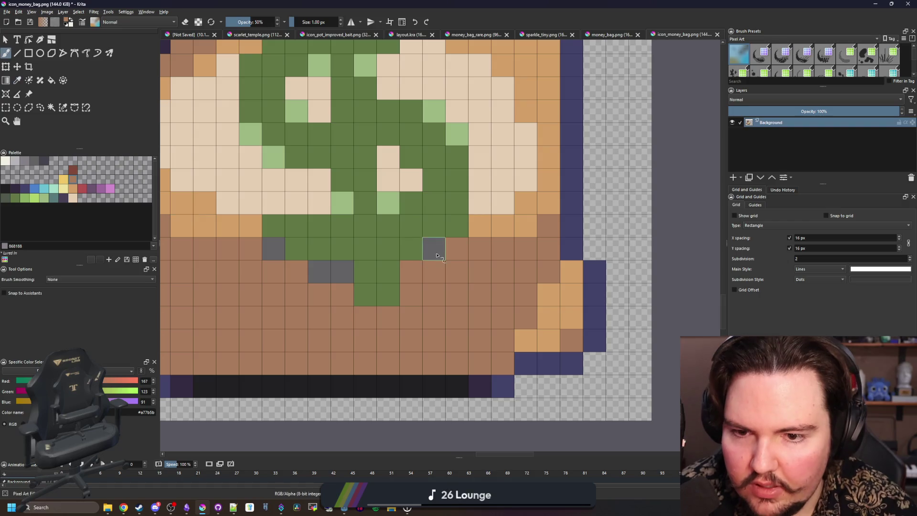
left_click_drag(341, 271, 322, 277)
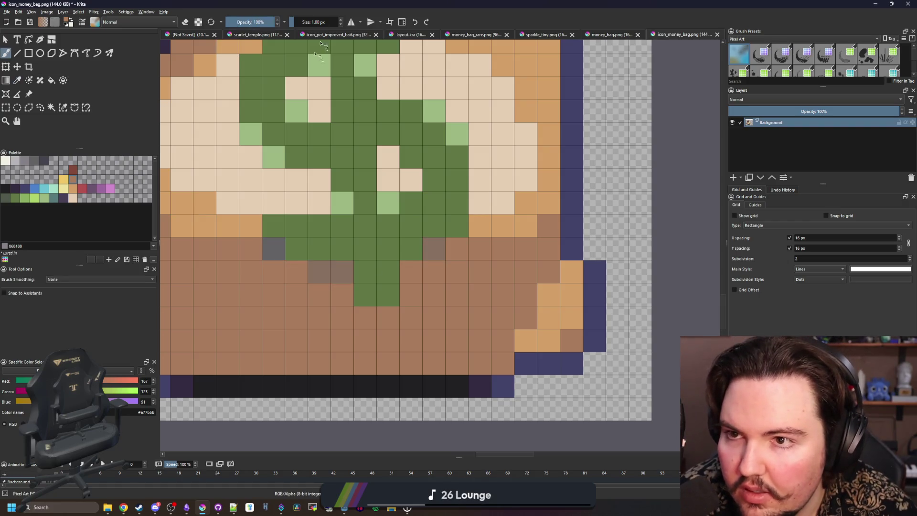
scroll(425, 249, "down", 3)
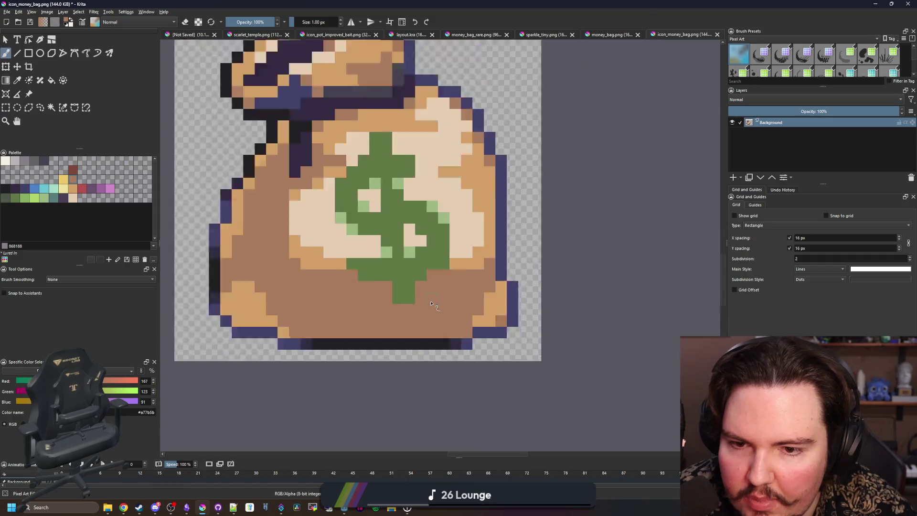
scroll(304, 211, "up", 1)
- Choose a reddish-brown fill colour from the palette after trying cream and tan
left_click(72, 195)
key("f")
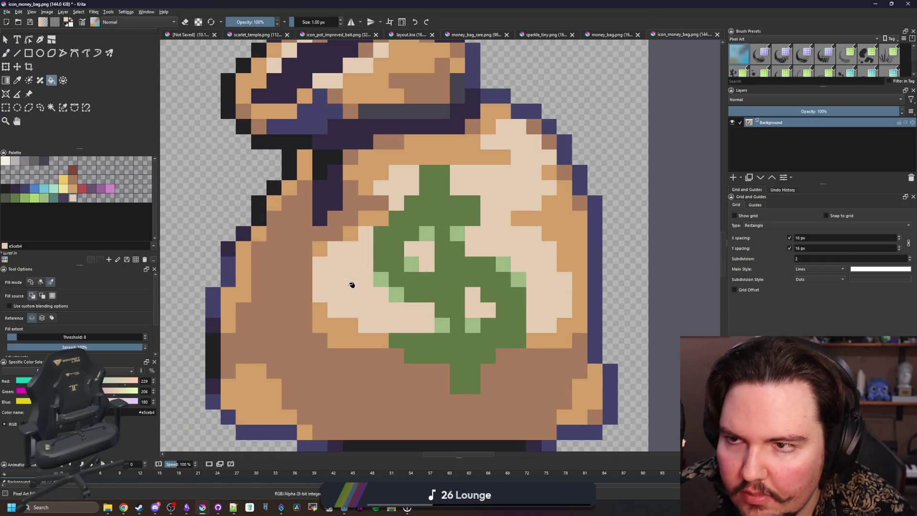
left_click(72, 189)
scroll(329, 256, "down", 3)
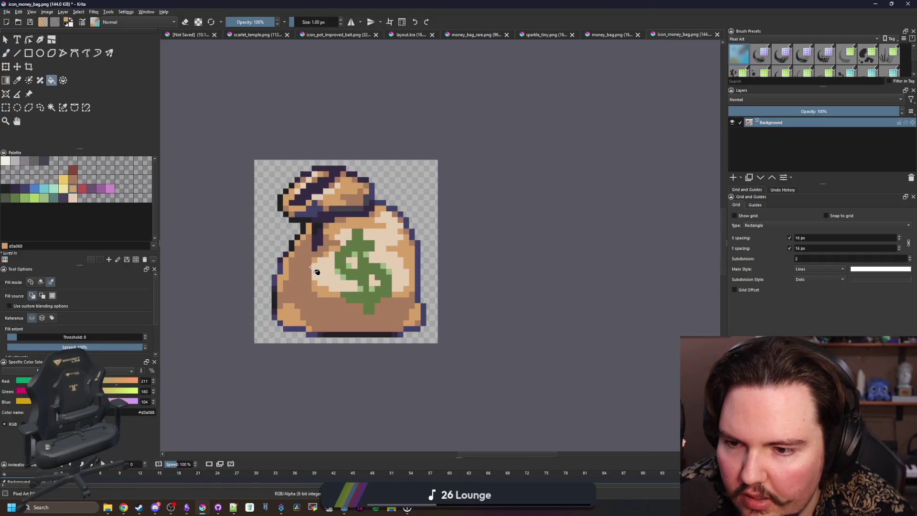
scroll(323, 294, "up", 2)
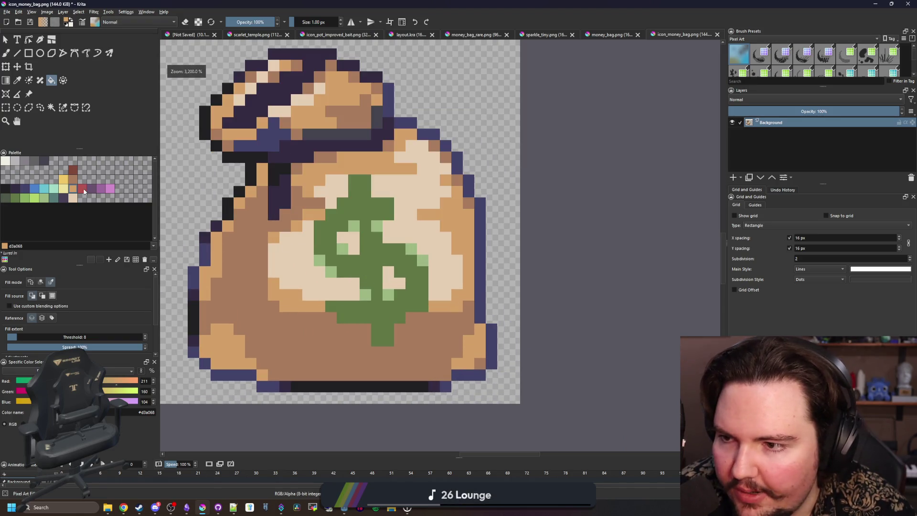
left_click(72, 171)
- Recolour the dark purple outline and tie reddish-brown, comparing before and after
left_click(270, 84)
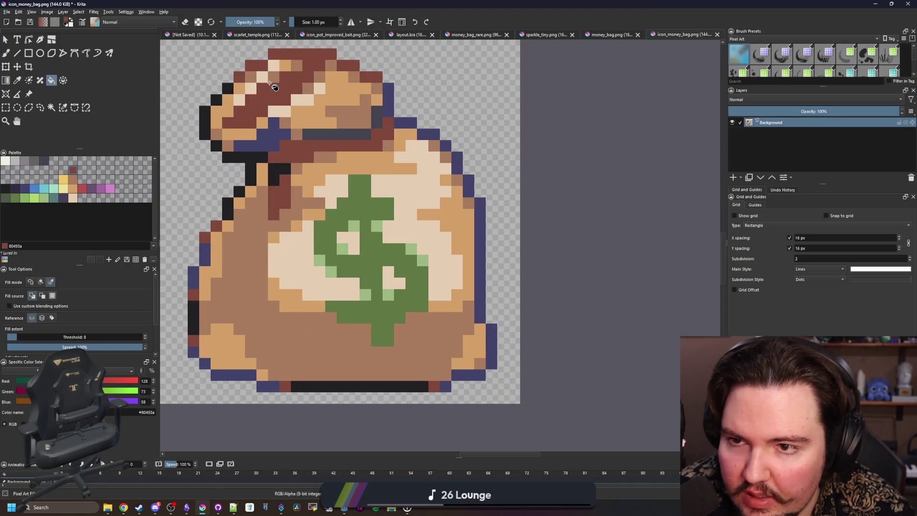
key("ctrl+z")
key("ctrl+shift+z")
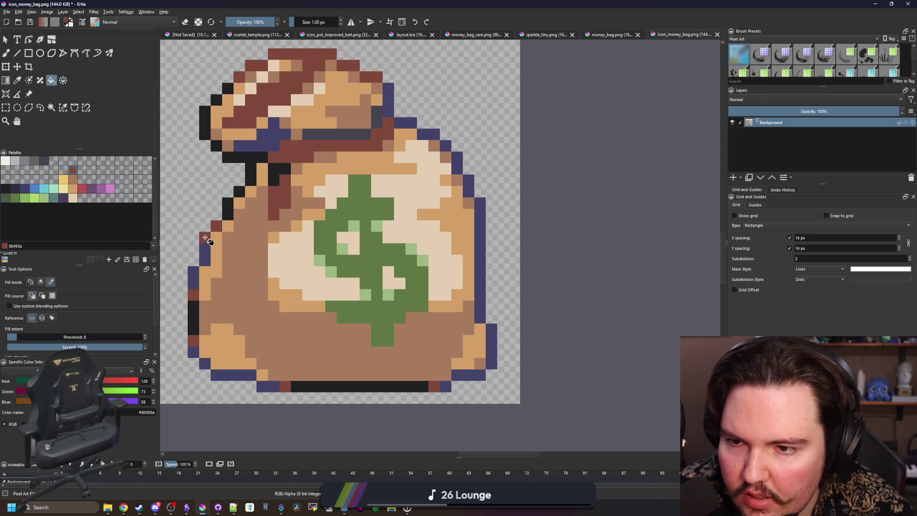
key("ctrl+z")
key("ctrl+shift+z")
key("ctrl+z")
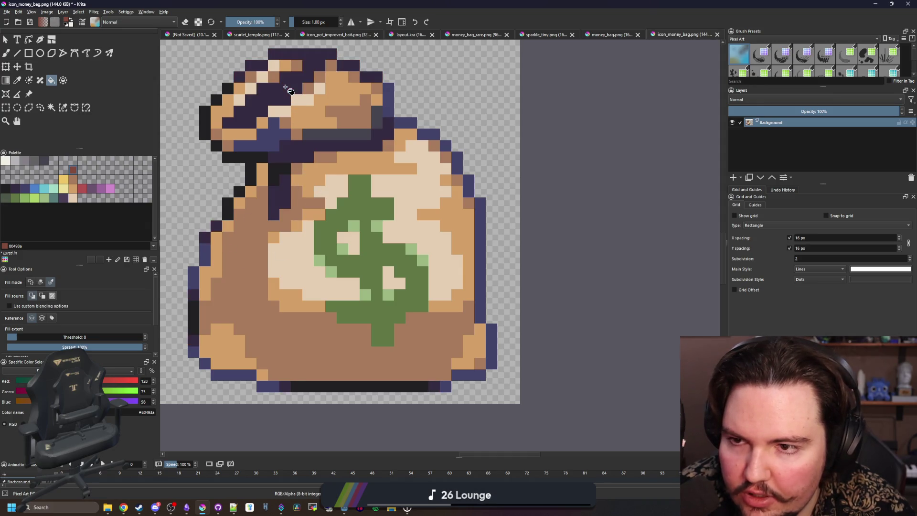
key("ctrl+shift+z")
key("ctrl+z")
key("ctrl+shift+z")
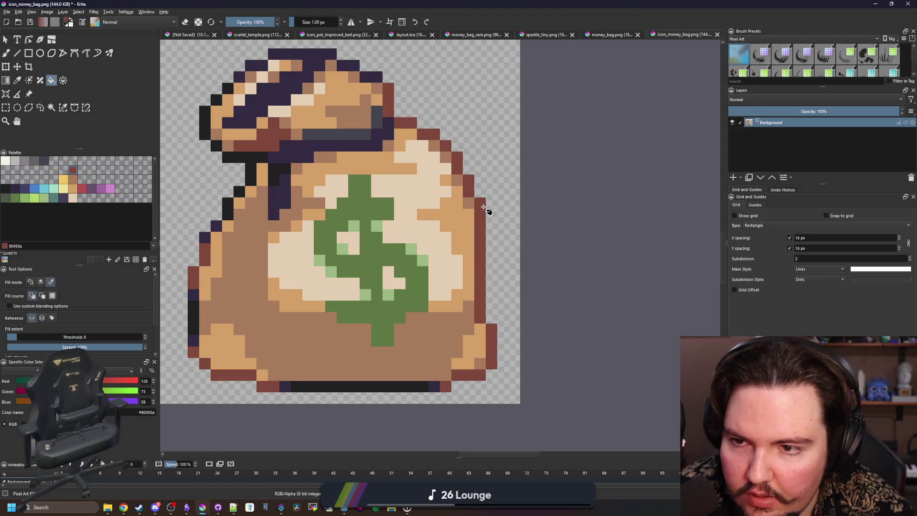
- Fill the near-black bottom row with the dark purple sampled from the bag
scroll(429, 241, "down", 4)
scroll(396, 262, "up", 3)
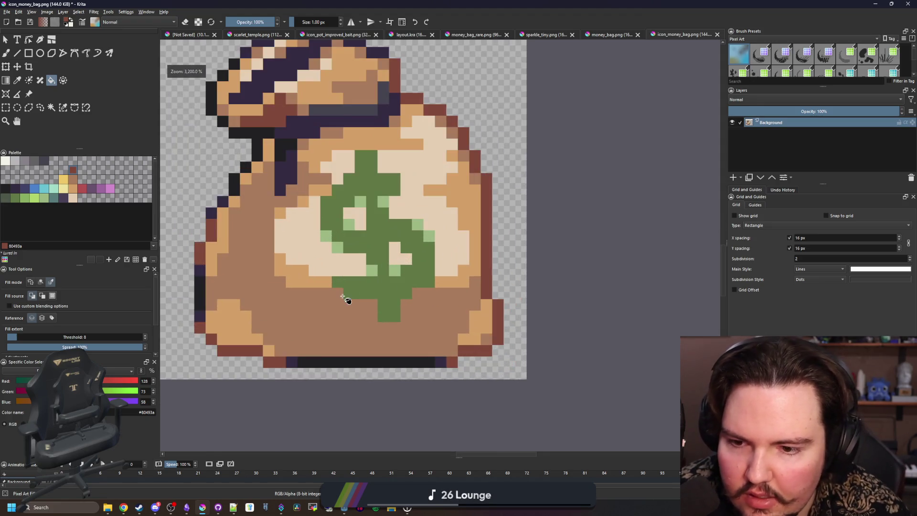
scroll(351, 345, "down", 1)
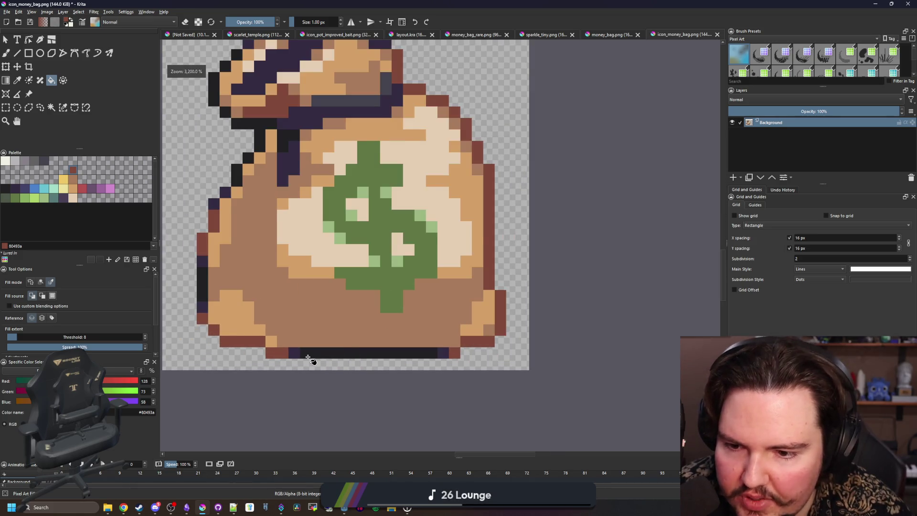
scroll(305, 358, "down", 1)
left_click(305, 357, "ctrl")
scroll(322, 352, "down", 1)
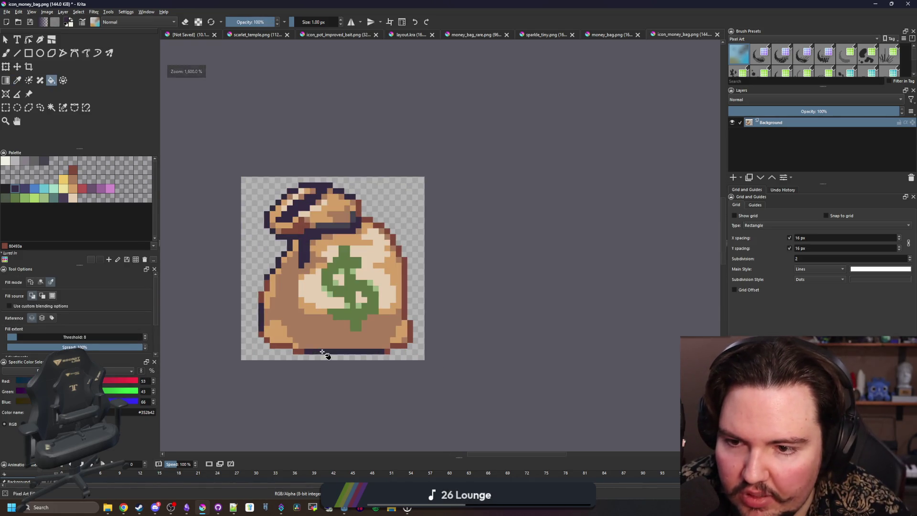
scroll(323, 353, "down", 2)
scroll(323, 352, "up", 3)
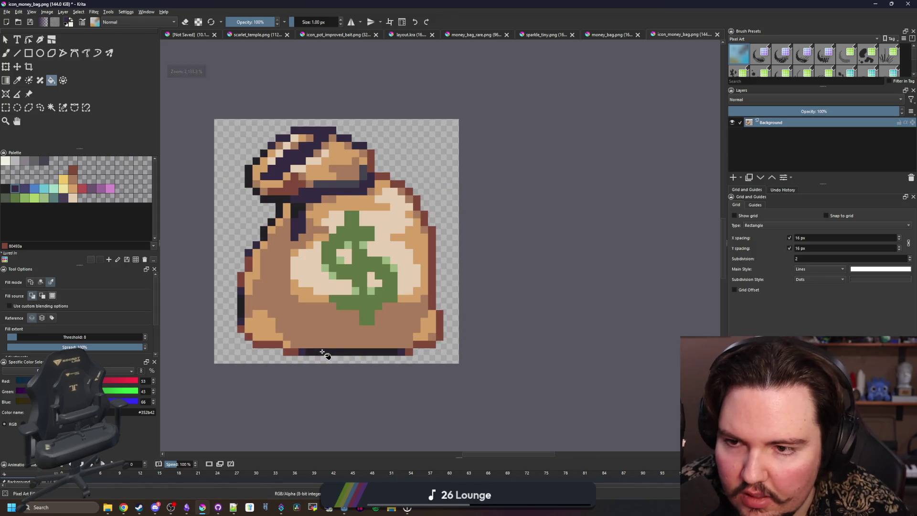
left_click(323, 352)
- Paint the dark left cells and the tie's top-left edge in sampled reddish-brown
scroll(269, 145, "up", 3)
key("p")
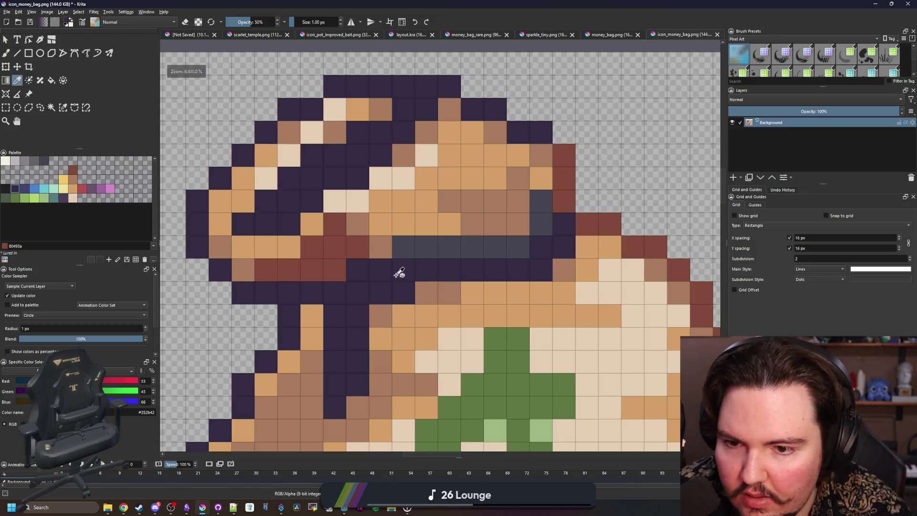
left_click(342, 255)
key("b")
left_click_drag(197, 223, 201, 206)
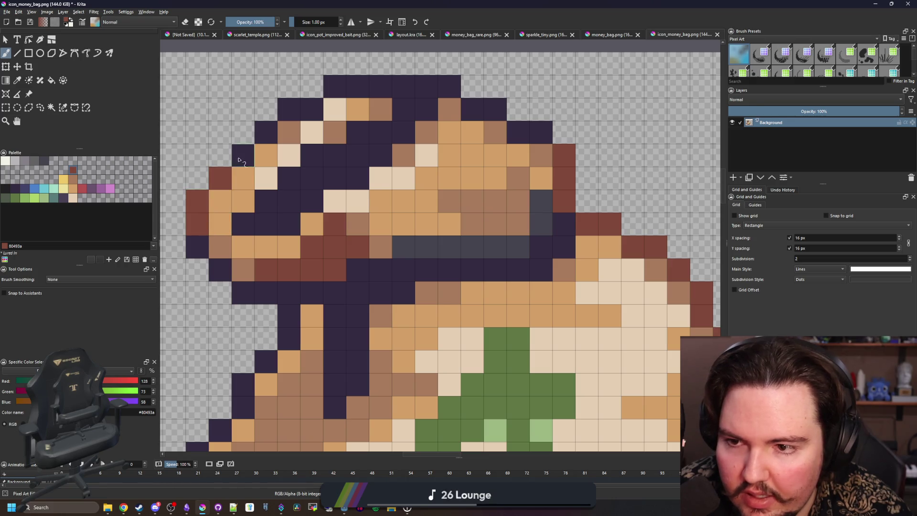
mouse_move(289, 117)
left_mouse_down()
mouse_move(334, 86)
mouse_move(425, 90)
mouse_move(498, 109)
left_mouse_up()
scroll(368, 164, "down", 5)
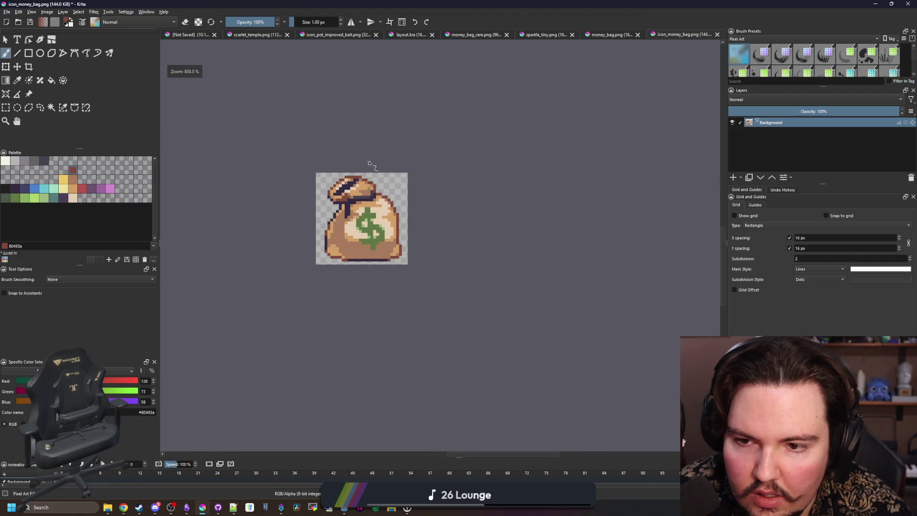
scroll(347, 239, "up", 5)
scroll(315, 240, "down", 2)
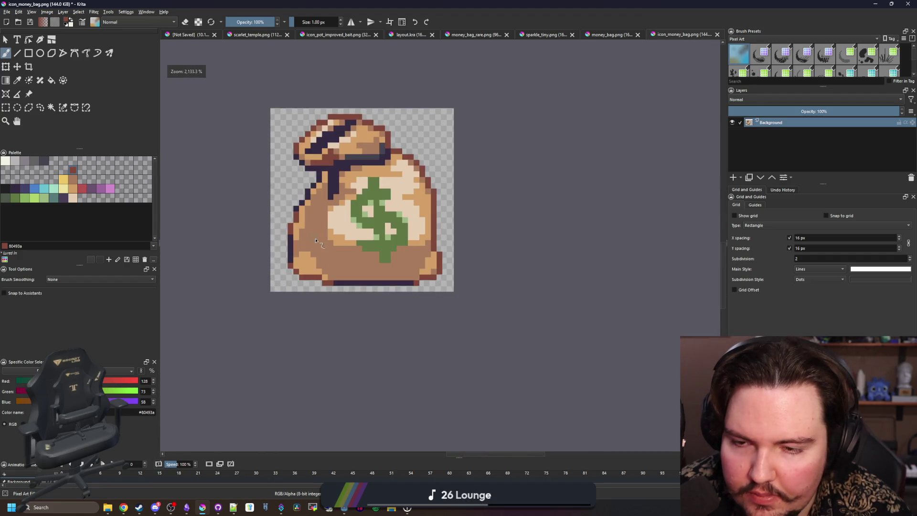
scroll(396, 247, "up", 4)
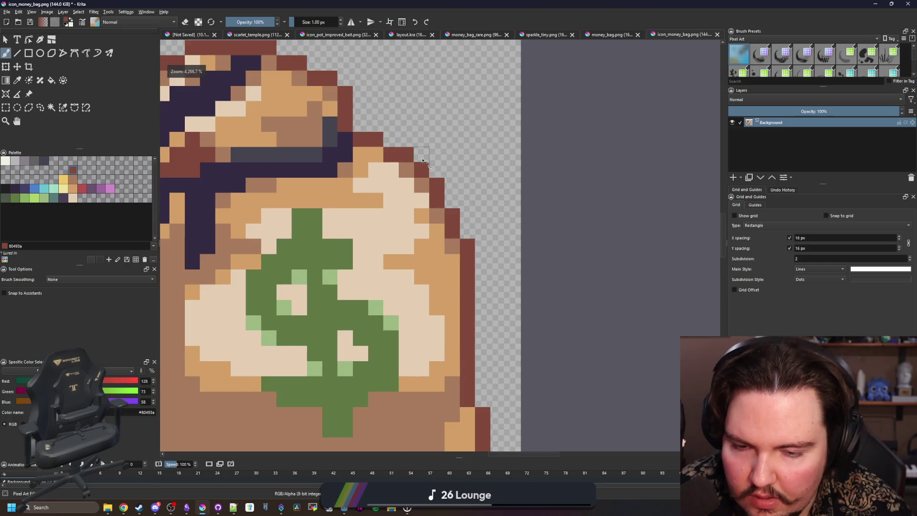
- Soften the dark-red outline pixels near the knot to mid-brown #a7795b and preview the icon
left_click_drag(414, 180, 406, 151)
left_click(442, 208, "ctrl")
left_click_drag(457, 301, 459, 245)
scroll(459, 244, "down", 10)
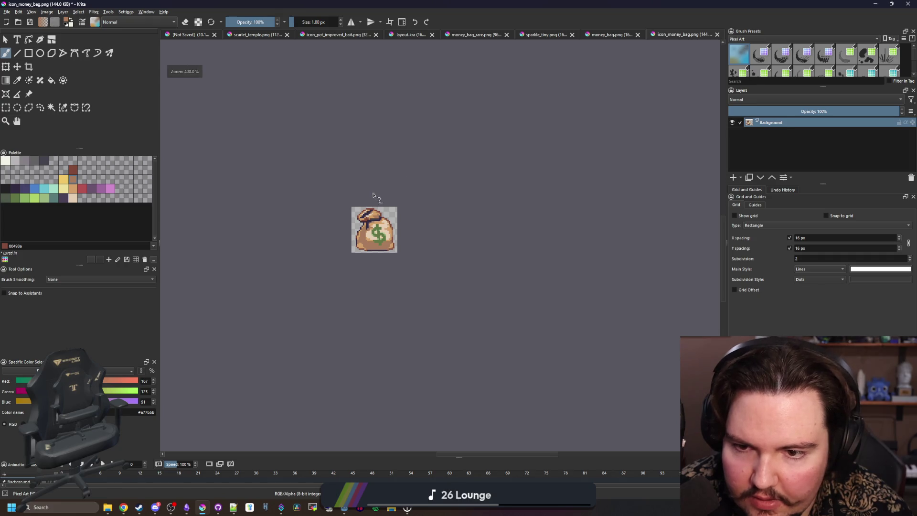
scroll(372, 195, "up", 4)
left_click_drag(310, 217, 374, 193)
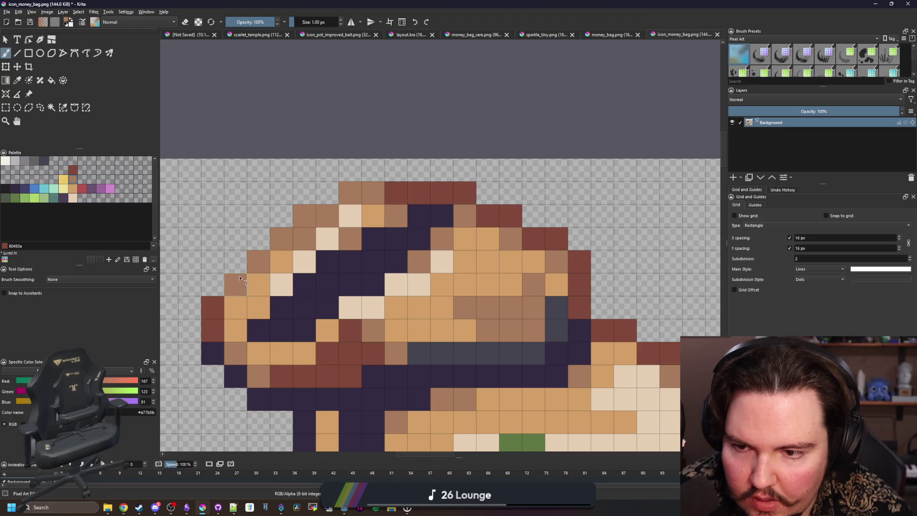
scroll(240, 278, "down", 5)
scroll(262, 262, "up", 6)
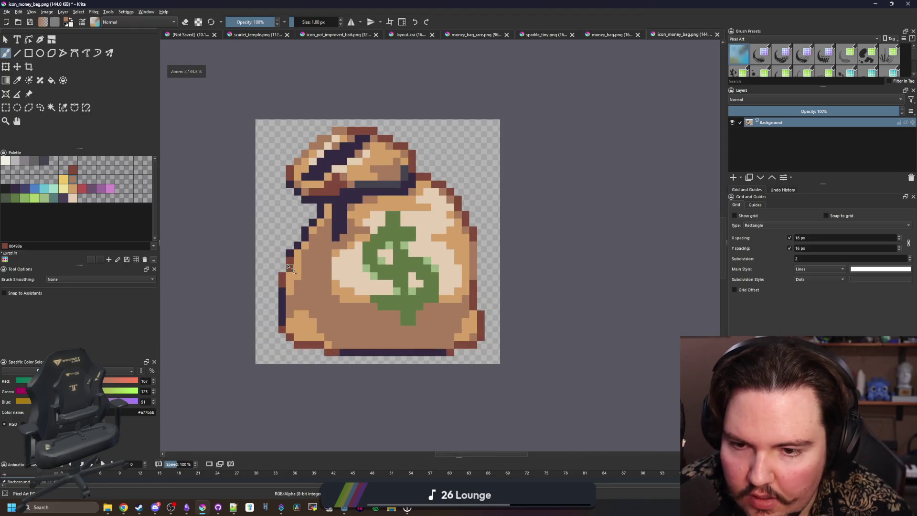
scroll(401, 259, "down", 1)
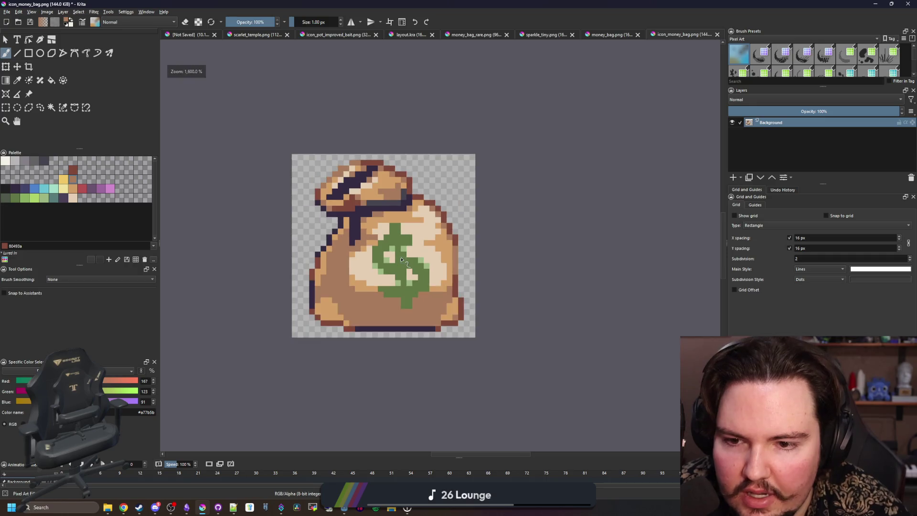
scroll(401, 260, "up", 1)
scroll(401, 260, "down", 3)
scroll(397, 262, "up", 2)
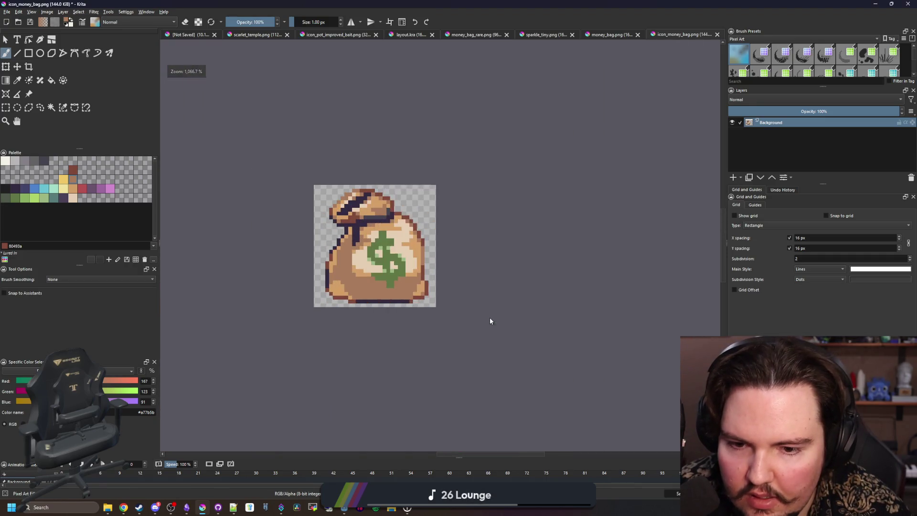
key("alt+Tab")
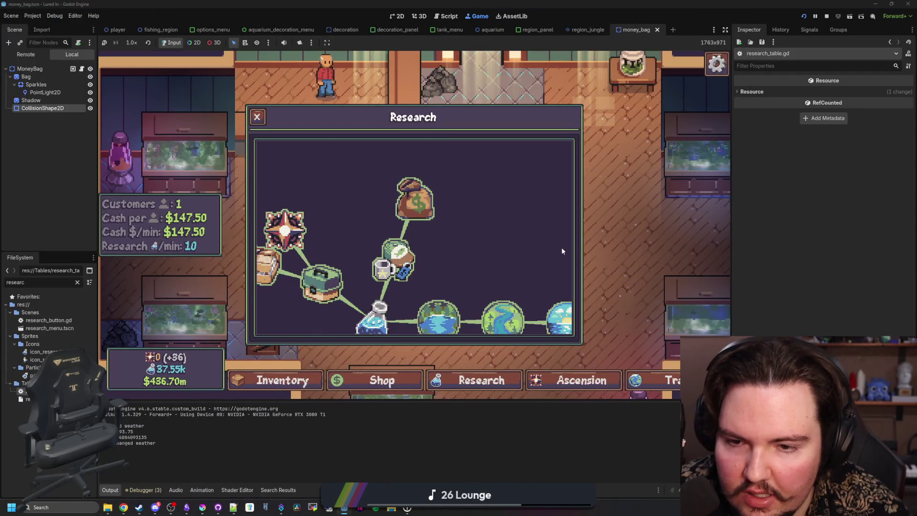
- Zoom the research tree, pin the Donations card with the retouched icon, then return to Krita
scroll(448, 238, "down", 2)
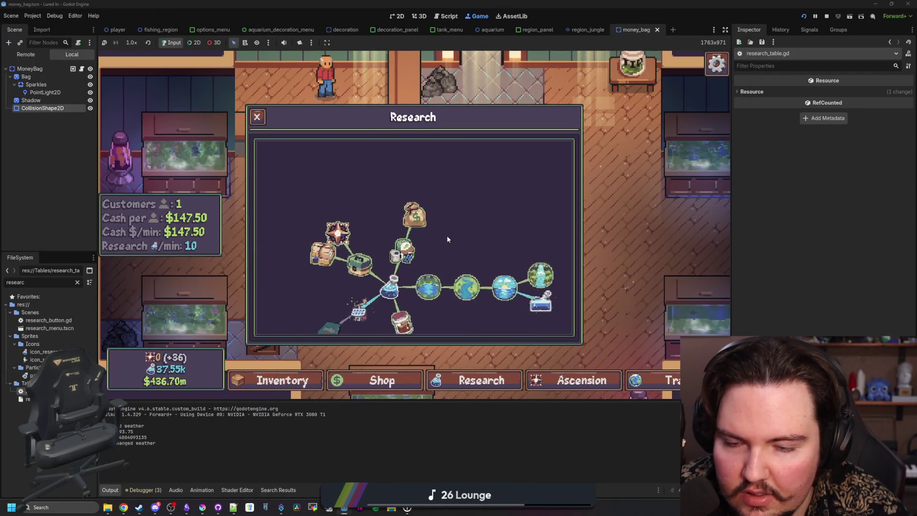
scroll(448, 239, "down", 1)
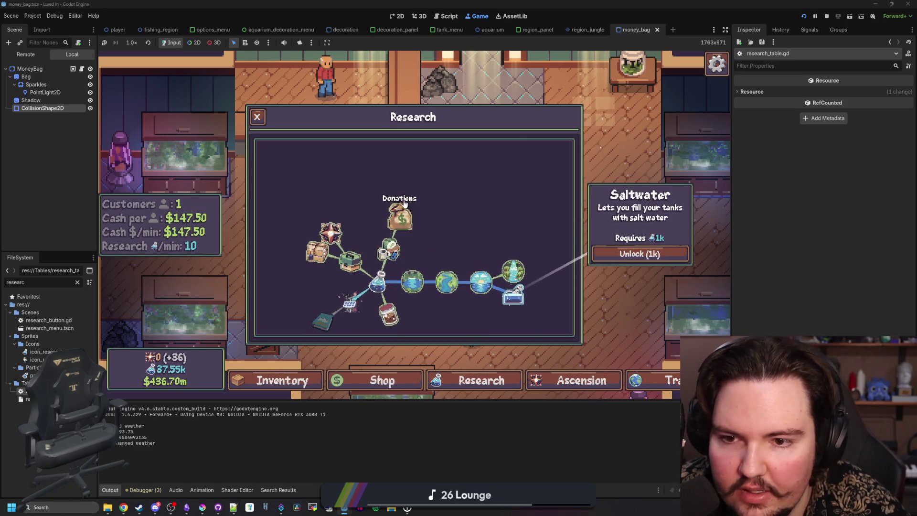
scroll(404, 203, "up", 3)
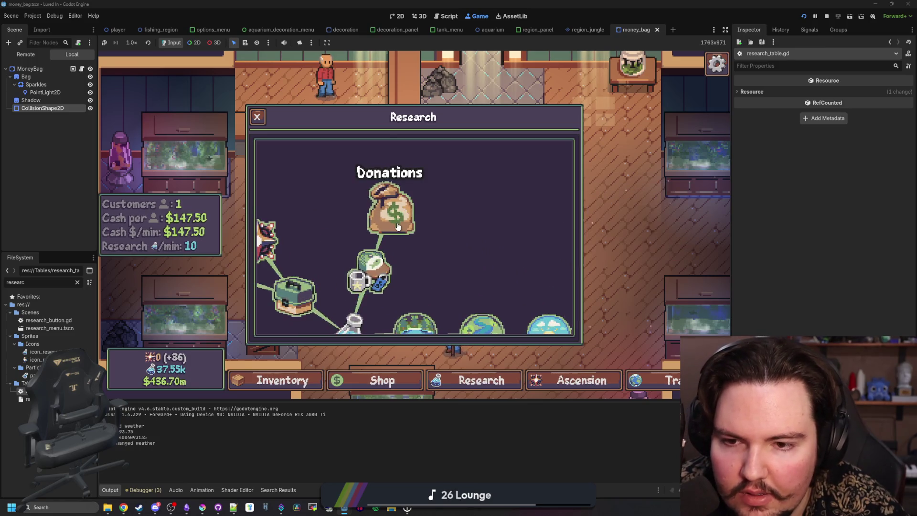
left_click(414, 237)
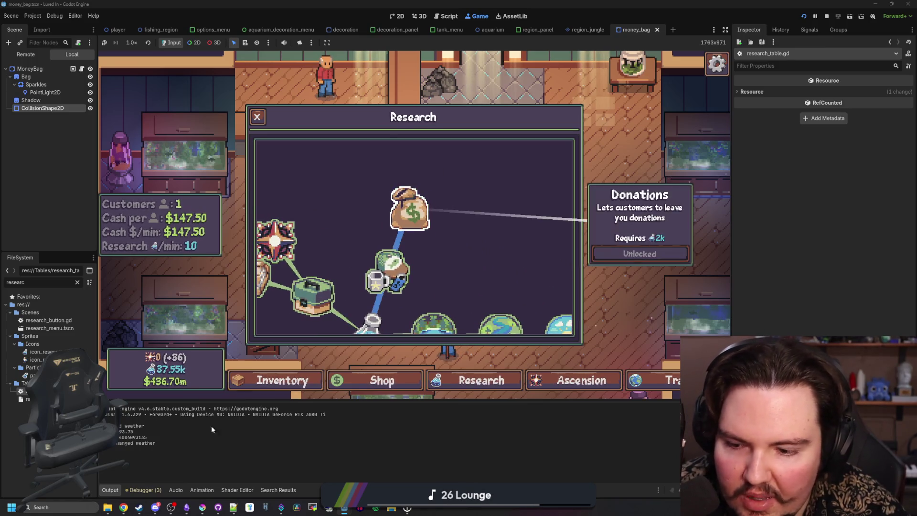
mouse_move(203, 507)
left_click(334, 401)
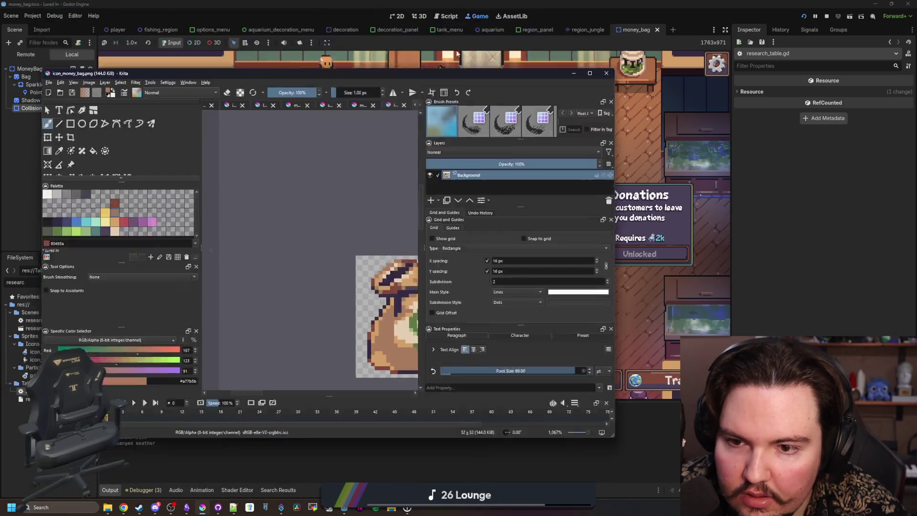
- Maximize Krita and select the bag's cream pixels with Similar Color Select
double_click(450, 9)
scroll(385, 289, "up", 3)
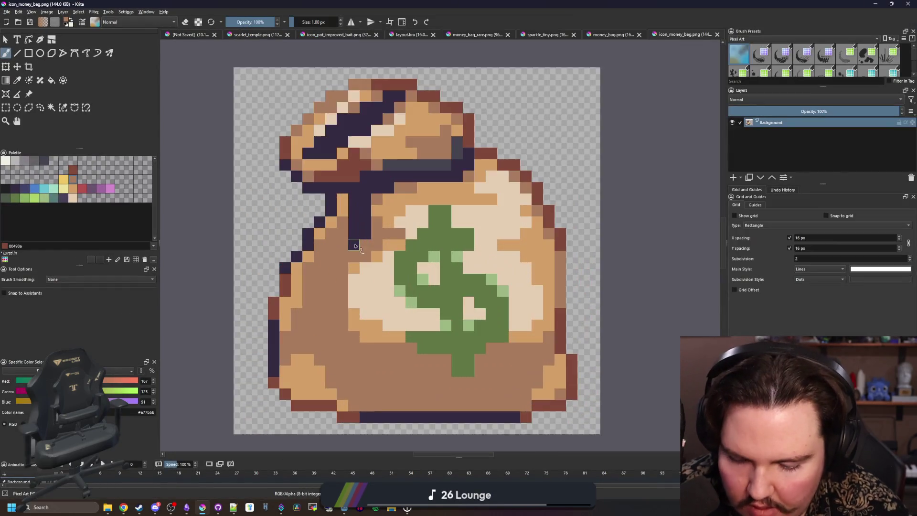
key("p")
left_click(384, 289)
left_click_drag(384, 290, 275, 221)
left_click(65, 108)
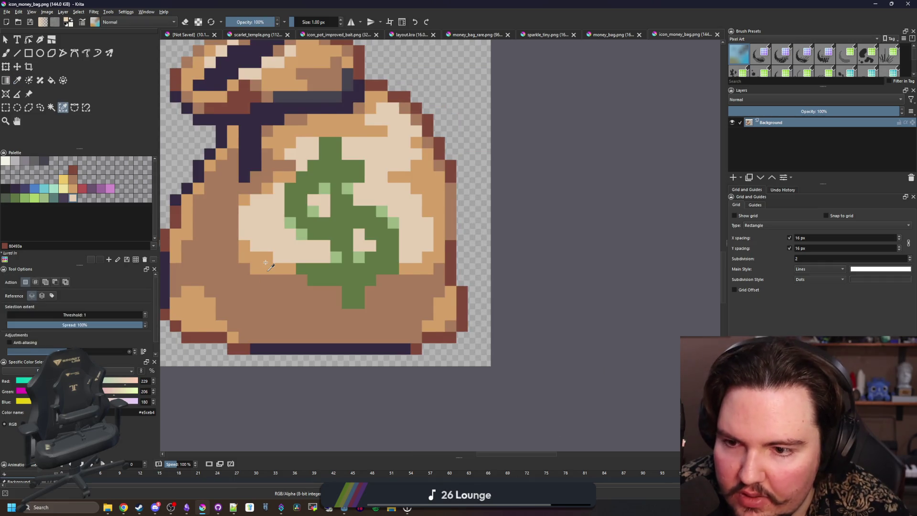
left_click(277, 289)
- Widen the cream patch over the bag's front, right and lower sides with a 3 px brush, then deselect
key("b")
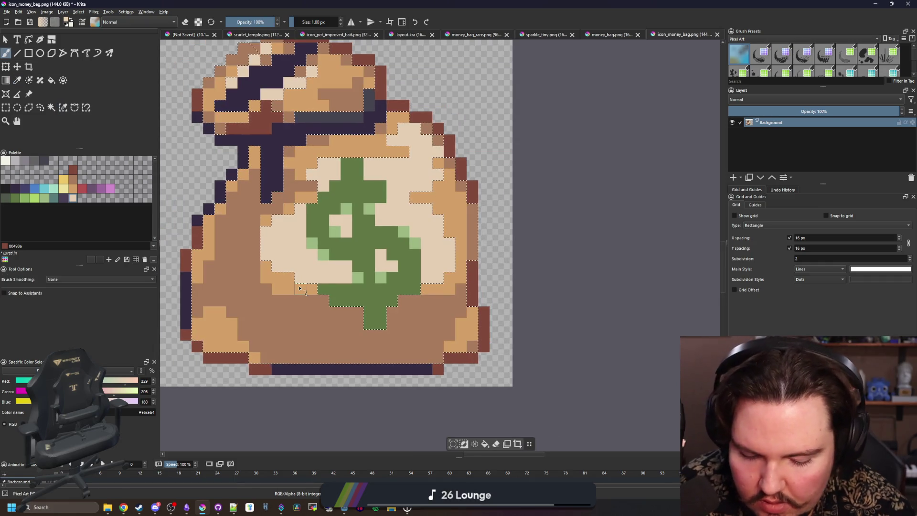
key("bracketright")
key("bracketright")
left_click(301, 214)
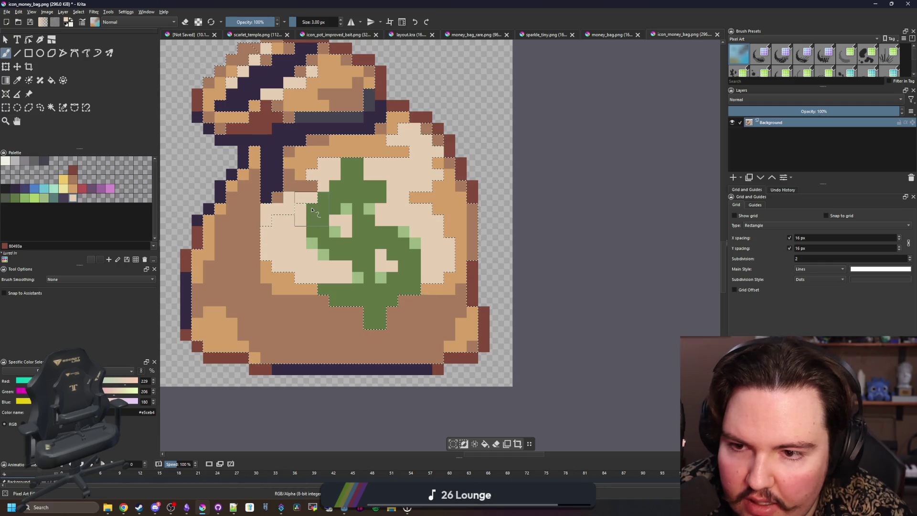
mouse_move(416, 197)
left_mouse_down()
mouse_move(451, 242)
mouse_move(444, 281)
left_mouse_up()
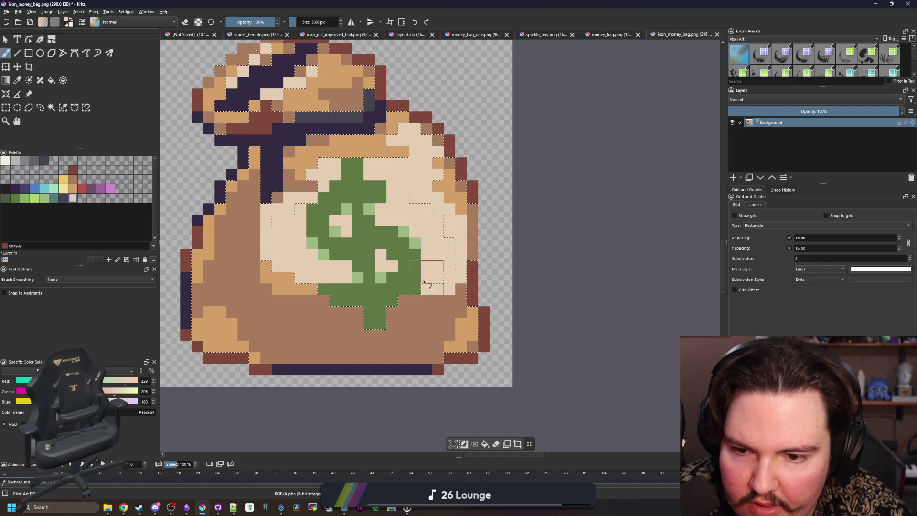
left_click_drag(316, 301, 286, 286)
left_click_drag(286, 286, 266, 236)
key("ctrl+shift+a")
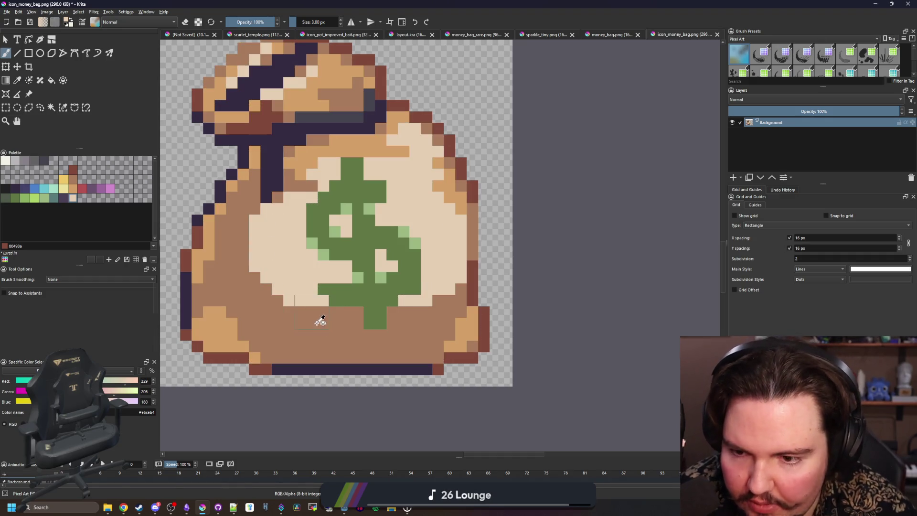
- Paint a light orange (d3a068) band across the lower bag rows at 1 px and save
left_click(221, 325, "ctrl")
scroll(282, 313, "up", 2)
key("bracketleft")
key("bracketleft")
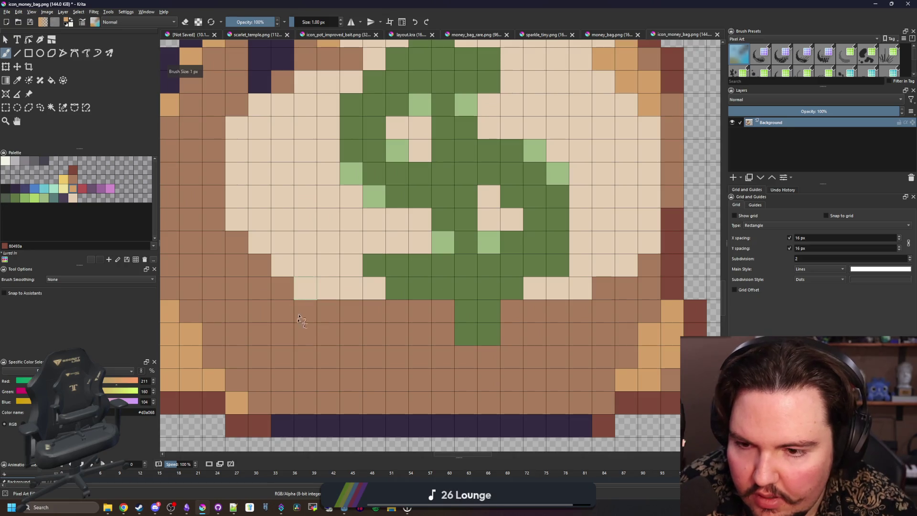
scroll(285, 242, "down", 1)
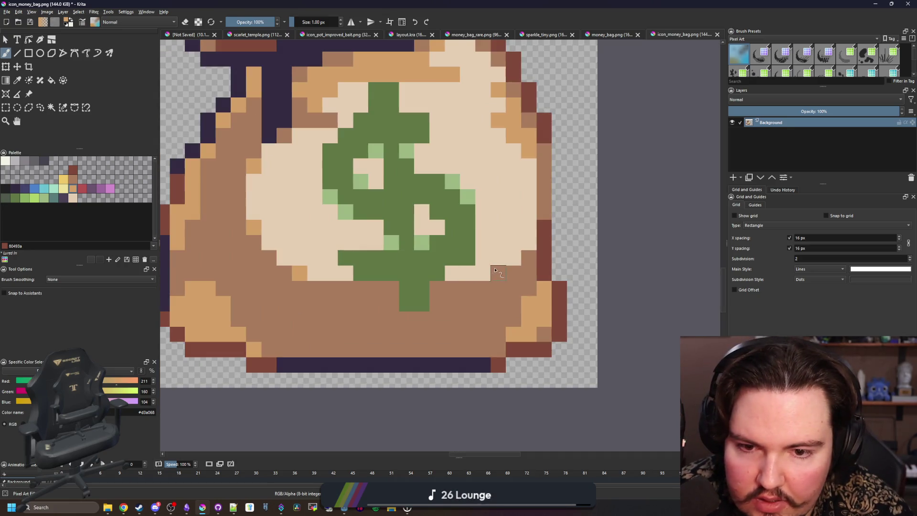
scroll(477, 214, "down", 2)
scroll(468, 184, "up", 1)
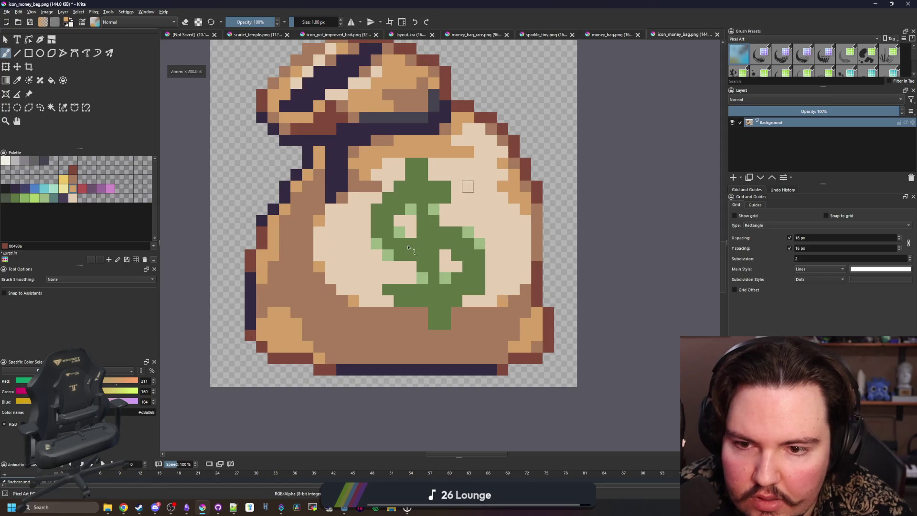
scroll(429, 167, "down", 6)
scroll(400, 237, "up", 10)
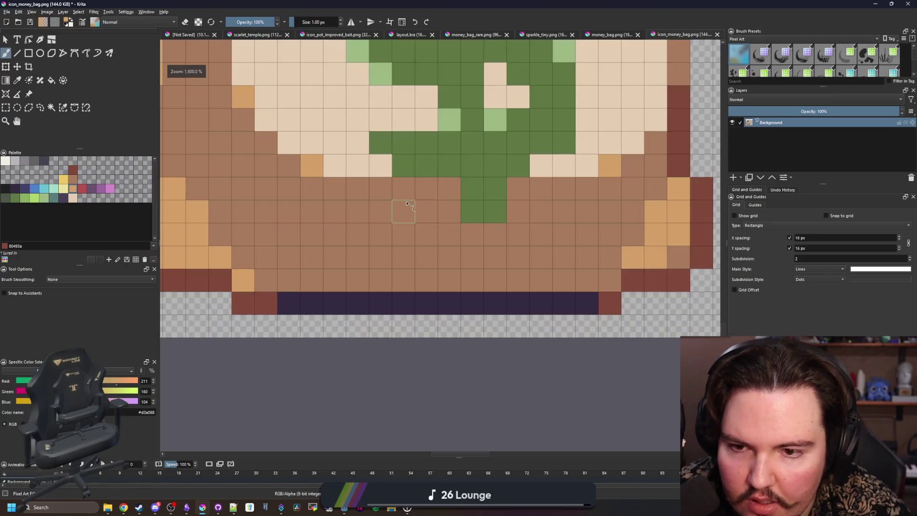
mouse_move(402, 297)
left_mouse_down()
mouse_move(391, 265)
mouse_move(219, 270)
left_mouse_up()
left_click_drag(387, 246, 336, 249)
mouse_move(478, 292)
left_mouse_down()
mouse_move(425, 292)
mouse_move(525, 246)
left_mouse_up()
scroll(506, 292, "down", 10)
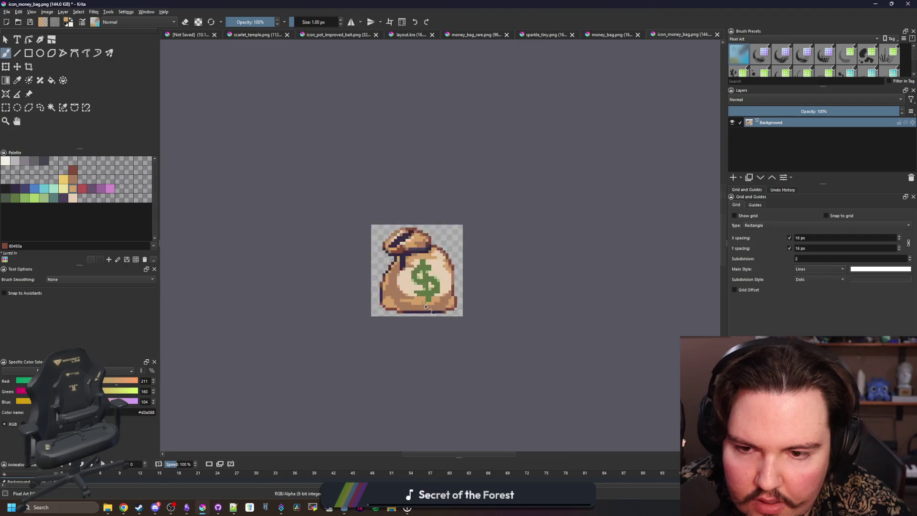
scroll(410, 318, "up", 10)
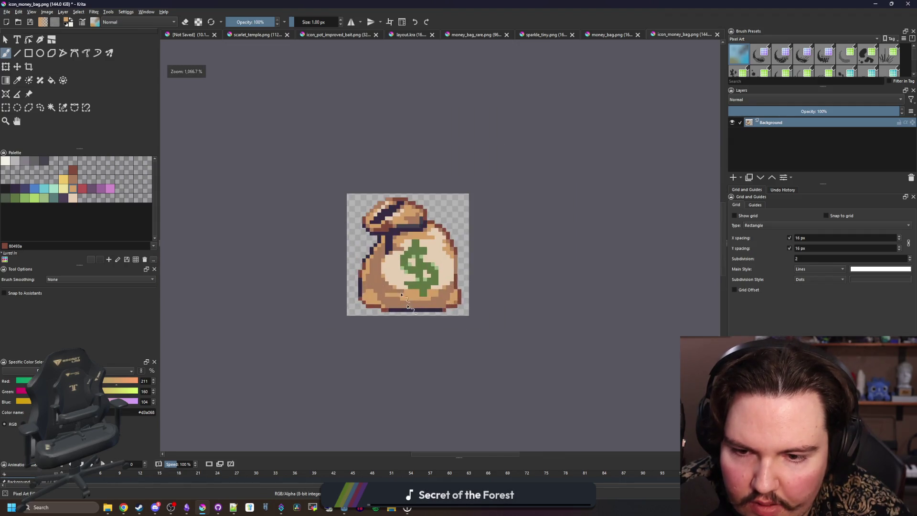
scroll(326, 318, "down", 10)
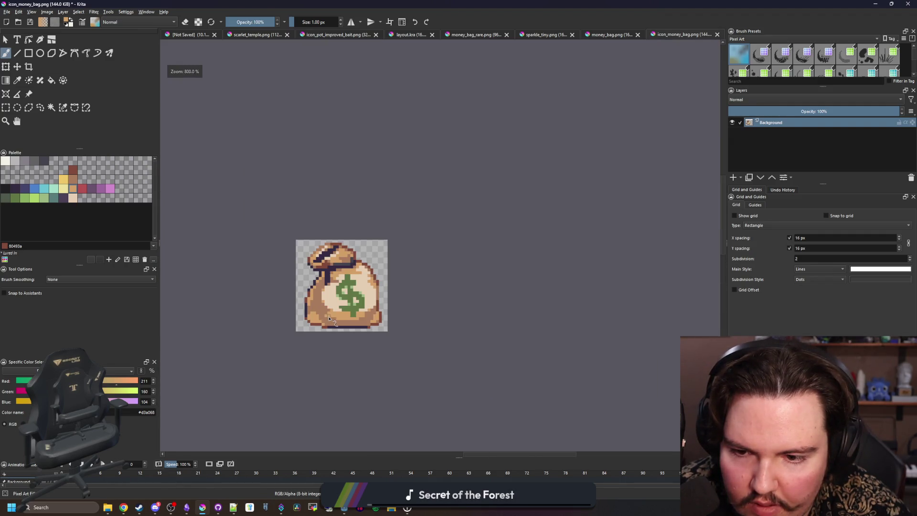
scroll(331, 311, "up", 10)
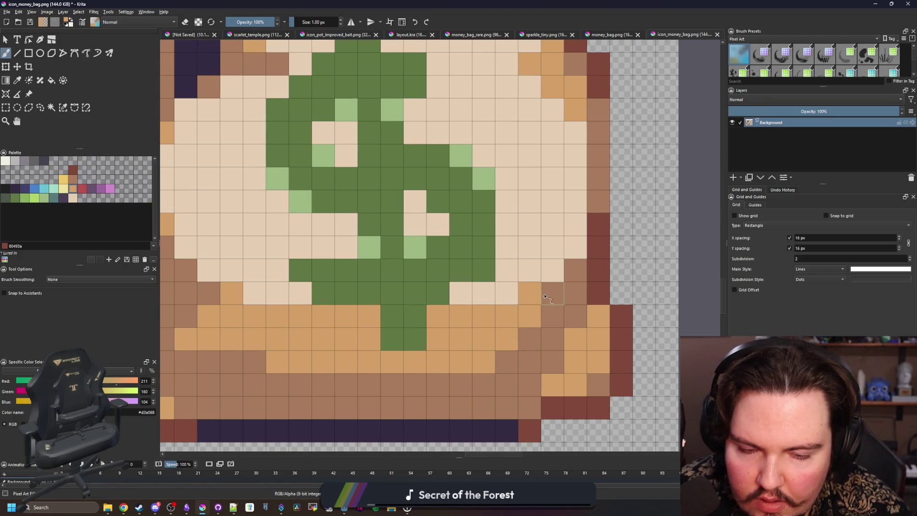
scroll(544, 297, "down", 8)
scroll(415, 320, "up", 8)
scroll(449, 305, "down", 8)
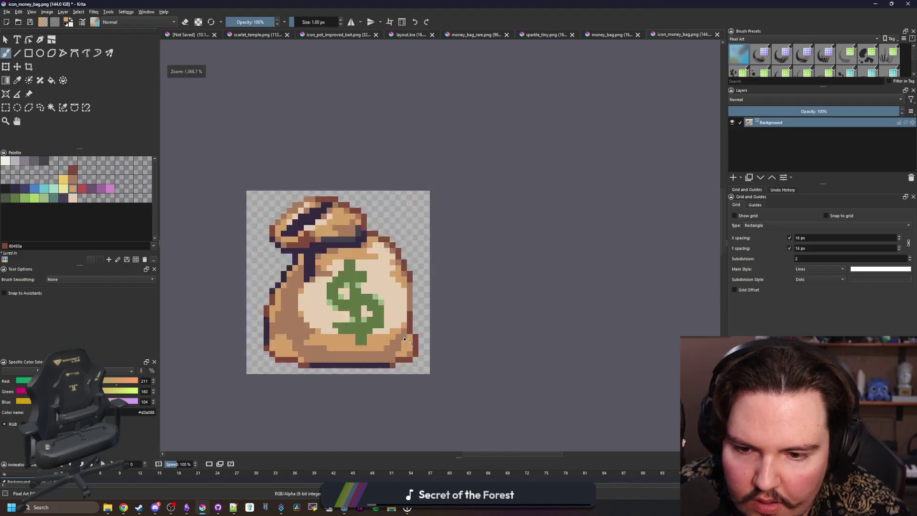
scroll(405, 339, "up", 5)
scroll(415, 329, "down", 8)
scroll(439, 310, "up", 7)
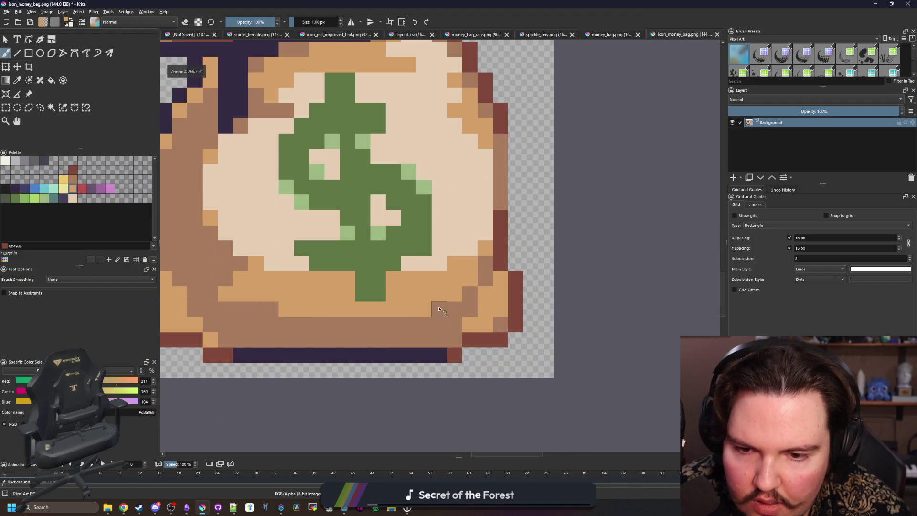
scroll(439, 310, "down", 8)
scroll(376, 266, "down", 2)
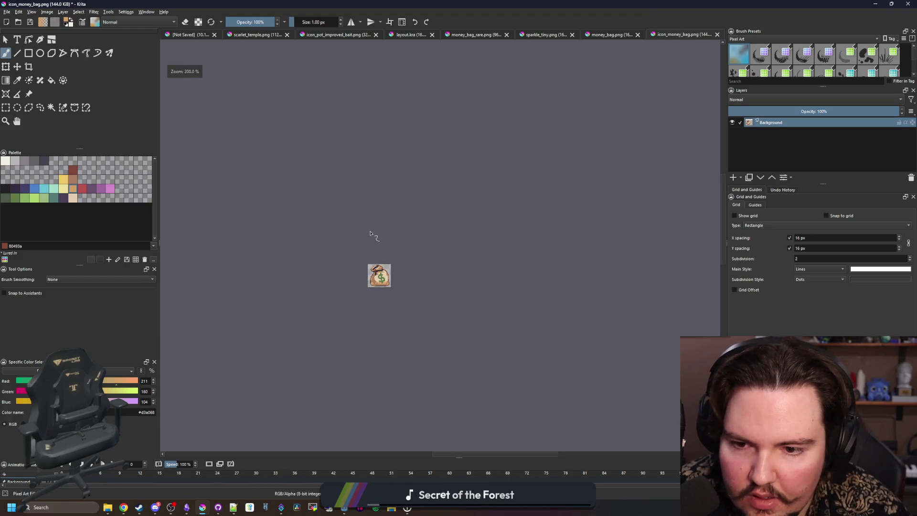
key("ctrl+s")
- Confirm the PNG save options and view the lower research nodes in the running game
left_click(494, 316)
key("alt+Tab")
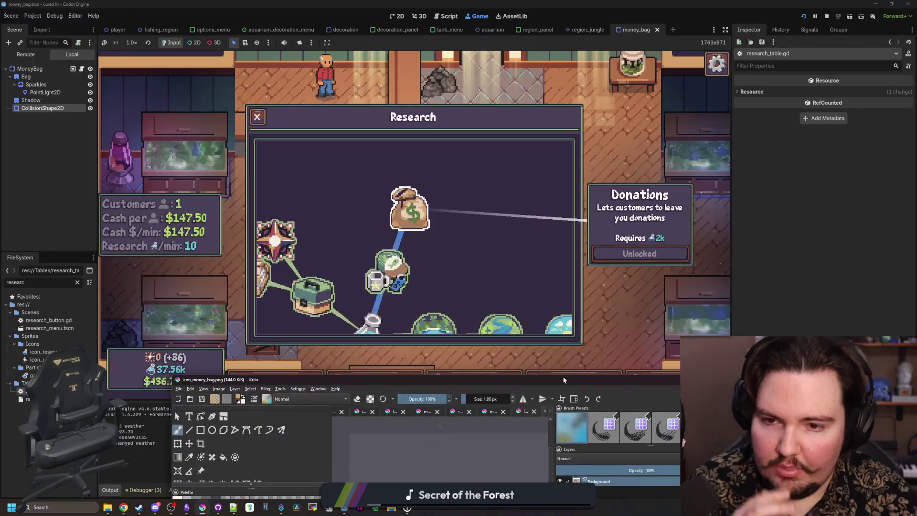
left_click_drag(534, 317, 433, 275)
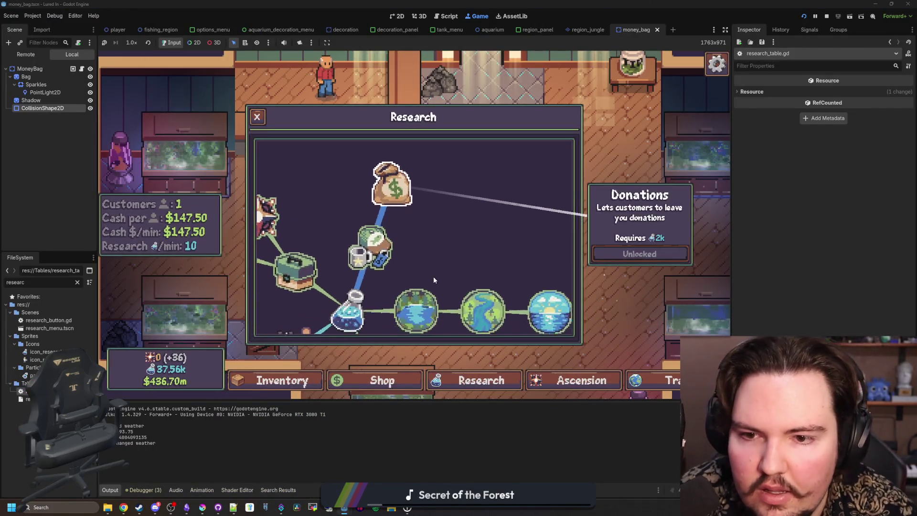
scroll(433, 276, "down", 5)
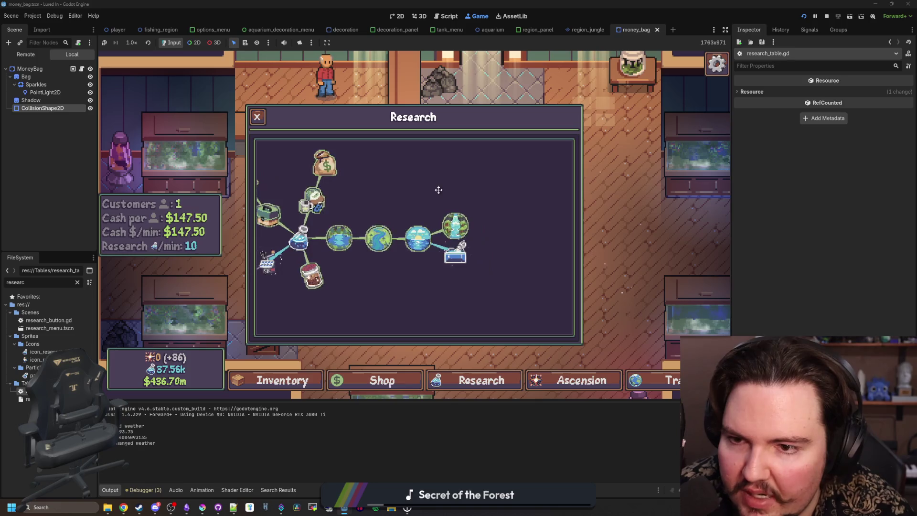
scroll(439, 222, "up", 5)
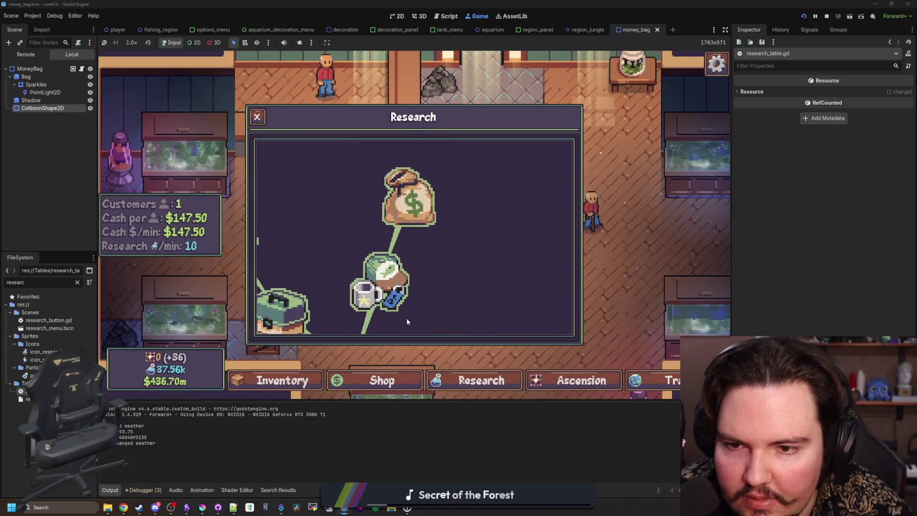
- Bring the Krita money bag image back to the front from the taskbar preview
scroll(426, 267, "up", 2)
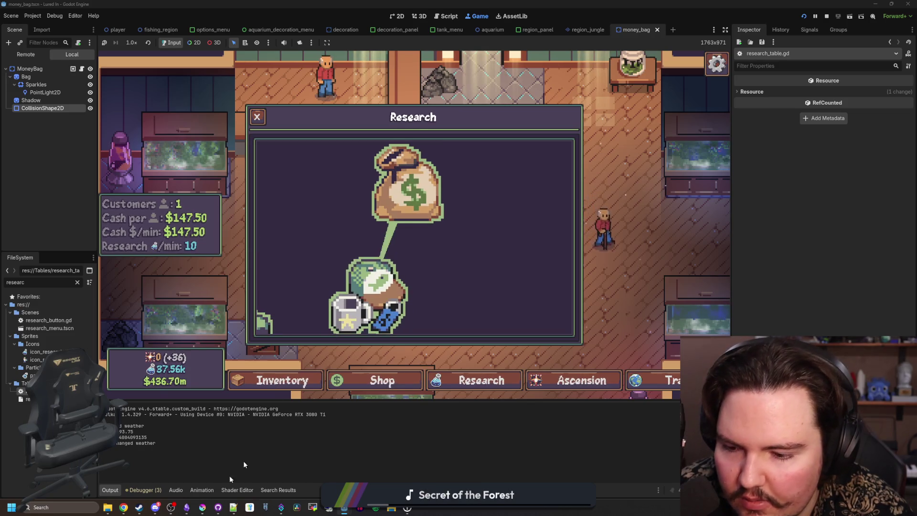
mouse_move(206, 506)
left_click(333, 373)
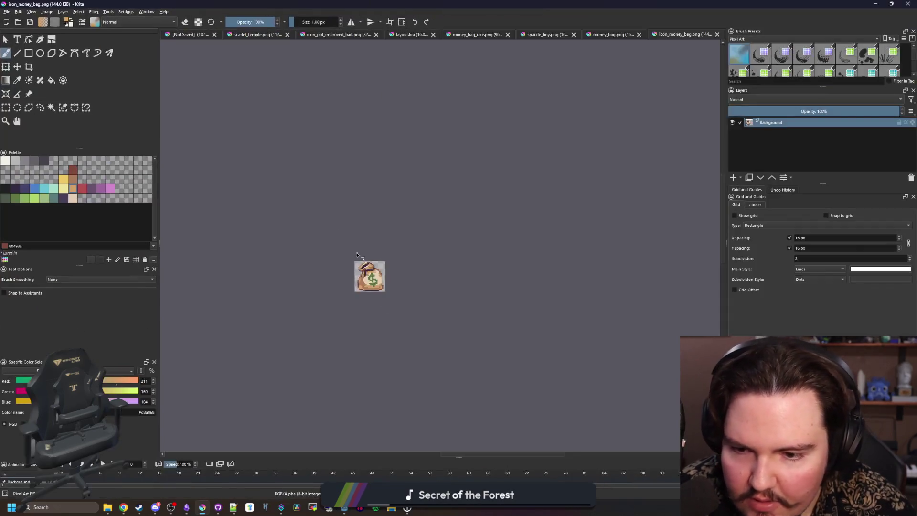
- Paint a light pixel near the bag's brown bottom edge and sample the edge's dark red
scroll(347, 277, "up", 6)
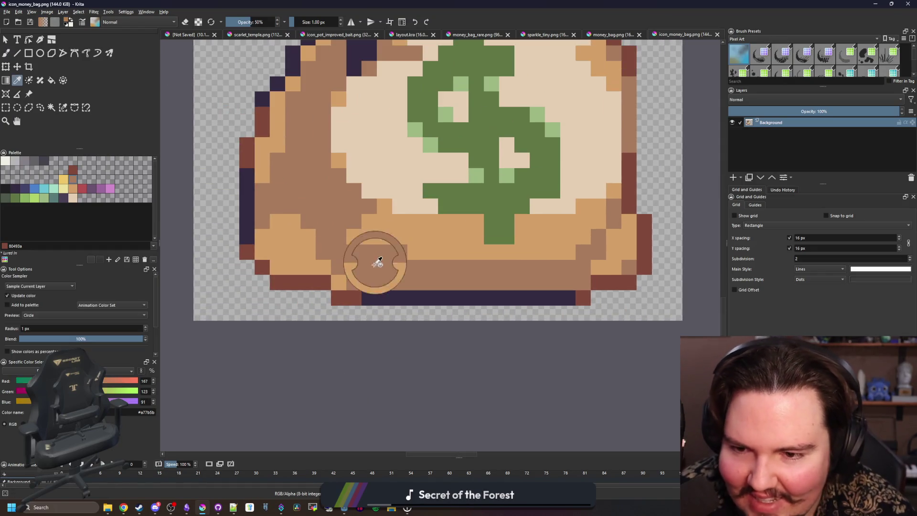
left_click(338, 279)
scroll(340, 282, "down", 3)
scroll(349, 292, "up", 2)
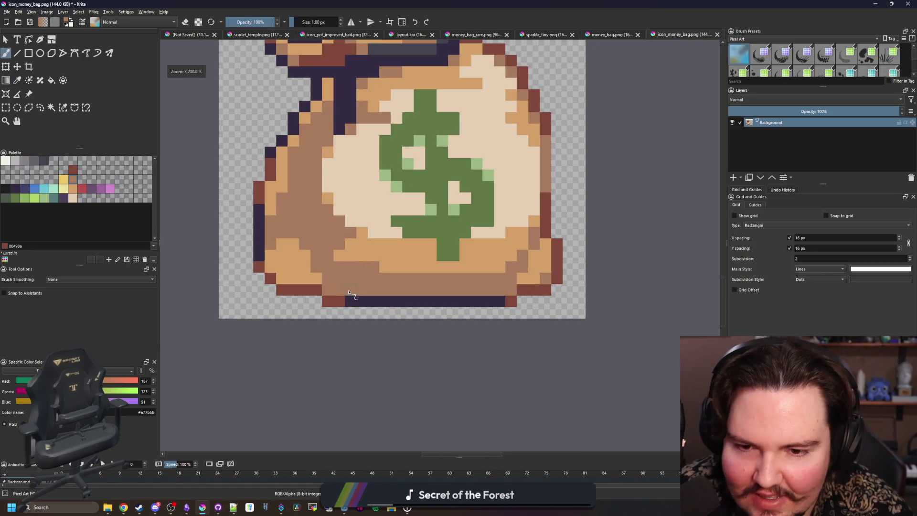
left_click(343, 301, "ctrl")
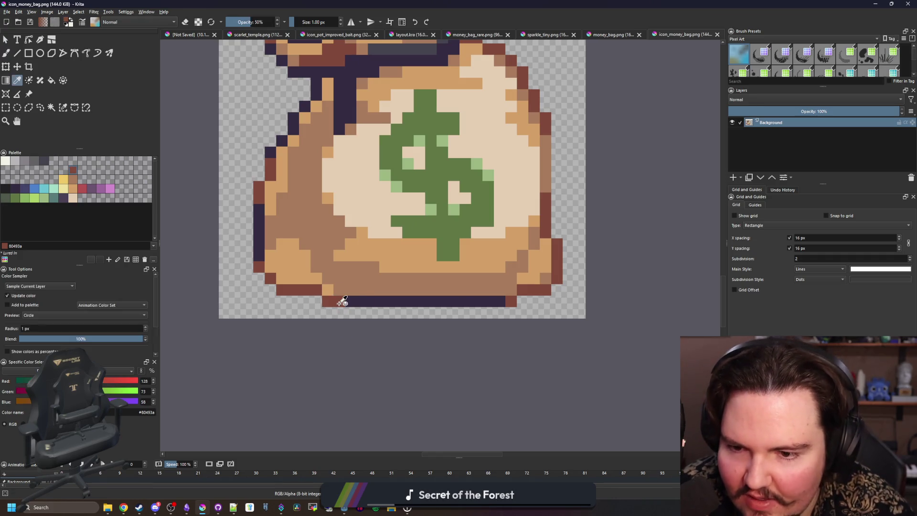
key("b")
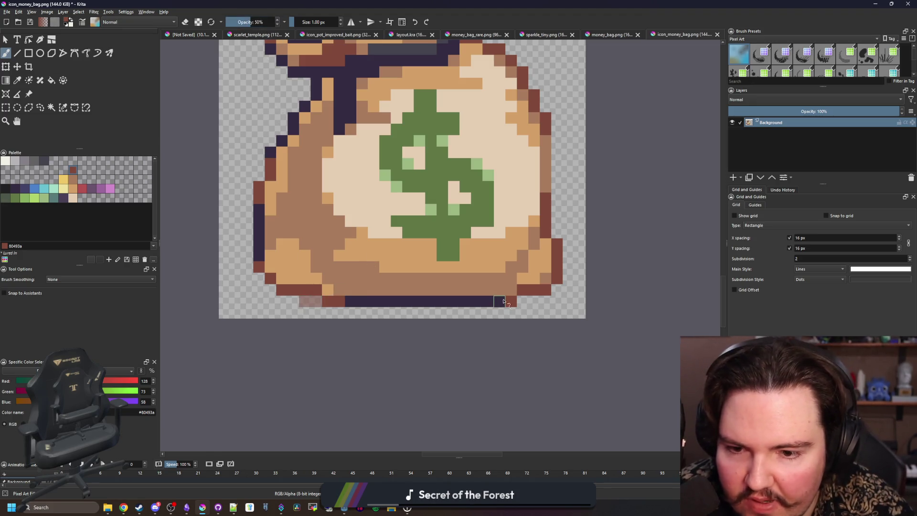
- Save the money bag as PNG and return to the running game
scroll(386, 259, "down", 1)
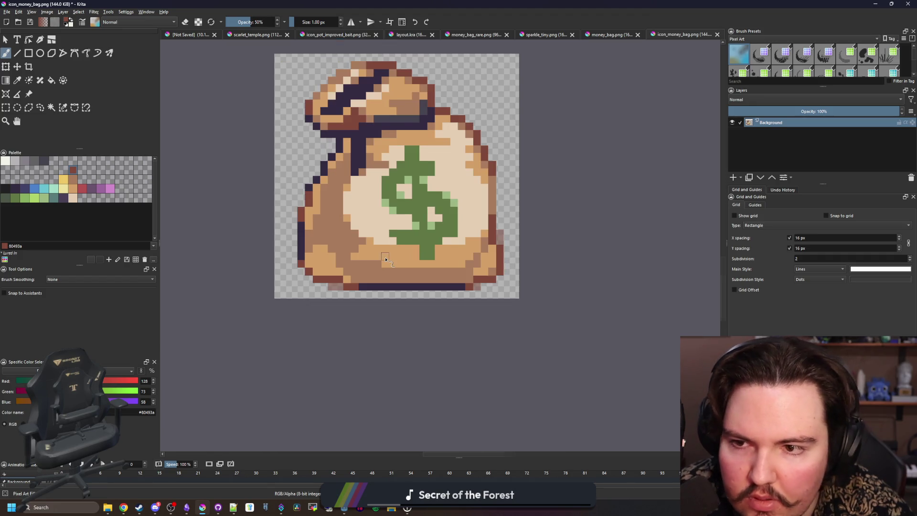
scroll(482, 159, "up", 1)
scroll(497, 161, "down", 3)
key("ctrl+s")
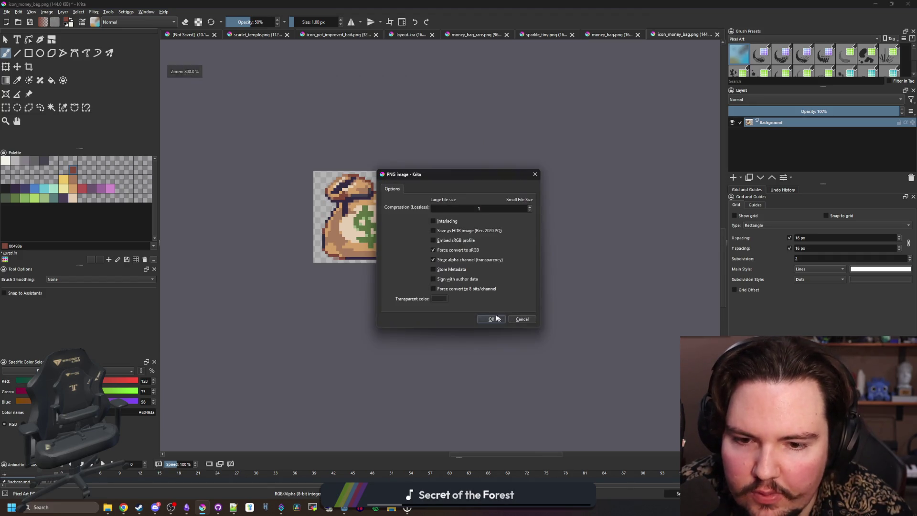
left_click(491, 318)
key("alt+Tab")
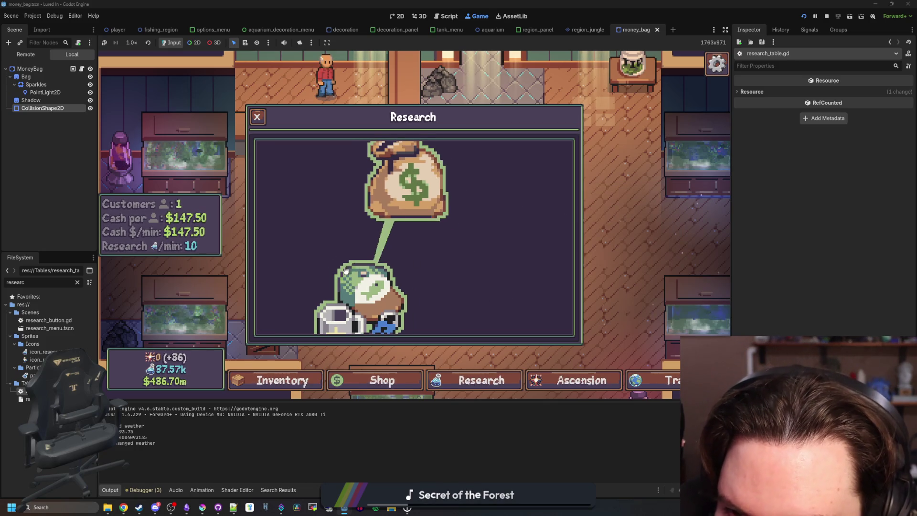
- Add a dark red pixel left of the dollar sign and re-save the icon as PNG
mouse_move(185, 505)
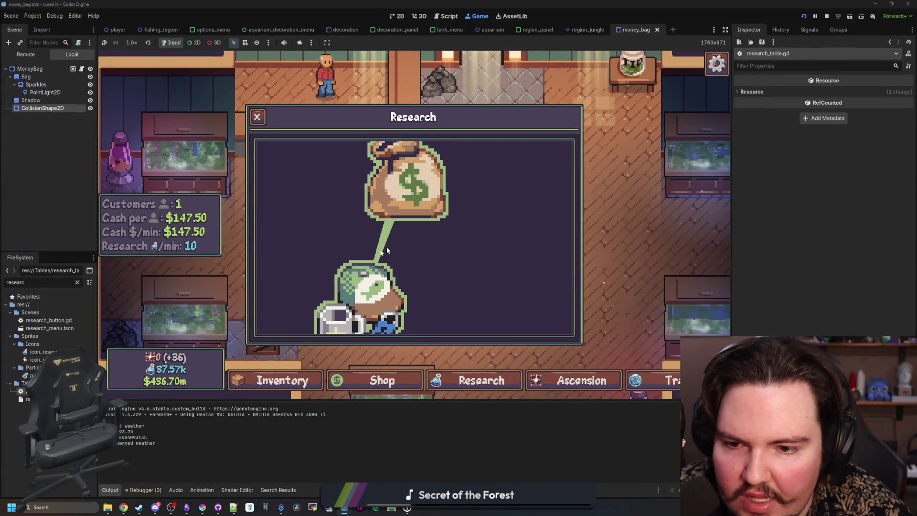
left_click(202, 508)
double_click(365, 421)
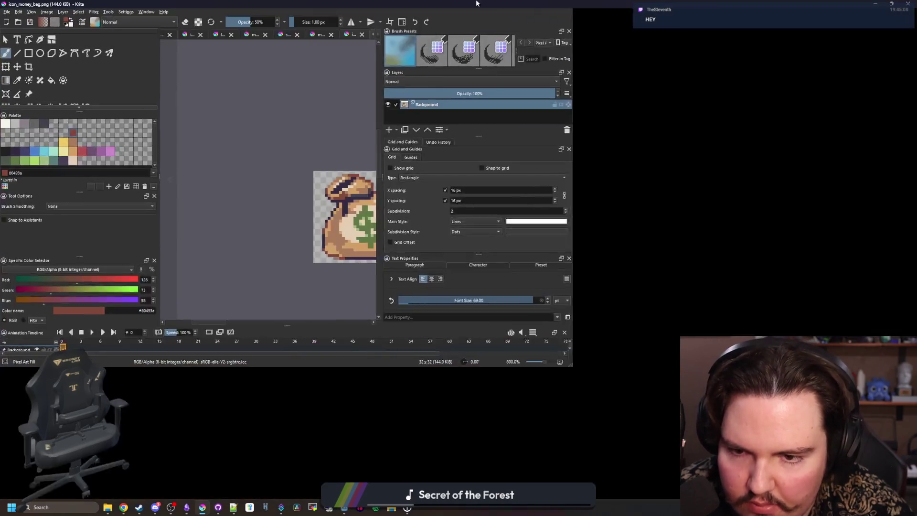
scroll(347, 234, "up", 3)
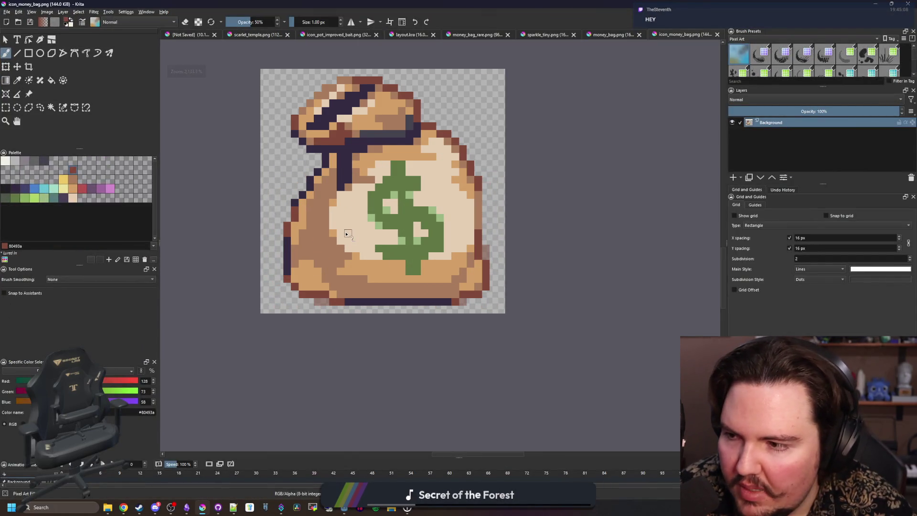
scroll(348, 234, "up", 1)
left_click(365, 206)
key("2")
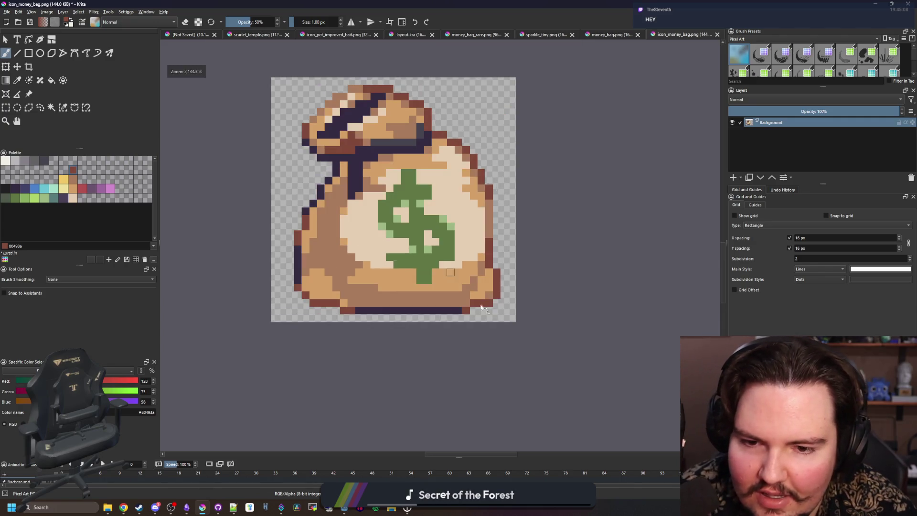
key("ctrl+s")
key("Return")
- Restore Krita's window size and pan the running game's Research tree toward the Donations node
double_click(532, 5)
left_click(827, 237)
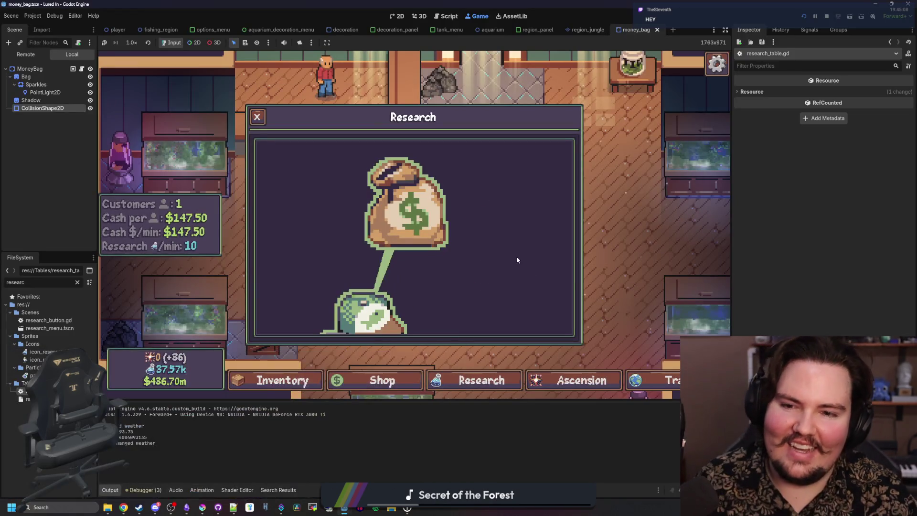
key("Escape")
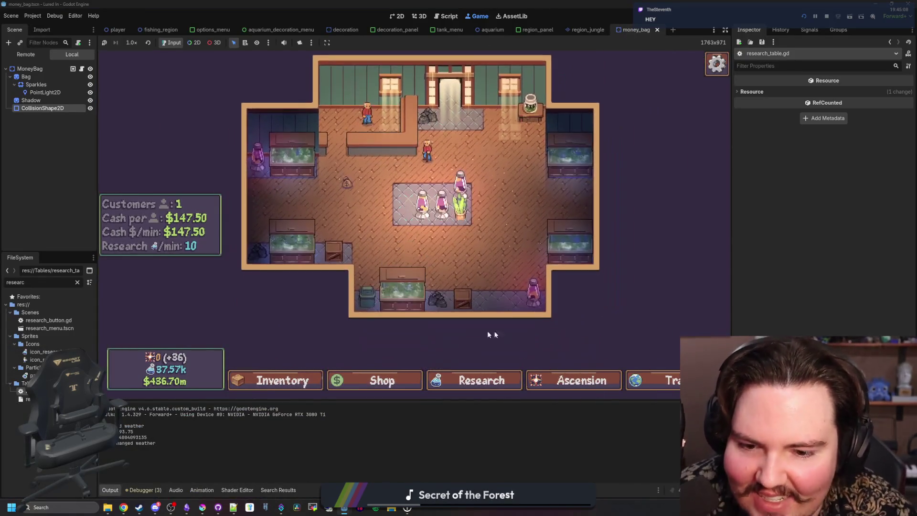
left_click(474, 386)
mouse_move(436, 213)
left_mouse_down()
mouse_move(395, 153)
mouse_move(433, 213)
left_mouse_up()
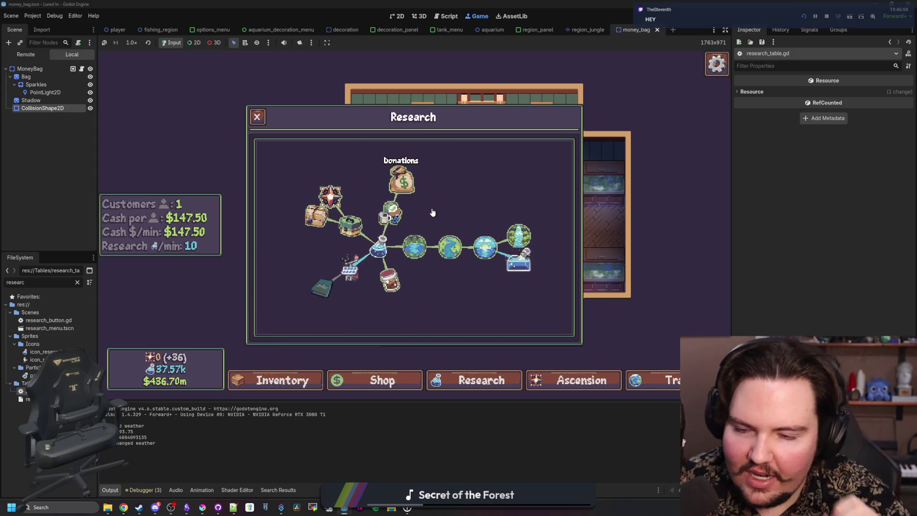
key("Escape")
scroll(428, 271, "up", 4)
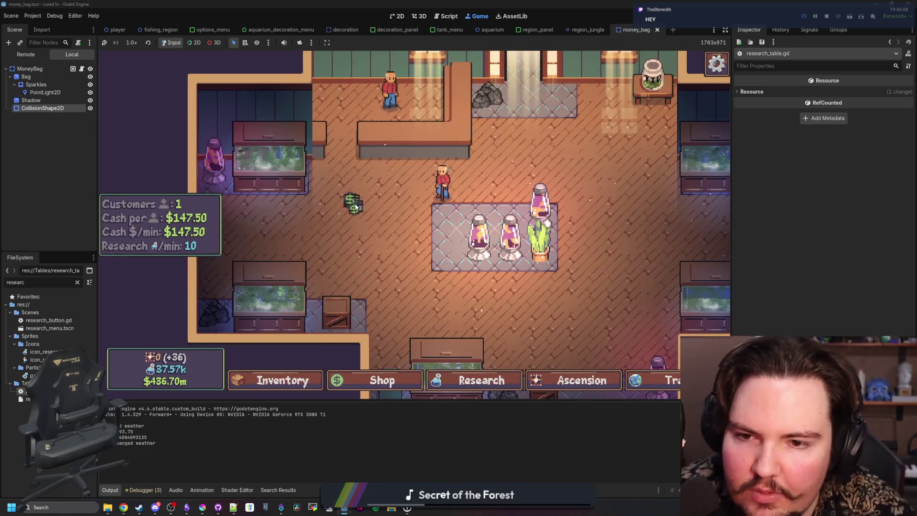
scroll(356, 207, "down", 4)
- Reopen Research to inspect the updated Donations money-bag icon, then close the panel
left_click(475, 380)
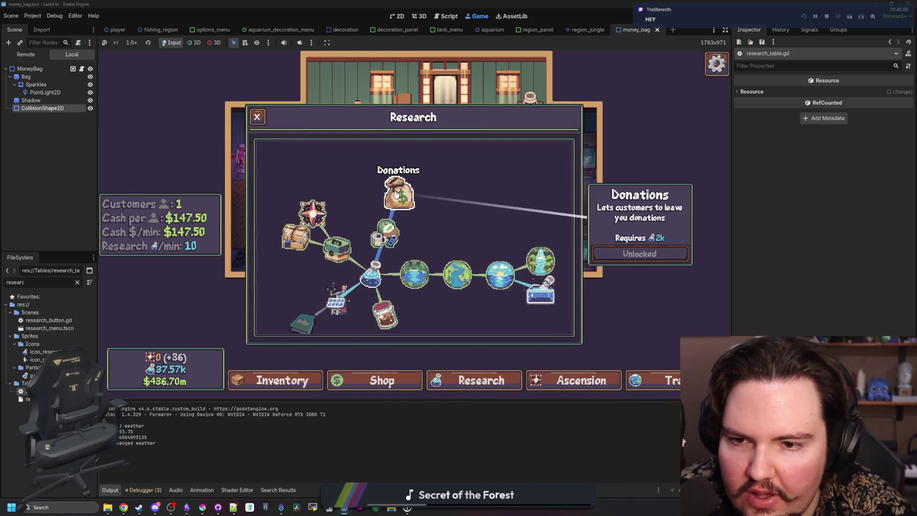
scroll(452, 221, "up", 2)
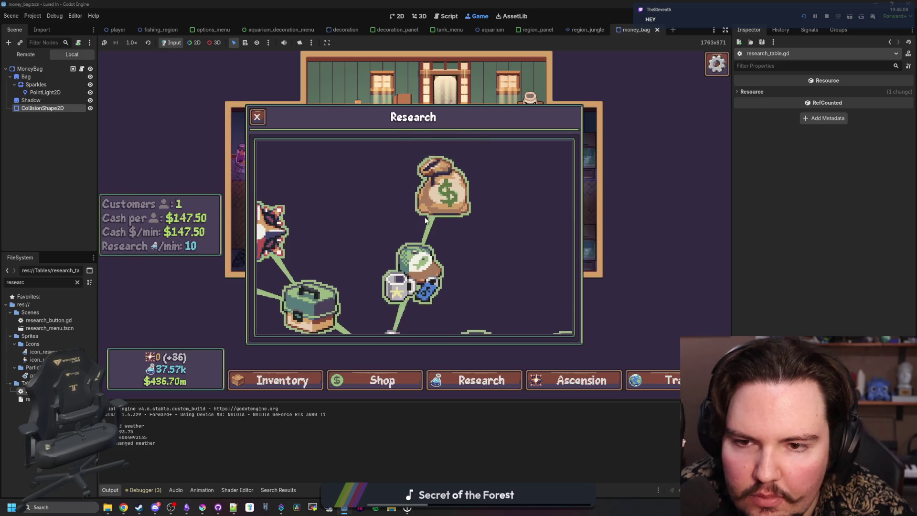
scroll(452, 222, "down", 3)
scroll(452, 222, "down", 2)
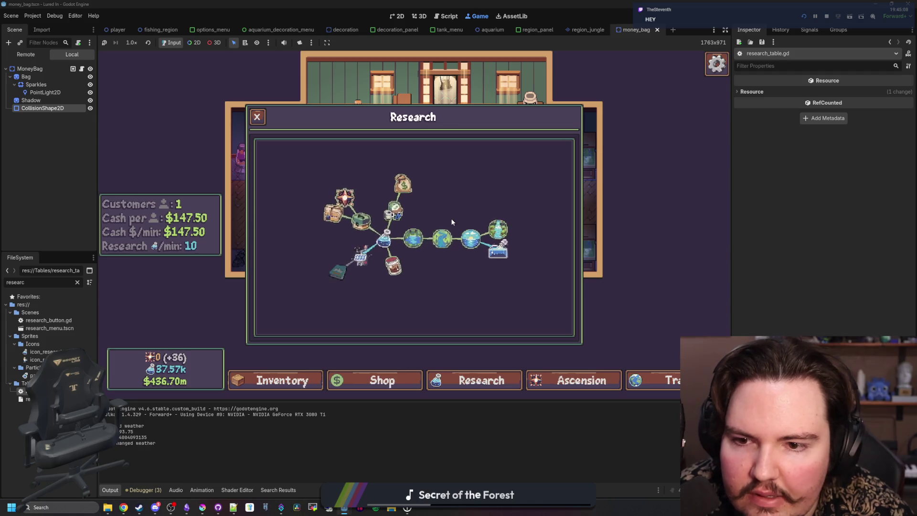
scroll(433, 270, "up", 1)
key("Escape")
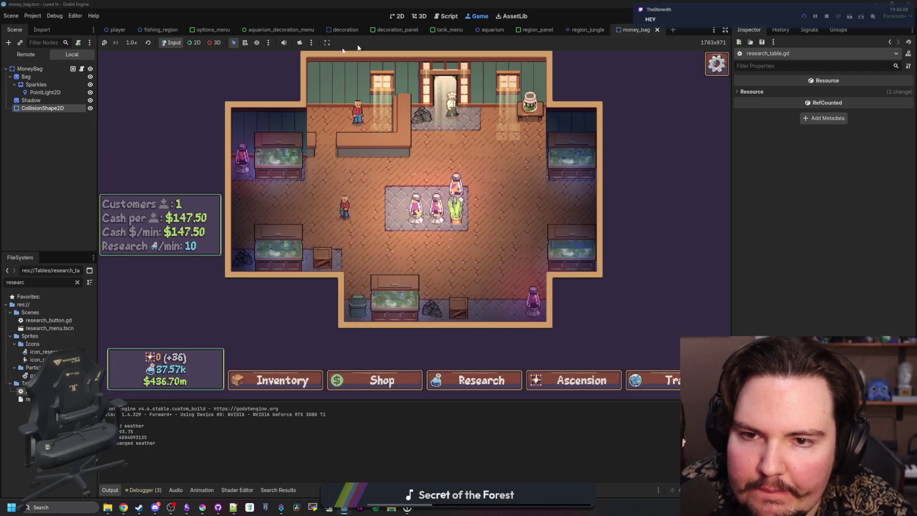
left_click(77, 282)
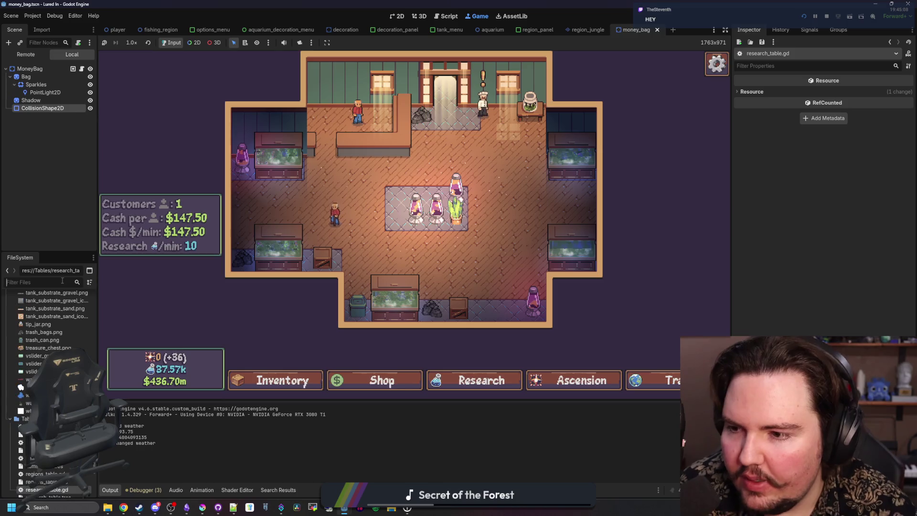
- Filter files for 'custom', open customer.gd, and add a get_research_level line in create_money_bag
type("custom")
double_click(41, 320)
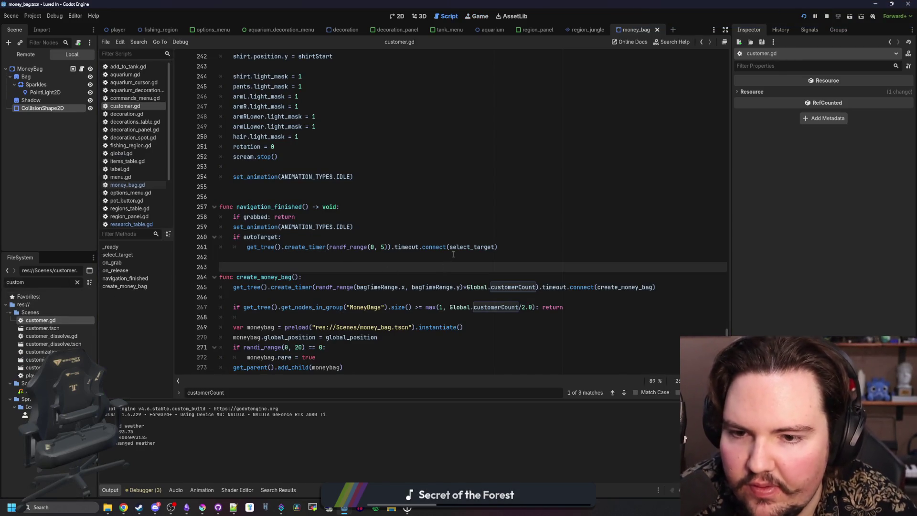
scroll(440, 268, "down", 1)
left_click(290, 289)
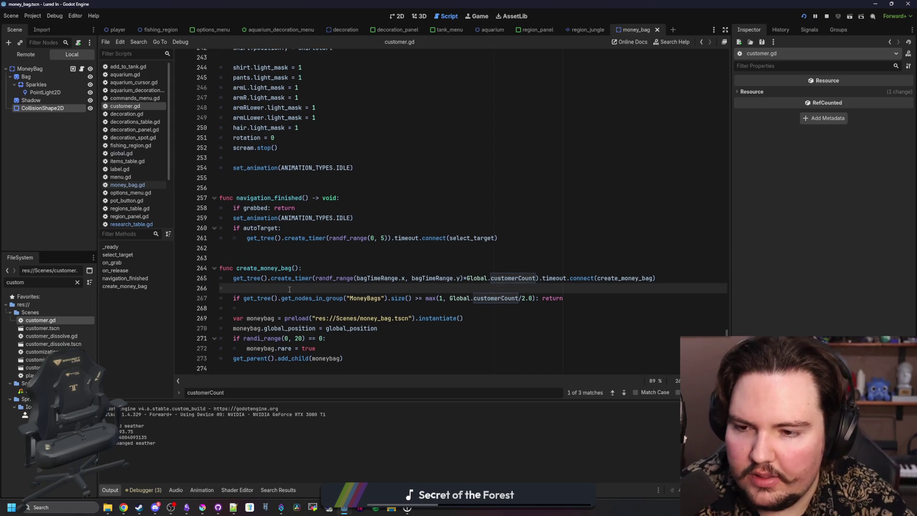
key("Return")
type("if Global.get")
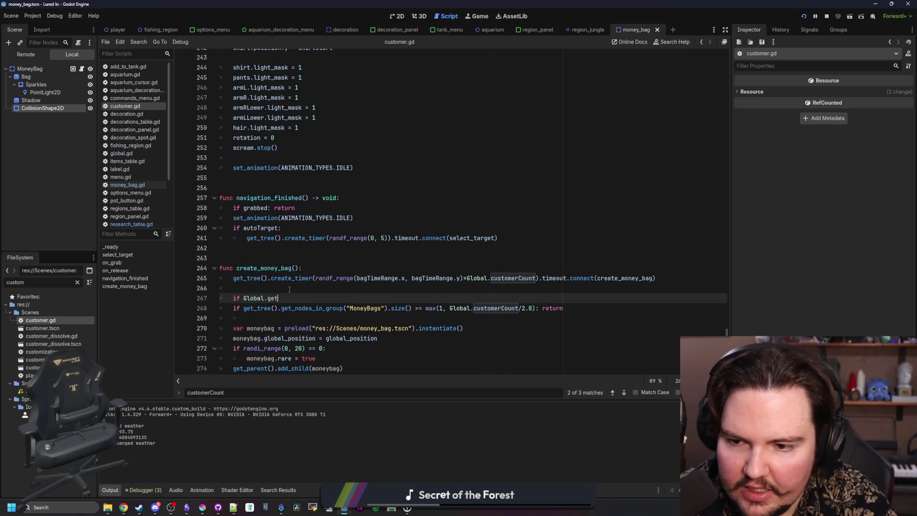
type("_rese")
key("Return")
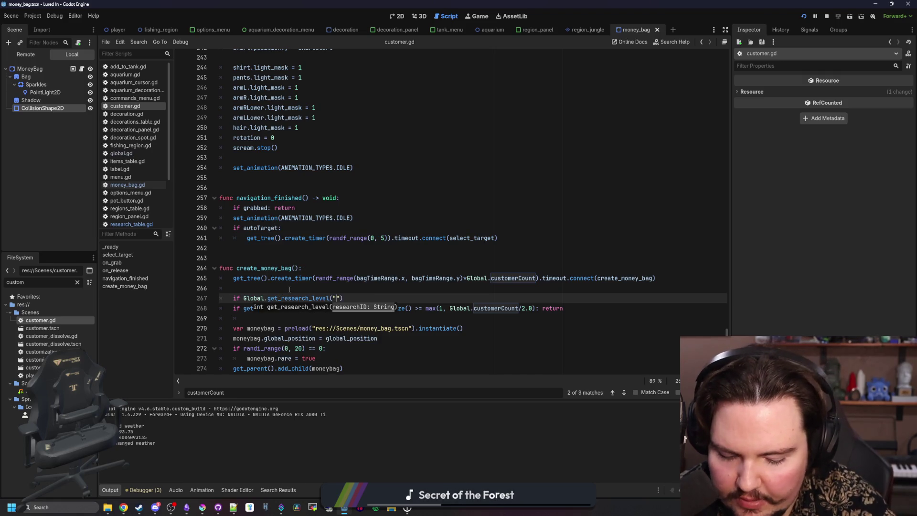
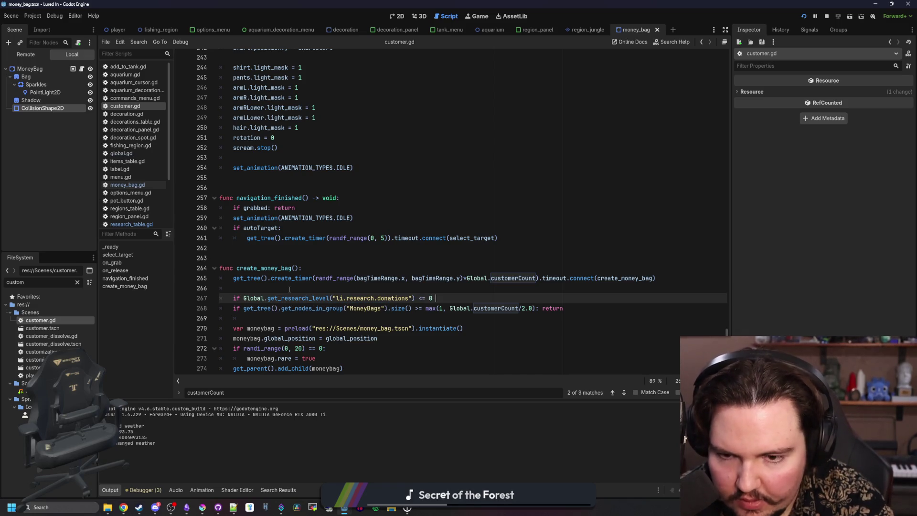
type(": return")
- Save the finished donations check in customer.gd and set the running game to 16x speed
left_click(289, 288)
key("ctrl+s")
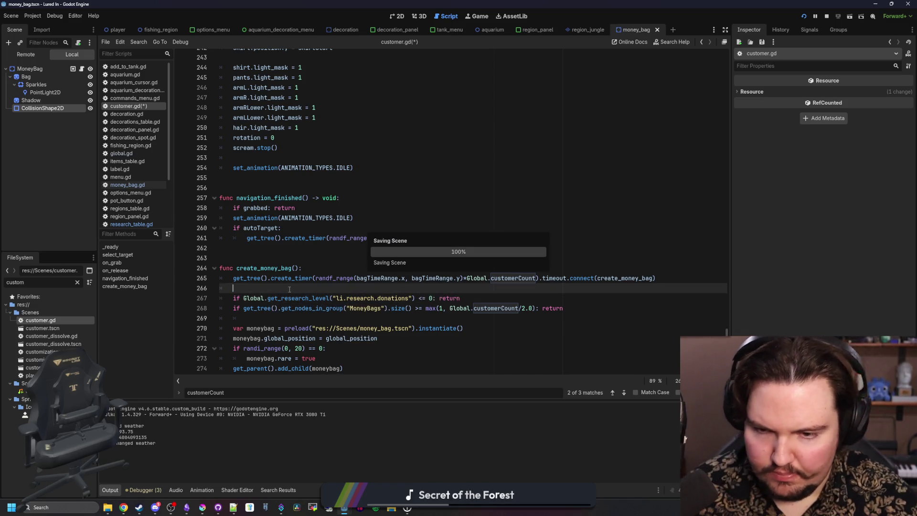
left_click(473, 17)
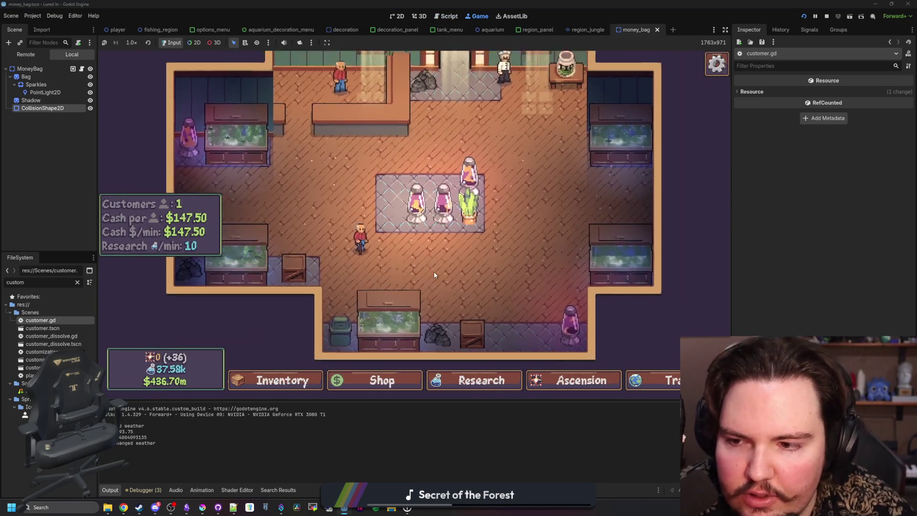
left_click(132, 44)
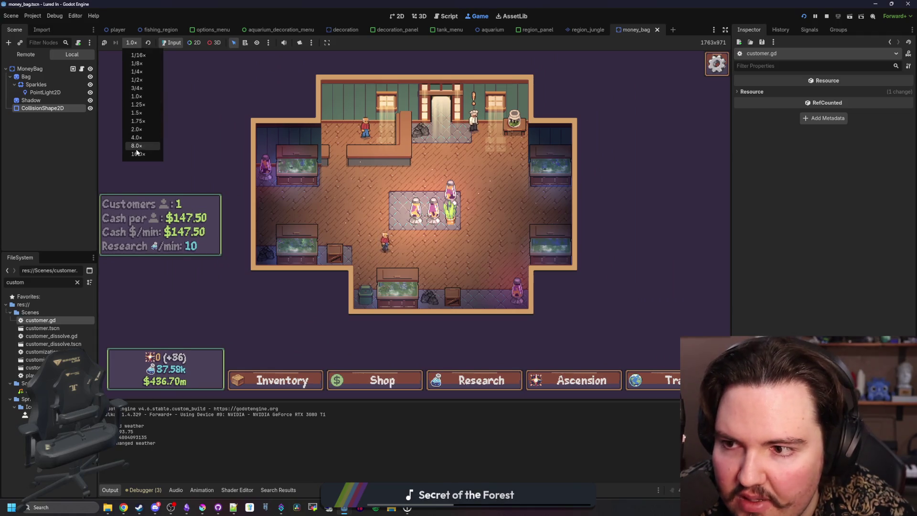
left_click(138, 154)
- Run the 'resear' cheat from the secret command menu and open the Research tree
left_click(481, 380)
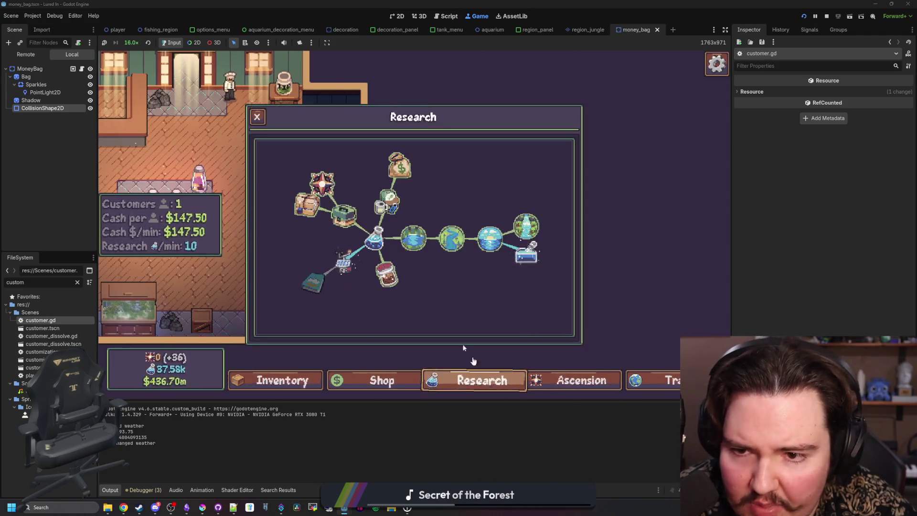
key("Escape")
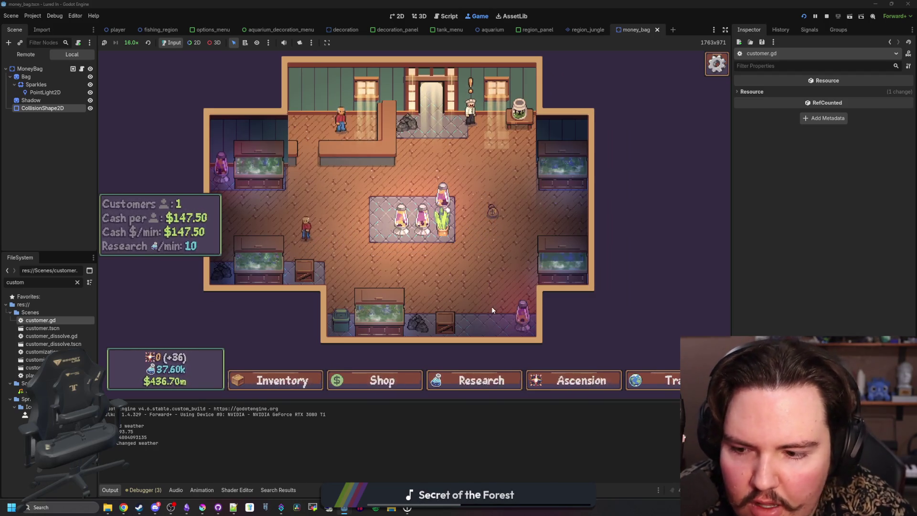
key("grave")
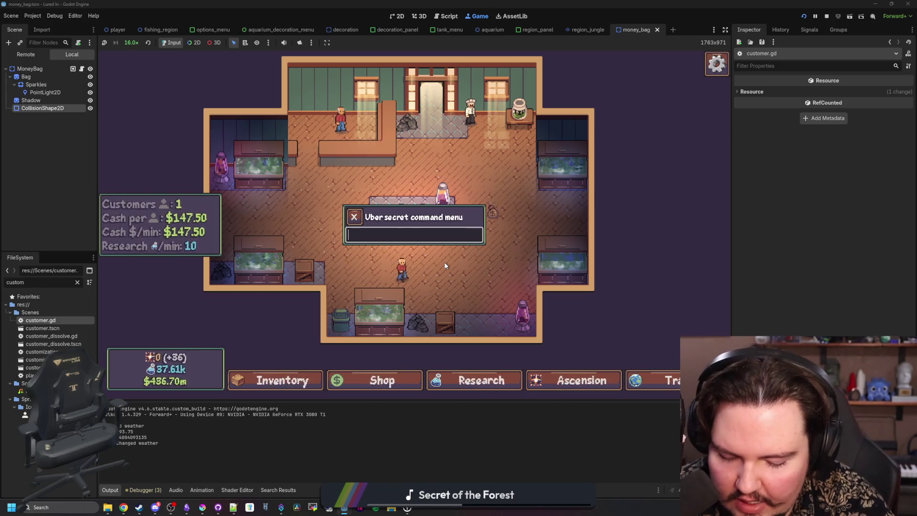
type("resear")
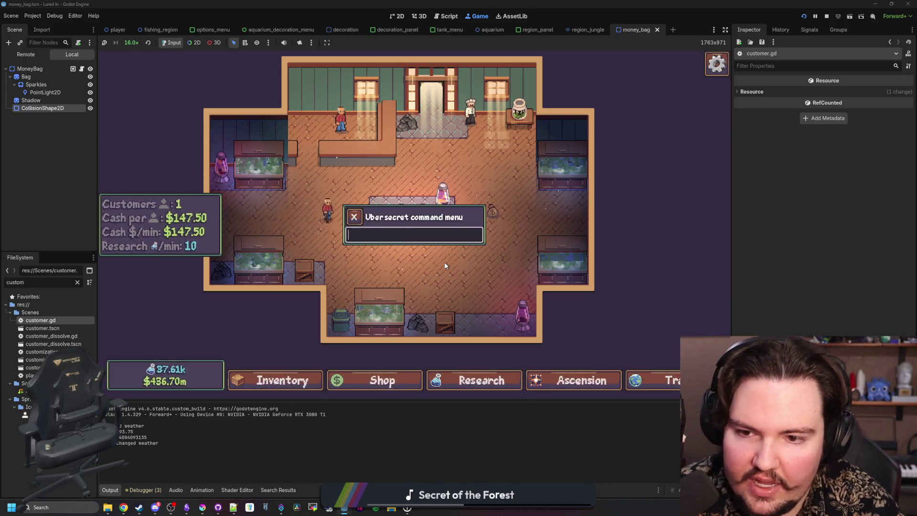
key("Escape")
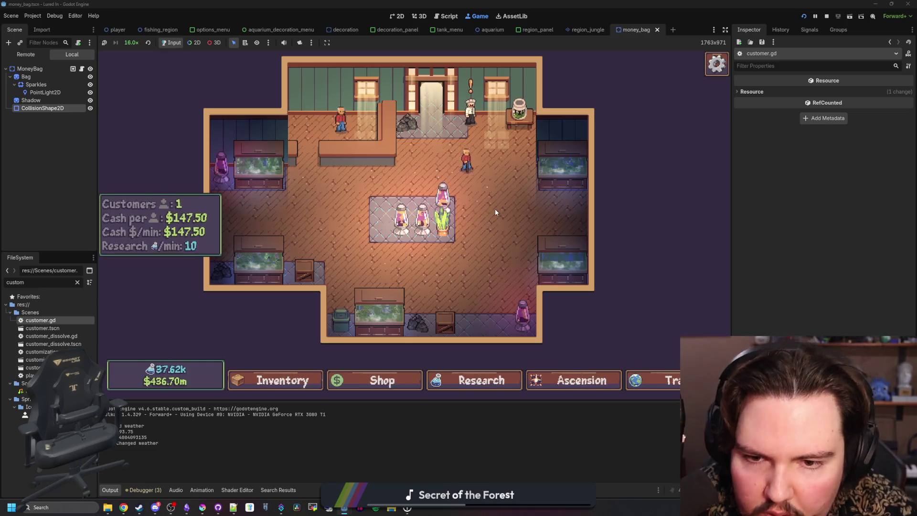
left_click(490, 380)
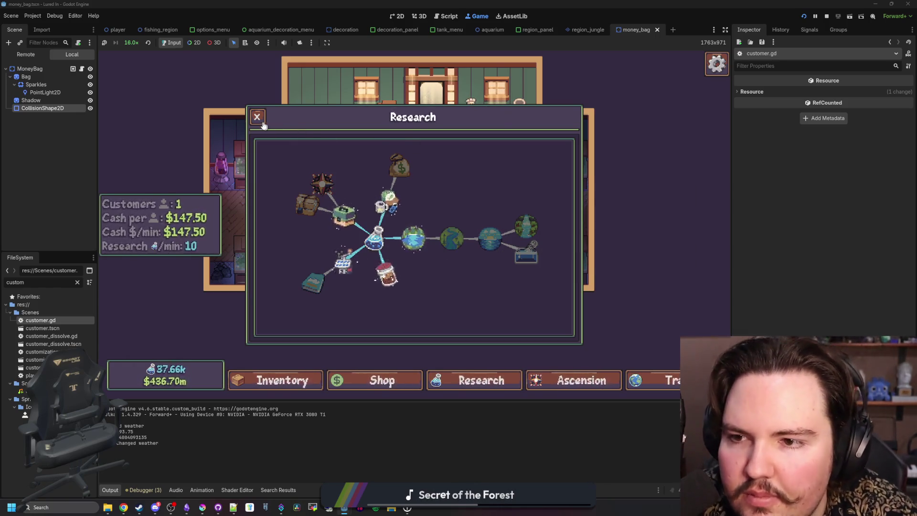
- Unlock the Marketing and Donations research in the Research tree
key("Escape")
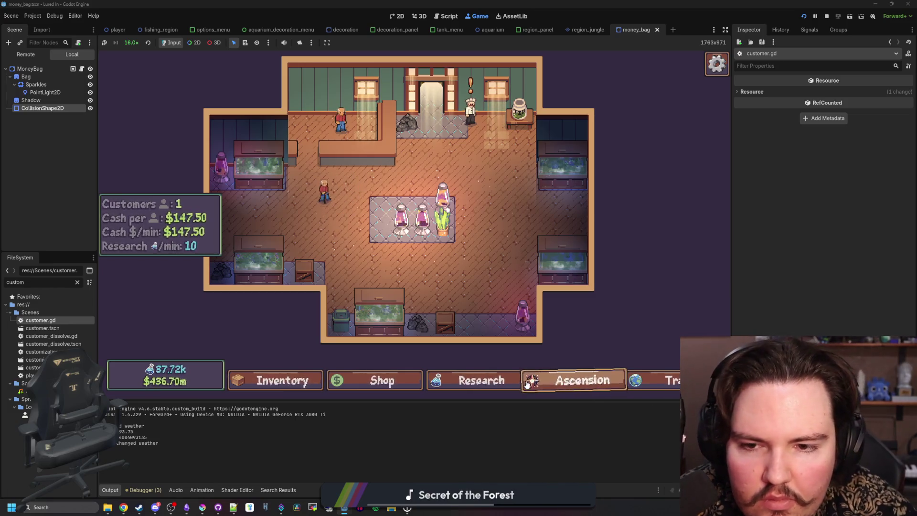
left_click(506, 380)
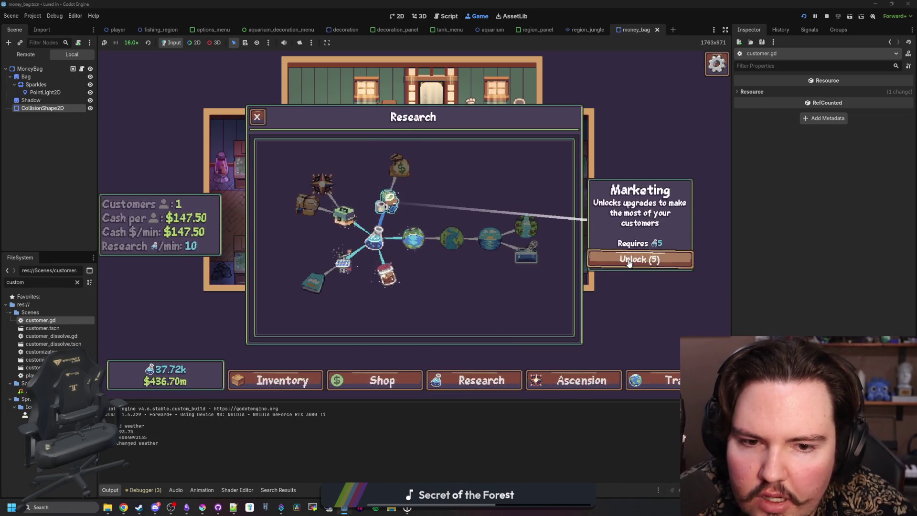
left_click(389, 198)
left_click(638, 255)
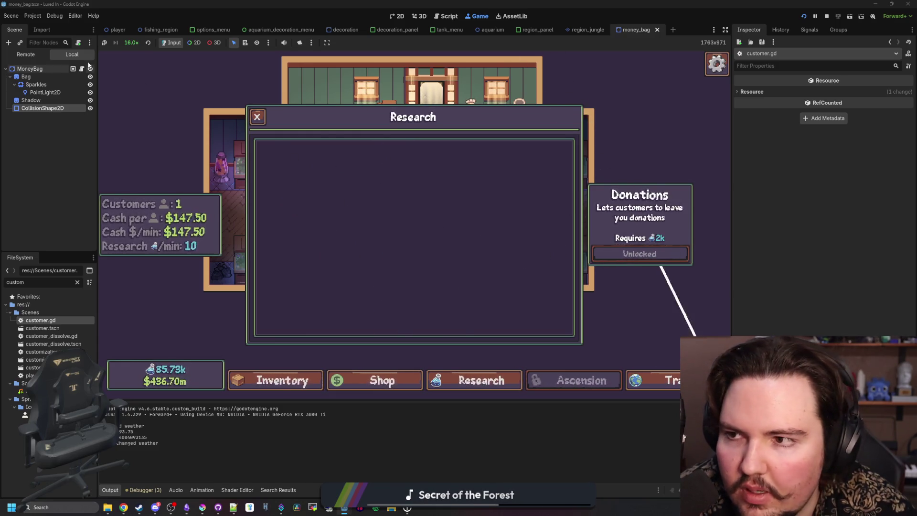
- Reset the game speed to 1.0x and quit to the title screen from the pause menu
left_click(131, 43)
left_click(143, 97)
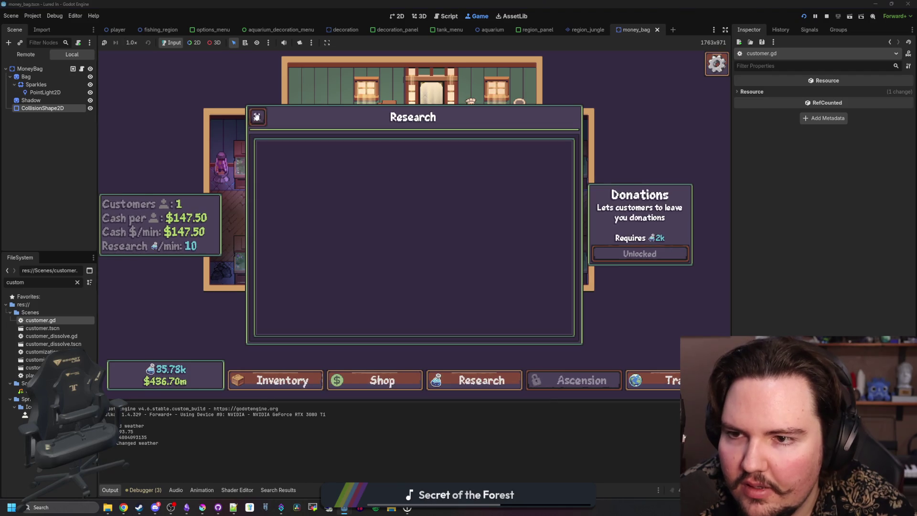
left_click(257, 117)
left_click(475, 380)
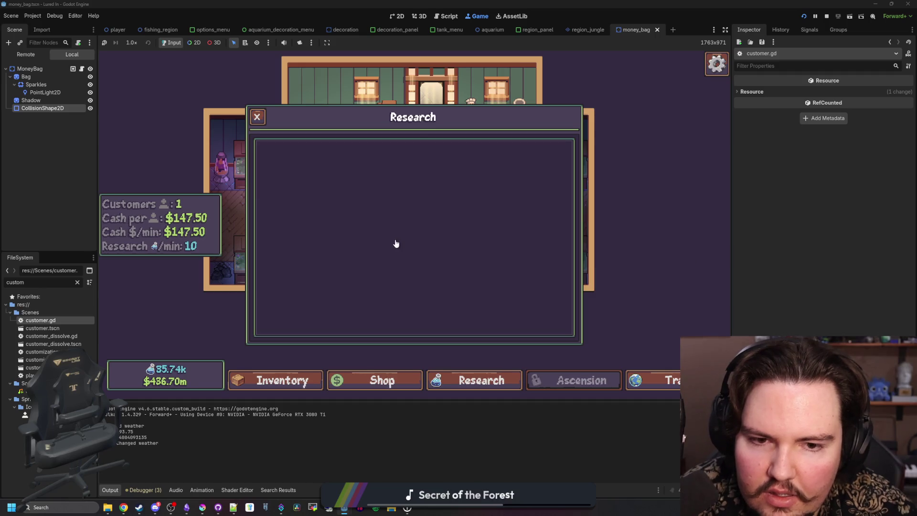
left_click(256, 117)
key("Escape")
left_click(410, 249)
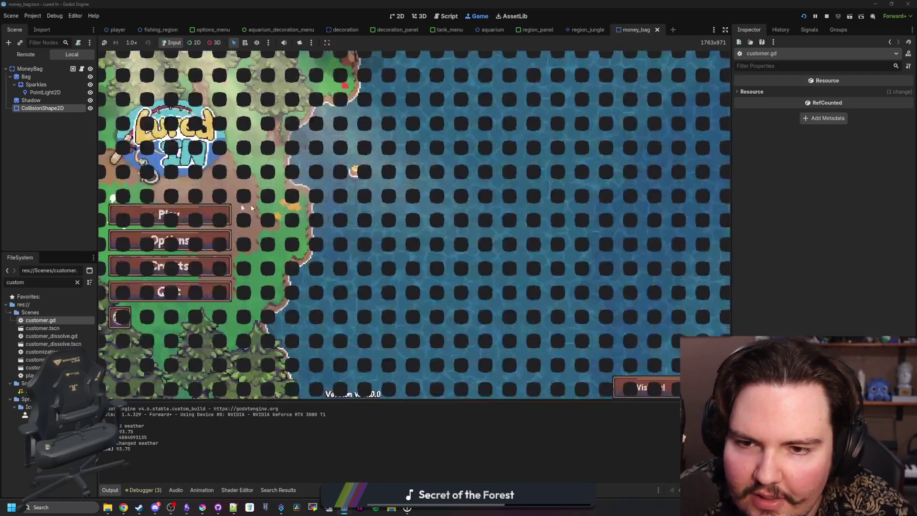
- Start playing from the title screen and collect the money bag on the floor
left_click(200, 214)
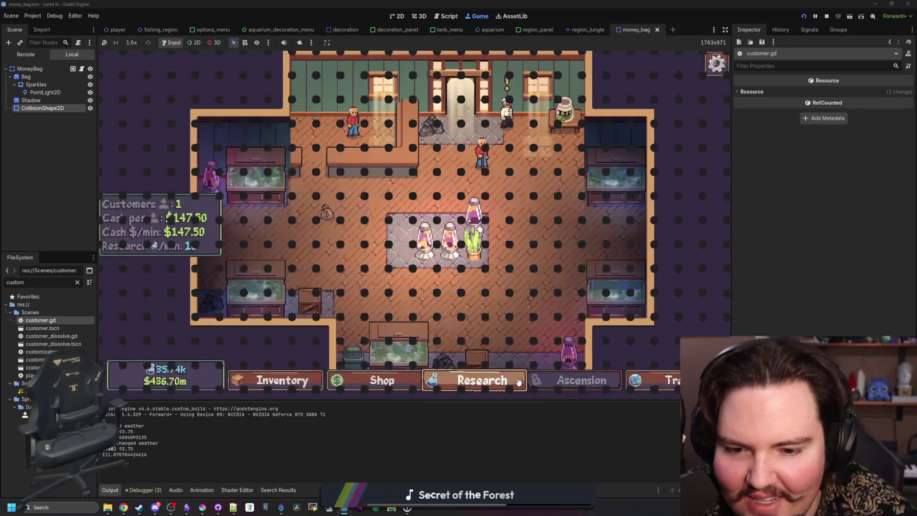
left_click(518, 381)
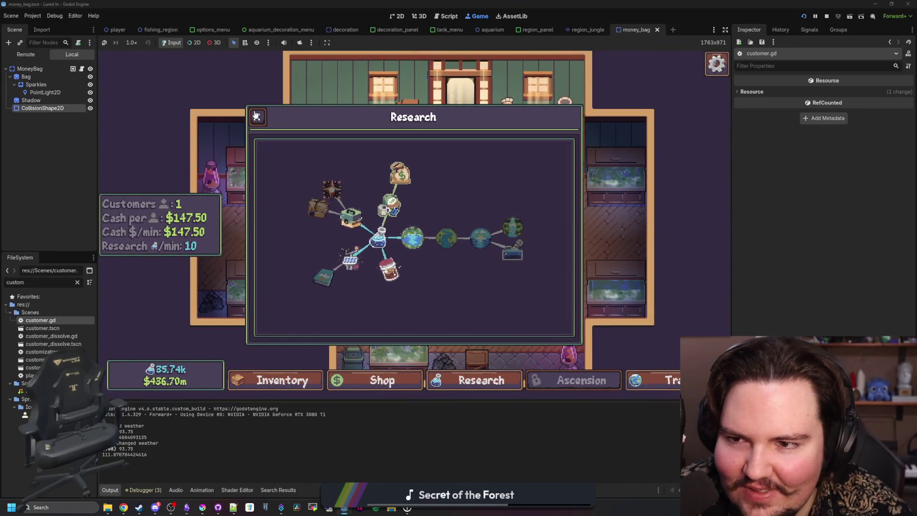
left_click(257, 116)
left_click(323, 212)
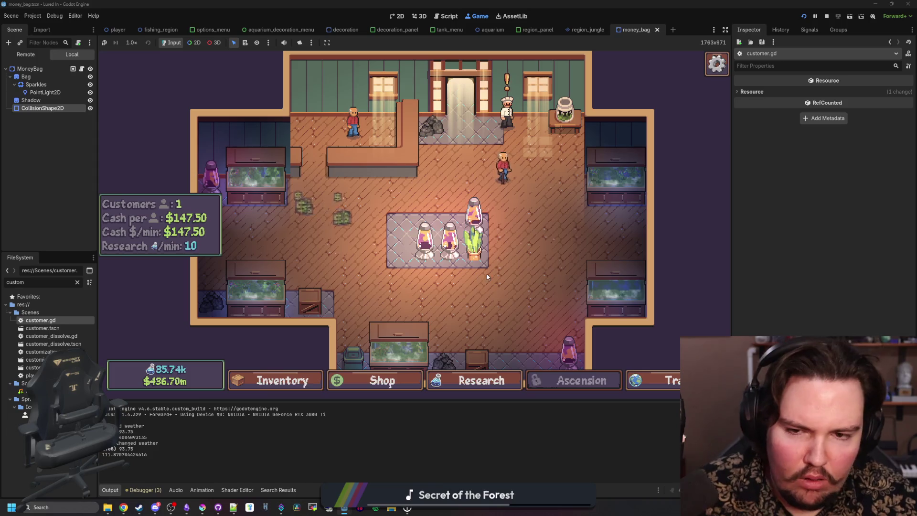
- Check the shop's Marketing upgrades, then stop the game and return to customer.gd
left_click(472, 378)
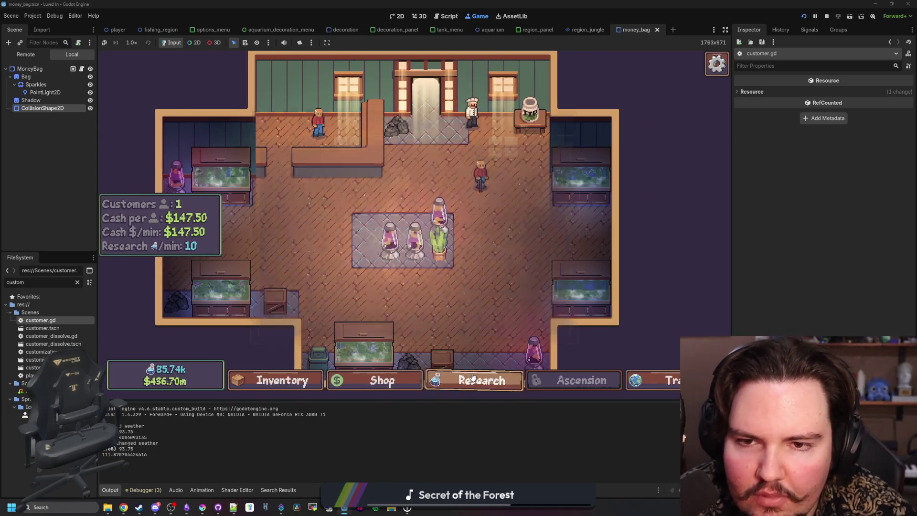
left_click(385, 380)
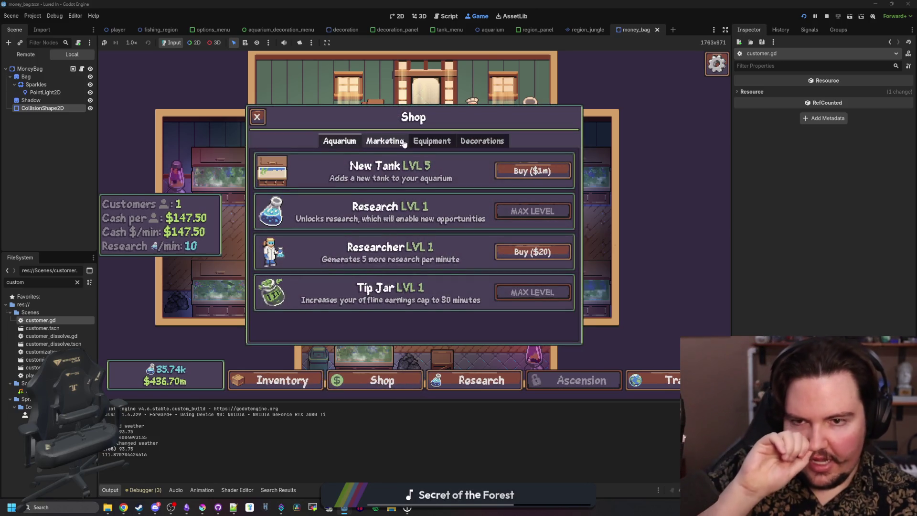
left_click(385, 140)
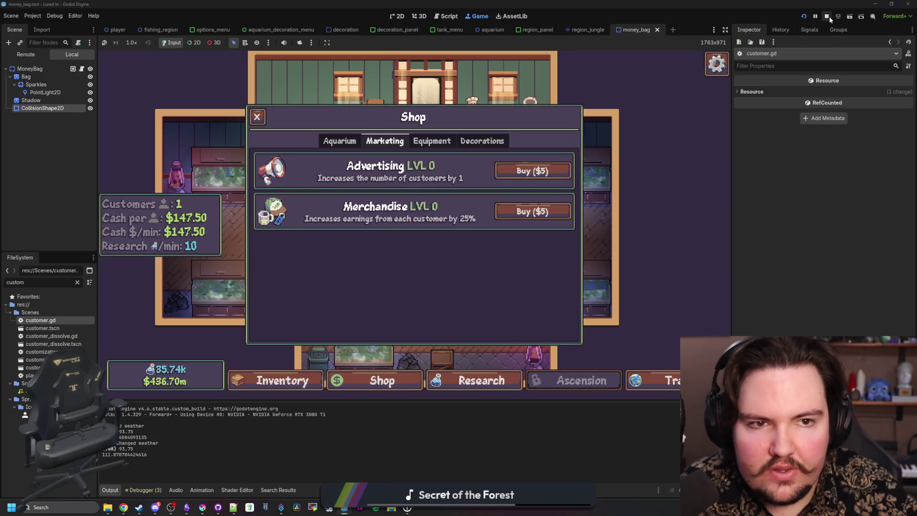
key("F5")
left_click(270, 185)
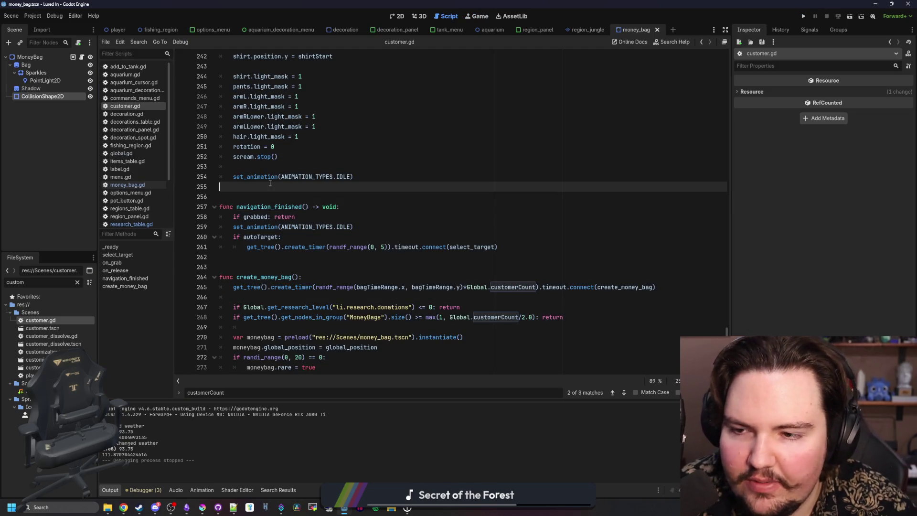
- Open upgrades_table.gd and duplicate the merchandise upgrade entry below itself
left_click(77, 282)
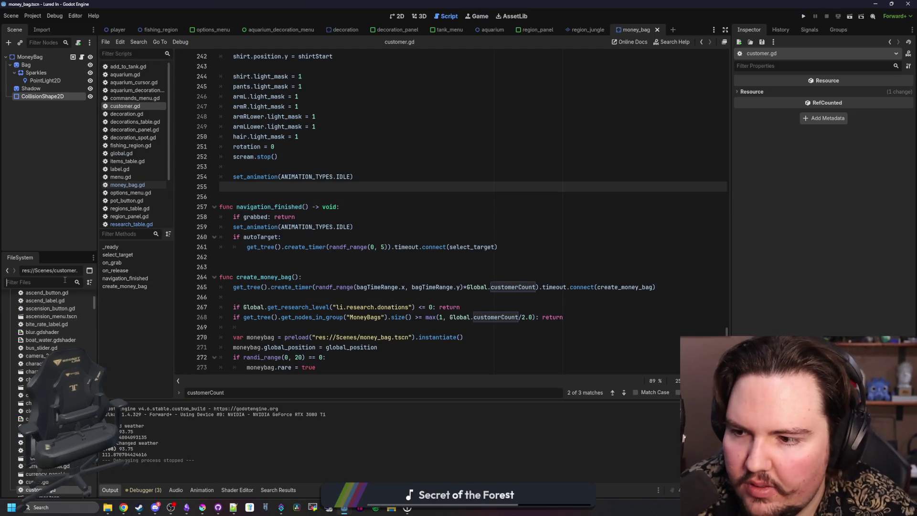
type("upgrade")
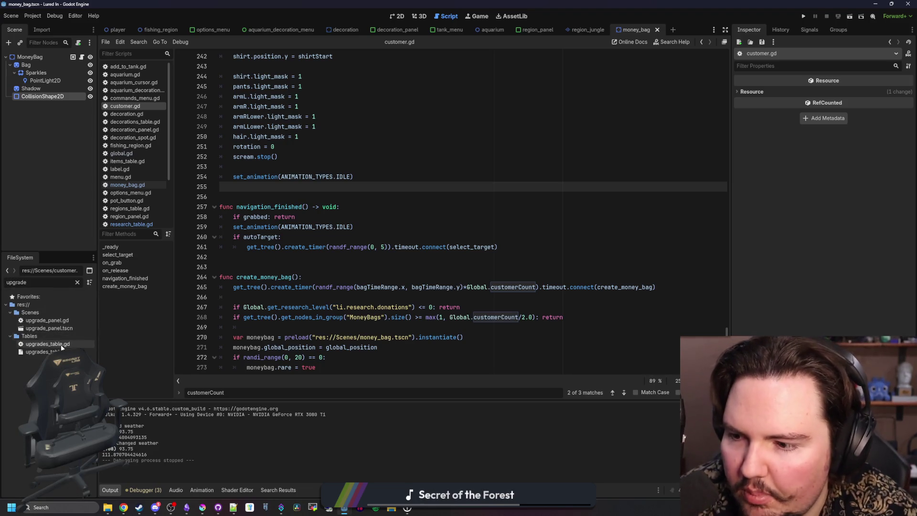
double_click(48, 344)
left_click(289, 225)
scroll(289, 224, "down", 5)
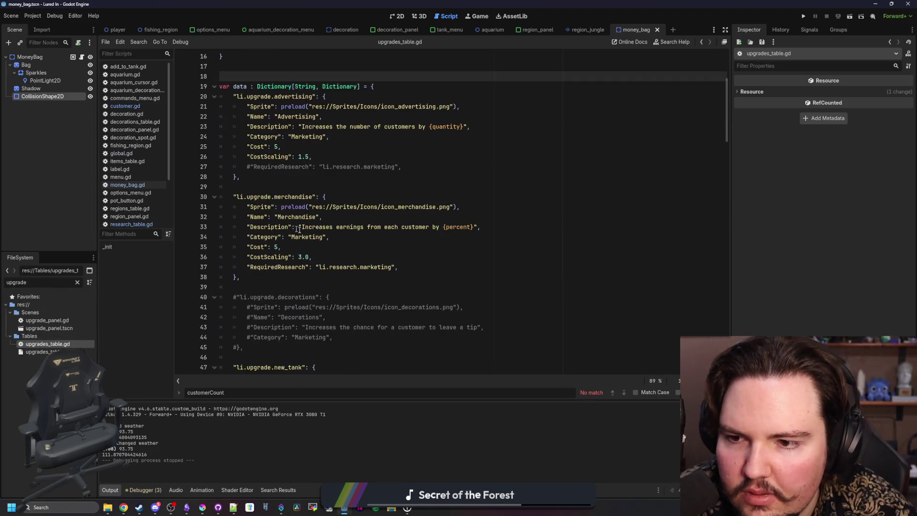
mouse_move(264, 274)
left_mouse_down()
mouse_move(248, 206)
mouse_move(234, 196)
mouse_move(256, 276)
left_mouse_up()
key("Return")
type("\"li.upgrade.merchandise\": { \t\t\"Sprite\": preload(\"res://Sprites/Icons/icon_merchandise.png\"), \t\t\"Name\": \"Merchandise\", \t\t\"Description\": \"Increases earnings from each customer by {percent}\", \t\t\"Category\": \"Marketing\", \t\t\"Cost\": 5, \t\t\"CostScaling\": 3.0, \t\t\"RequiredResearch\": \"li.research.marketing\", \t},")
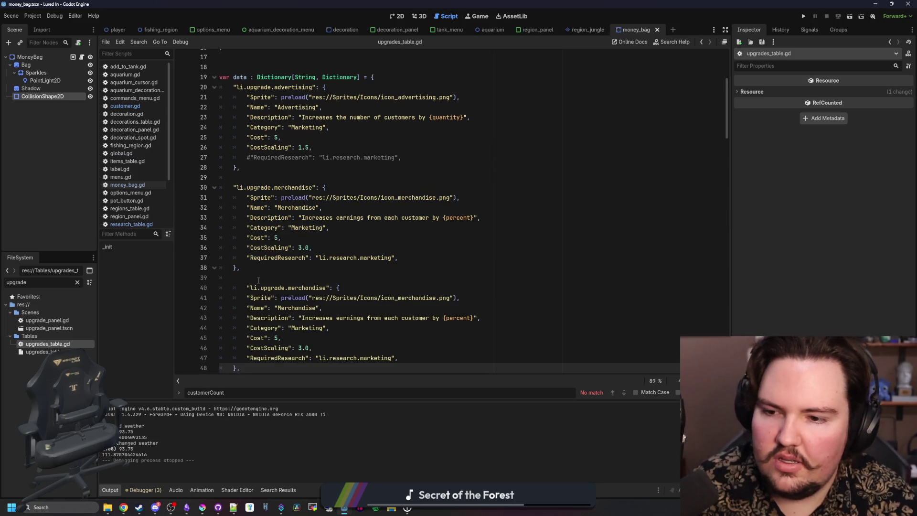
scroll(312, 329, "down", 2)
- Make the copy require donations research, named 'Donation Speed' with key donation_speed
double_click(362, 328)
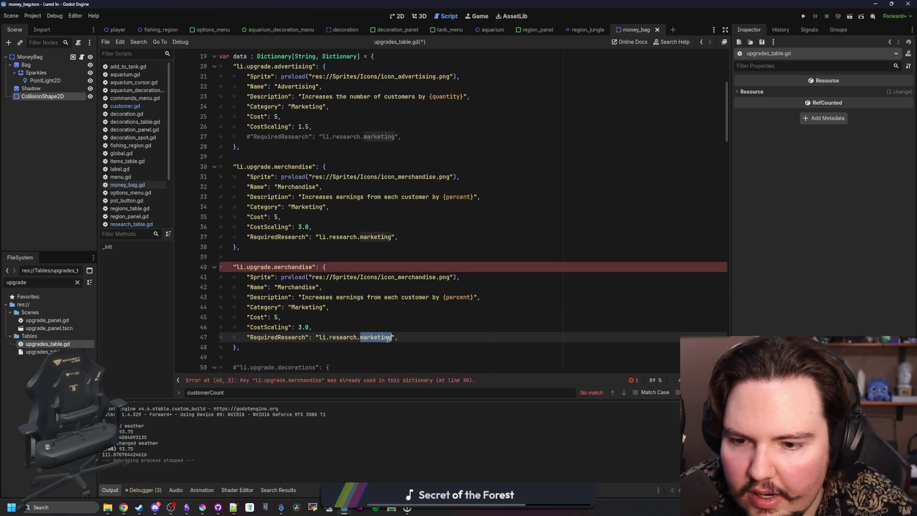
type("donations")
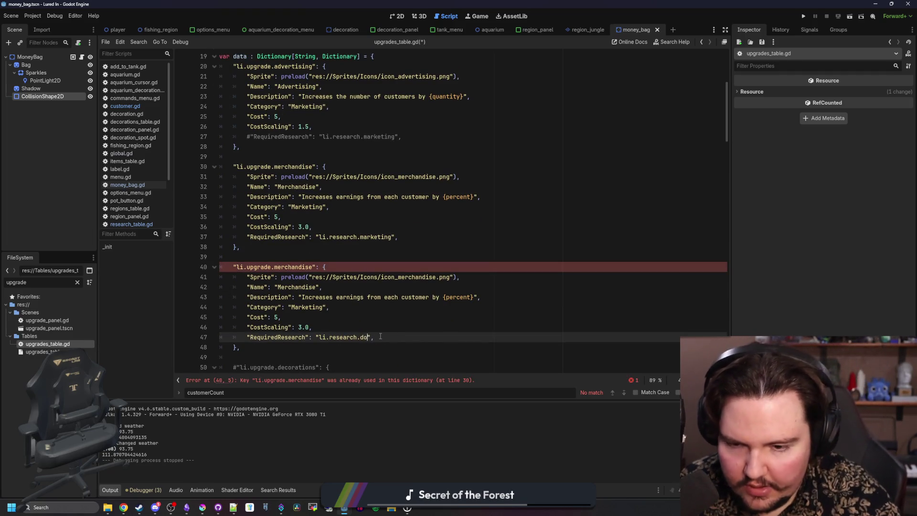
double_click(297, 286)
type("Donation Speed")
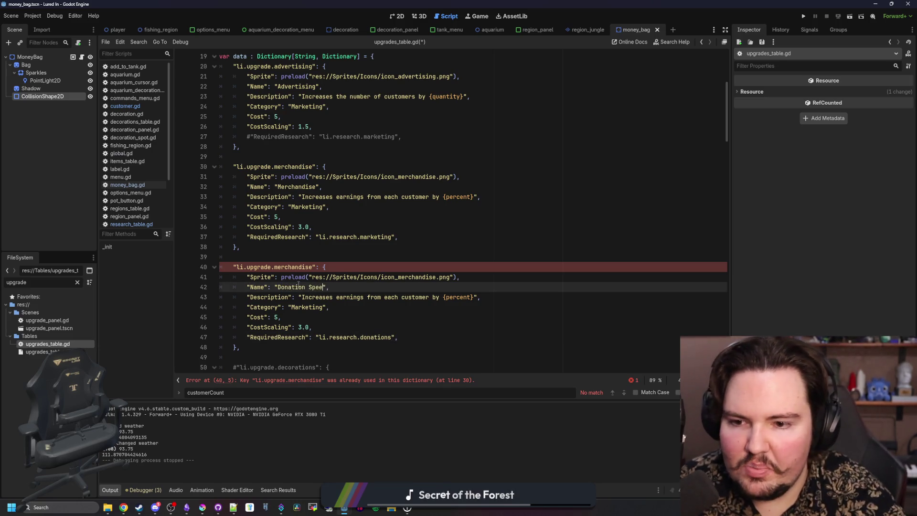
double_click(295, 268)
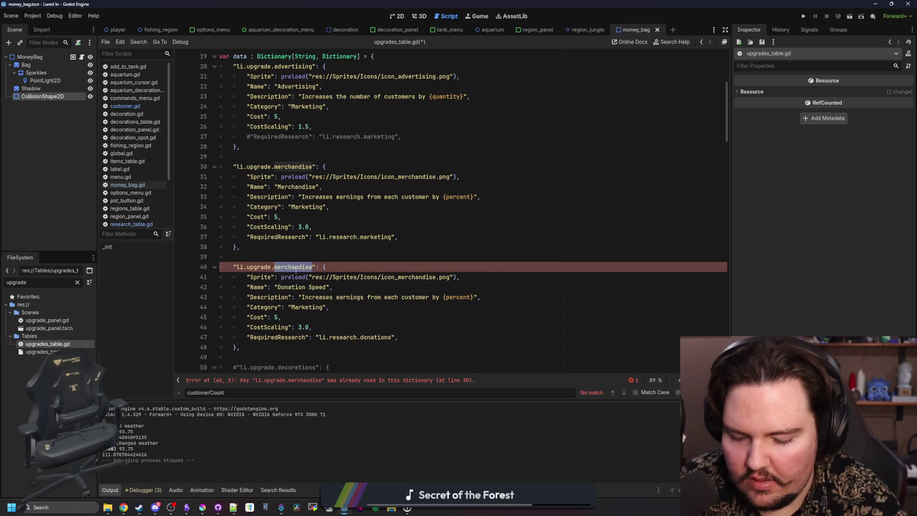
type("donation_spe")
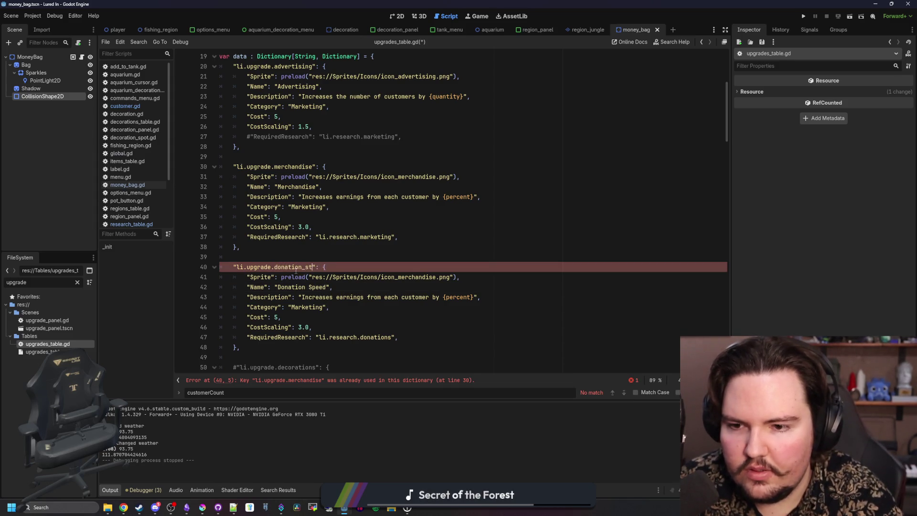
type("ed")
- Point the copied entry's sprite path to icon_money_bag.png
double_click(405, 277)
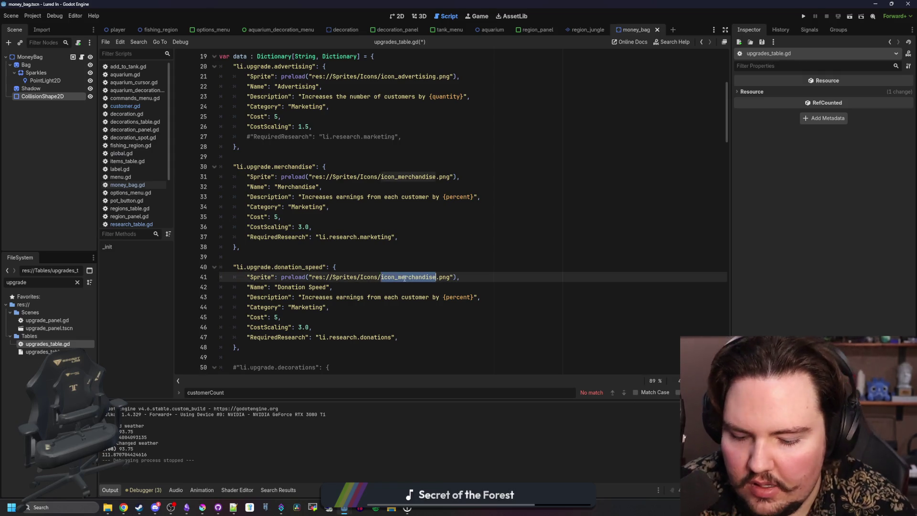
type("icon_")
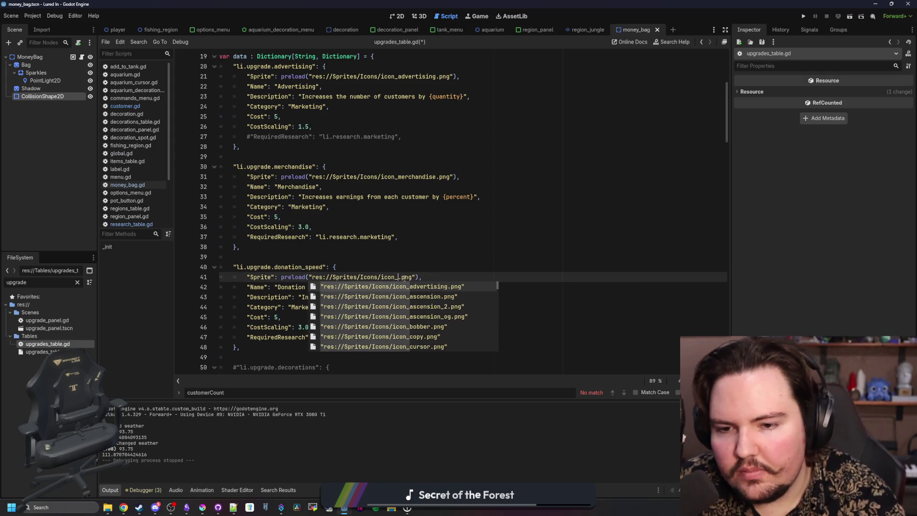
type("don")
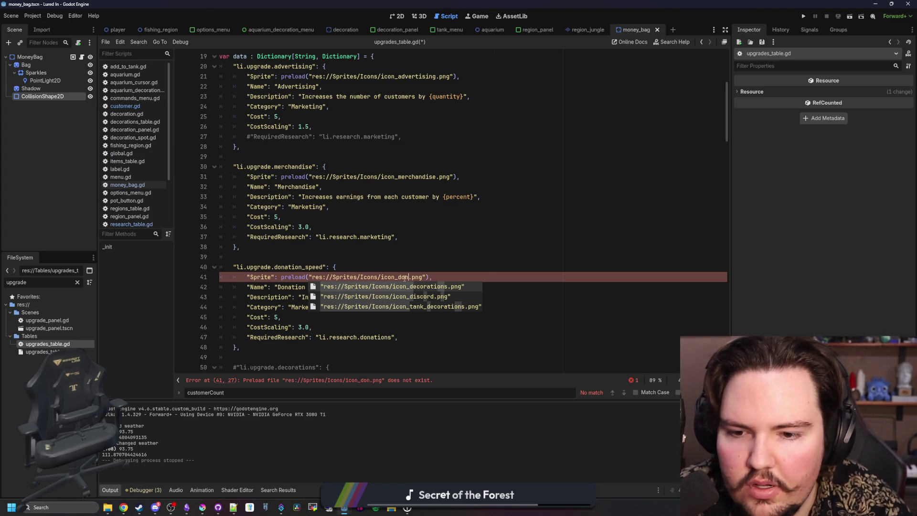
key("BackSpace")
key("BackSpace")
key("BackSpace")
type("money")
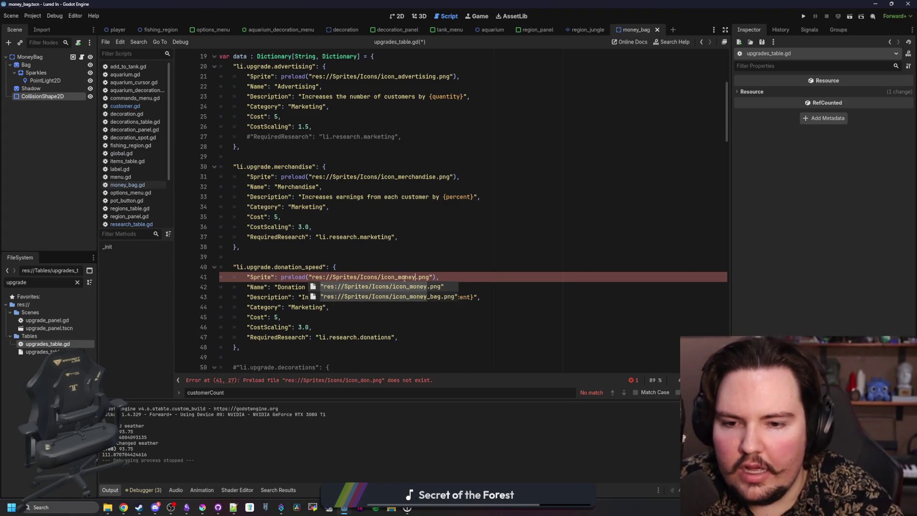
key("Down")
key("Return")
left_click(418, 259)
left_click(203, 507)
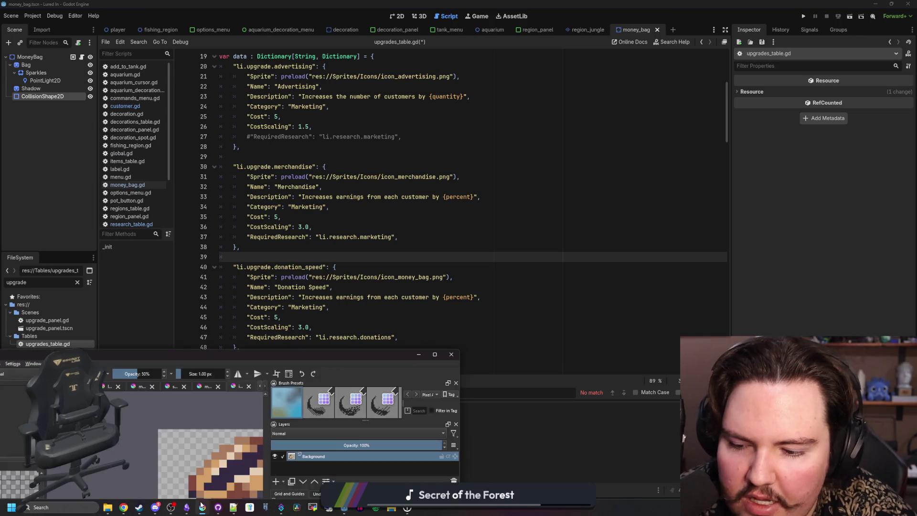
scroll(290, 134, "down", 3)
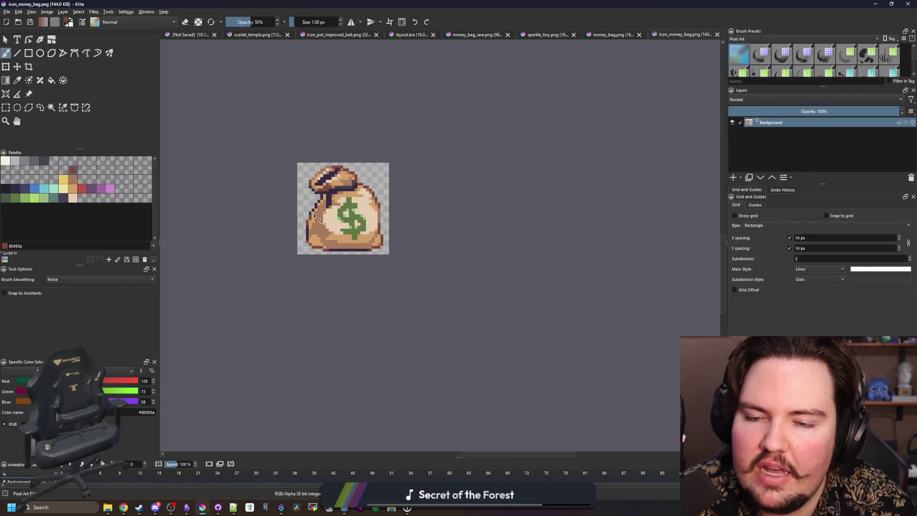
scroll(358, 180, "up", 3)
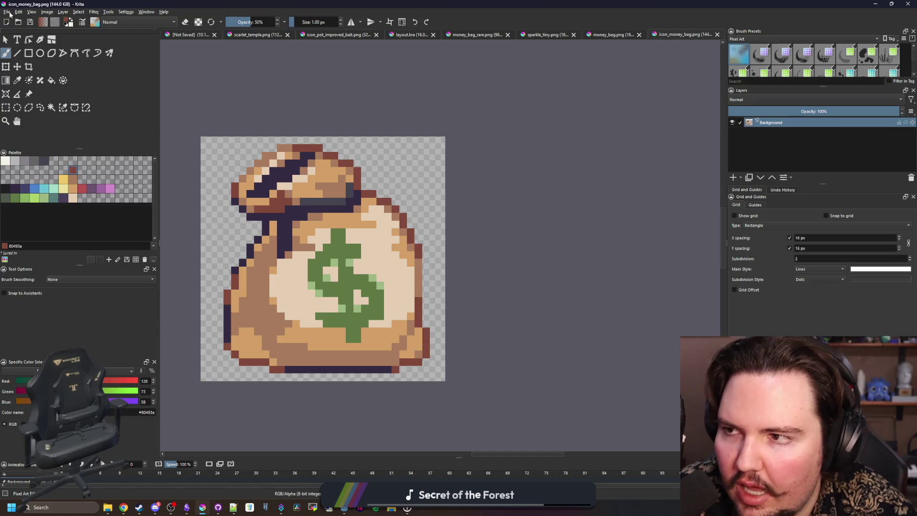
left_click(8, 11)
left_click(19, 30)
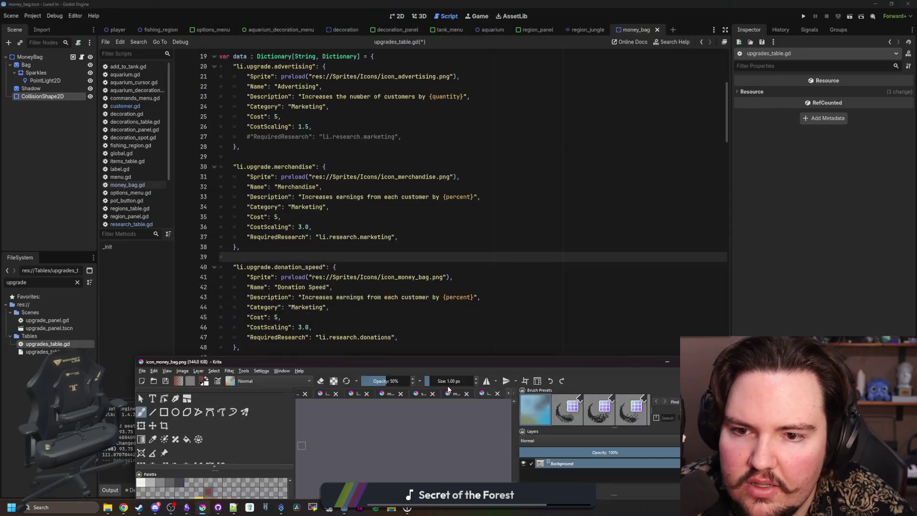
left_click_drag(448, 390, 442, 406)
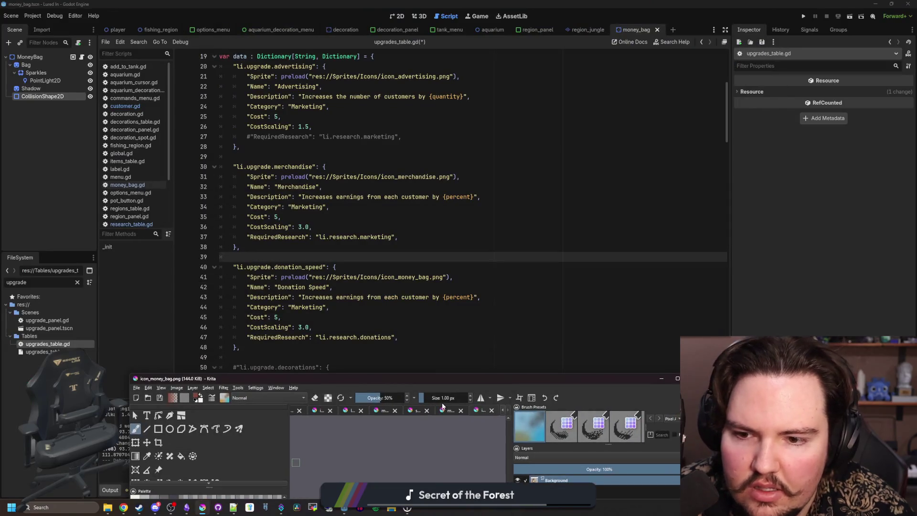
left_click(492, 309)
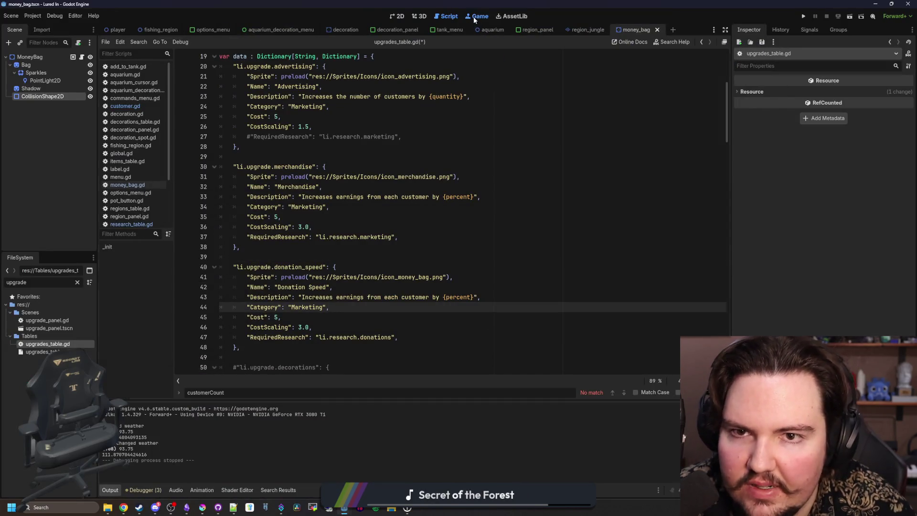
- Return to the script editor and look through money_bag.gd, customer.gd and research_table.gd
left_click(475, 16)
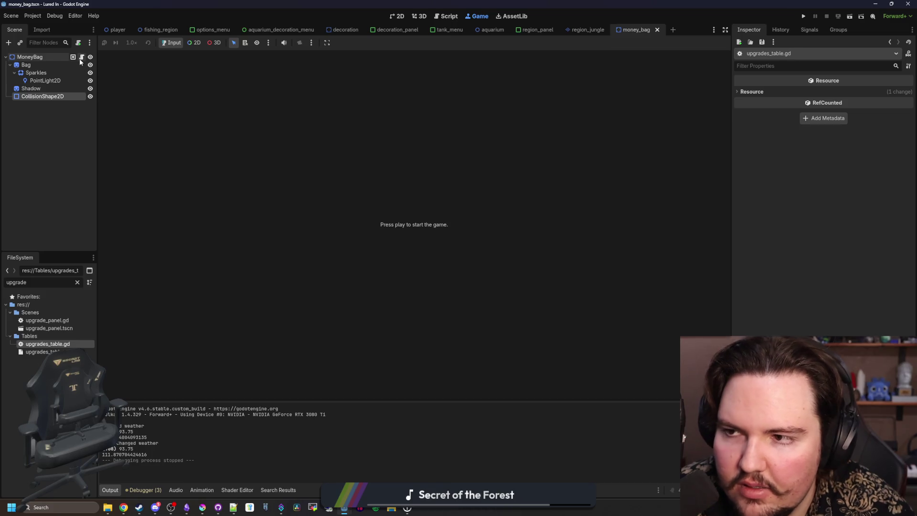
left_click(82, 57)
left_click(307, 219)
left_click(236, 204)
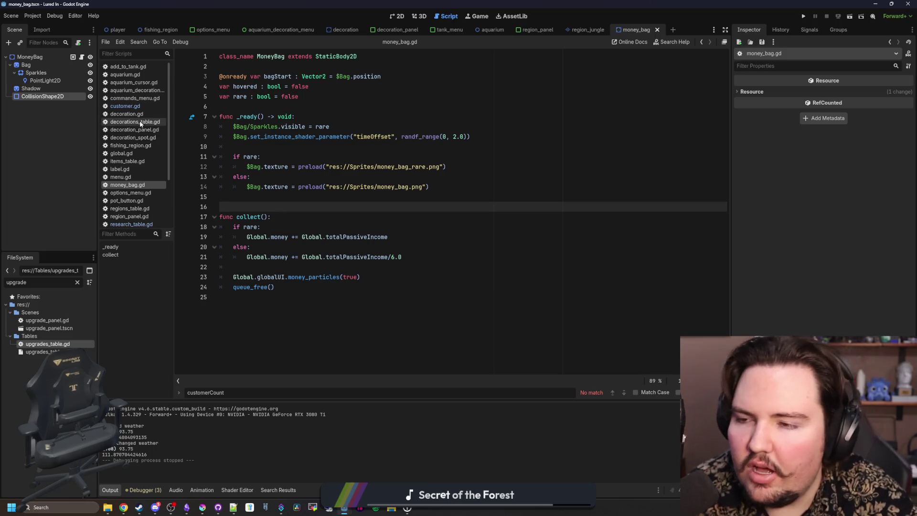
left_click(148, 106)
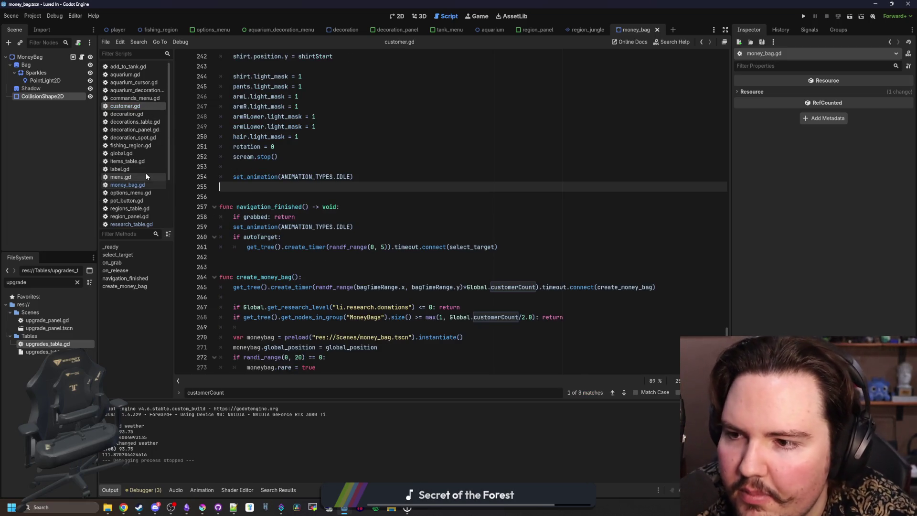
left_click(131, 224)
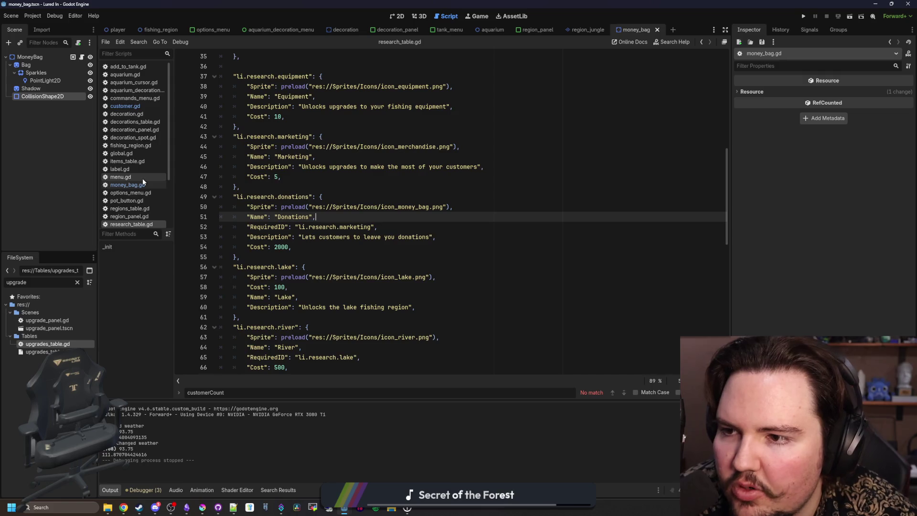
- Reopen upgrades_table.gd at the donation_speed entry, then bring up a new browser tab
double_click(48, 344)
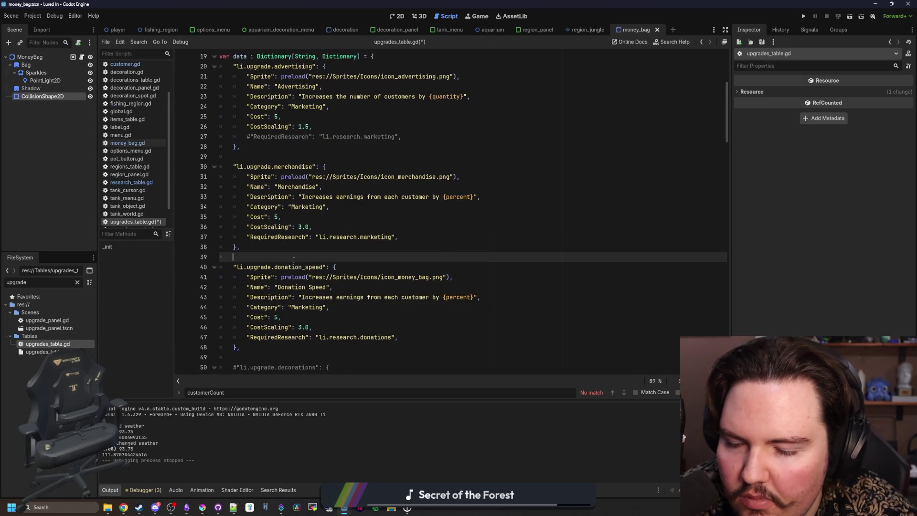
scroll(305, 284, "down", 1)
left_click(306, 286)
left_click(293, 226)
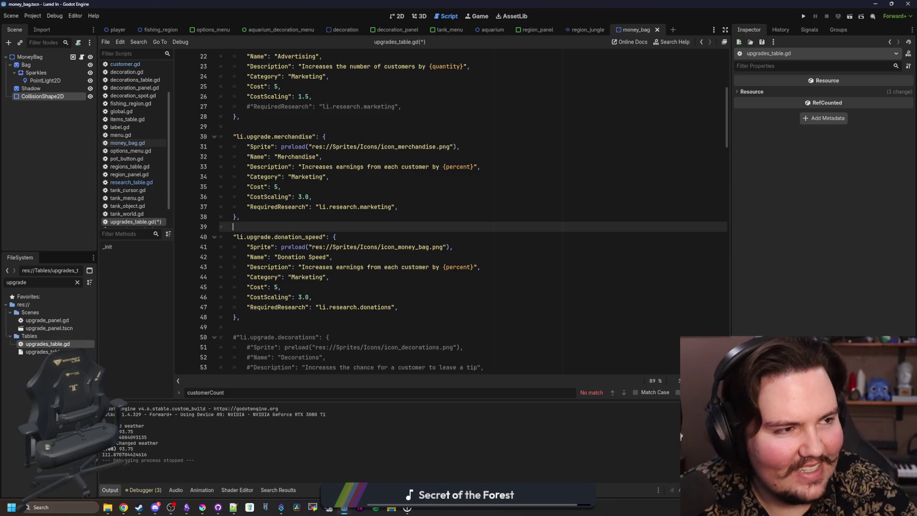
key("alt+Tab")
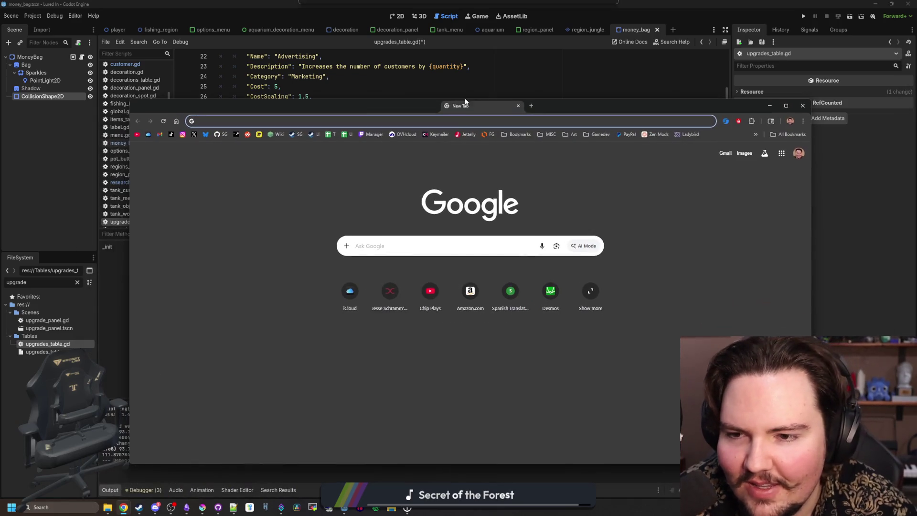
- Search 'reasons to donate' and read the cafonline.org 'Five reasons to give to charity' article
type("reasons to donate")
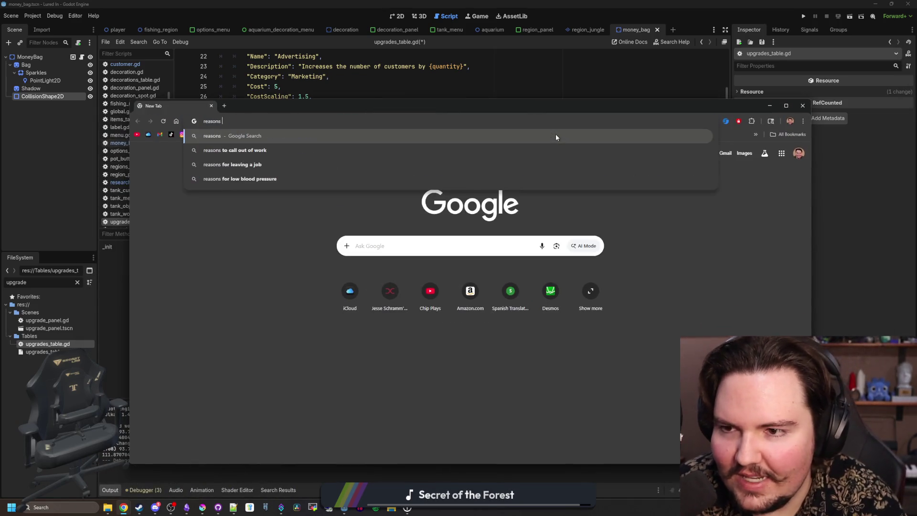
key("Return")
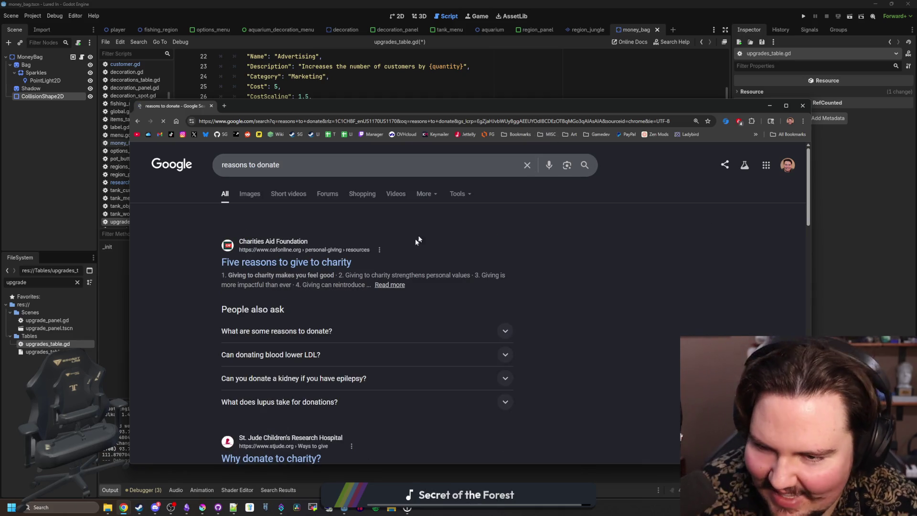
left_click(319, 261)
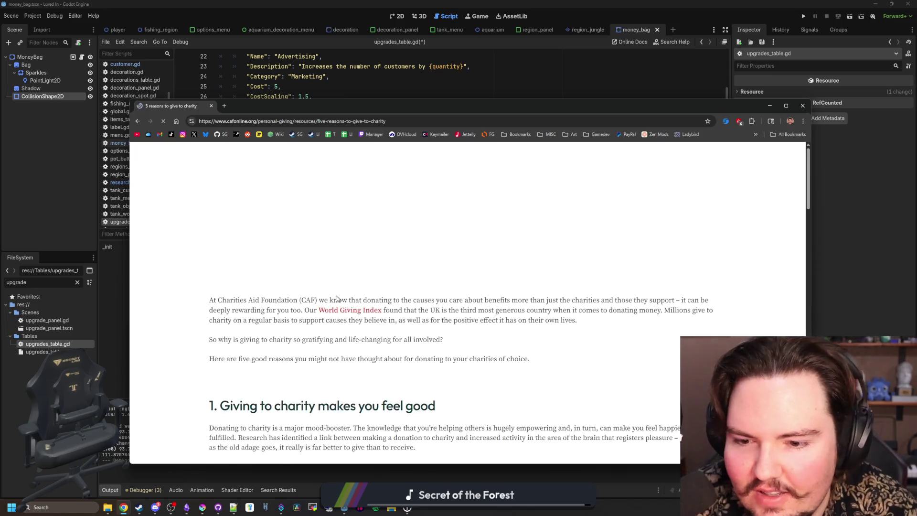
scroll(382, 202, "down", 20)
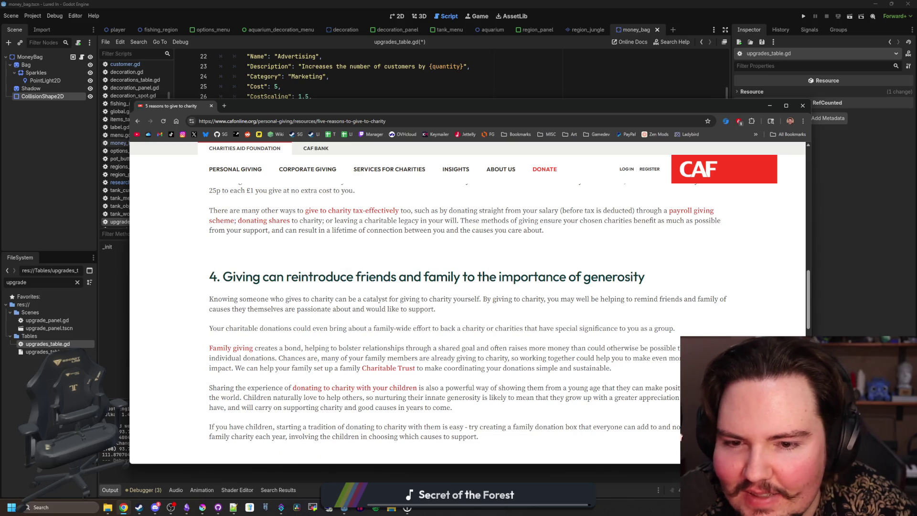
scroll(347, 250, "down", 4)
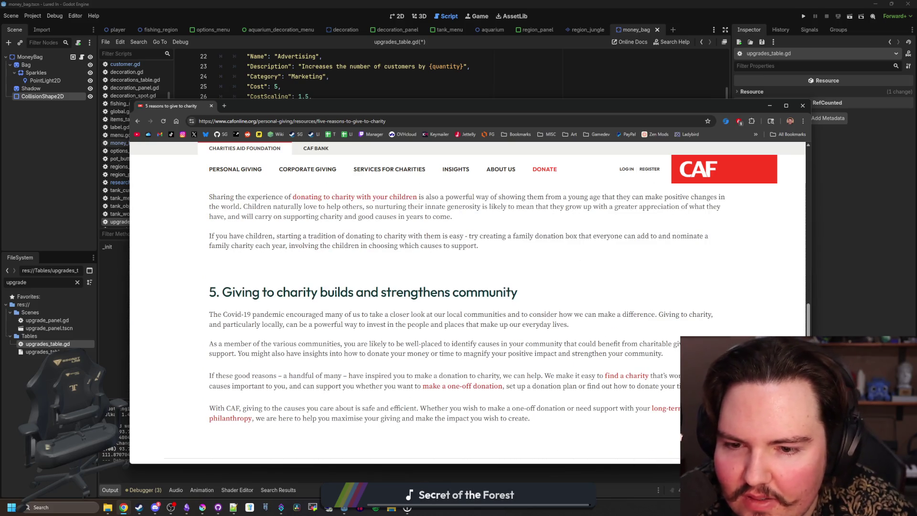
scroll(337, 294, "down", 4)
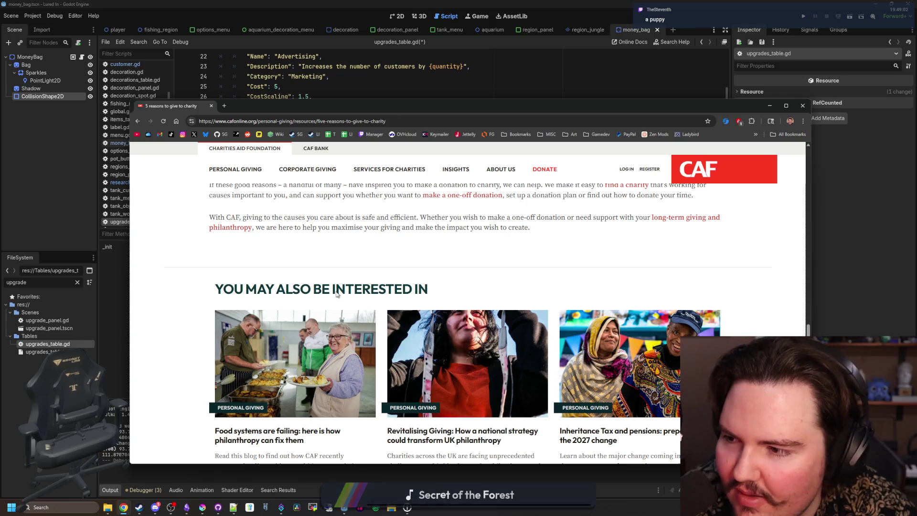
scroll(336, 294, "down", 2)
scroll(242, 210, "up", 20)
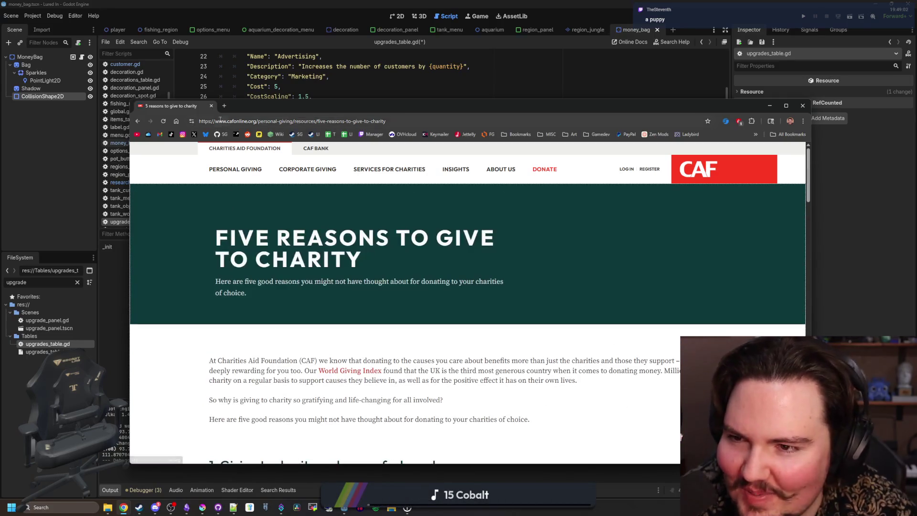
key("alt+Tab")
- Rewrite the description so customers donate {percent} faster (so cute!)
left_click(303, 219)
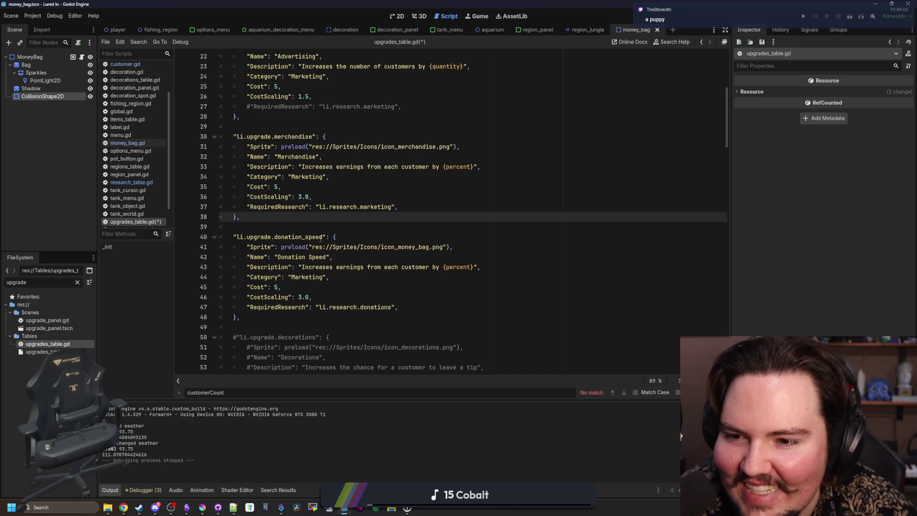
key("Down")
mouse_move(440, 266)
left_mouse_down()
mouse_move(308, 258)
mouse_move(303, 267)
left_mouse_up()
type("M")
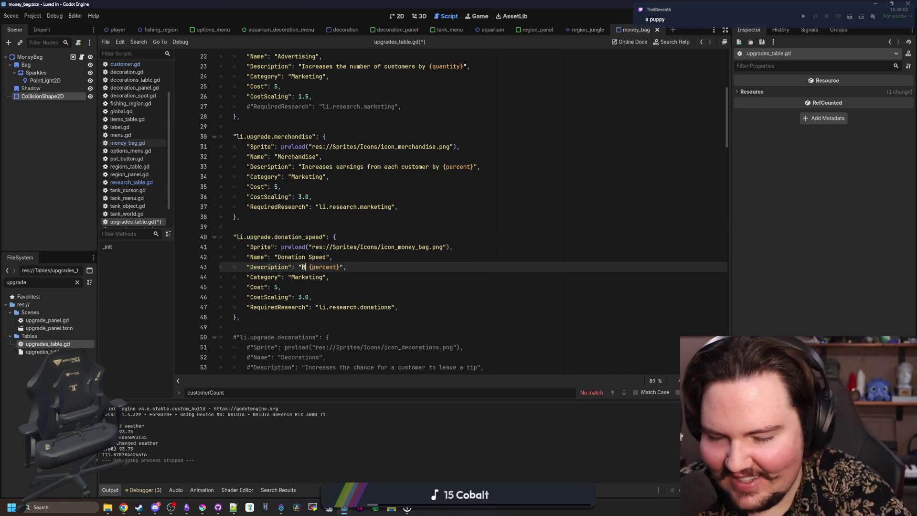
type("akes customers")
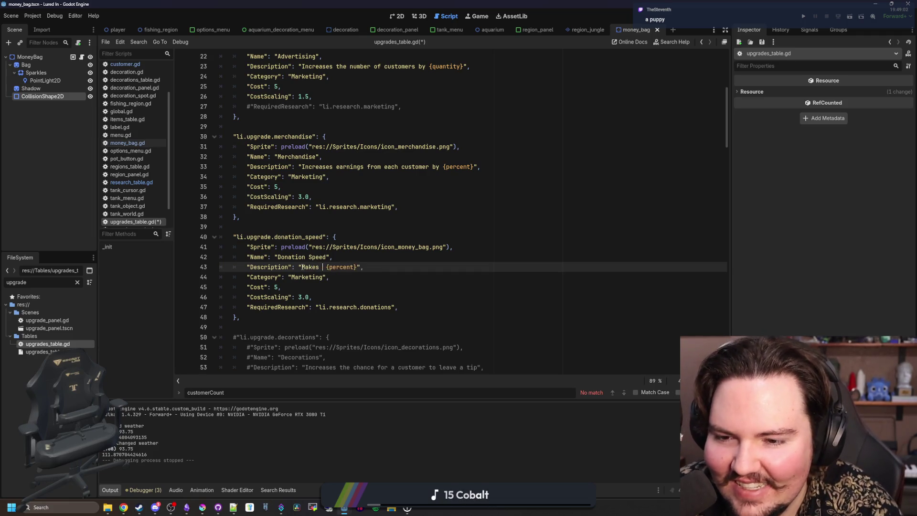
type(" donate ")
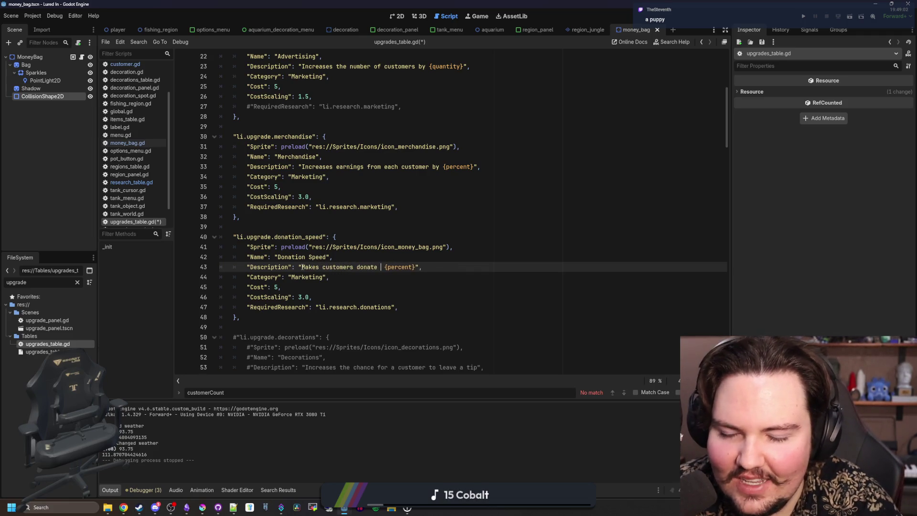
type("more often")
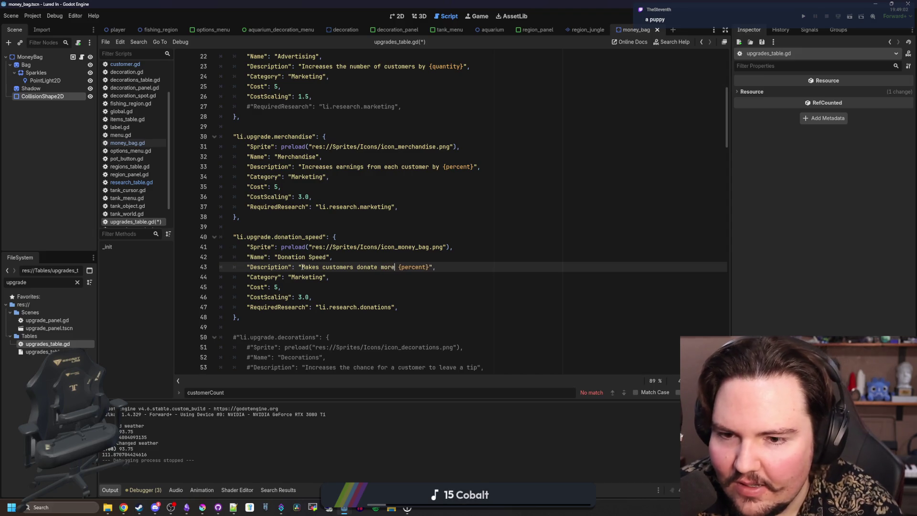
key("BackSpace")
key("BackSpace")
key("BackSpace")
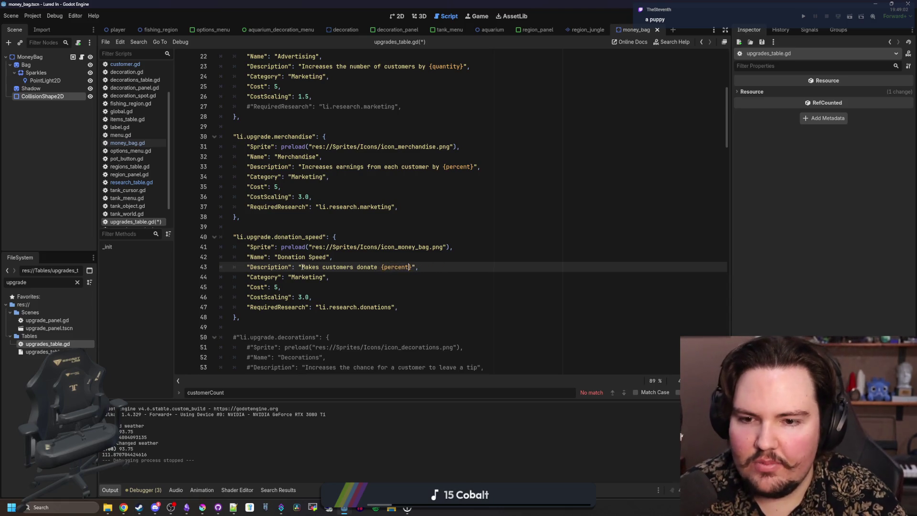
left_click(412, 267)
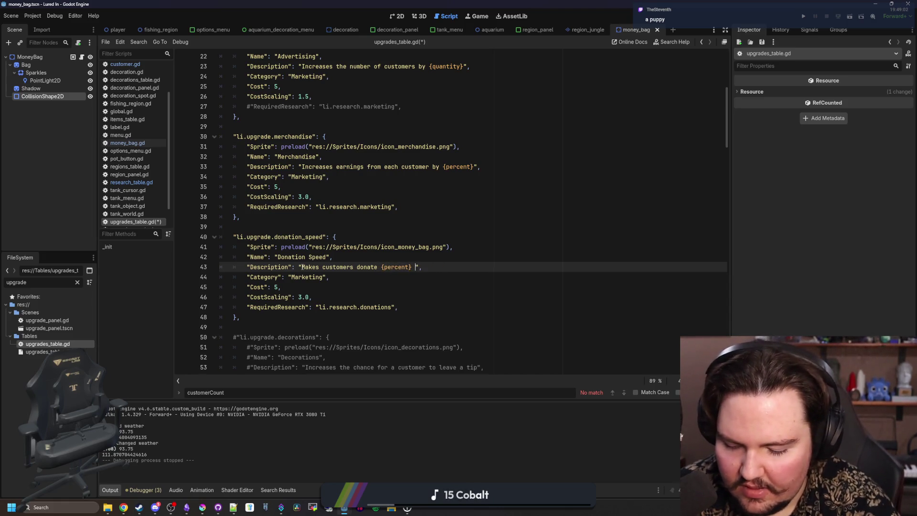
type("faster")
type(" (so cut")
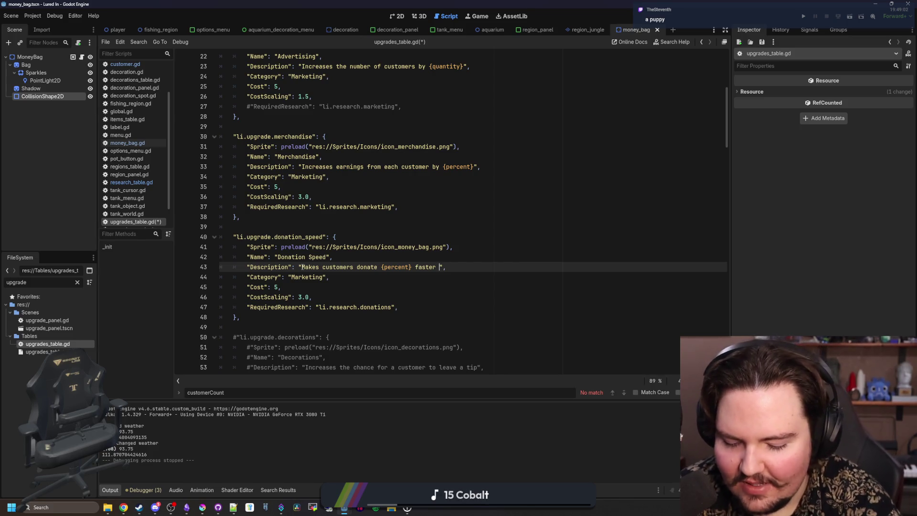
type("e!")
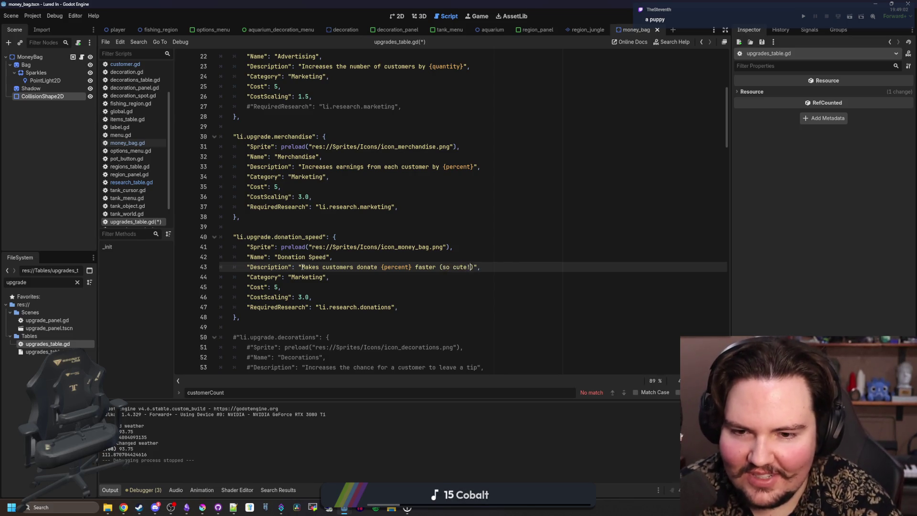
- Change the entry key from donation_speed to puppies and the name to 'Puppies'
double_click(304, 237)
type("puppies")
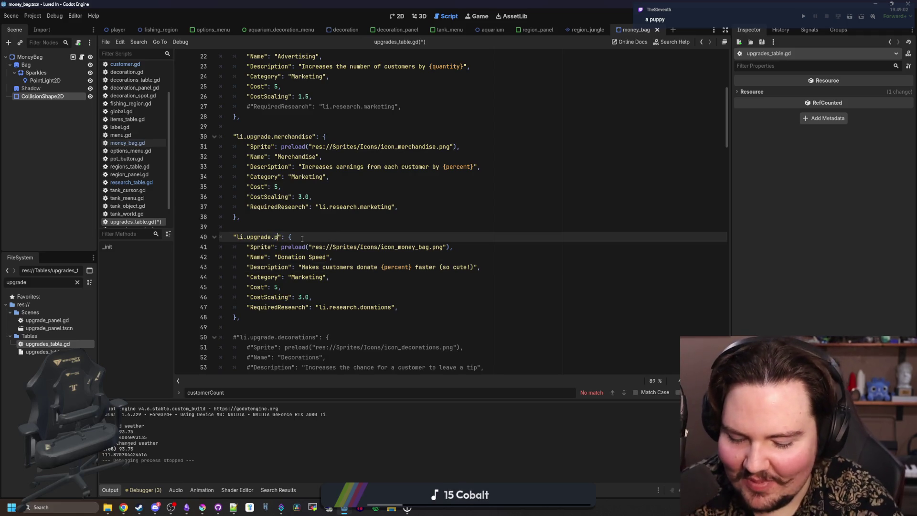
key("Up")
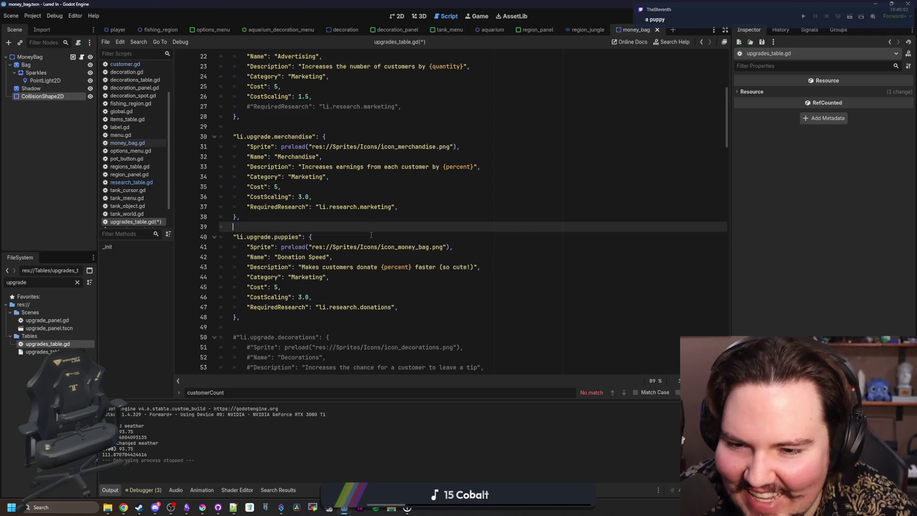
double_click(318, 257)
key("BackSpace")
key("BackSpace")
key("BackSpace")
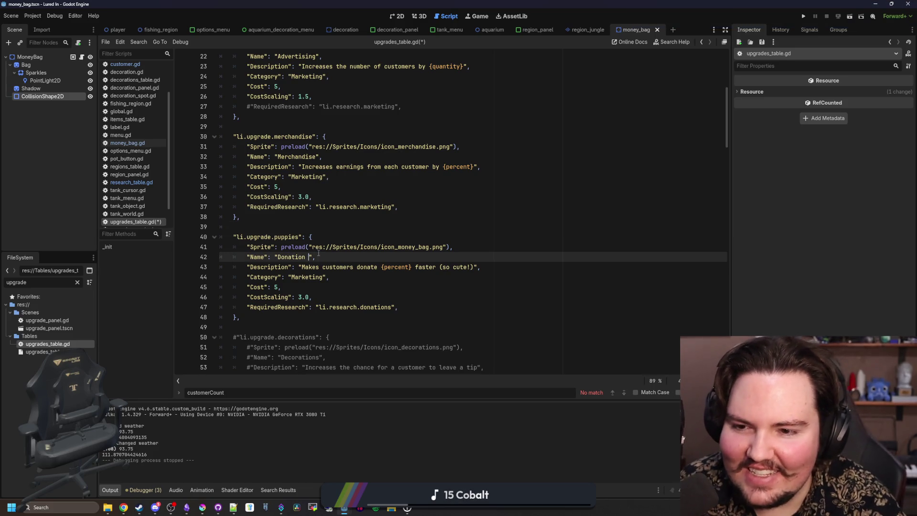
key("BackSpace")
key("BackSpace")
key("BackSpace")
type("Puppies")
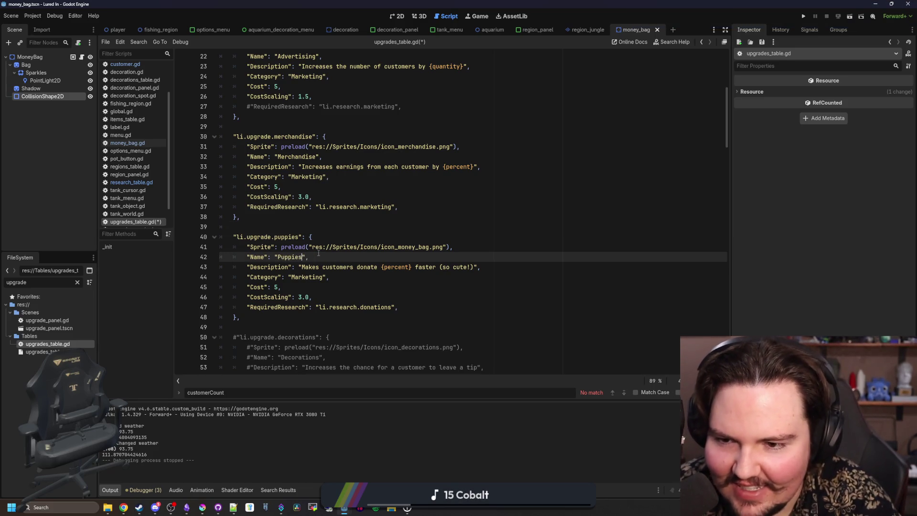
- Step through the puppies entry's key, name and cost lines
left_click(347, 242)
left_click(354, 261)
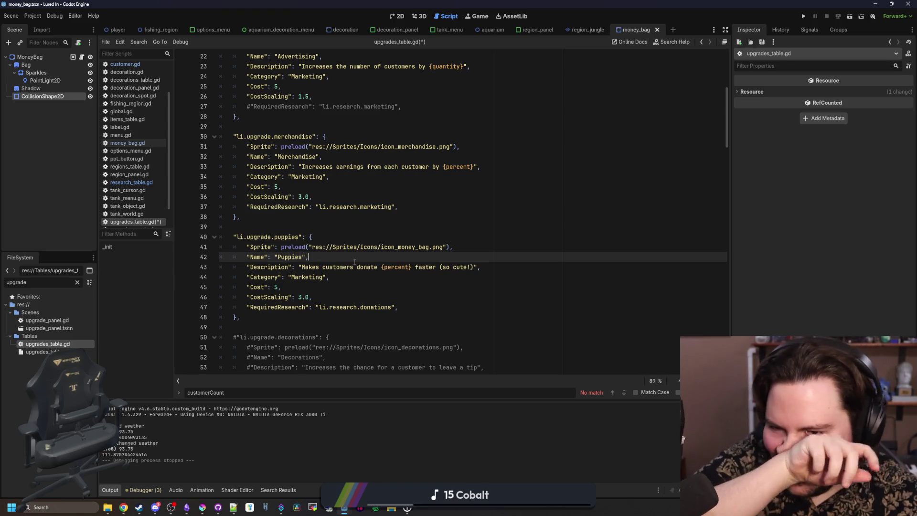
left_click(329, 235)
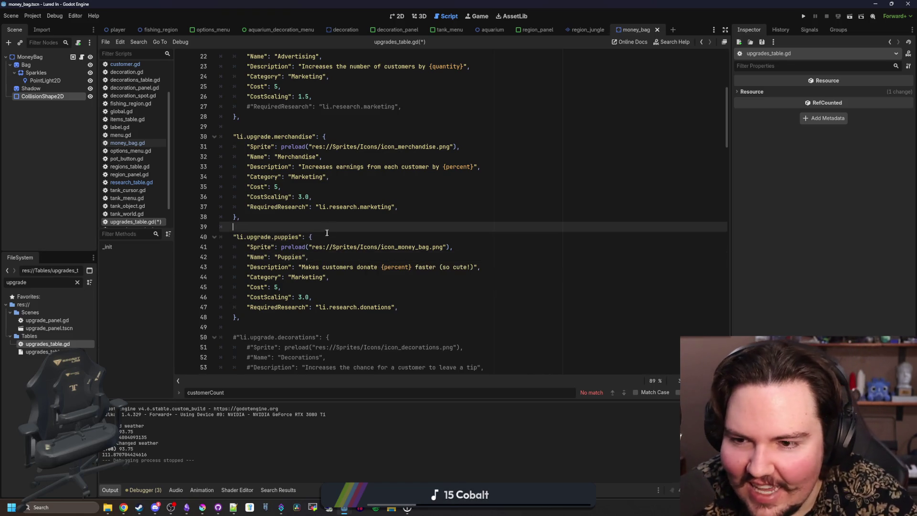
left_click(330, 256)
left_click(330, 237)
left_click(329, 248)
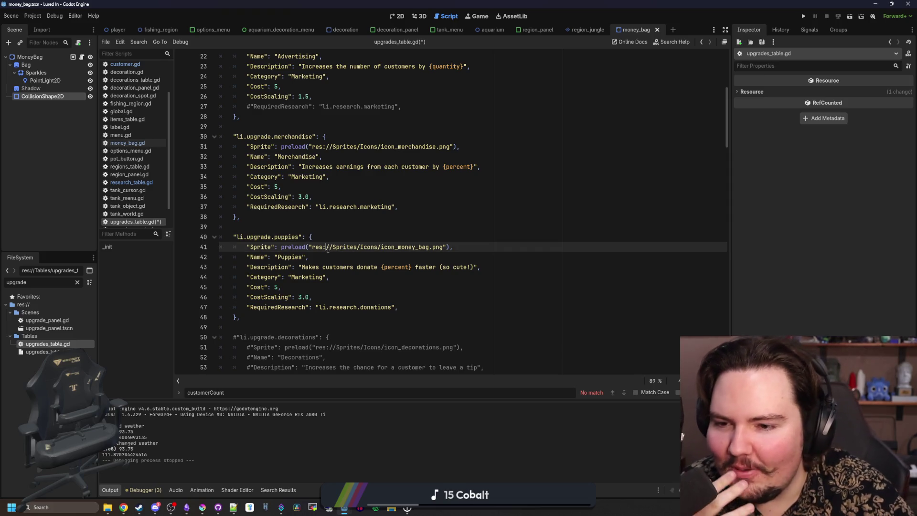
left_click(330, 259)
left_click(307, 288)
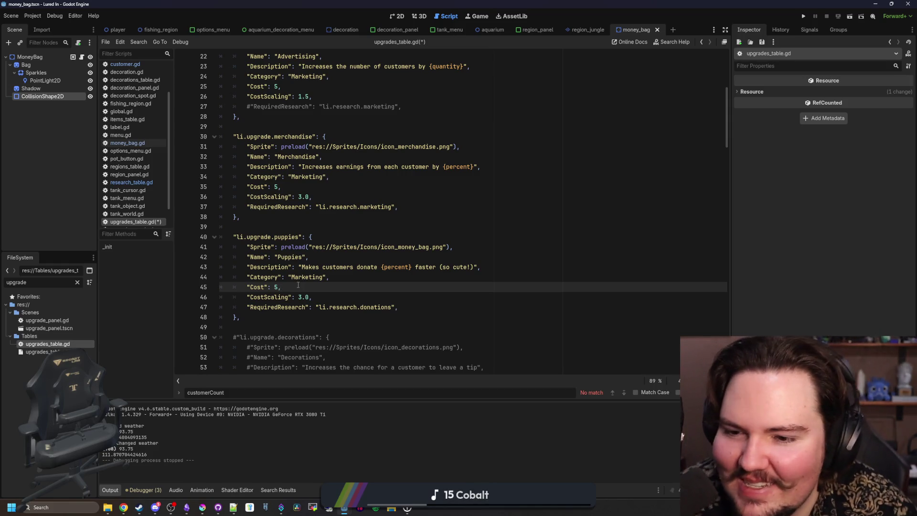
- Check the Marketing category line, then bring the Krita money bag window up full screen
double_click(307, 278)
left_click(308, 279)
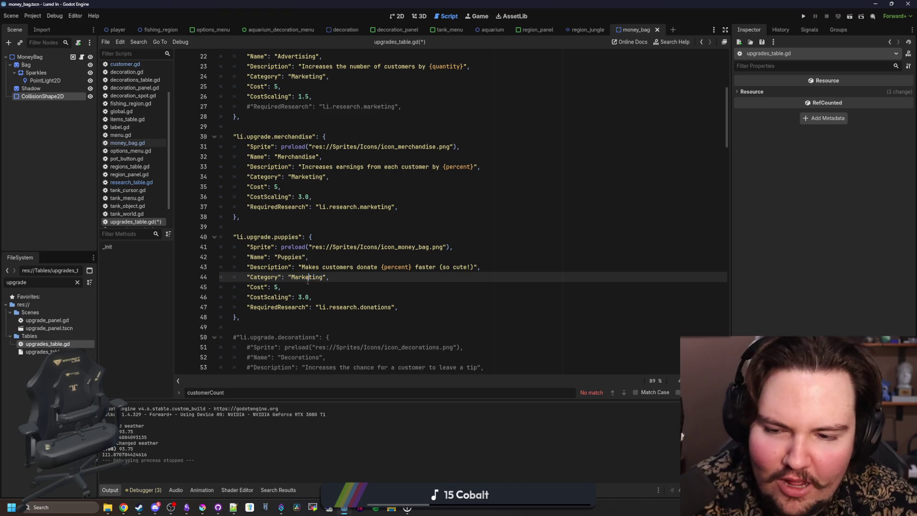
left_click(315, 290)
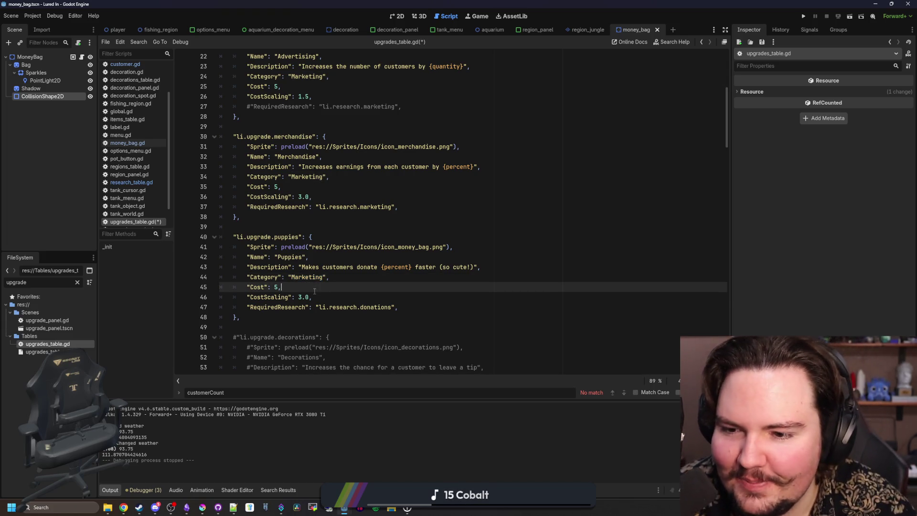
left_click(337, 279)
key("Up")
key("Up")
key("Up")
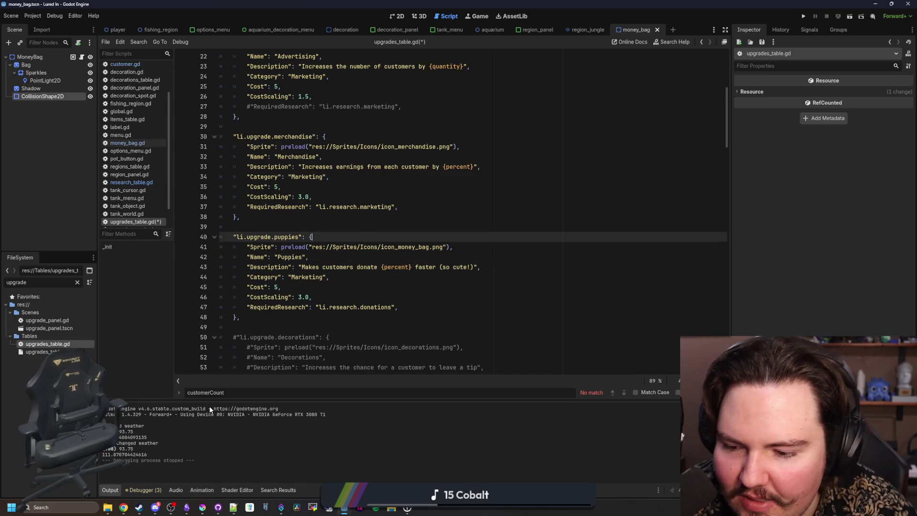
left_click(202, 507)
double_click(396, 378)
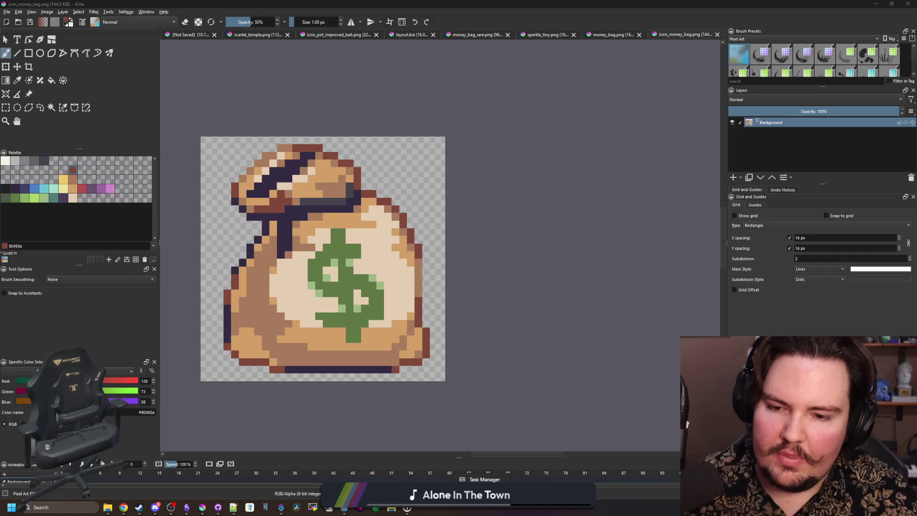
- Turn on Windows Night light with its strength at the minimum
left_click(467, 510)
type("night")
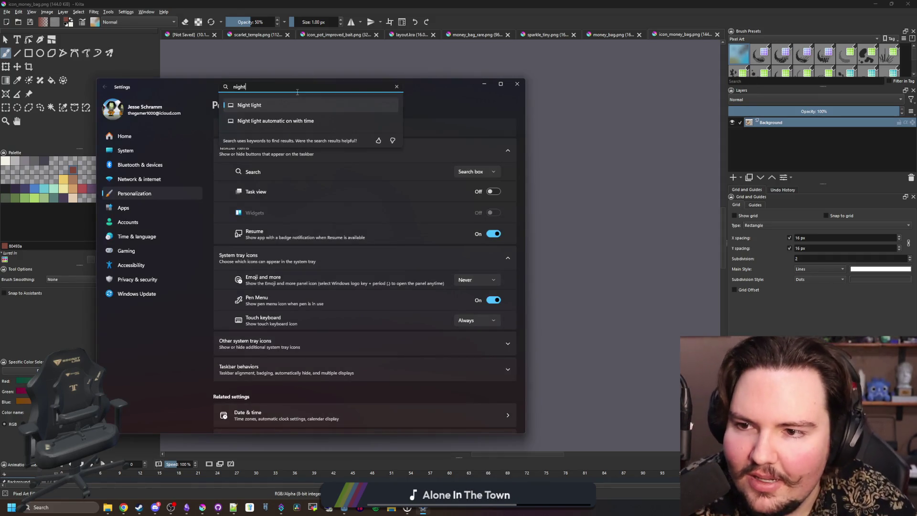
left_click(277, 103)
left_click(487, 131)
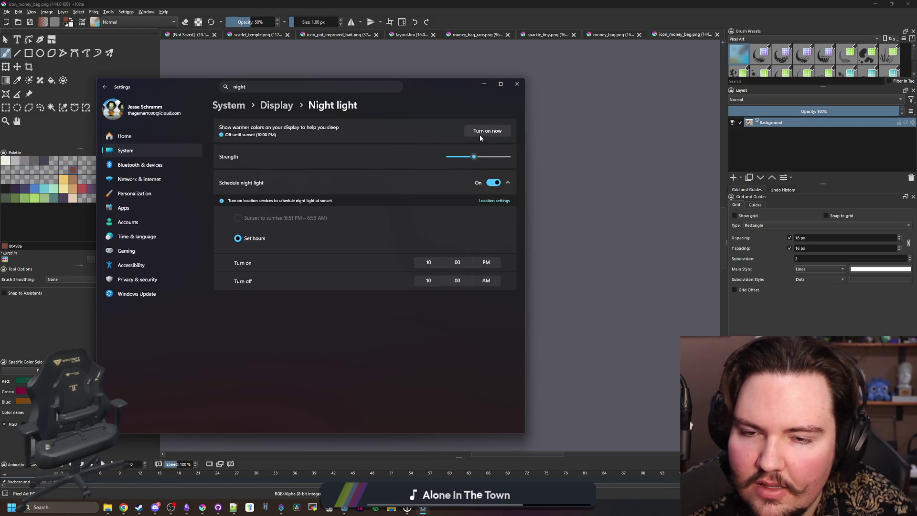
left_click(479, 132)
left_click_drag(474, 157, 439, 156)
left_click(483, 84)
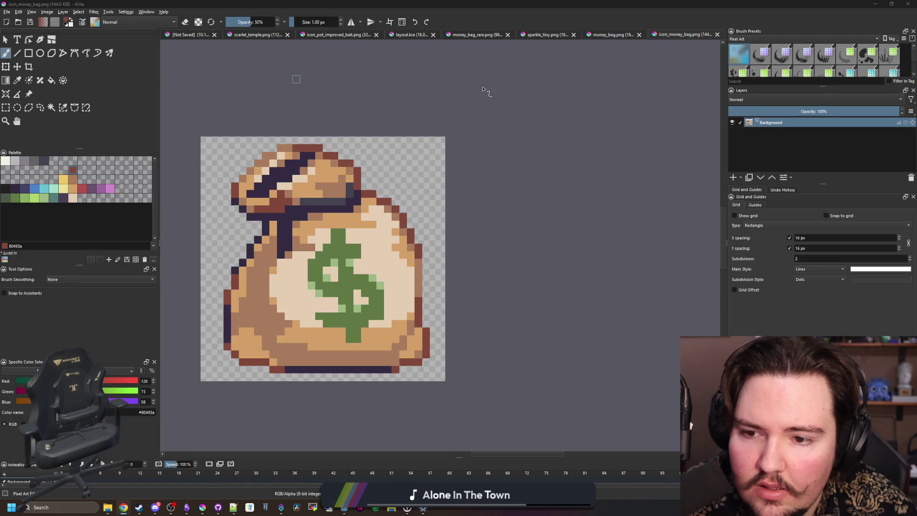
- Get back to the maximized Krita window showing icon_money_bag.png
scroll(434, 187, "down", 5)
scroll(434, 186, "up", 3)
scroll(377, 222, "up", 2)
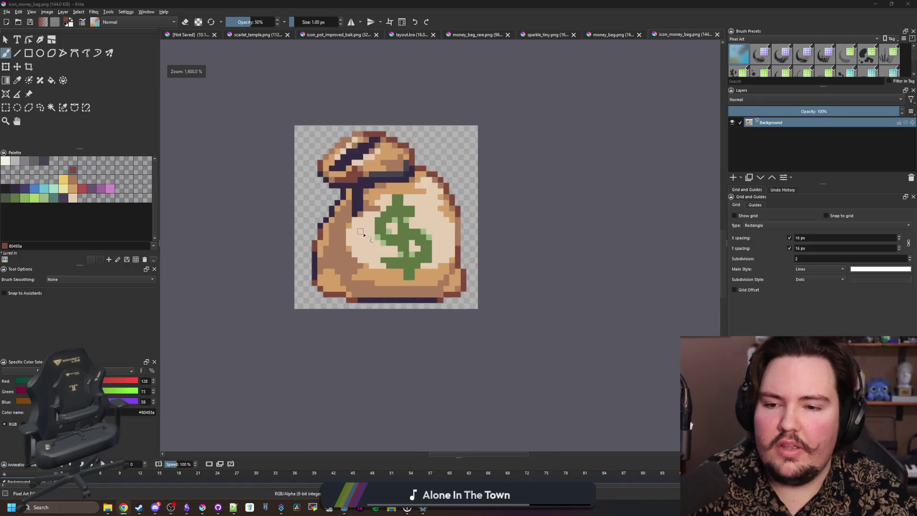
scroll(386, 217, "down", 1)
scroll(389, 214, "up", 1)
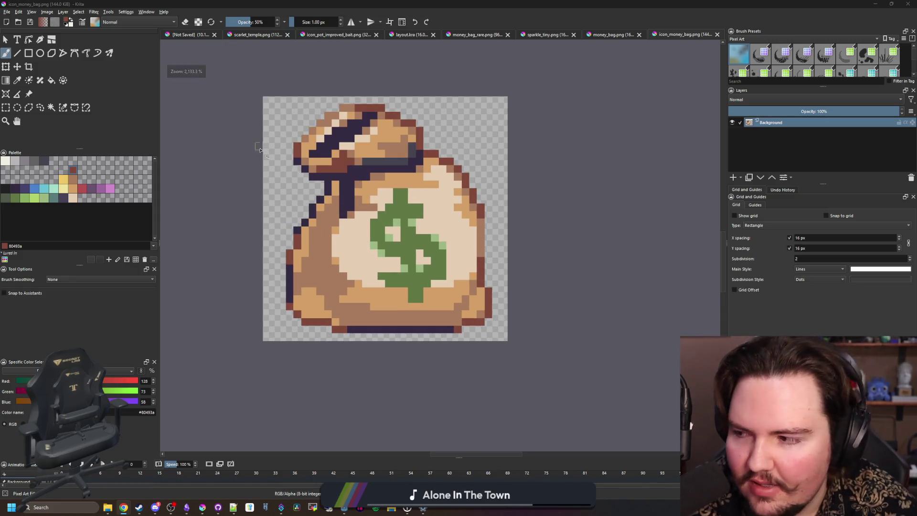
left_click(481, 2)
mouse_move(481, 3)
left_mouse_down()
mouse_move(496, 345)
mouse_move(482, 288)
mouse_move(482, 2)
left_mouse_up()
left_click(422, 509)
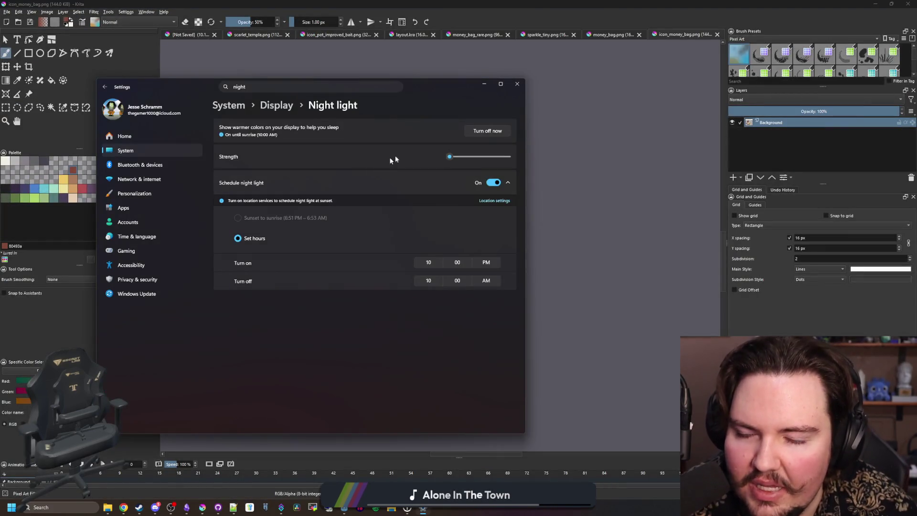
left_click(483, 85)
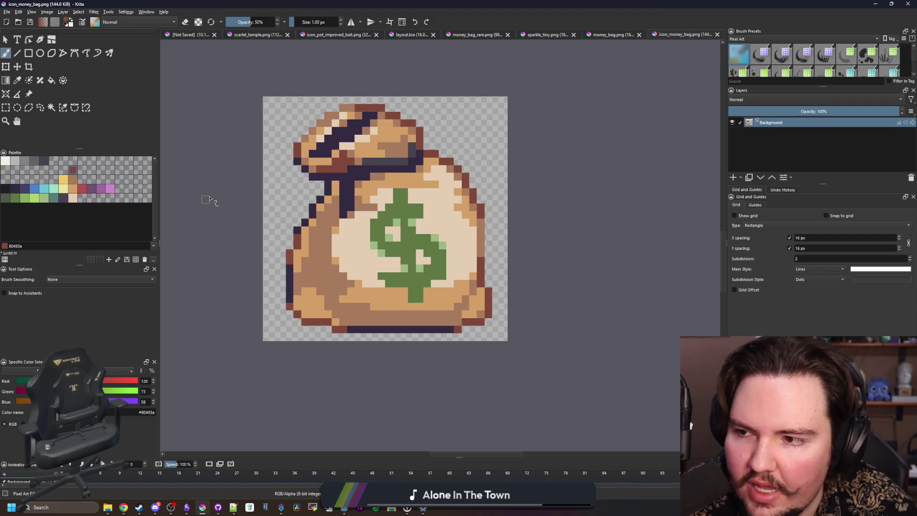
double_click(444, 5)
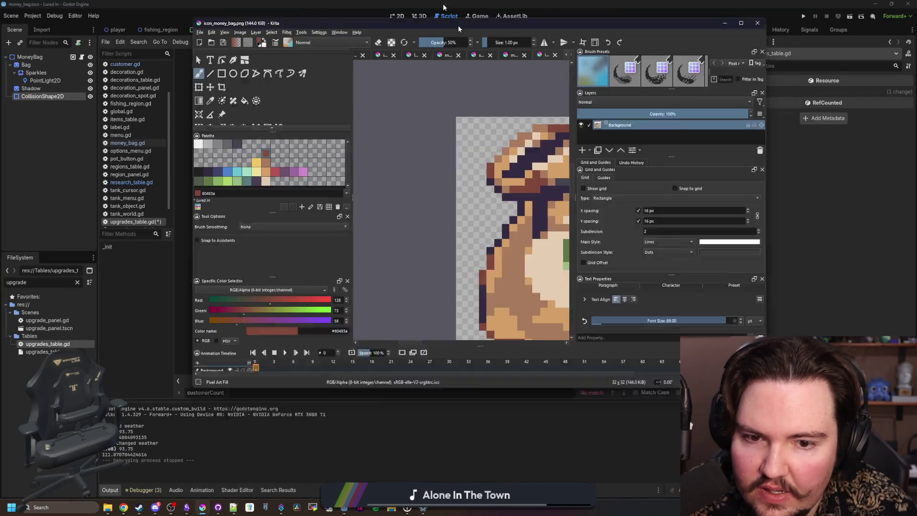
double_click(457, 24)
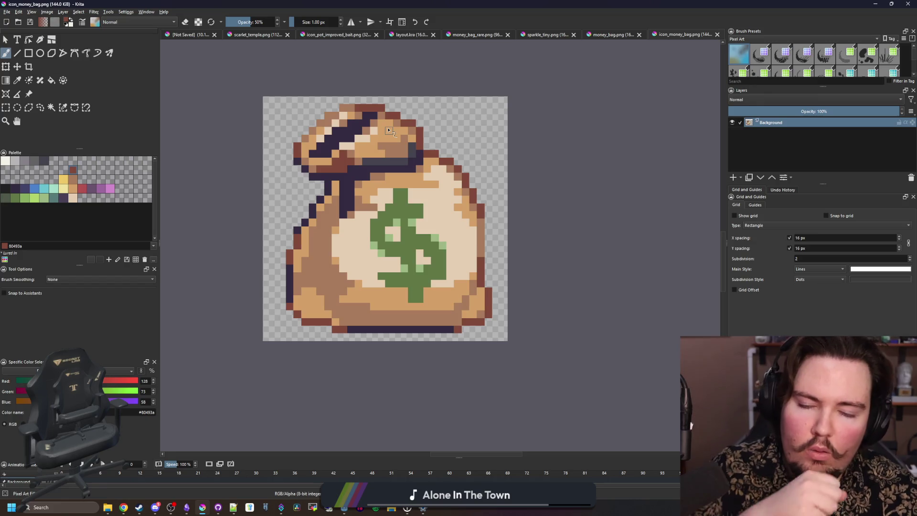
left_click(8, 12)
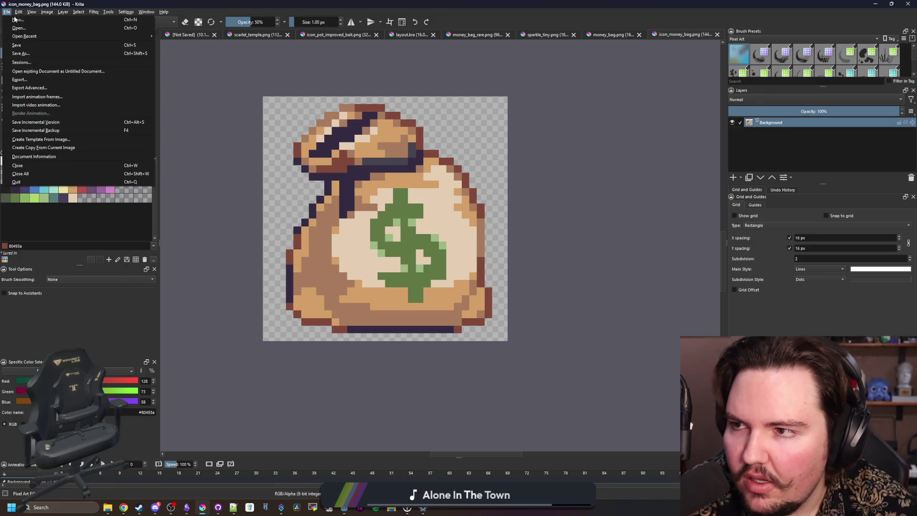
- Create a new document from the clipboard puppy photo and view it at 50%
left_click(16, 19)
left_click(387, 185)
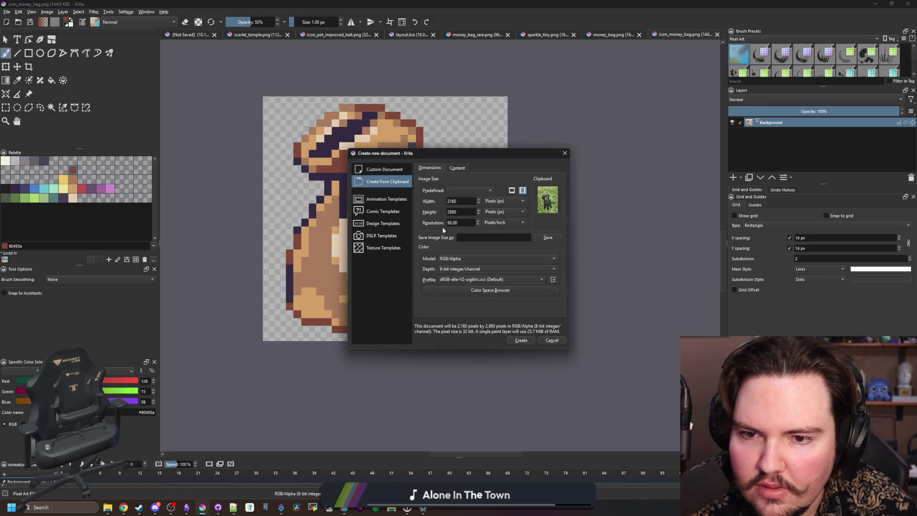
left_click(520, 340)
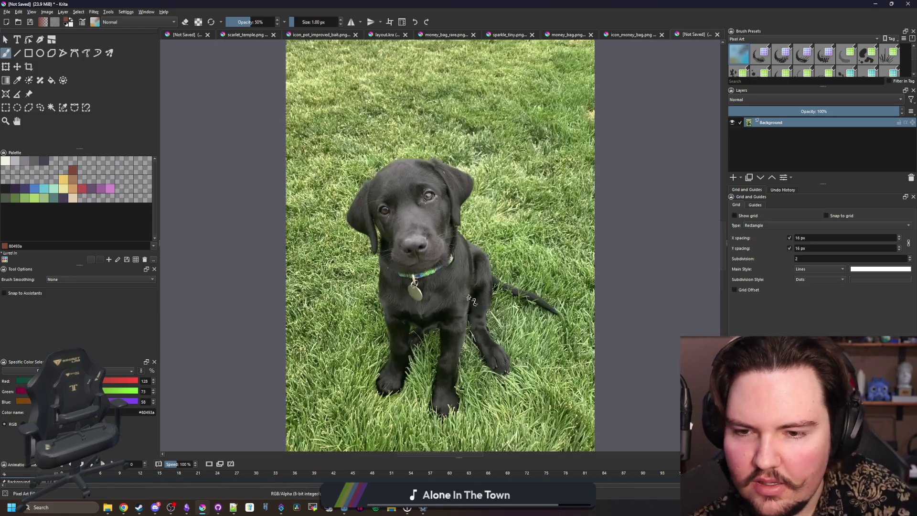
key("minus")
key("equal")
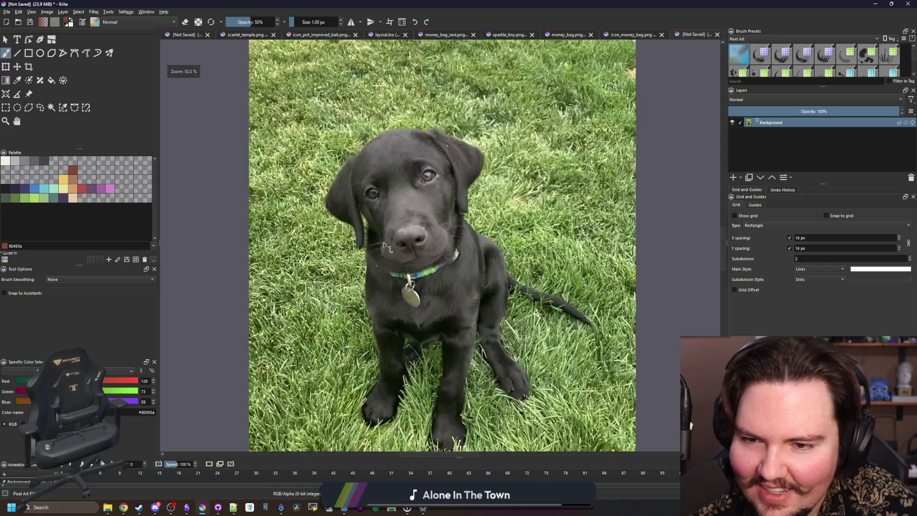
- Select the entire photo with Ctrl+A while zooming, then return to the brush
left_click(7, 108)
key("minus")
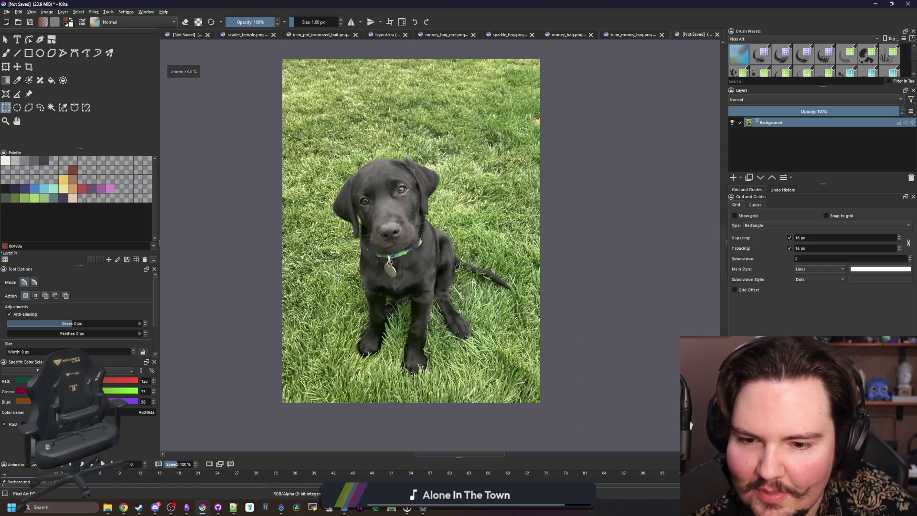
key("ctrl+a")
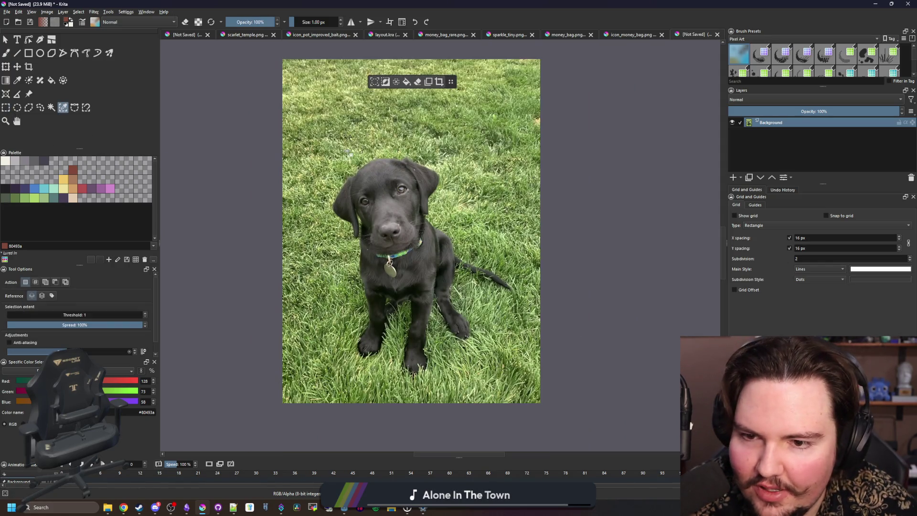
key("equal")
key("minus")
key("b")
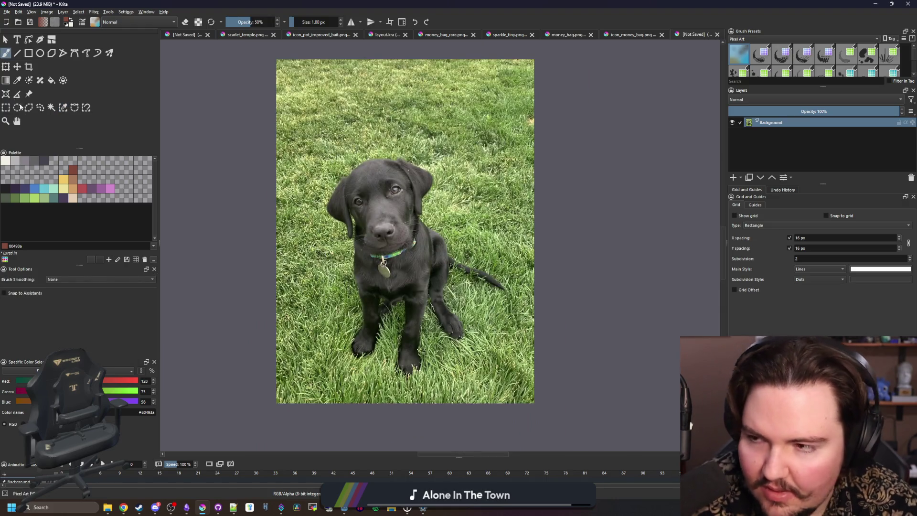
- Try a similar-colour selection of the dark fur at threshold 36, deselect, and enlarge the brush to ~130 px
left_click(62, 108)
scroll(344, 282, "up", 4)
left_click(344, 282)
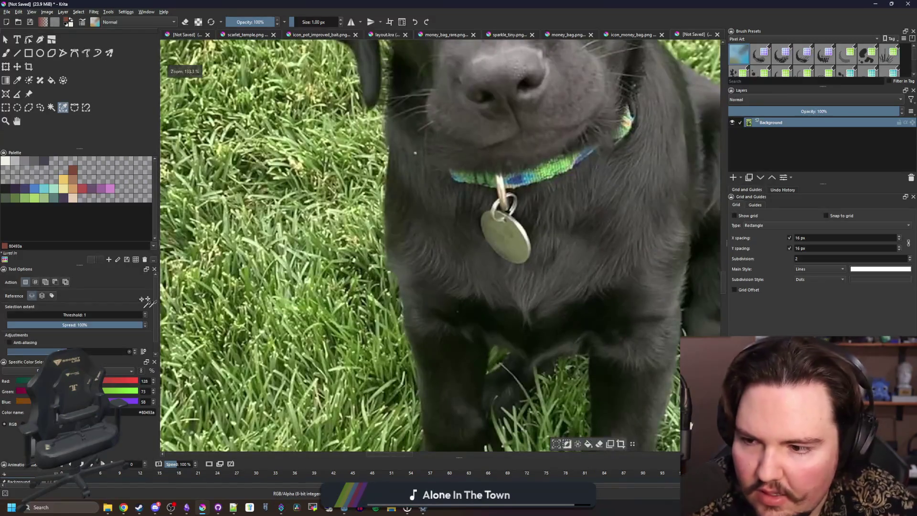
left_click(55, 314)
scroll(245, 333, "down", 4)
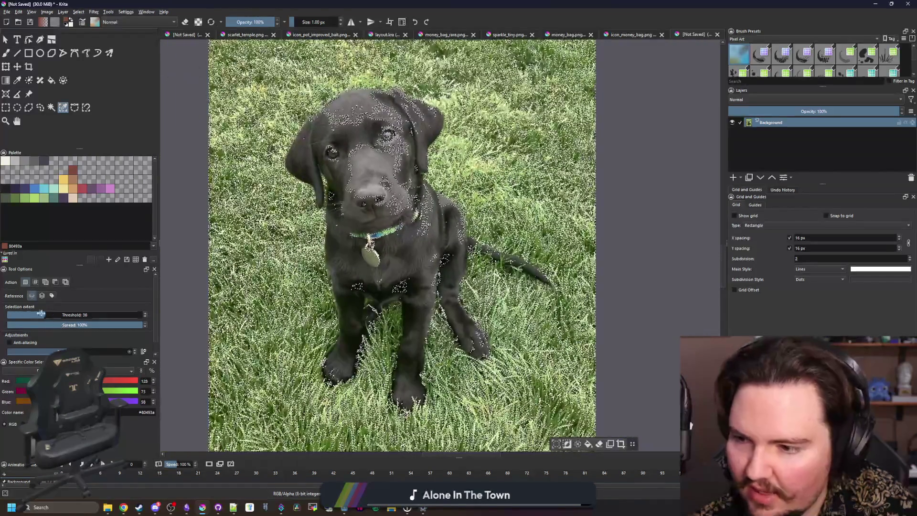
key("ctrl+shift+a")
key("b")
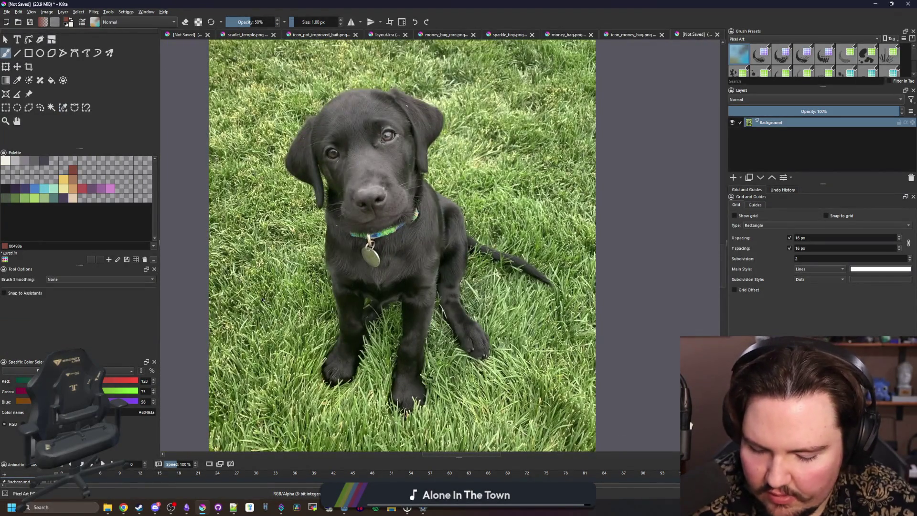
key("bracketright")
key("bracketright")
key("bracketright")
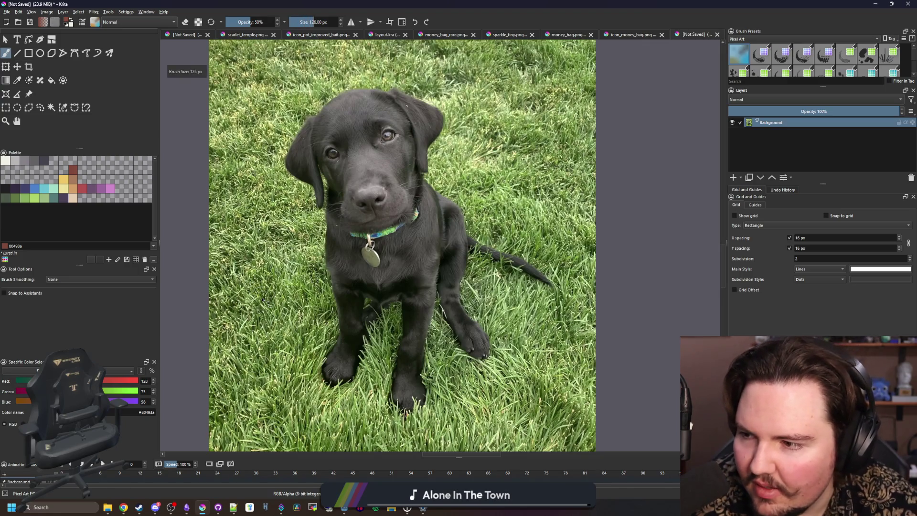
- Switch to a large eraser at 100% opacity and erase grass at the right edge and upper left
key("bracketright")
key("bracketright")
key("bracketright")
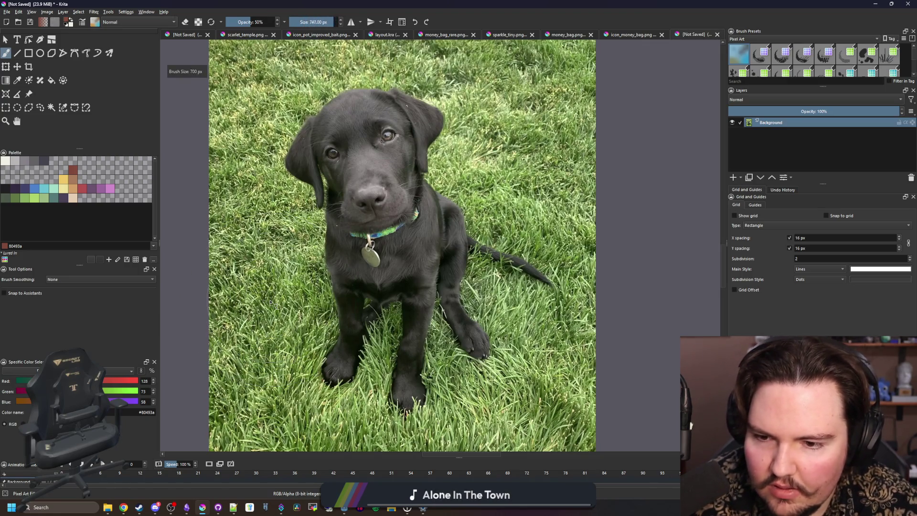
key("e")
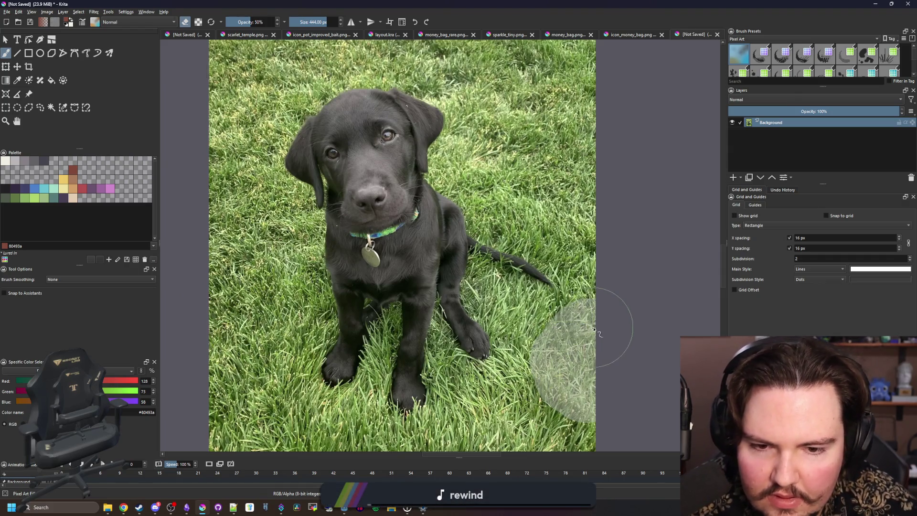
key("o")
key("o")
key("o")
left_click_drag(620, 173, 517, 112)
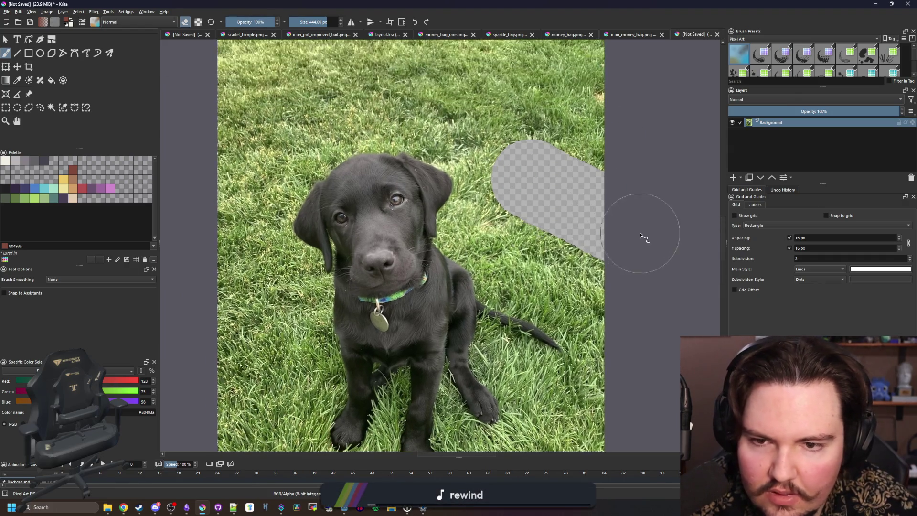
mouse_move(645, 236)
left_mouse_down()
mouse_move(436, 81)
mouse_move(267, 138)
mouse_move(251, 337)
left_mouse_up()
- Erase the remaining broad areas of grass across the photo
scroll(252, 338, "down", 2)
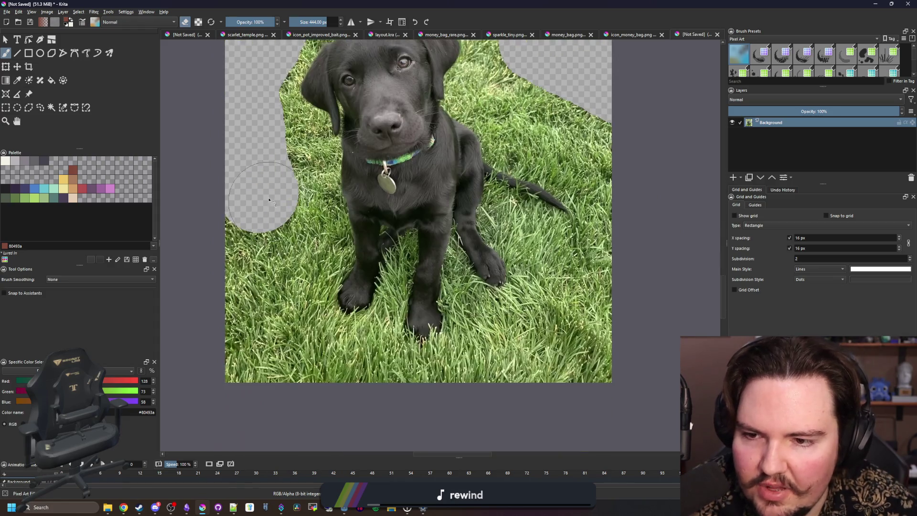
mouse_move(291, 115)
left_mouse_down()
mouse_move(267, 325)
mouse_move(231, 277)
mouse_move(354, 463)
mouse_move(359, 389)
mouse_move(409, 399)
mouse_move(617, 351)
mouse_move(573, 266)
left_mouse_up()
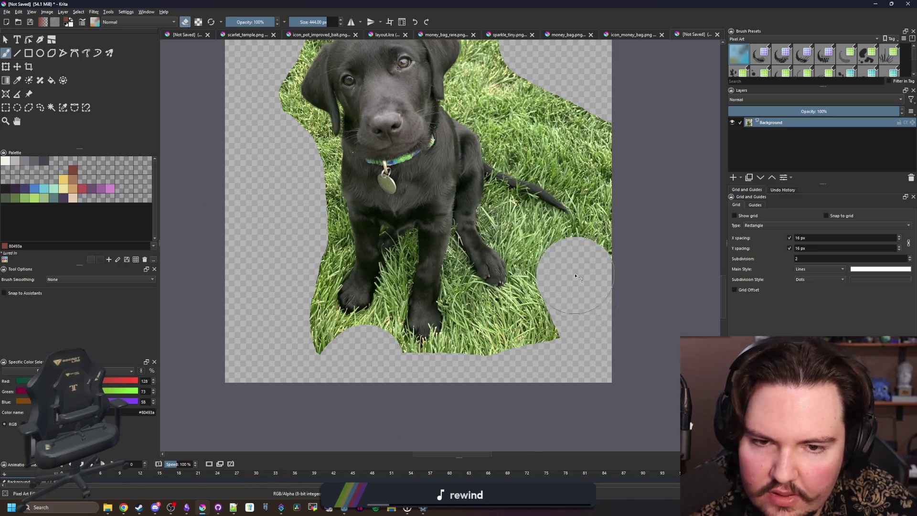
scroll(588, 352, "up", 2)
mouse_move(588, 352)
left_mouse_down()
mouse_move(615, 307)
mouse_move(513, 203)
mouse_move(483, 202)
mouse_move(477, 124)
mouse_move(413, 90)
mouse_move(356, 103)
mouse_move(306, 138)
mouse_move(277, 187)
mouse_move(269, 253)
mouse_move(274, 234)
mouse_move(300, 348)
mouse_move(291, 361)
mouse_move(306, 362)
left_mouse_up()
scroll(305, 363, "down", 5)
mouse_move(276, 267)
left_mouse_down()
mouse_move(280, 314)
mouse_move(329, 344)
mouse_move(432, 379)
mouse_move(464, 327)
mouse_move(501, 329)
mouse_move(535, 270)
left_mouse_up()
scroll(536, 270, "up", 1)
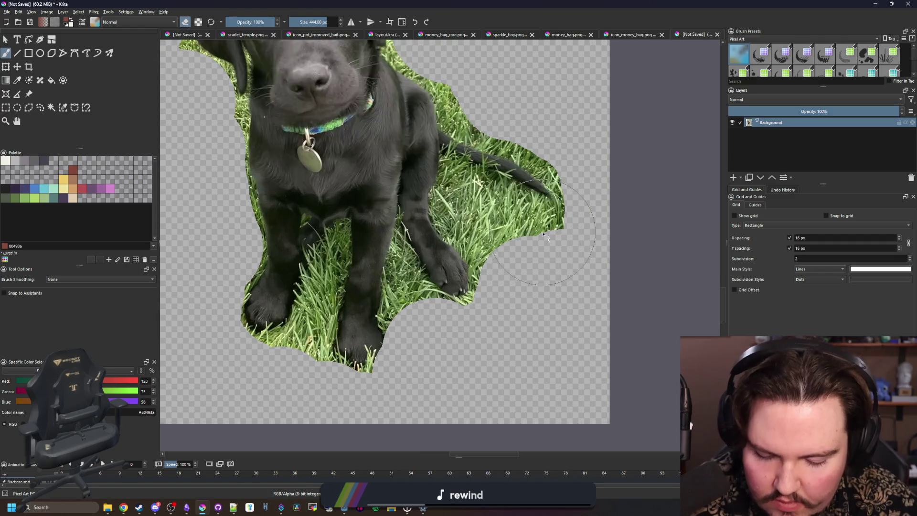
- With a smaller eraser, clear the grass beside the tail and between the legs
key("bracketleft")
key("bracketleft")
key("bracketleft")
scroll(530, 225, "up", 3)
mouse_move(530, 224)
left_mouse_down()
mouse_move(444, 172)
mouse_move(430, 179)
mouse_move(433, 217)
mouse_move(471, 246)
left_mouse_up()
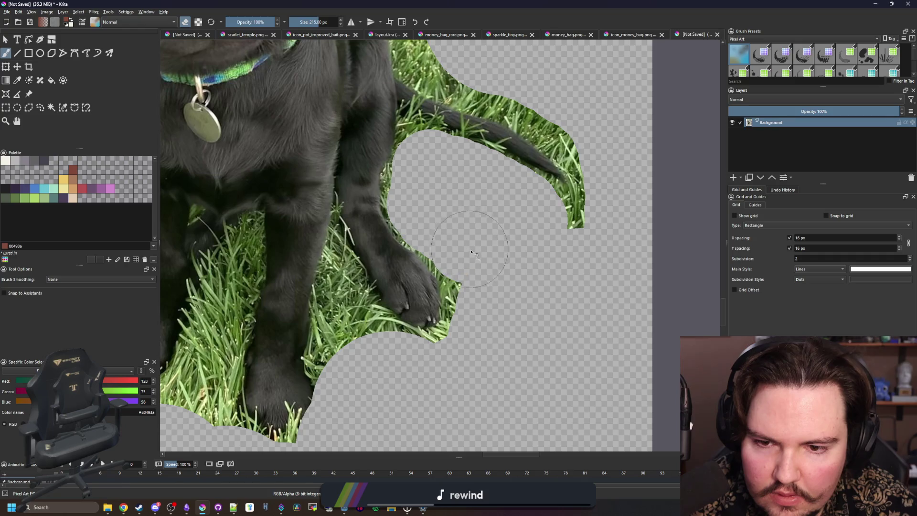
key("bracketleft")
key("bracketleft")
mouse_move(337, 365)
left_mouse_down()
mouse_move(340, 257)
mouse_move(329, 344)
left_mouse_up()
scroll(334, 392, "left", 3)
mouse_move(331, 392)
left_mouse_down()
mouse_move(298, 344)
mouse_move(330, 241)
mouse_move(289, 366)
left_mouse_up()
- Erase the leftover grass along the top-left and top of the photo
scroll(267, 348, "down", 4)
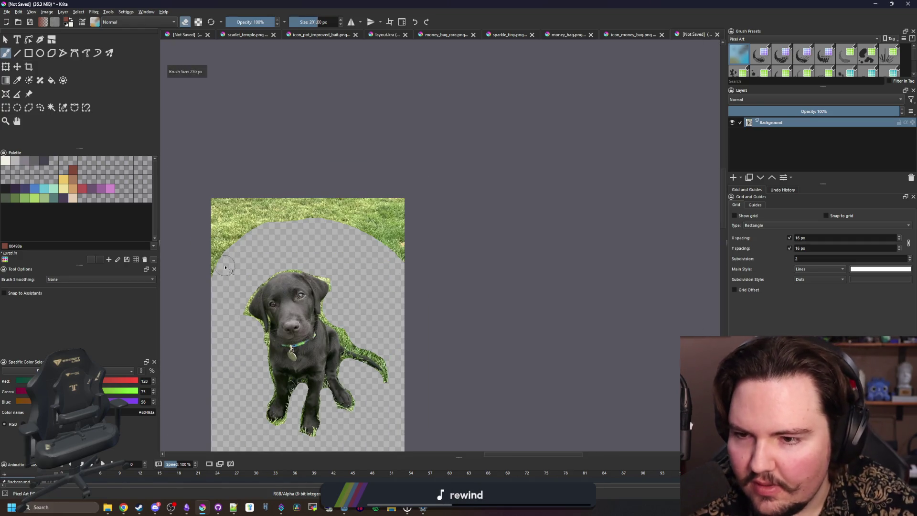
mouse_move(225, 268)
left_mouse_down()
mouse_move(198, 258)
mouse_move(242, 208)
left_mouse_up()
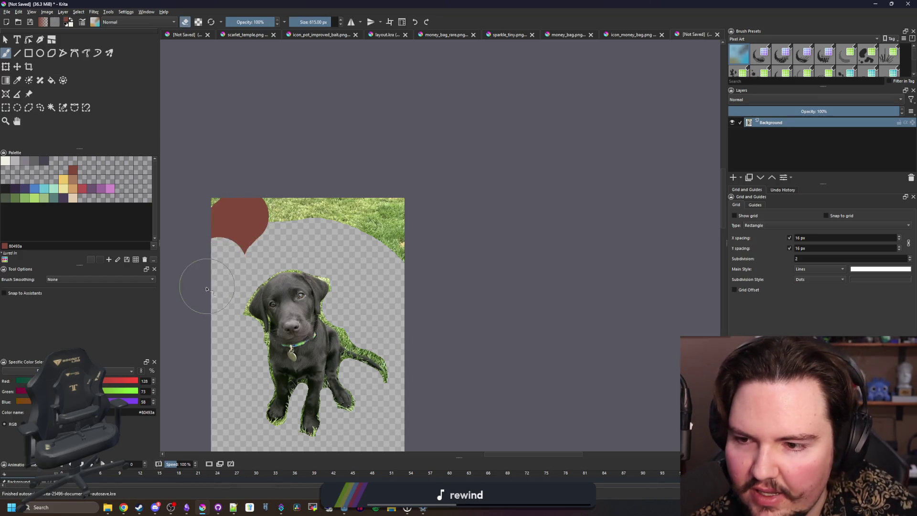
mouse_move(206, 289)
left_mouse_down()
mouse_move(246, 191)
mouse_move(372, 247)
left_mouse_up()
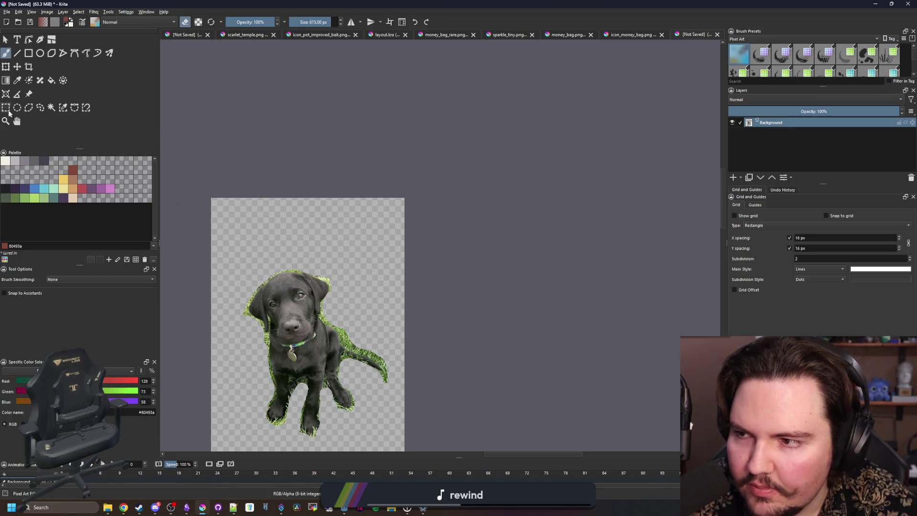
left_click(6, 108)
- Box-select the puppy and create a 32×32 document from the clipboard
left_click_drag(394, 440, 233, 257)
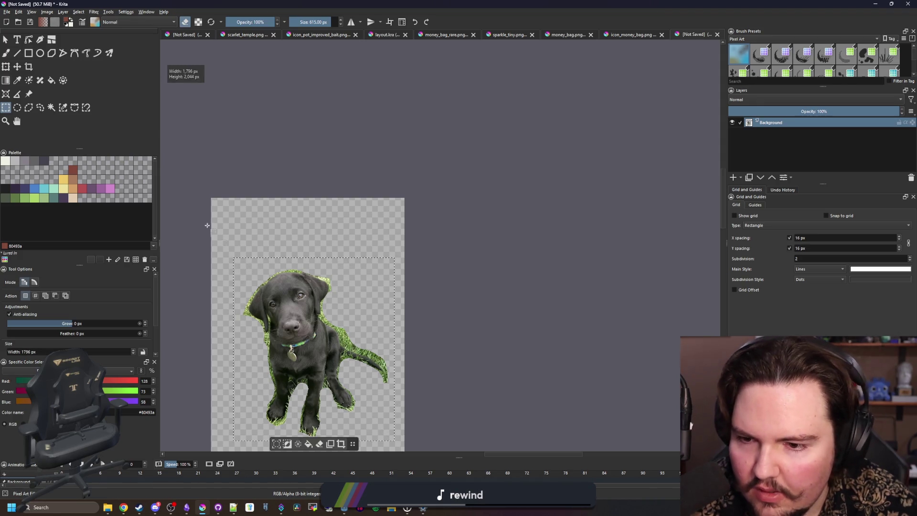
left_click(6, 12)
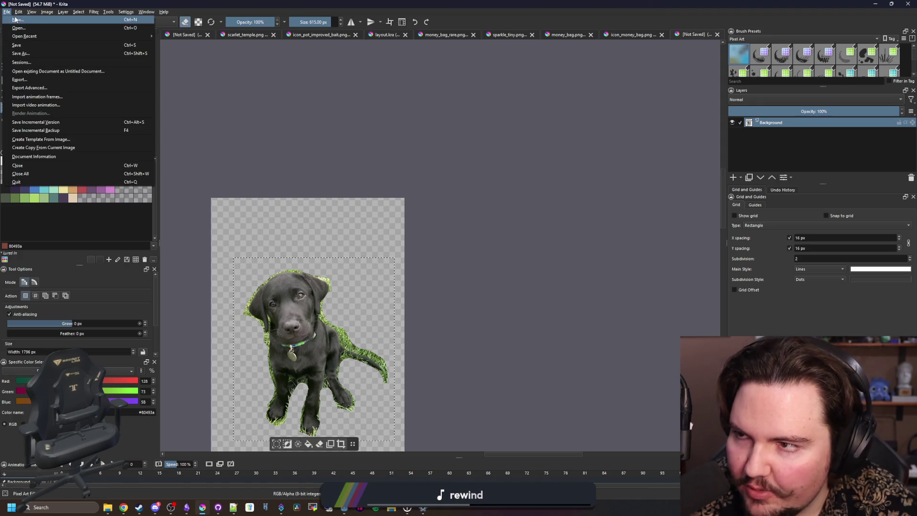
left_click(19, 22)
double_click(458, 201)
type("32")
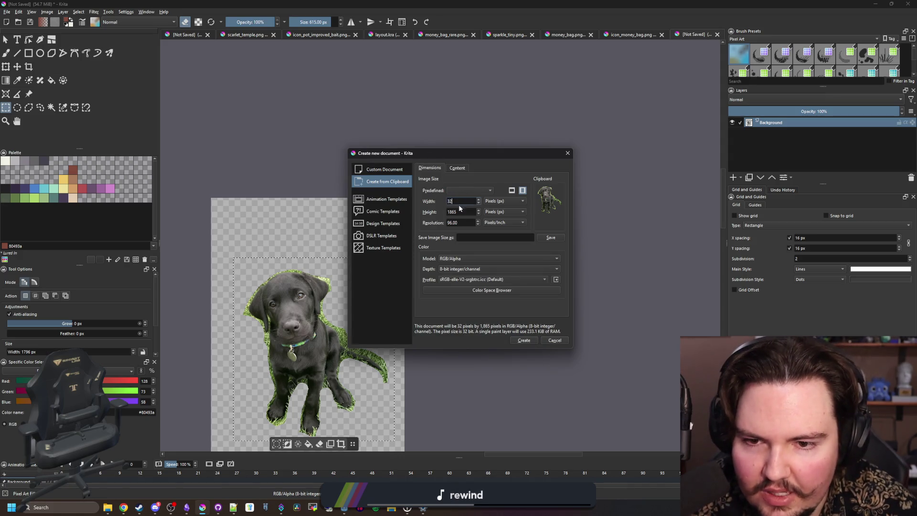
key("Tab")
type("32")
left_click(524, 340)
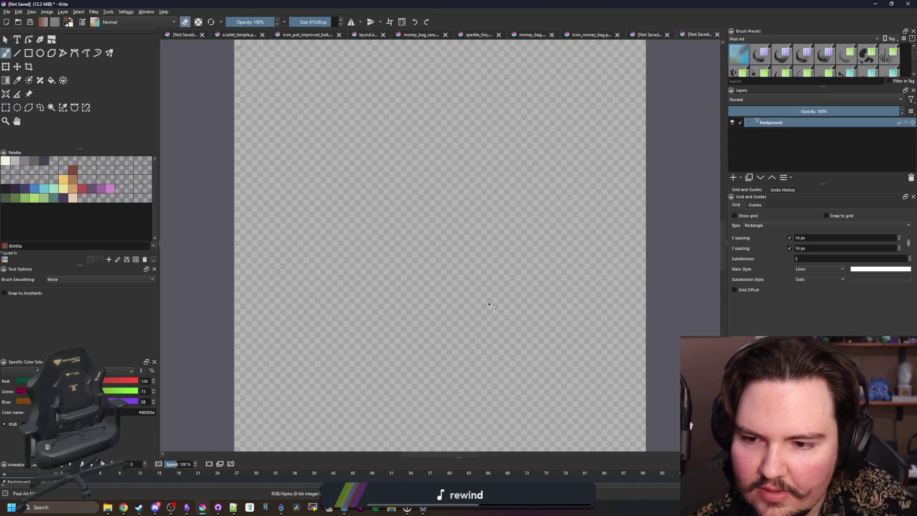
- Try scaling the puppy down to fit the canvas, then cancel the transform
key("ctrl+t")
scroll(391, 263, "down", 10)
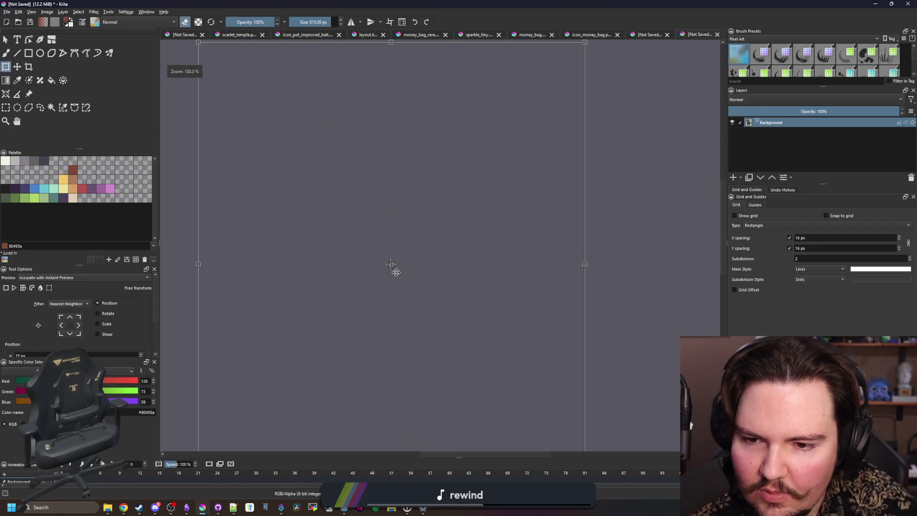
mouse_move(498, 384)
left_mouse_down()
mouse_move(317, 219)
mouse_move(324, 180)
mouse_move(402, 276)
left_mouse_up()
scroll(404, 275, "up", 8)
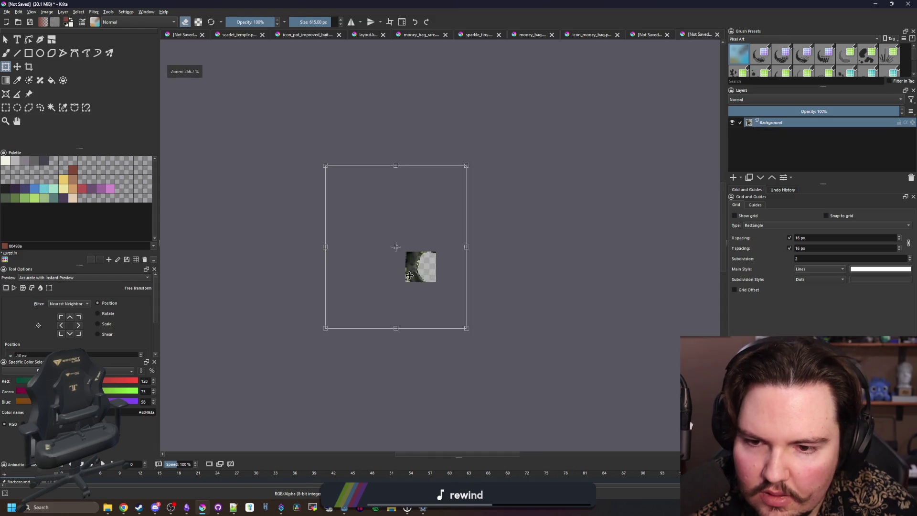
scroll(405, 275, "down", 2)
mouse_move(535, 354)
left_mouse_down()
mouse_move(397, 196)
mouse_move(475, 285)
mouse_move(463, 269)
mouse_move(474, 309)
left_mouse_up()
scroll(482, 287, "up", 3)
key("Escape")
- Transform the puppy again, squashing it slightly and reshaping its top-right corner, and apply it
scroll(458, 282, "up", 2)
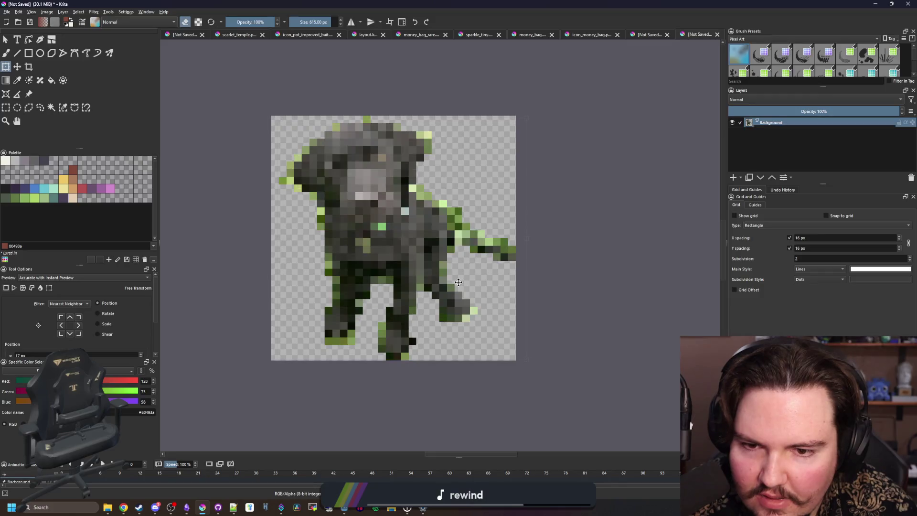
left_click(458, 283)
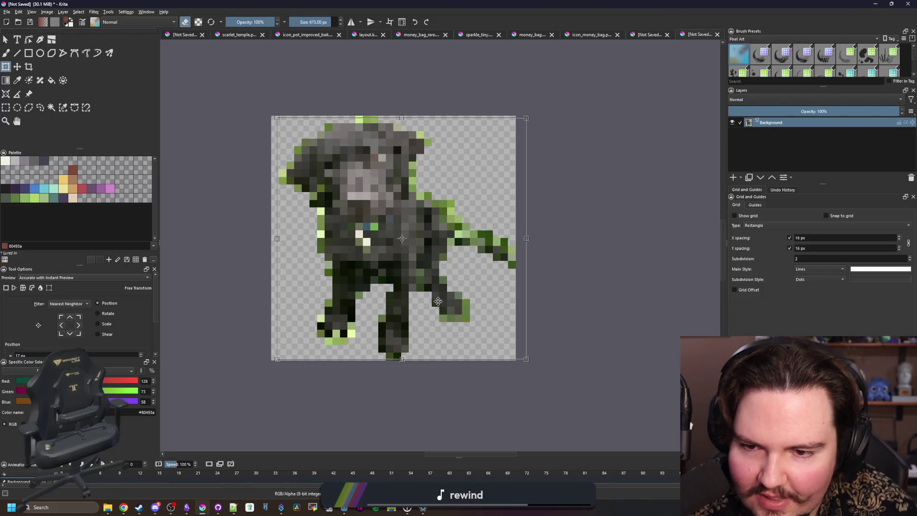
scroll(396, 367, "up", 2)
left_click_drag(397, 364, 395, 347)
scroll(396, 347, "down", 2)
scroll(395, 306, "up", 1)
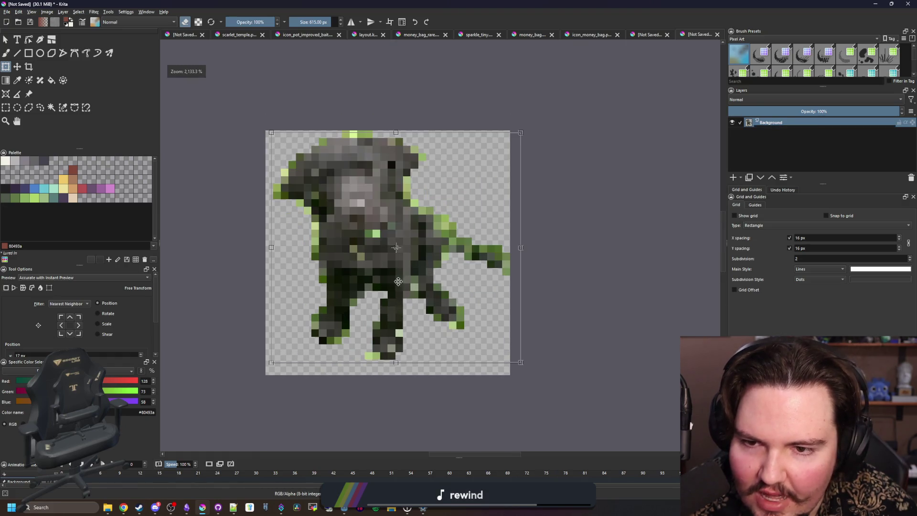
left_click_drag(520, 132, 510, 142)
key("Return")
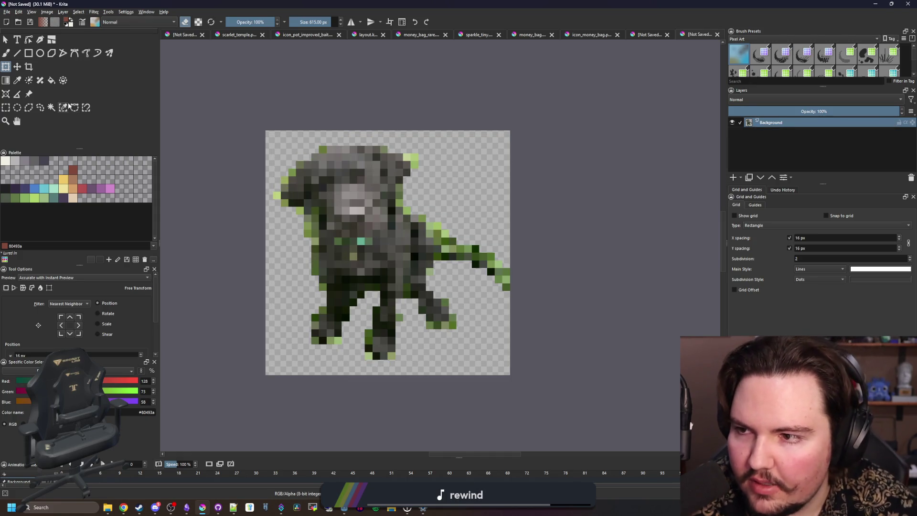
left_click(63, 107)
scroll(277, 187, "up", 1)
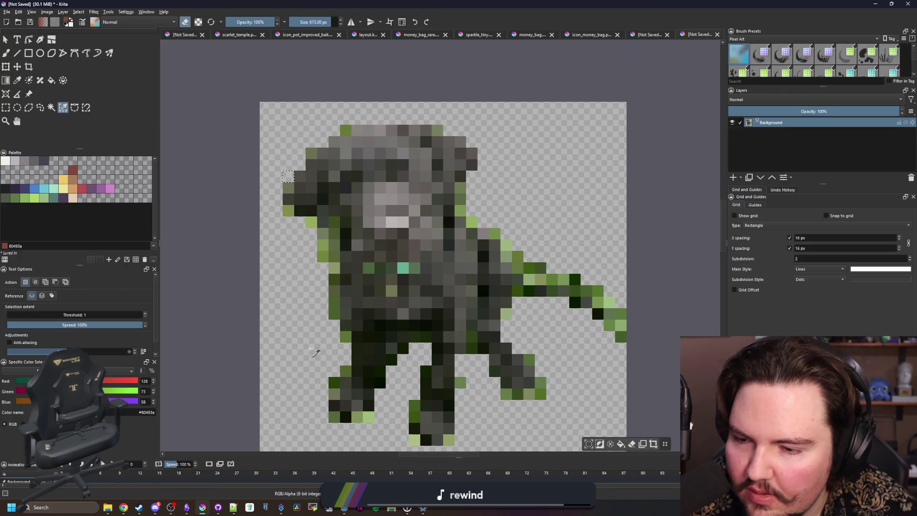
- Add a new paint layer and set up a single-pixel red brush
left_click_drag(311, 351, 294, 345)
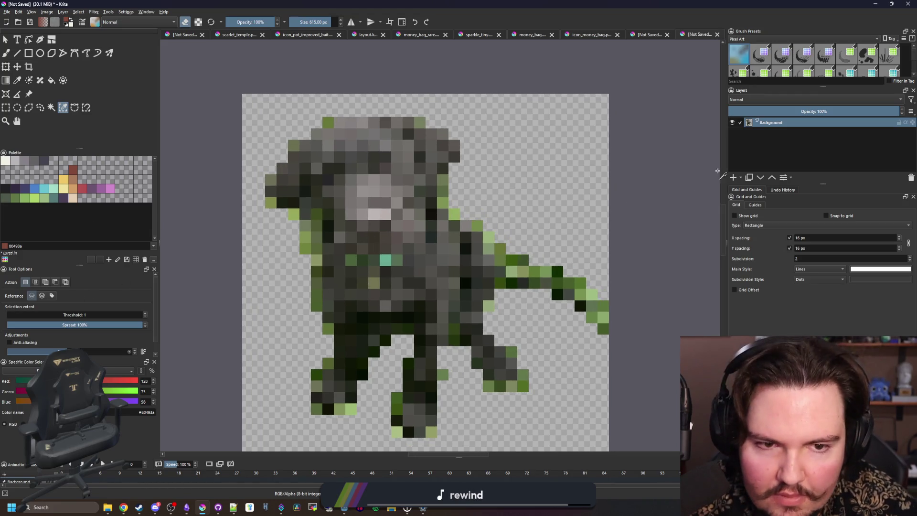
left_click(733, 178)
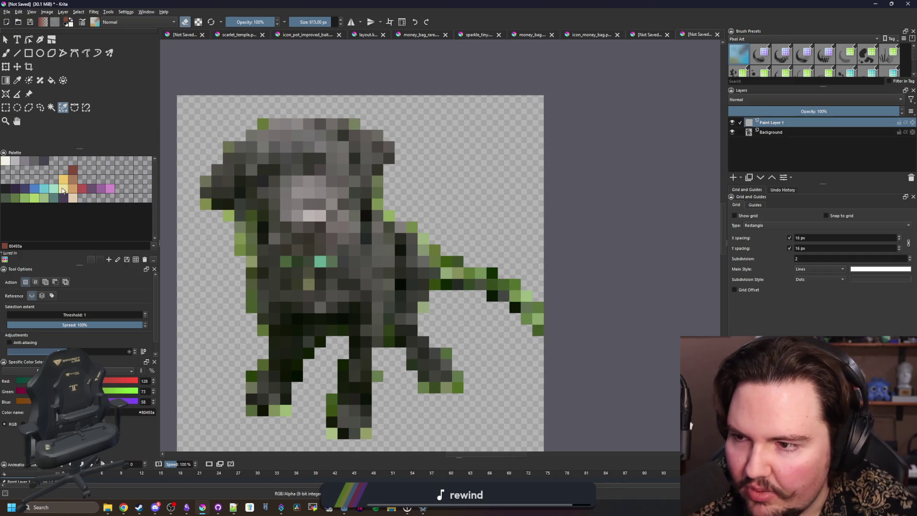
left_click(62, 190)
key("b")
scroll(294, 209, "up", 2)
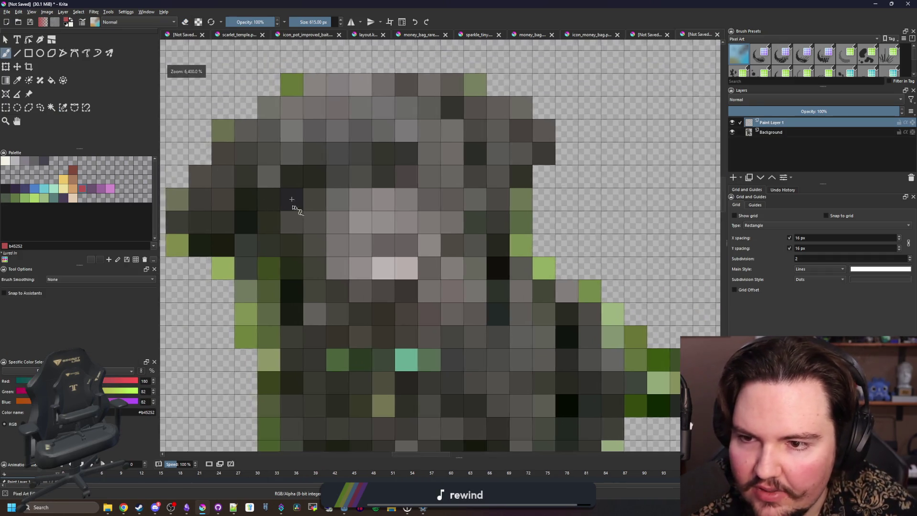
scroll(294, 208, "down", 2)
key("bracketleft")
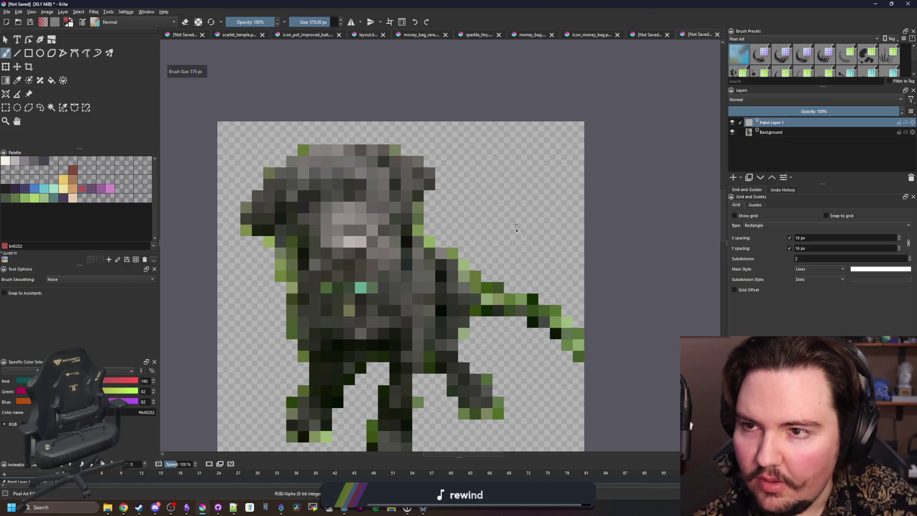
key("bracketleft")
key("bracketleft")
key("bracketleft")
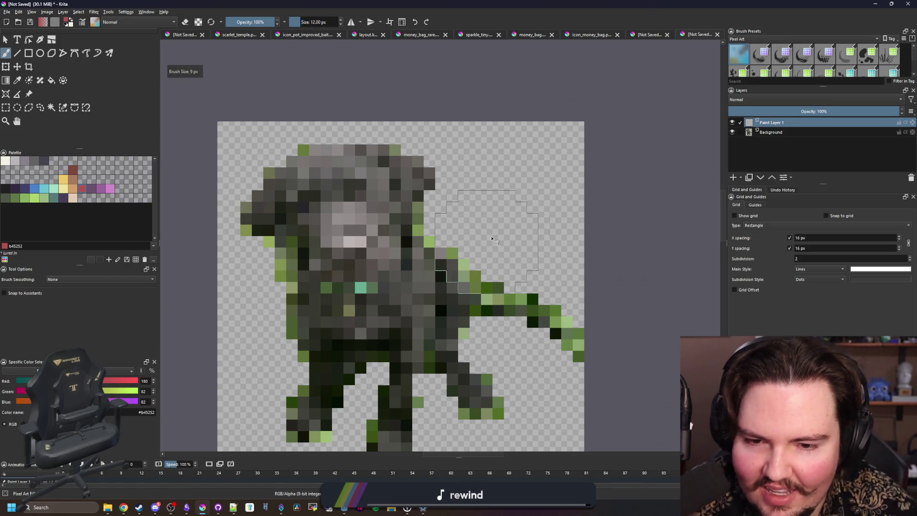
scroll(453, 229, "up", 1)
- Paint the red leash as a diagonal band over the green strip
mouse_move(415, 220)
left_mouse_down()
mouse_move(458, 238)
mouse_move(505, 281)
mouse_move(507, 327)
mouse_move(461, 265)
mouse_move(415, 248)
mouse_move(423, 236)
mouse_move(400, 252)
mouse_move(531, 296)
left_mouse_up()
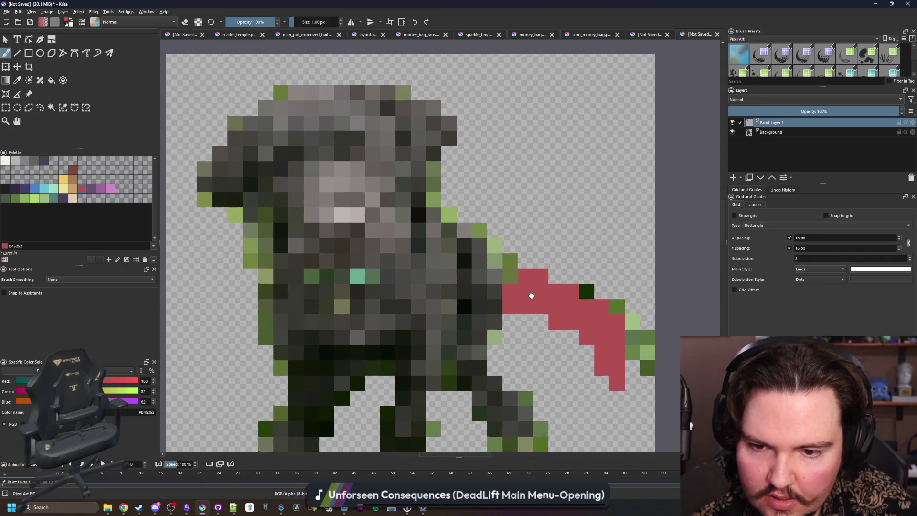
left_click(495, 260)
scroll(420, 267, "down", 4)
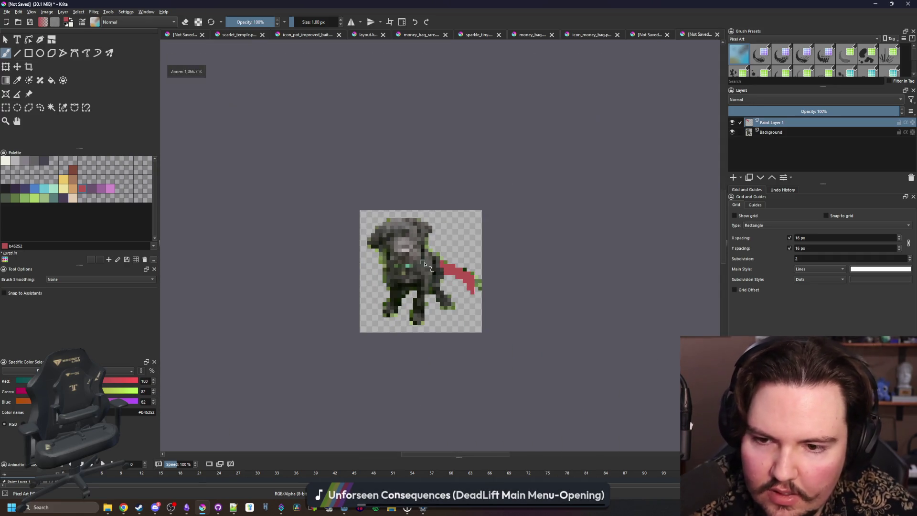
scroll(405, 243, "up", 3)
scroll(404, 243, "up", 2)
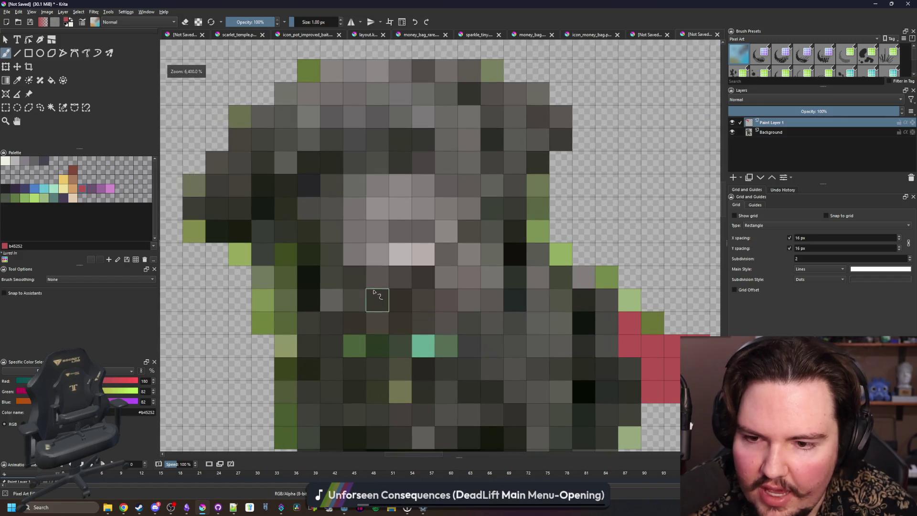
scroll(376, 301, "down", 1)
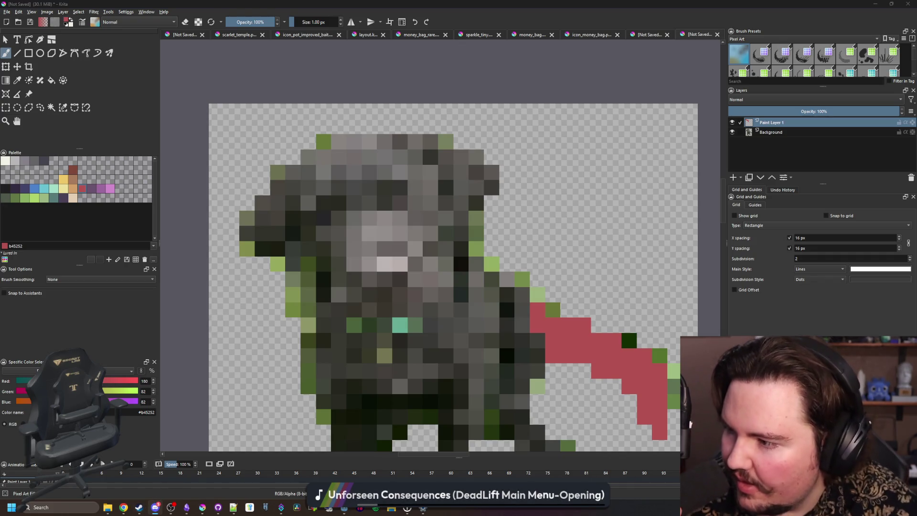
- Bring the dog's head into view and choose the yellow 'Color 30' swatch
left_click_drag(403, 231, 363, 179)
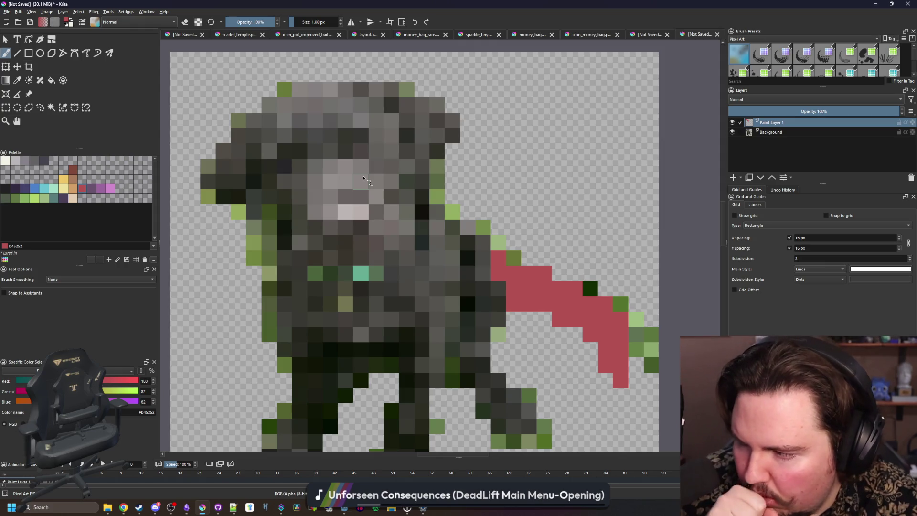
left_click_drag(358, 210, 392, 235)
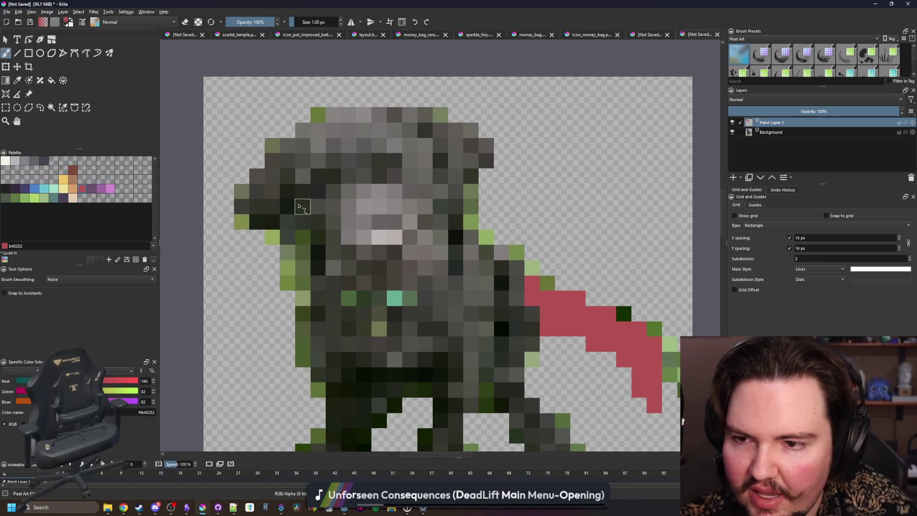
left_click(60, 182)
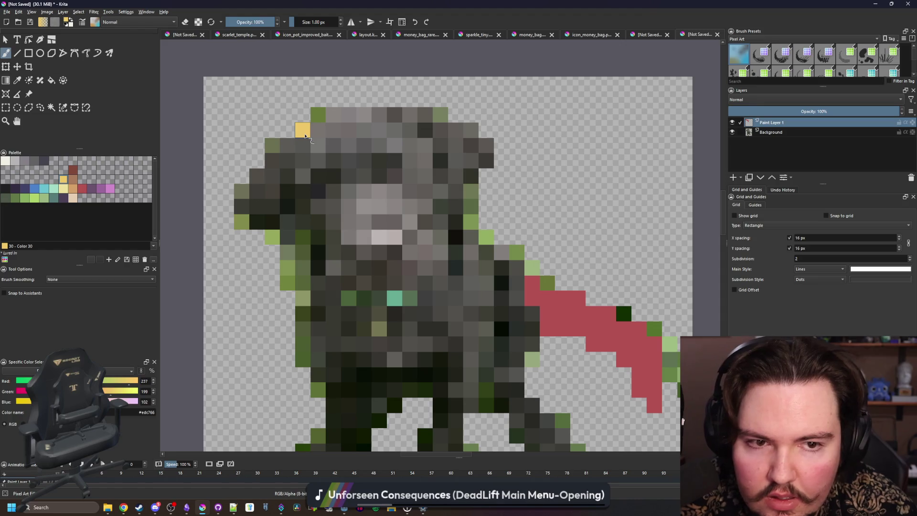
- Outline the head's left edge in yellow and fill the area inside the outline
mouse_move(302, 150)
left_mouse_down()
mouse_move(287, 170)
mouse_move(319, 252)
mouse_move(351, 291)
mouse_move(415, 299)
mouse_move(454, 260)
mouse_move(449, 170)
mouse_move(424, 127)
mouse_move(322, 116)
left_mouse_up()
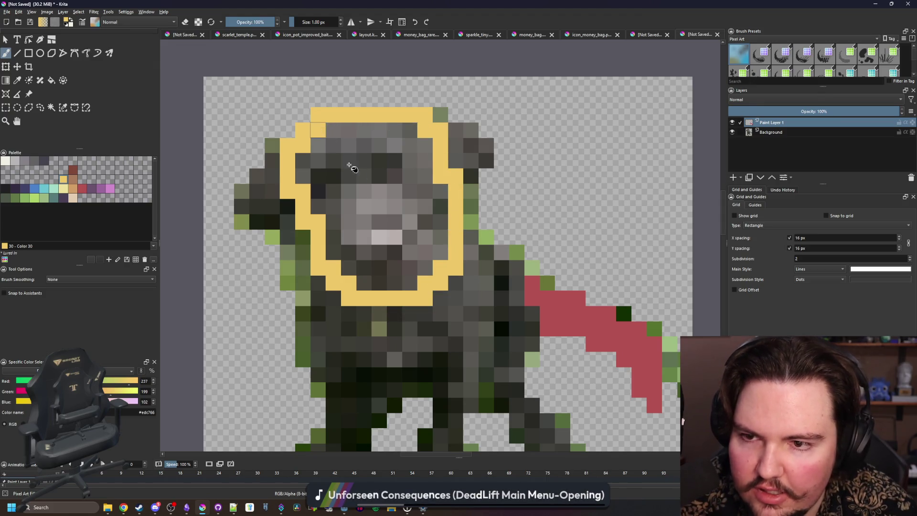
left_click(352, 168)
key("ctrl+z")
left_click(391, 217)
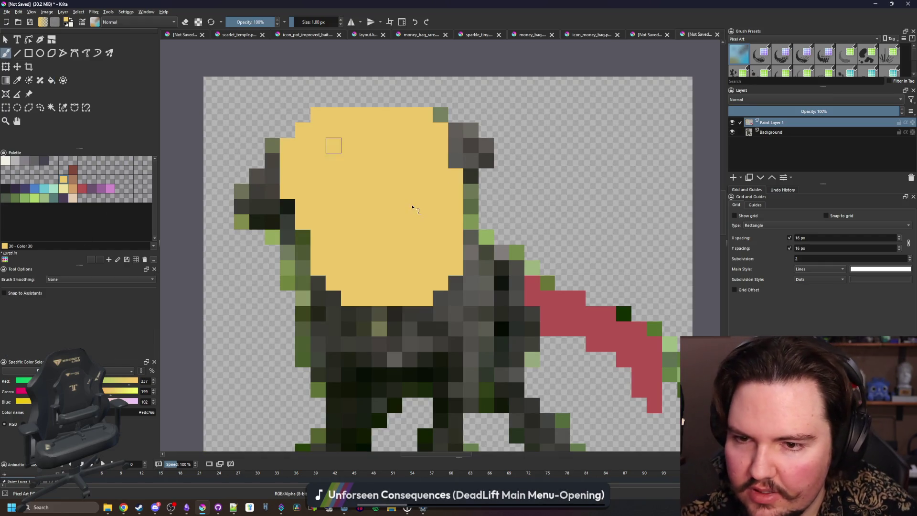
- Extend the yellow face along the row below and the left edge, undoing a stray stroke
scroll(412, 207, "down", 3)
scroll(352, 251, "up", 2)
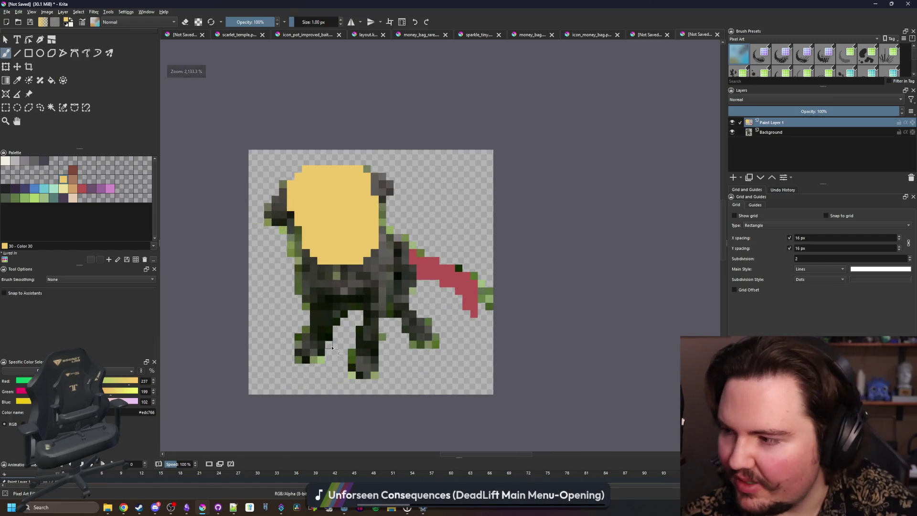
scroll(330, 328, "up", 1)
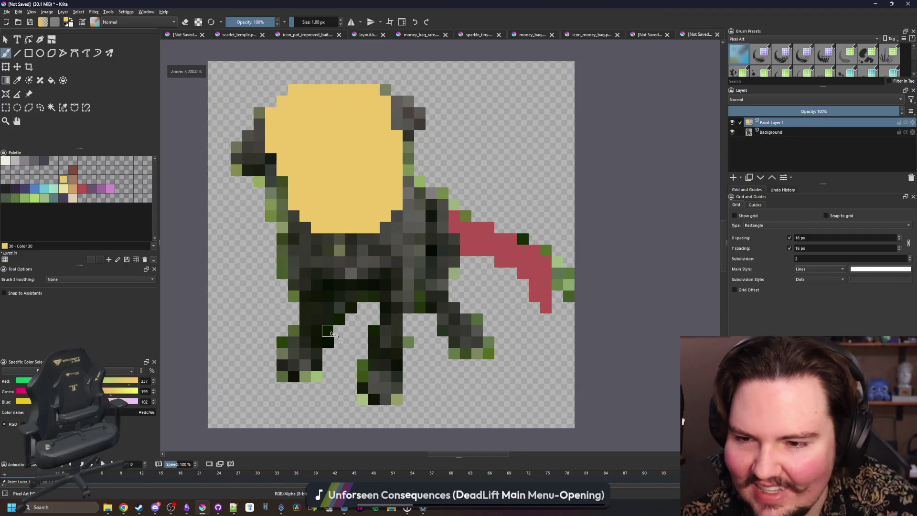
scroll(330, 333, "up", 1)
scroll(330, 333, "down", 2)
scroll(336, 274, "up", 2)
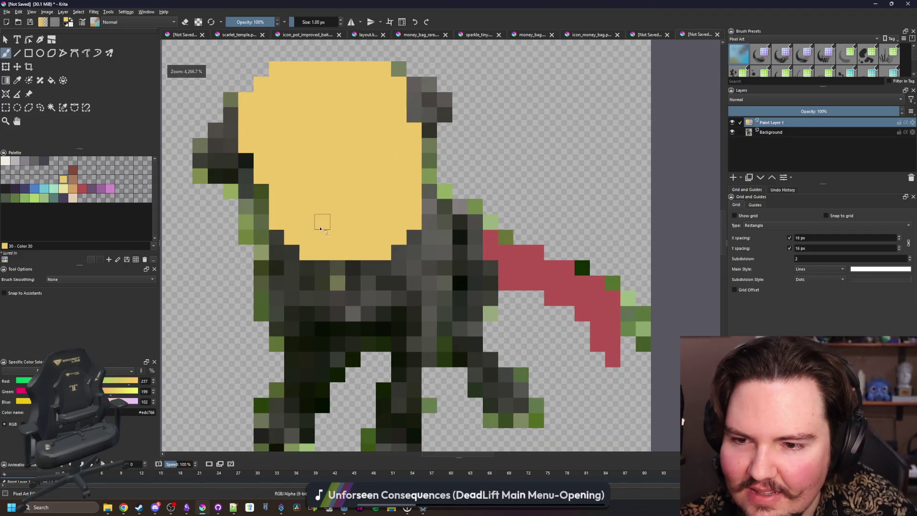
mouse_move(416, 327)
left_mouse_down()
mouse_move(341, 327)
mouse_move(310, 302)
left_mouse_up()
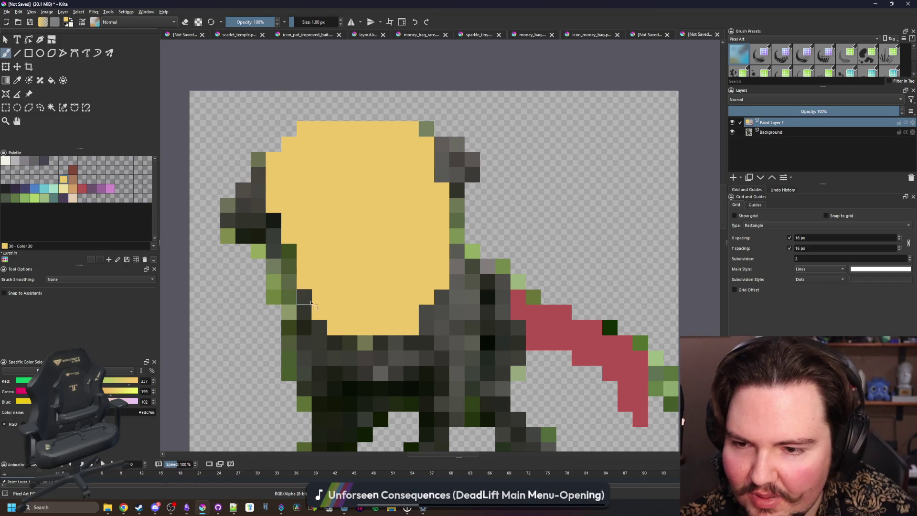
left_click_drag(275, 222, 274, 237)
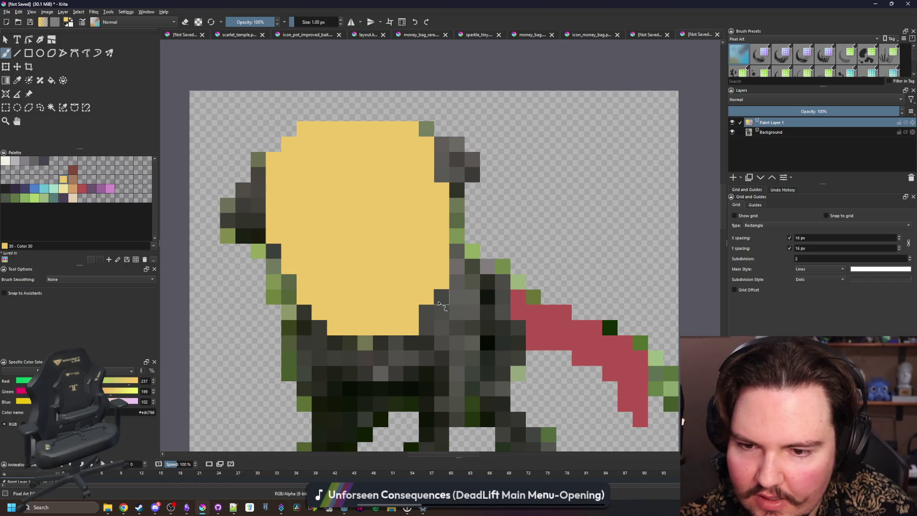
left_click_drag(457, 199, 457, 175)
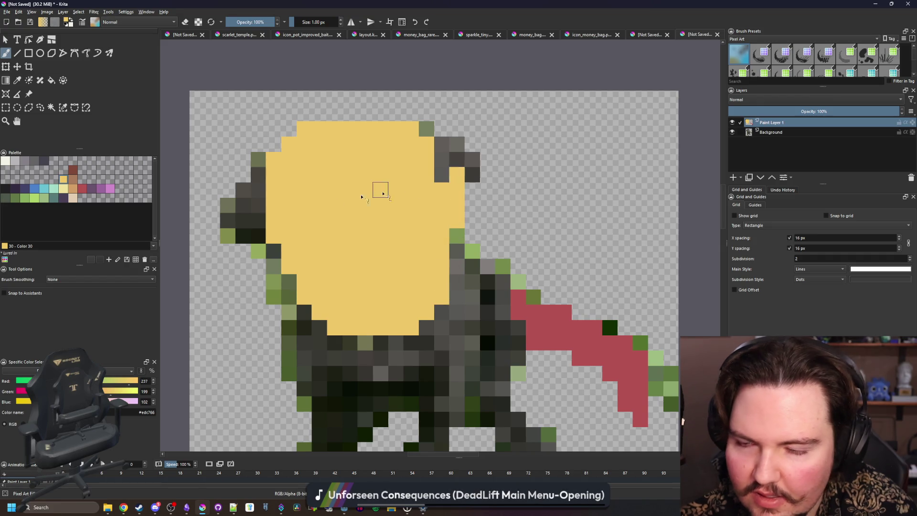
key("ctrl+z")
- Paint brown ears on the left and right sides of the face
left_click(73, 182)
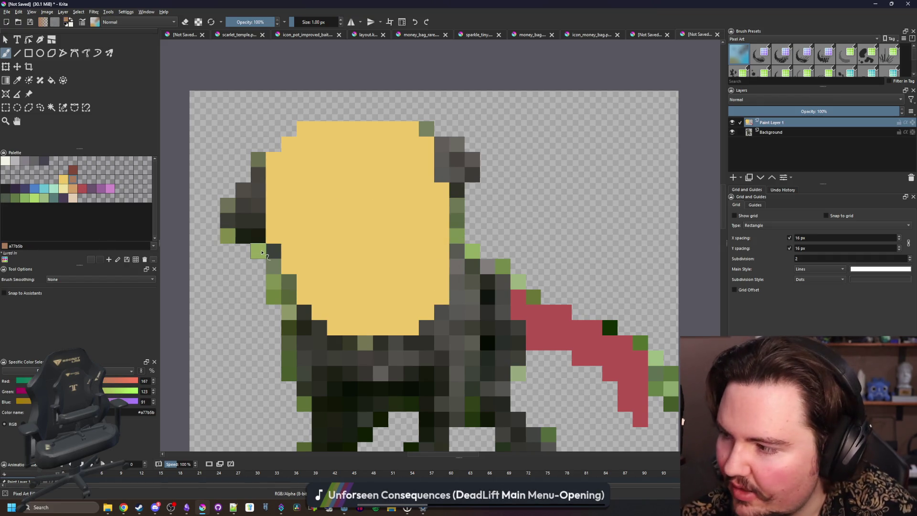
left_click_drag(262, 255, 260, 288)
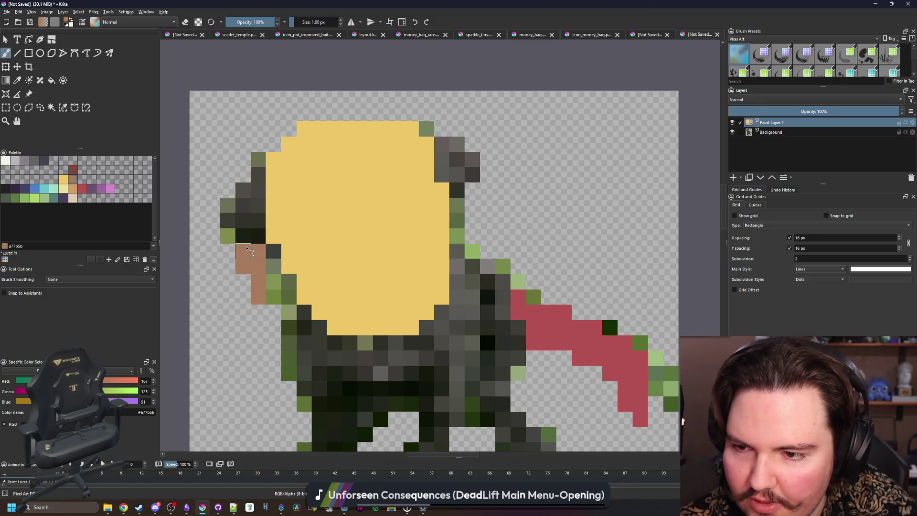
mouse_move(238, 231)
left_mouse_down()
mouse_move(258, 208)
mouse_move(243, 190)
left_mouse_up()
mouse_move(444, 175)
left_mouse_down()
mouse_move(454, 143)
mouse_move(455, 195)
left_mouse_up()
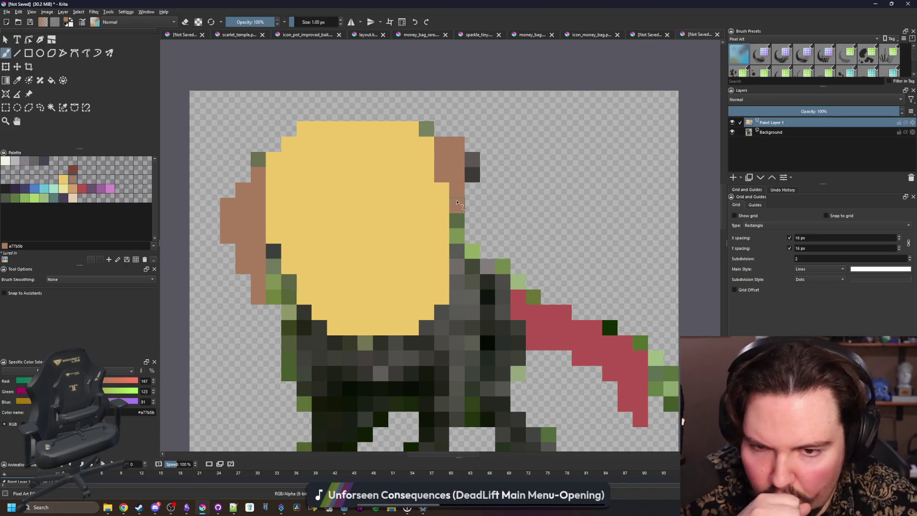
left_click_drag(470, 215, 474, 161)
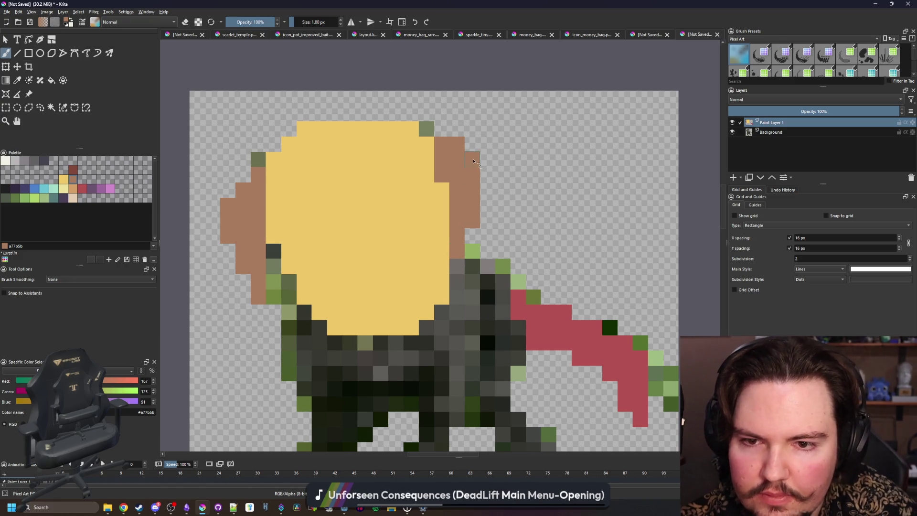
- Lower the paint layer's opacity to 4%
scroll(306, 243, "down", 1)
scroll(323, 256, "up", 1)
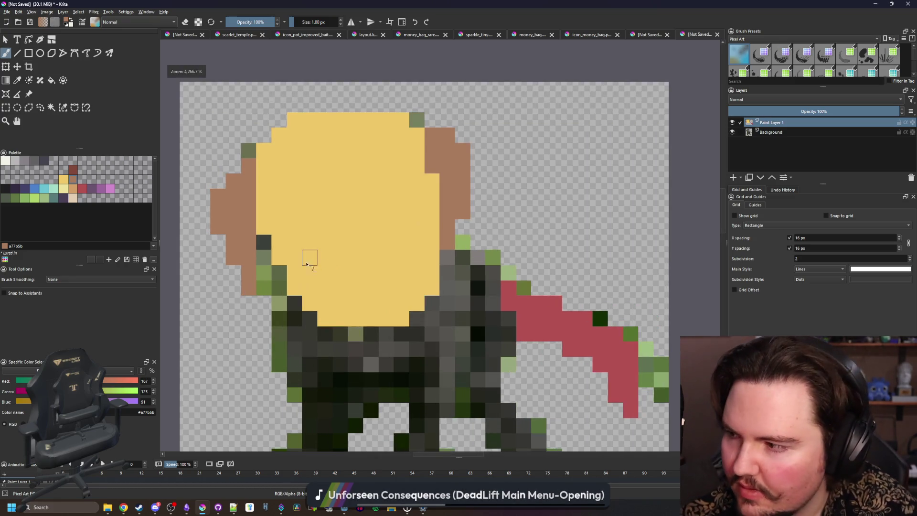
scroll(350, 294, "down", 1)
scroll(477, 257, "up", 1)
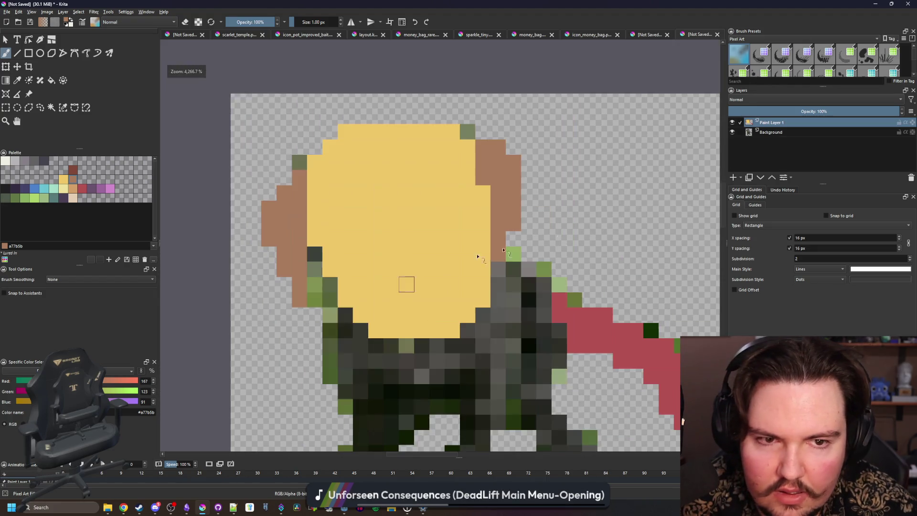
left_click_drag(812, 111, 735, 113)
- Paint pale off-white pixels on and below the muzzle, with the paint layer at 24% opacity
left_click(5, 160)
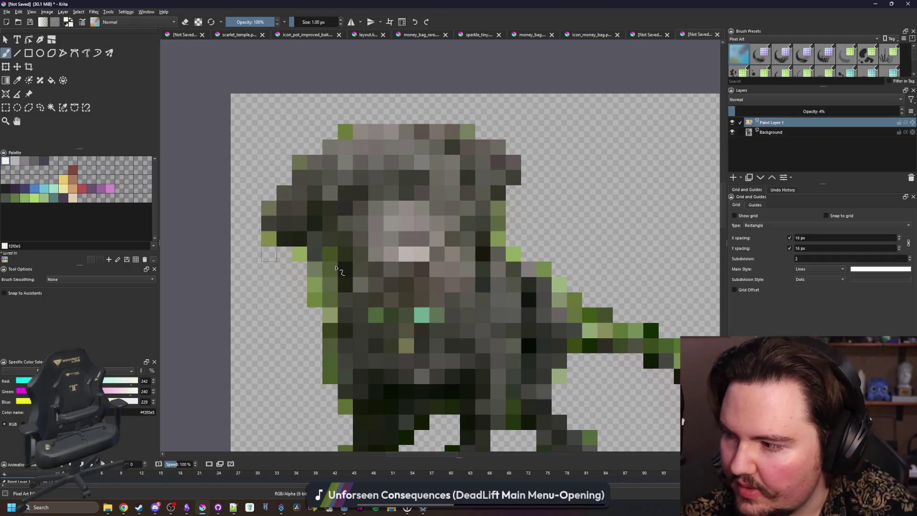
scroll(411, 272, "down", 5)
scroll(415, 274, "up", 6)
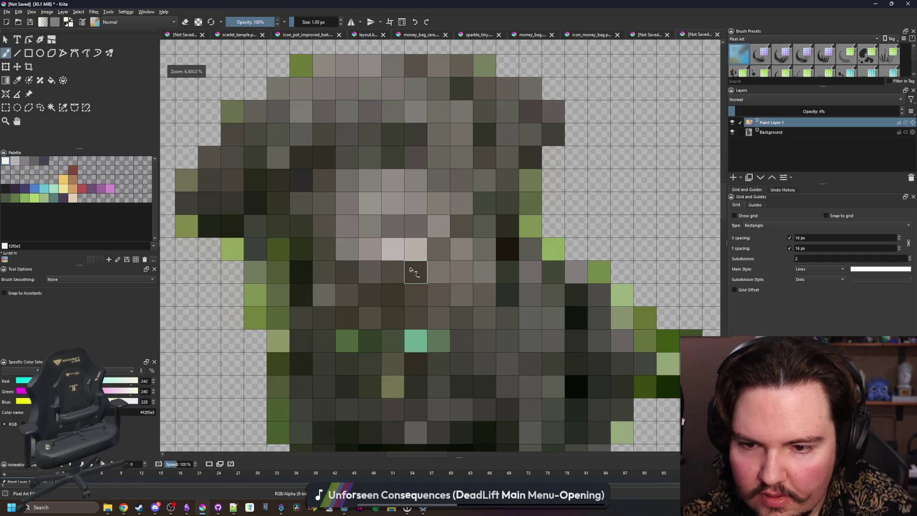
left_click(370, 249)
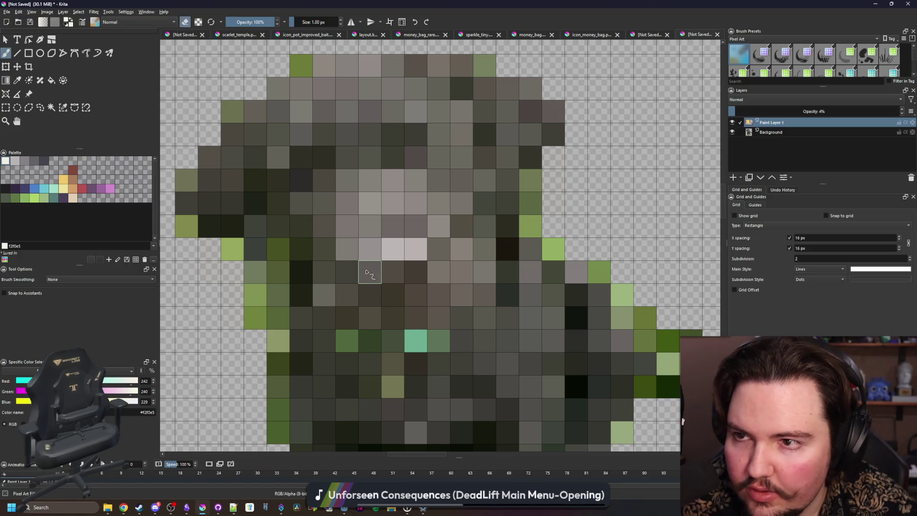
left_click(769, 111)
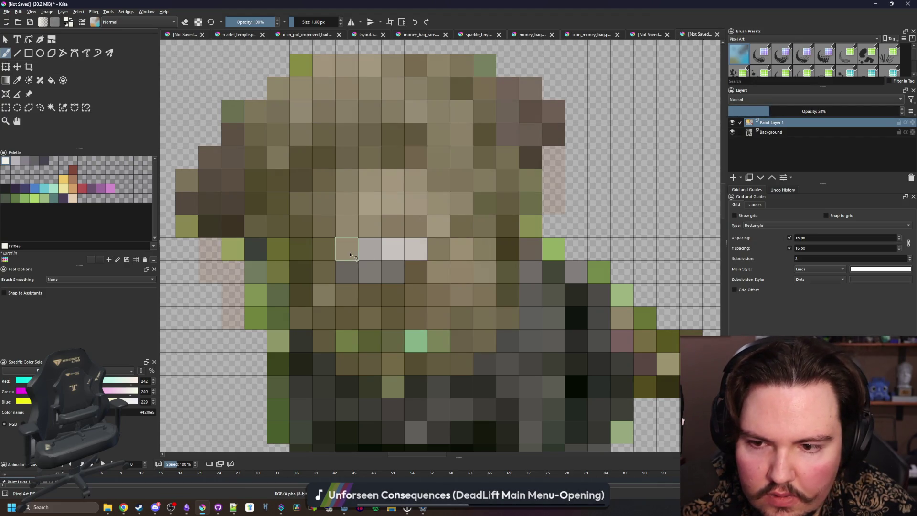
left_click_drag(347, 292, 385, 292)
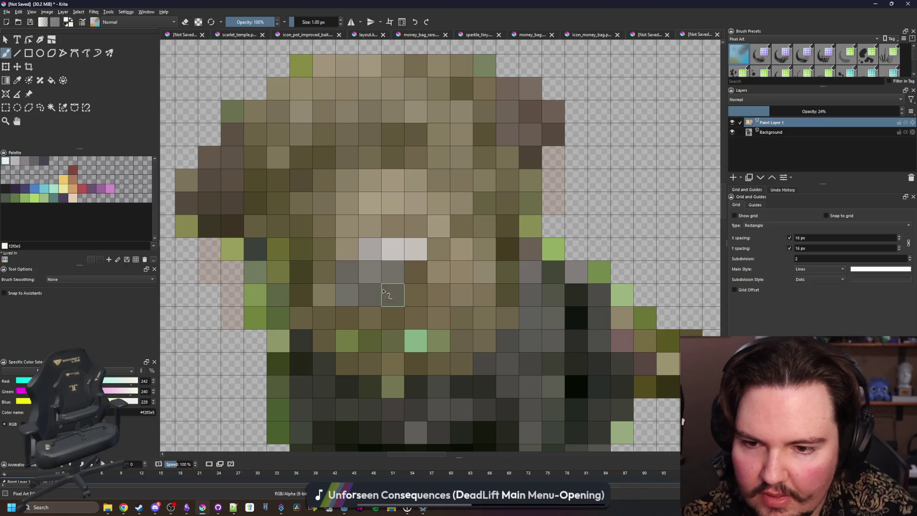
scroll(410, 282, "down", 3)
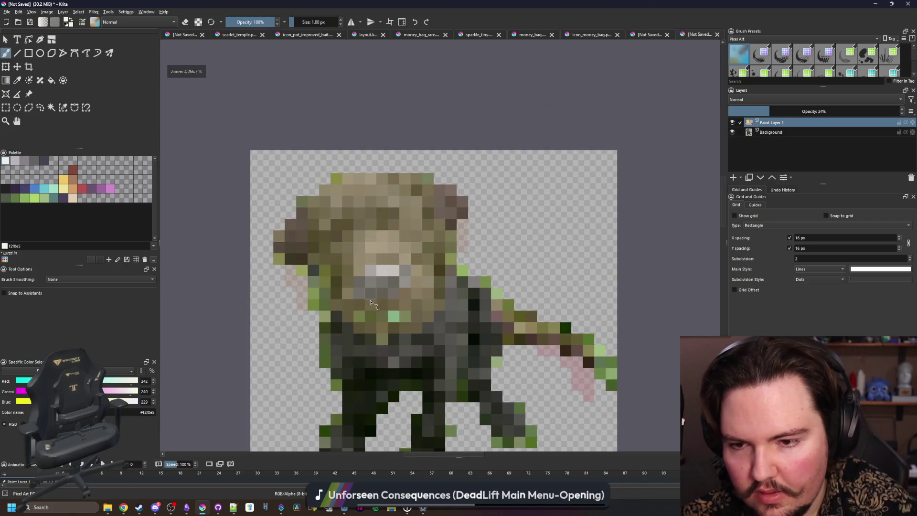
scroll(374, 241, "up", 1)
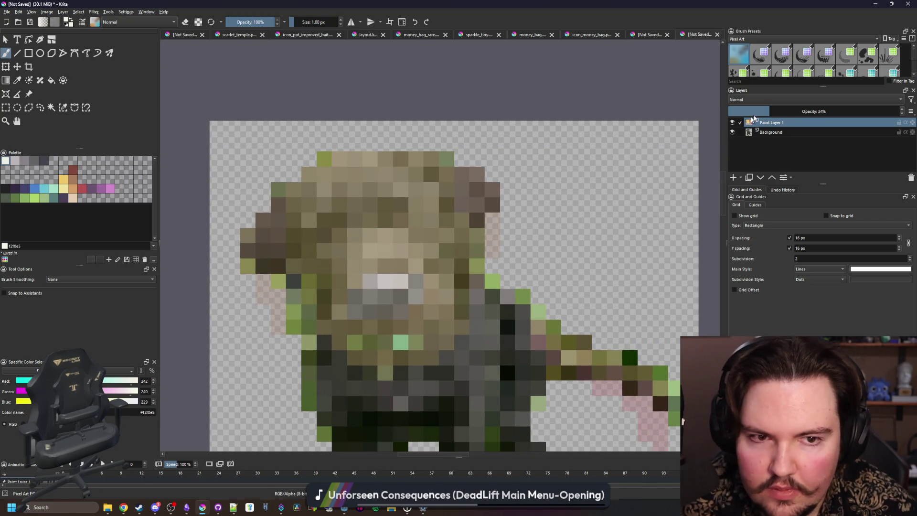
- Compare the painted face with the sprite by switching the paint layer between 0%, full and partial opacity
mouse_move(760, 112)
left_mouse_down()
mouse_move(859, 113)
mouse_move(699, 121)
left_mouse_up()
scroll(403, 168, "down", 5)
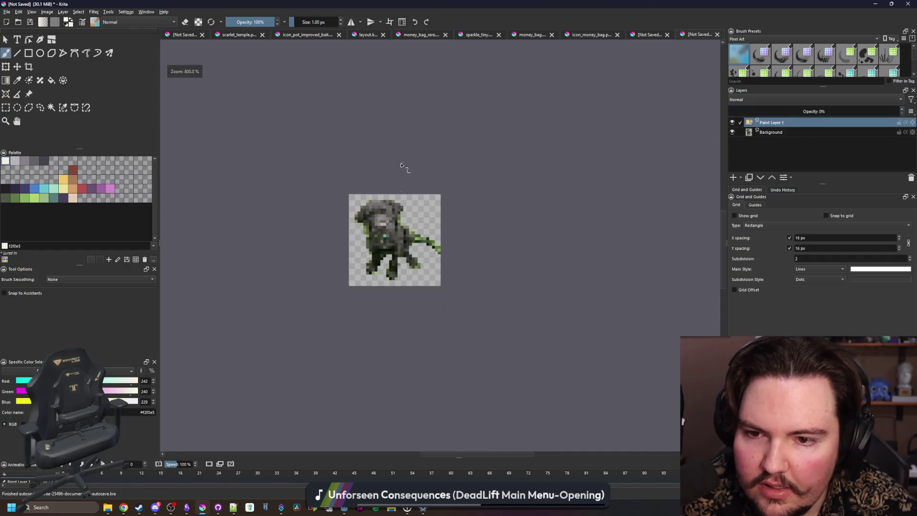
scroll(389, 174, "up", 3)
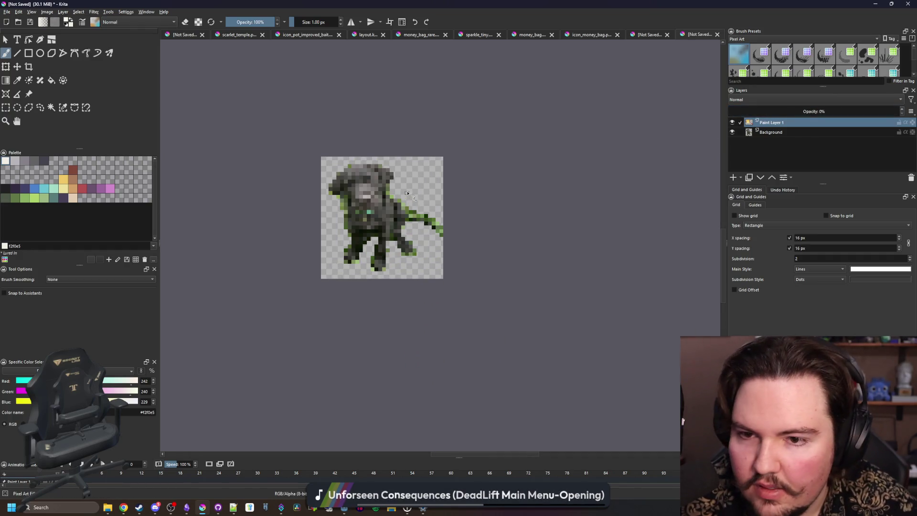
scroll(368, 223, "up", 5)
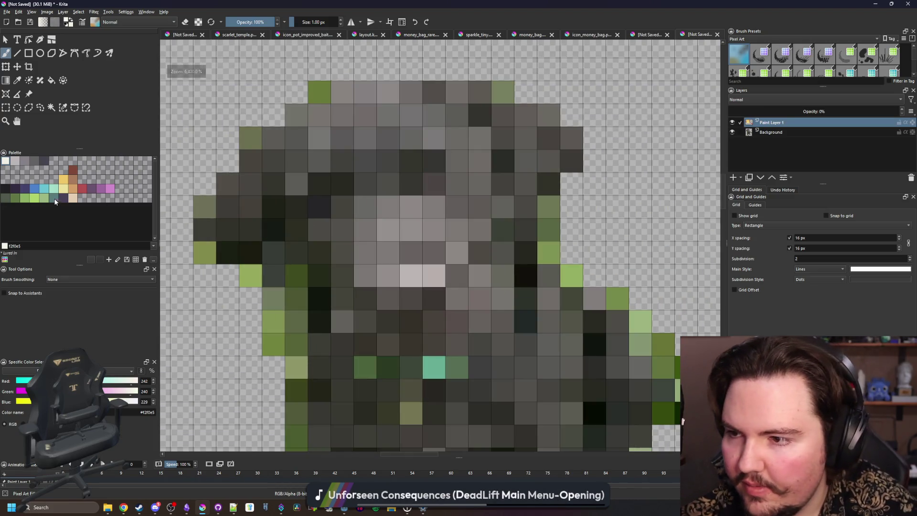
left_click(36, 191)
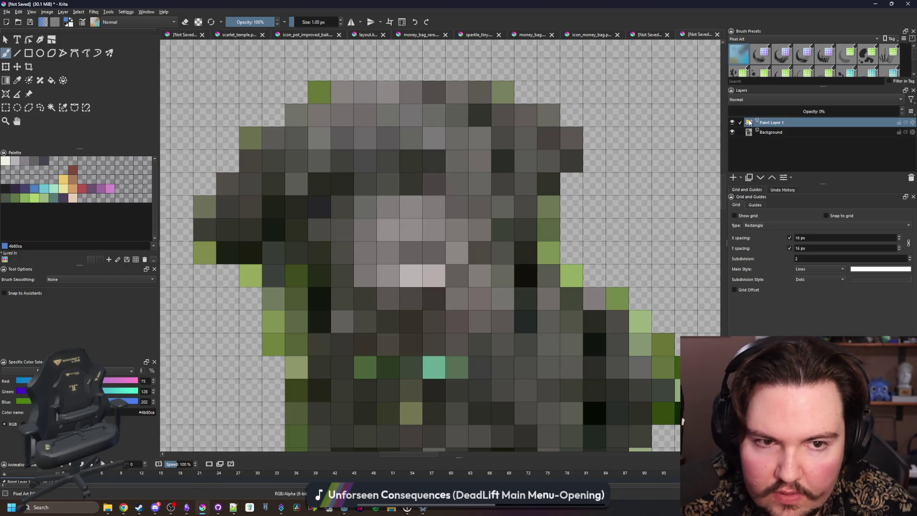
left_click_drag(773, 115, 895, 114)
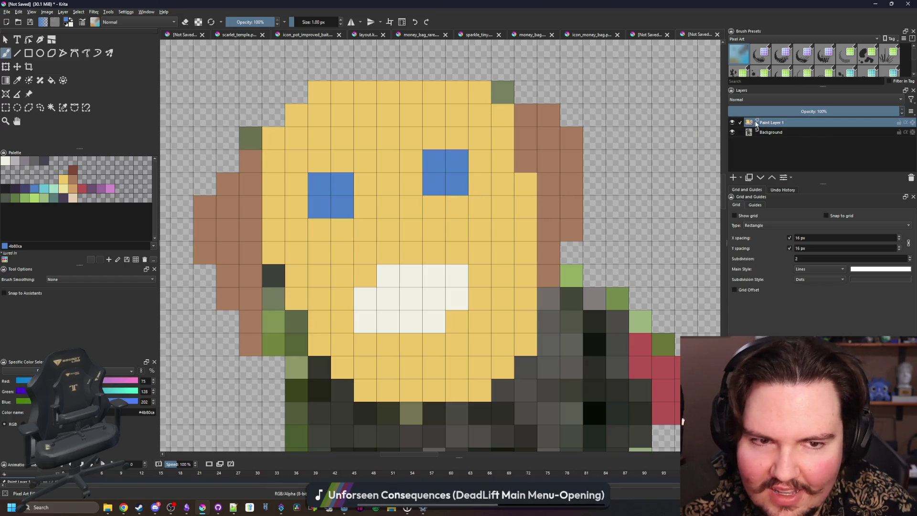
left_click_drag(757, 113, 716, 119)
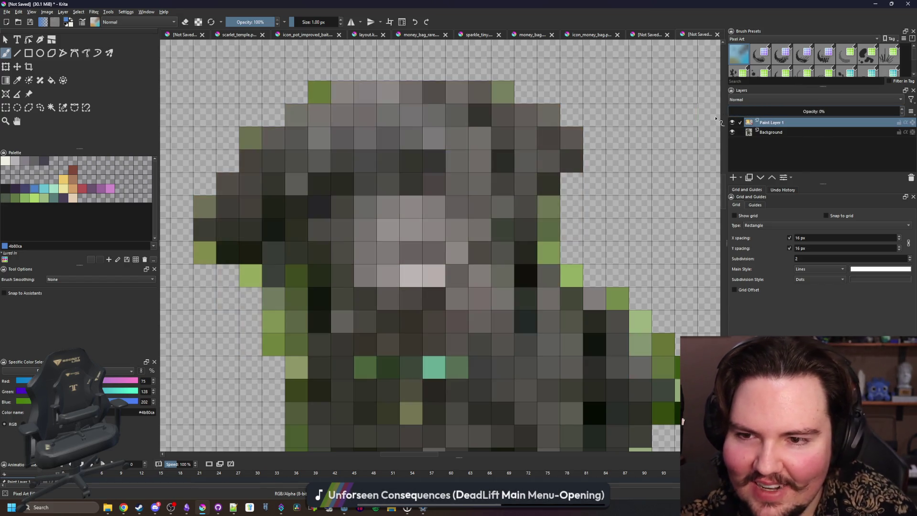
scroll(434, 204, "down", 4)
scroll(334, 210, "up", 2)
scroll(286, 215, "down", 1)
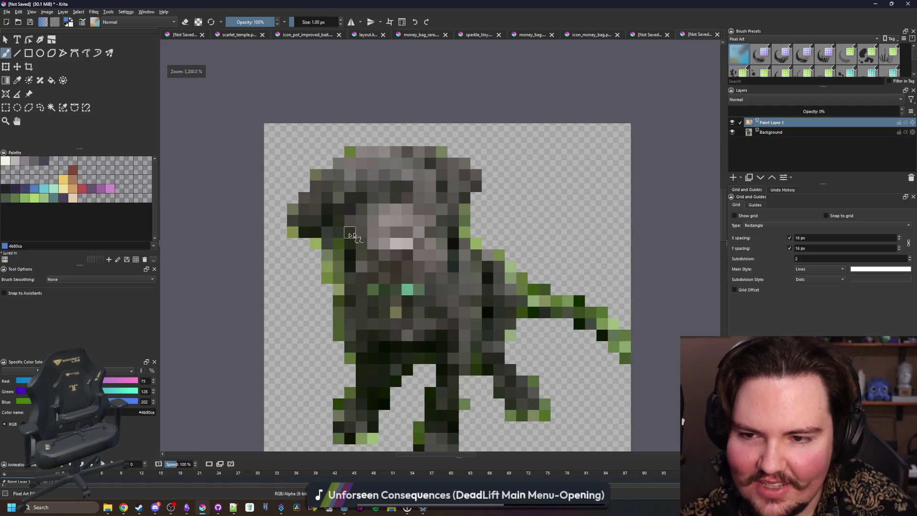
scroll(219, 222, "up", 2)
scroll(340, 229, "down", 2)
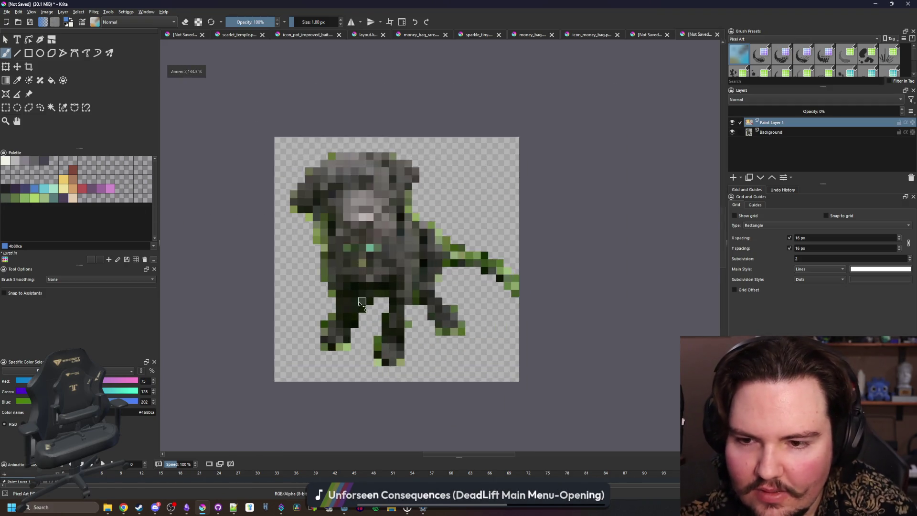
scroll(356, 300, "up", 1)
mouse_move(772, 111)
left_mouse_down()
mouse_move(796, 110)
mouse_move(754, 111)
mouse_move(804, 113)
left_mouse_up()
scroll(314, 136, "down", 2)
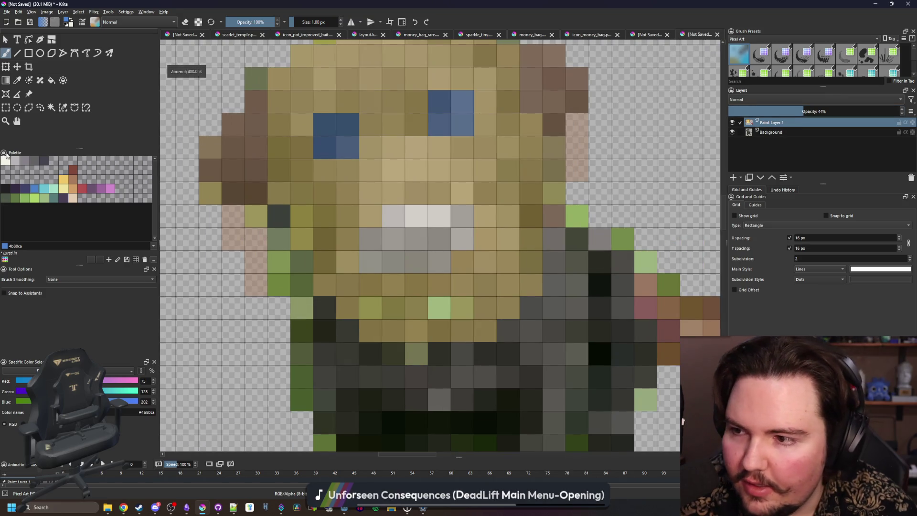
- Fade the sketch layer to about 25% and set the puppy paint layer to 100% opacity
left_click(5, 188)
scroll(393, 218, "down", 2)
scroll(392, 217, "up", 1)
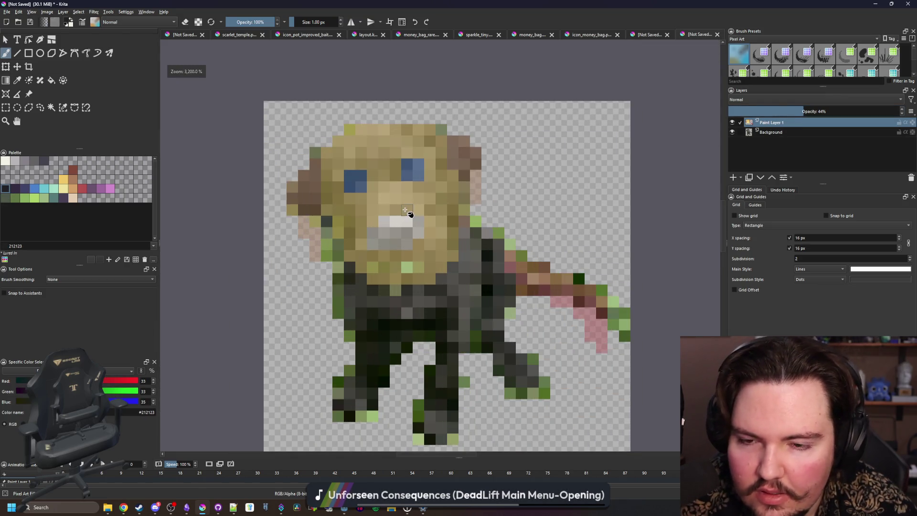
key("f")
left_click(764, 131)
left_click(769, 109)
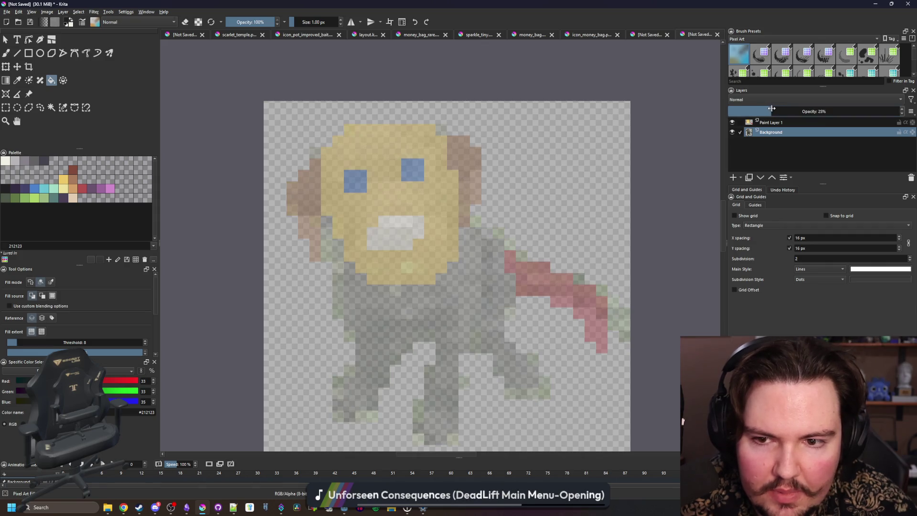
left_click(769, 123)
left_click_drag(775, 113, 902, 113)
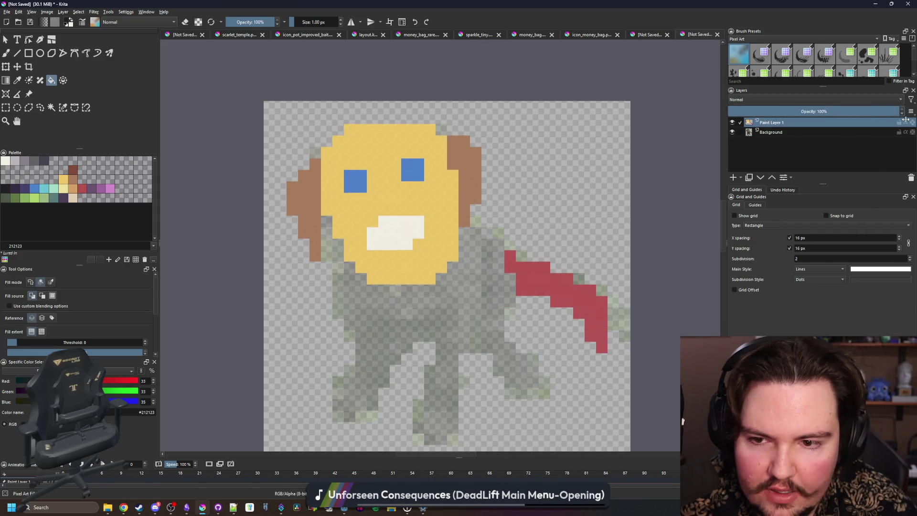
scroll(380, 249, "up", 3)
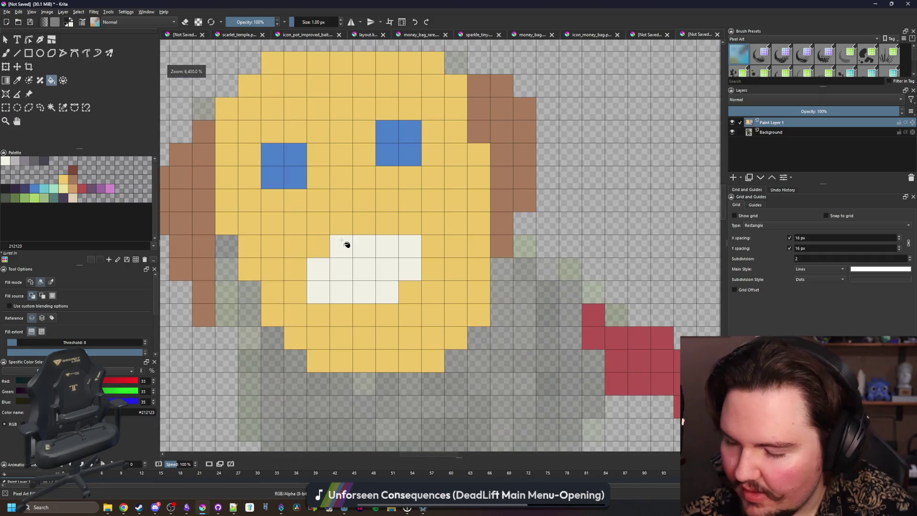
- Paint dark grey outline pixels left of the mouth and repaint a stray pixel yellow
key("p")
left_click(381, 323)
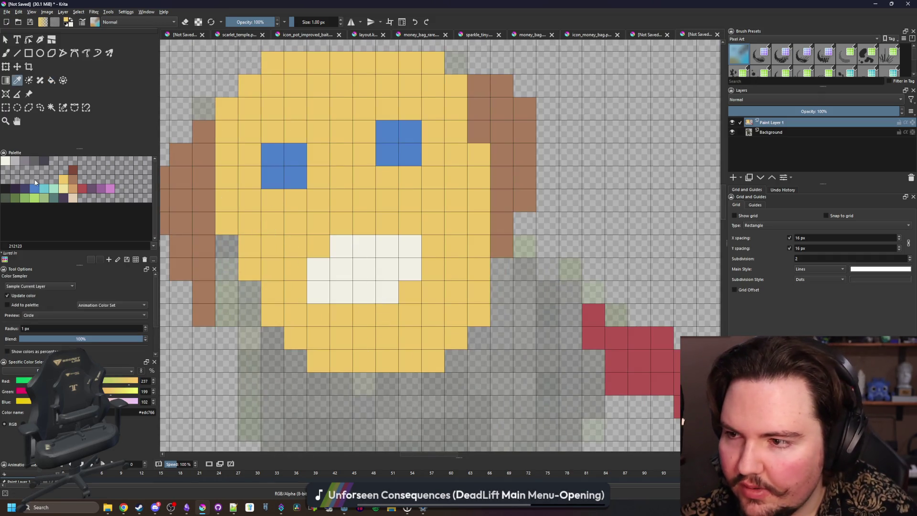
left_click(43, 163)
key("b")
mouse_move(328, 334)
left_mouse_down()
mouse_move(328, 310)
mouse_move(306, 267)
mouse_move(328, 260)
left_mouse_up()
left_click(287, 234)
key("p")
left_click(351, 262)
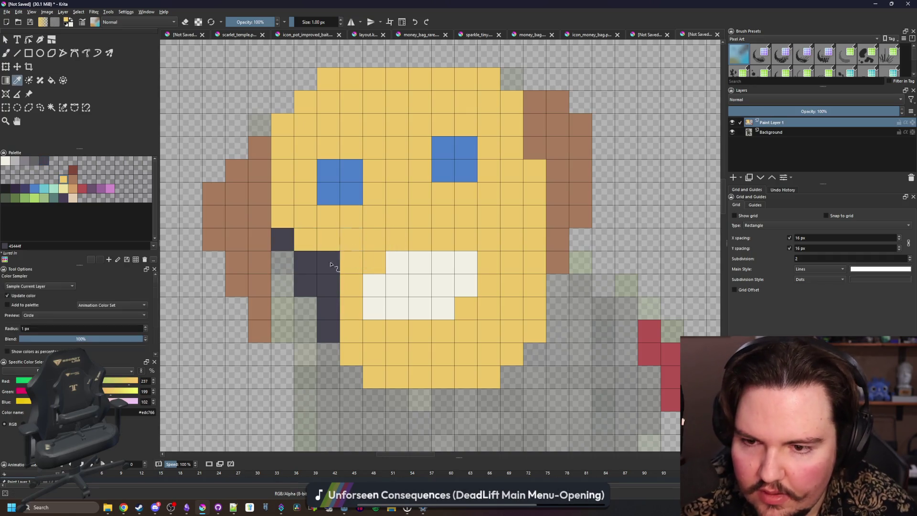
key("b")
left_click(328, 262)
key("p")
left_click(331, 289)
key("b")
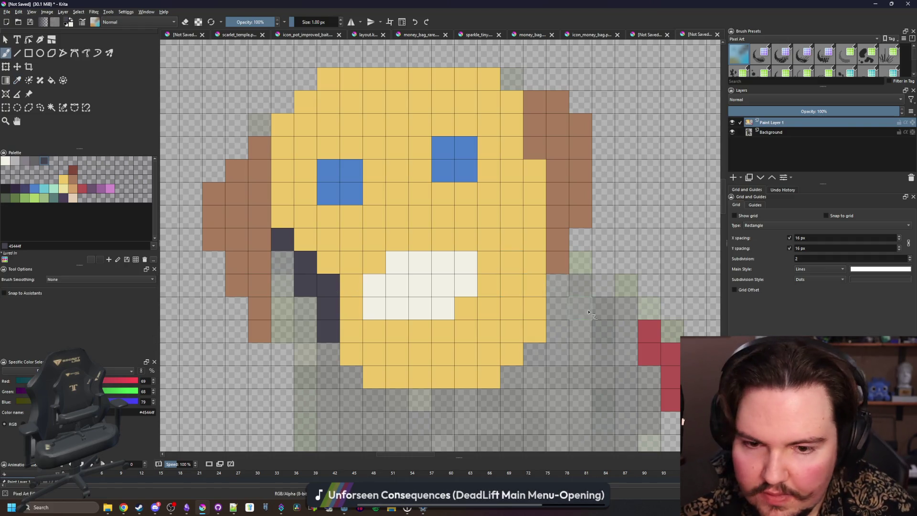
- Outline the right side of the face, below the mouth, and along the chin's bottom edge
mouse_move(534, 289)
left_mouse_down()
mouse_move(516, 258)
mouse_move(535, 239)
mouse_move(544, 205)
left_mouse_up()
mouse_move(537, 301)
left_mouse_down()
mouse_move(535, 334)
mouse_move(512, 355)
left_mouse_up()
left_click(424, 326)
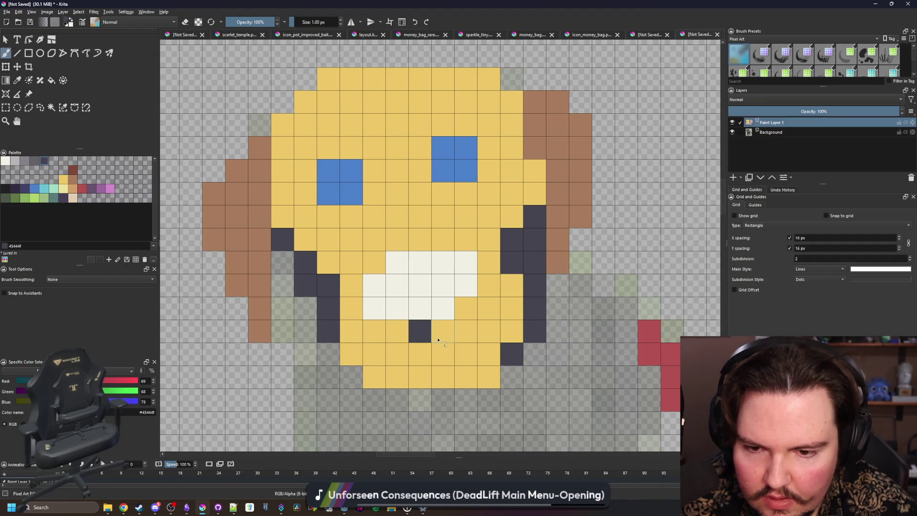
left_click(428, 352)
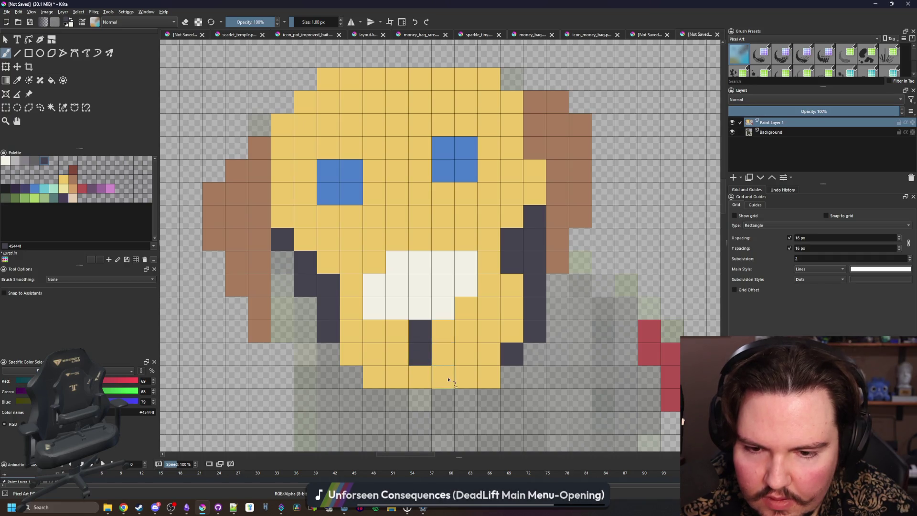
left_click_drag(449, 380, 487, 378)
left_click_drag(410, 378, 375, 378)
- Erase two stray pixels and undo the dark row above the left eye
key("e")
left_click(420, 377)
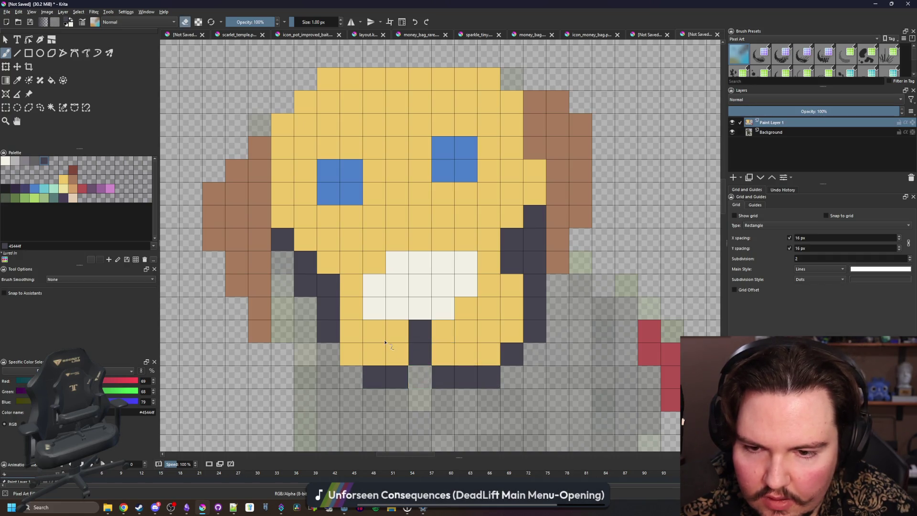
scroll(406, 372, "down", 2)
scroll(362, 354, "up", 2)
left_click(351, 357)
scroll(347, 339, "down", 3)
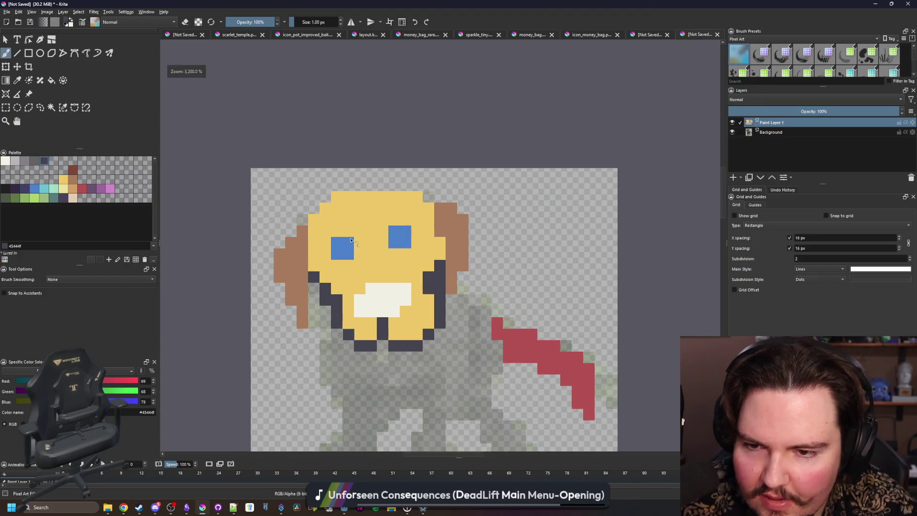
scroll(338, 271, "up", 3)
mouse_move(338, 272)
left_mouse_down()
mouse_move(373, 272)
mouse_move(358, 248)
mouse_move(387, 243)
mouse_move(382, 226)
mouse_move(404, 225)
left_mouse_up()
key("ctrl+z")
key("ctrl+z")
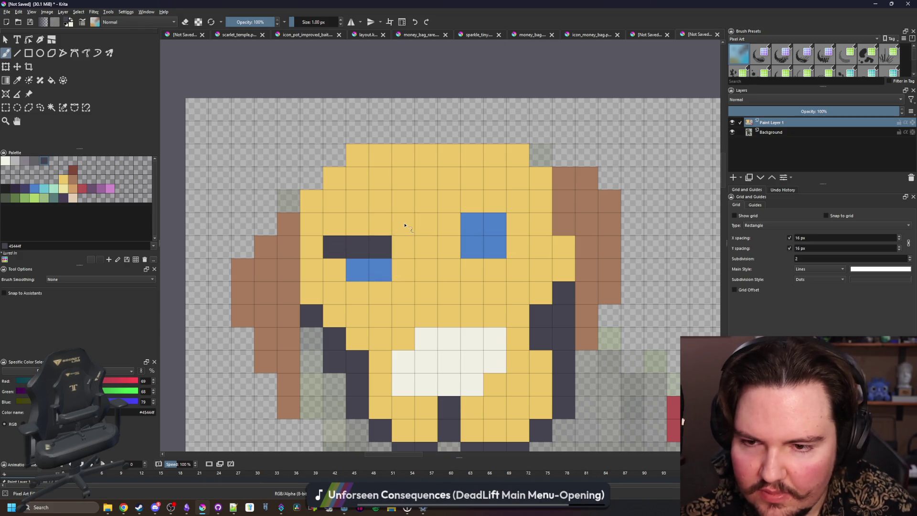
- Paint the forehead, top of the head and area between the eyes light purple-grey
left_click(25, 161)
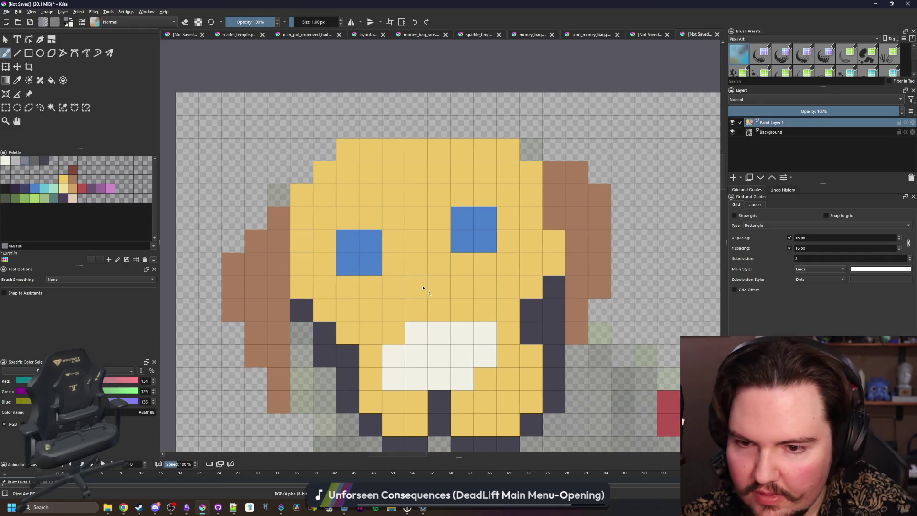
mouse_move(420, 287)
left_mouse_down()
mouse_move(437, 286)
mouse_move(415, 311)
mouse_move(394, 264)
mouse_move(441, 274)
mouse_move(453, 294)
left_mouse_up()
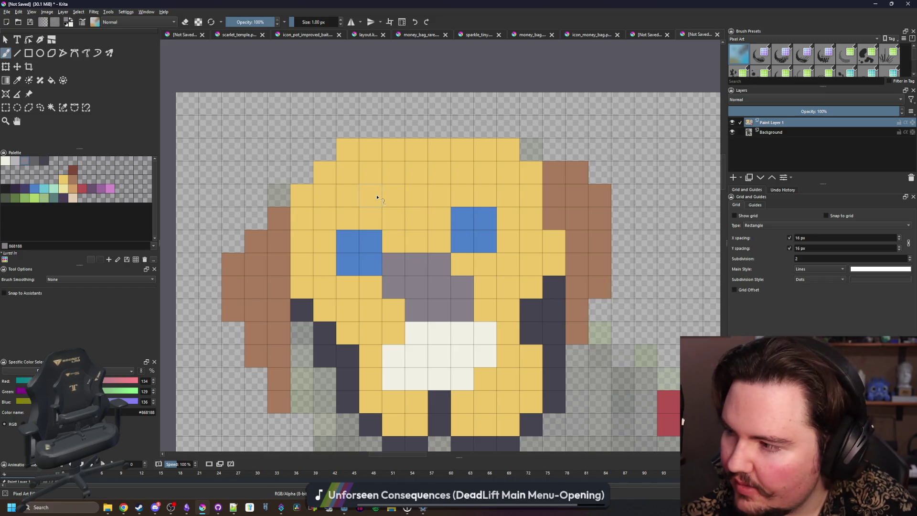
mouse_move(366, 195)
left_mouse_down()
mouse_move(425, 151)
mouse_move(460, 191)
mouse_move(346, 184)
left_mouse_up()
left_click(345, 183)
mouse_move(324, 217)
left_mouse_down()
mouse_move(355, 219)
mouse_move(346, 241)
mouse_move(434, 217)
mouse_move(477, 217)
mouse_move(502, 186)
mouse_move(510, 213)
left_mouse_up()
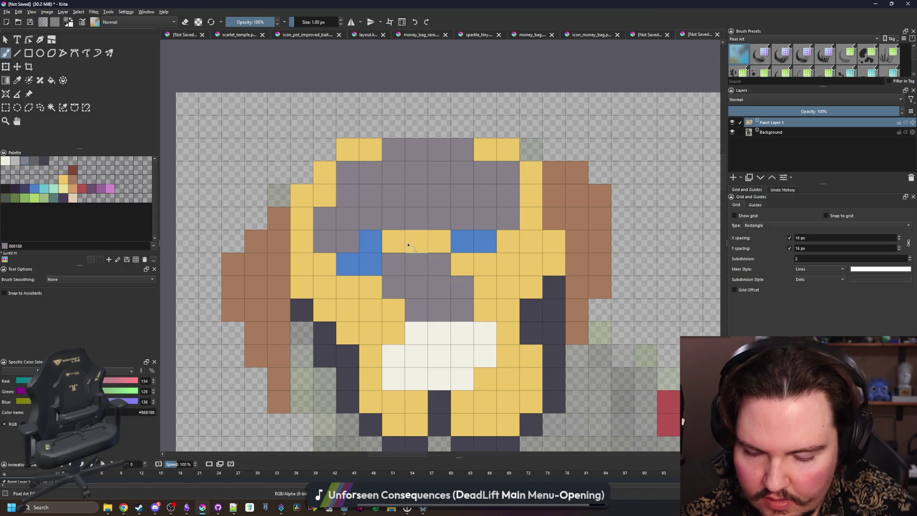
- Replace all remaining yellow with mid grey using a fill set to all similar colours
key("p")
left_click(367, 224)
left_click(6, 188)
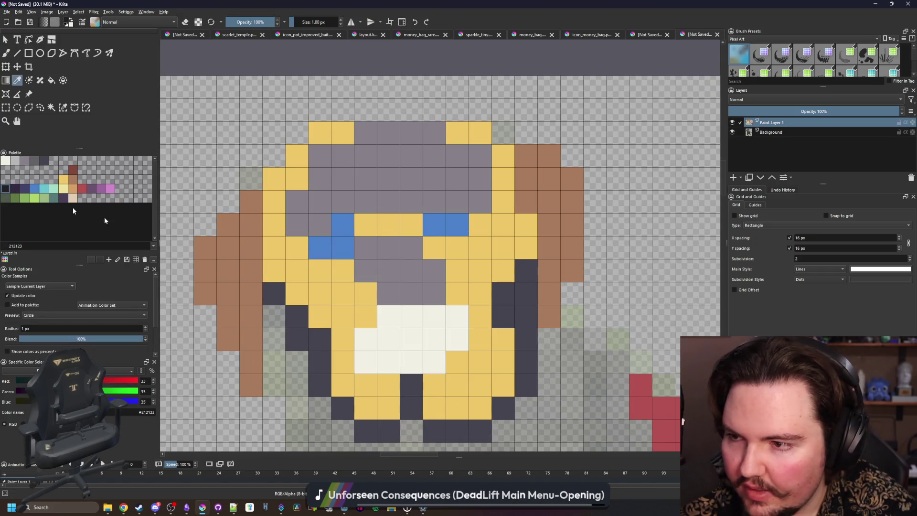
left_click(18, 190)
key("f")
left_click(332, 311)
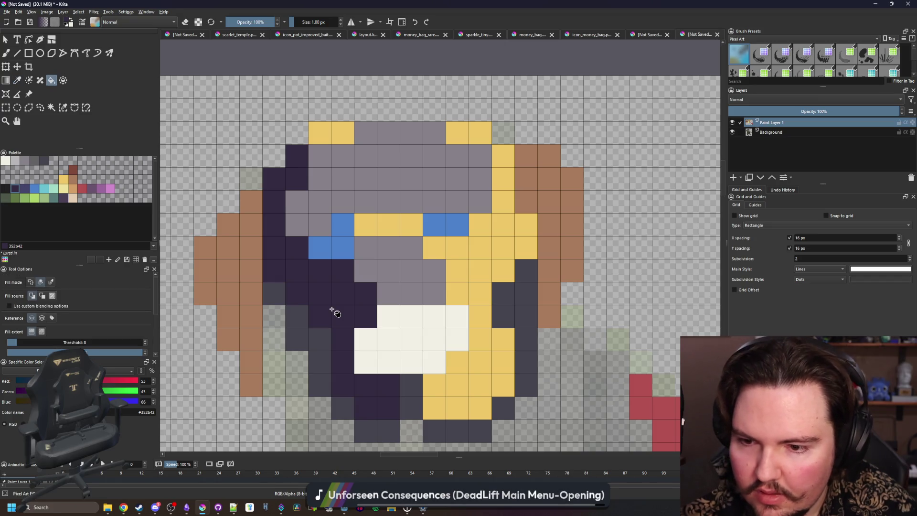
key("ctrl+z")
left_click(30, 166)
left_click(326, 292)
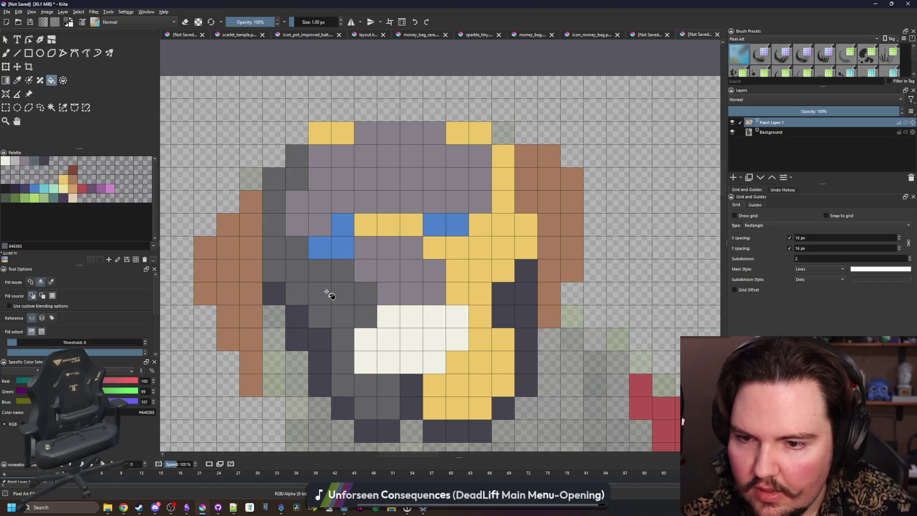
left_click(50, 282)
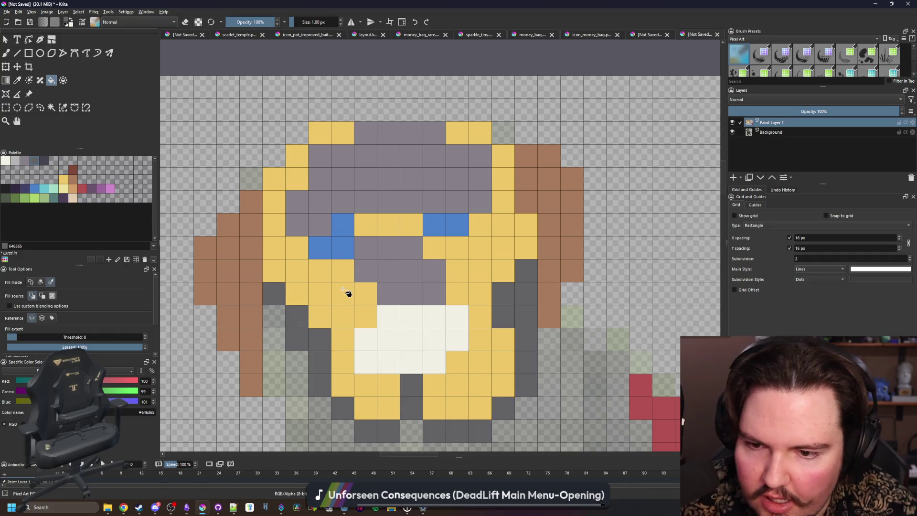
left_click(454, 270)
scroll(428, 271, "down", 3)
scroll(375, 280, "up", 3)
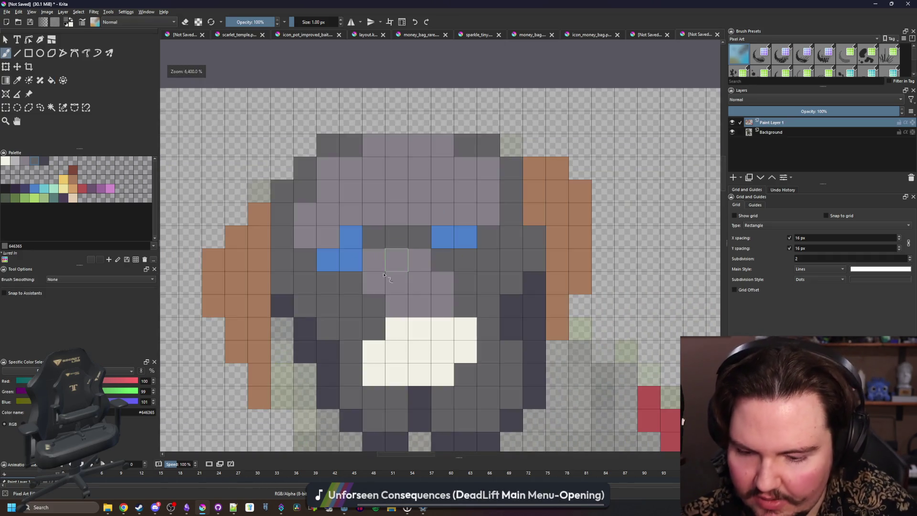
- Touch up grey cells below the eyes and purple-grey cells on the muzzle and top row
key("p")
key("b")
left_click(374, 259)
left_click(396, 259)
left_click(392, 301, "ctrl")
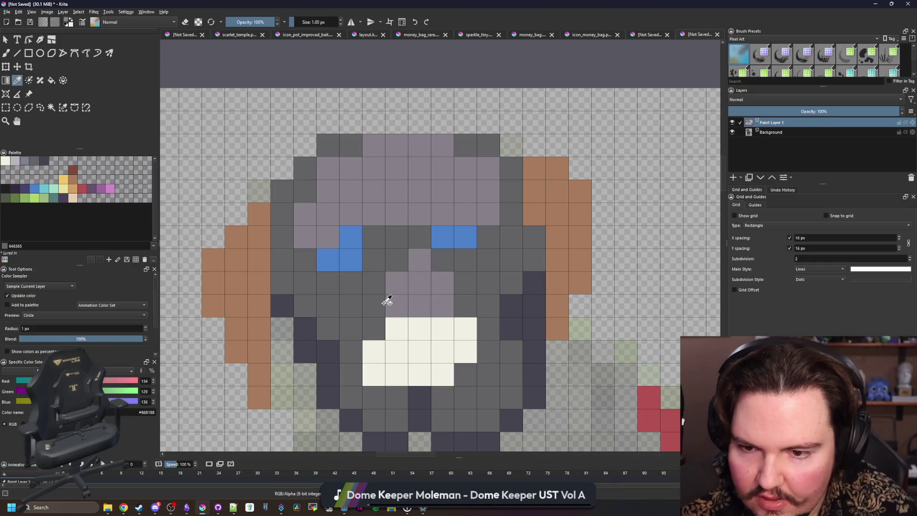
left_click_drag(374, 305, 374, 282)
left_click(395, 269)
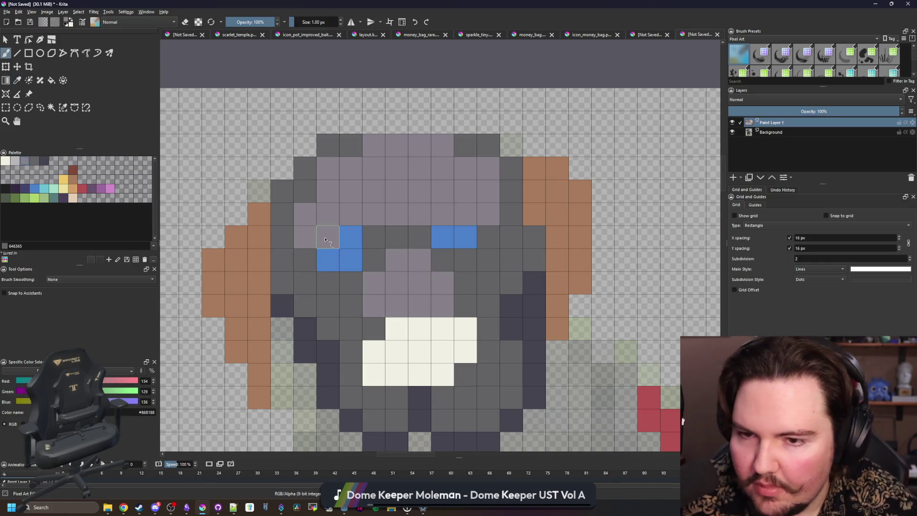
left_click(351, 145)
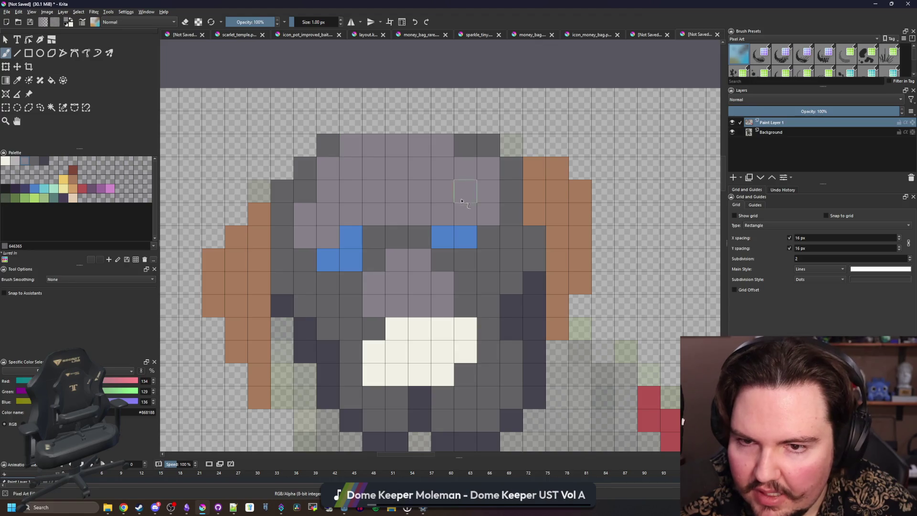
key("ctrl+z")
left_click(354, 157)
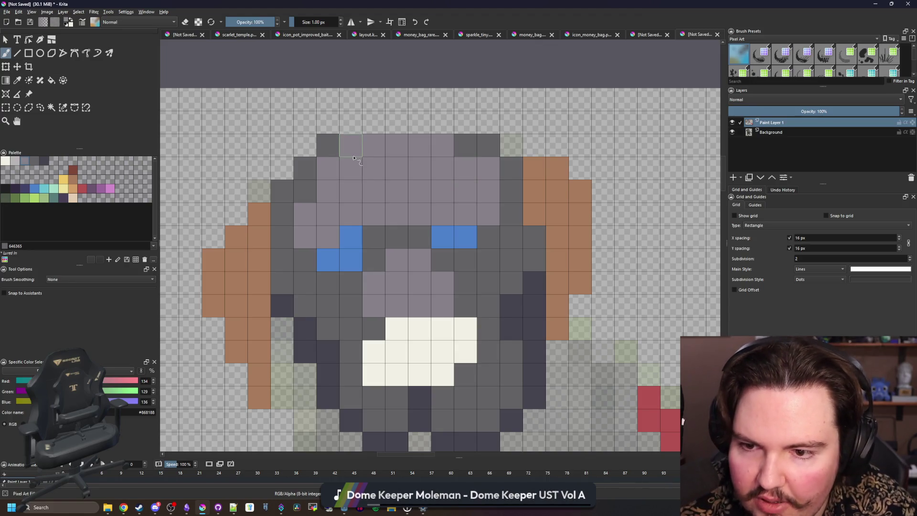
- Paint over both eyes and one purple-grey row in mid grey
left_click(373, 237, "ctrl")
left_click(351, 237)
left_click(350, 259)
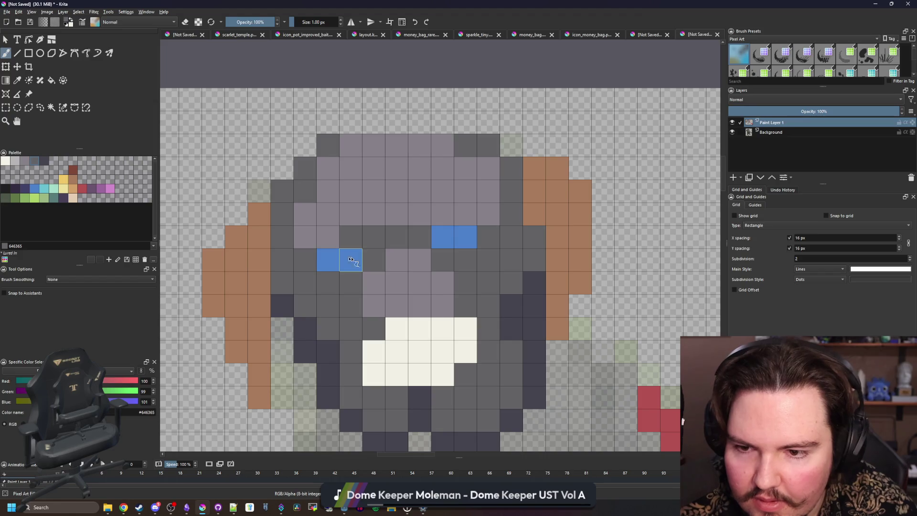
left_click(327, 259)
left_click(442, 237)
left_click(466, 237)
key("p")
scroll(358, 266, "down", 3)
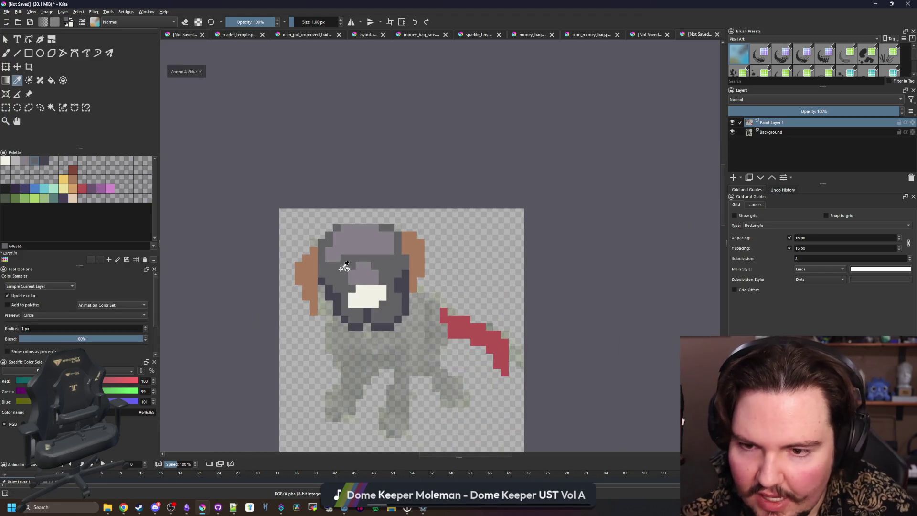
scroll(374, 261, "up", 2)
scroll(374, 261, "up", 2)
key("b")
left_click_drag(429, 222, 382, 222)
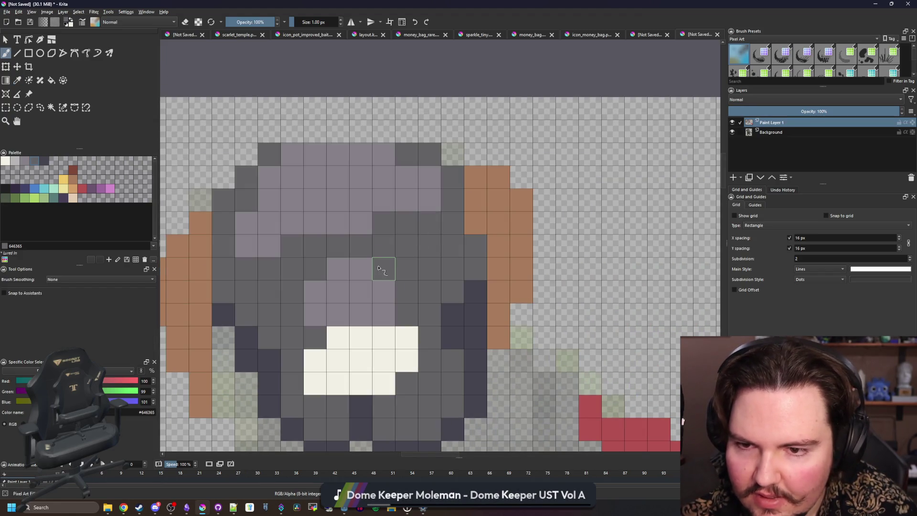
scroll(382, 252, "down", 3)
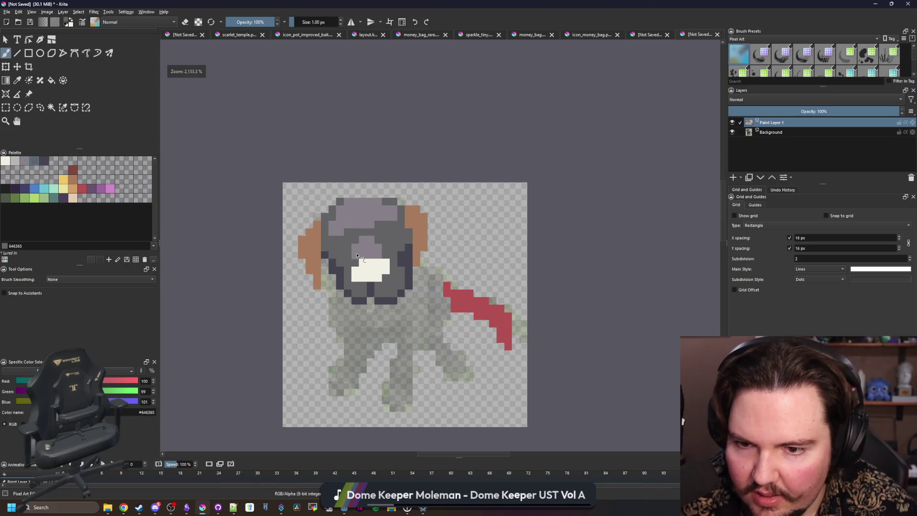
scroll(357, 255, "up", 2)
scroll(384, 311, "up", 1)
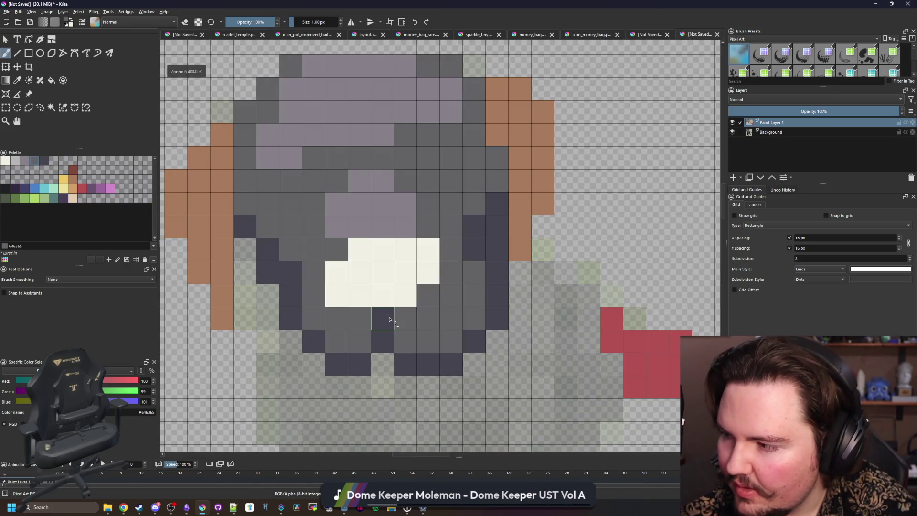
- Darken the pixels below the mouth and fill the mouth area near-black
key("p")
left_click(389, 324)
key("b")
left_click_drag(403, 317, 387, 364)
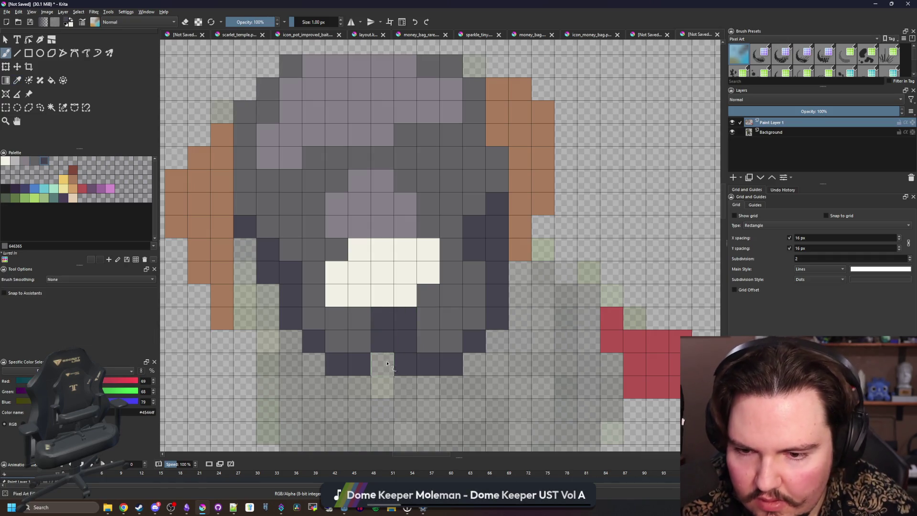
left_click(429, 323, "ctrl")
left_click(382, 340)
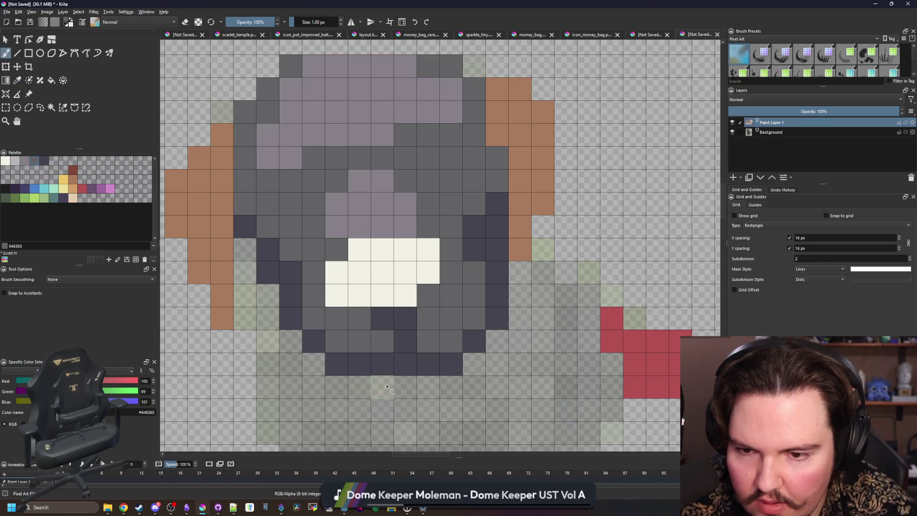
left_click(388, 324)
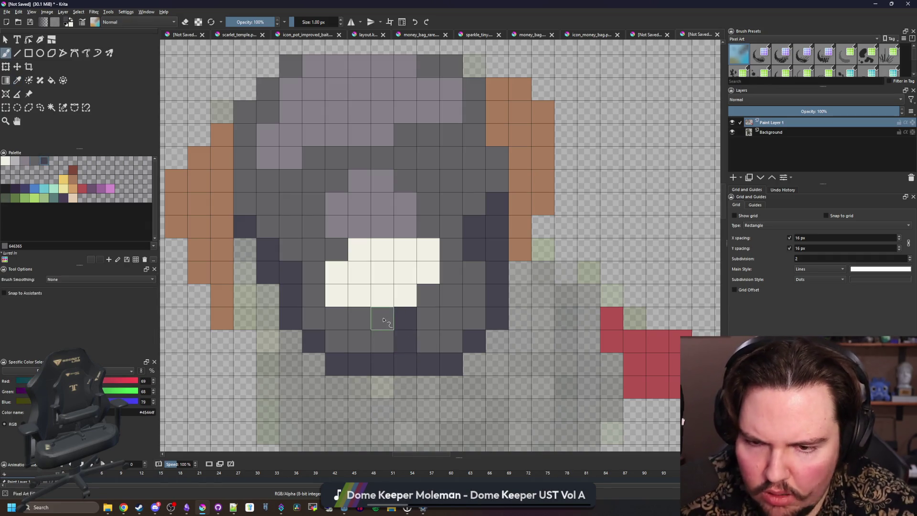
key("ctrl+z")
left_click(5, 189)
key("f")
left_click(381, 286)
key("b")
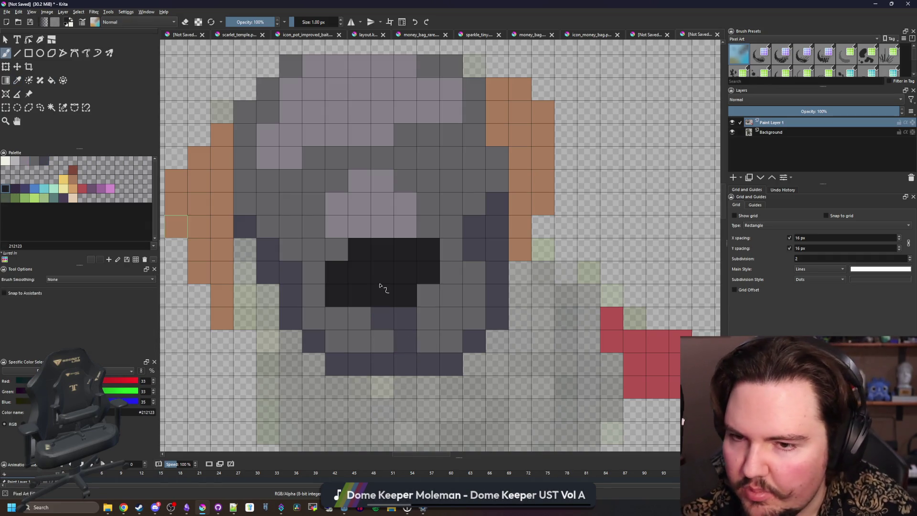
- Add a single cream pixel above the mouth and paint one mouth cell mid grey
left_click(5, 161)
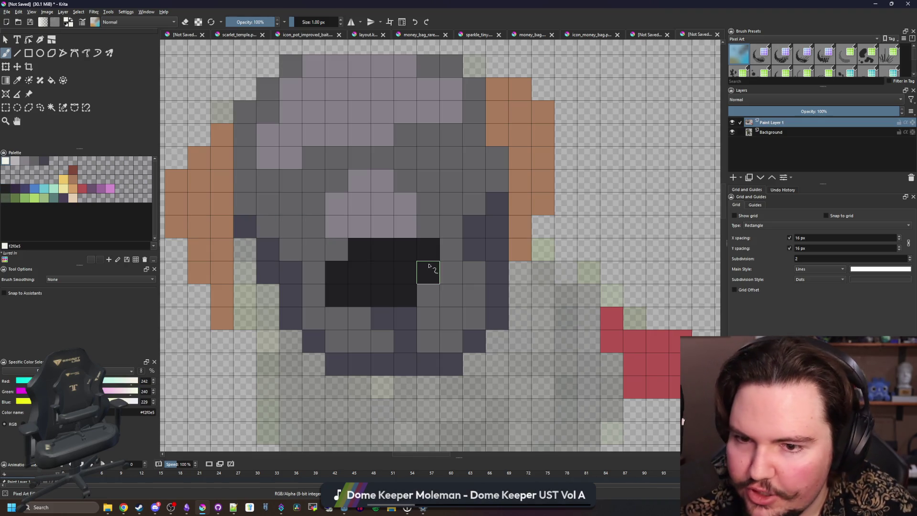
mouse_move(405, 273)
left_mouse_down()
mouse_move(385, 268)
mouse_move(389, 258)
left_mouse_up()
key("ctrl+z")
left_click(405, 249)
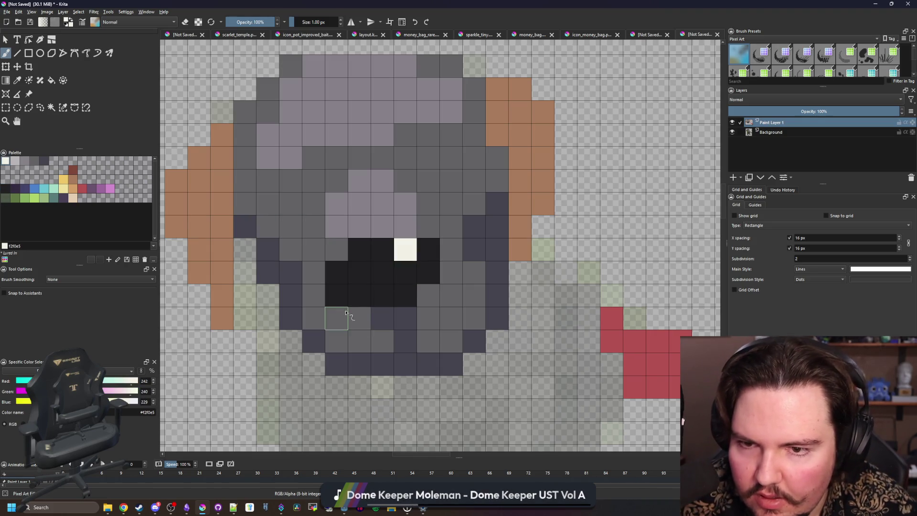
left_click(37, 161)
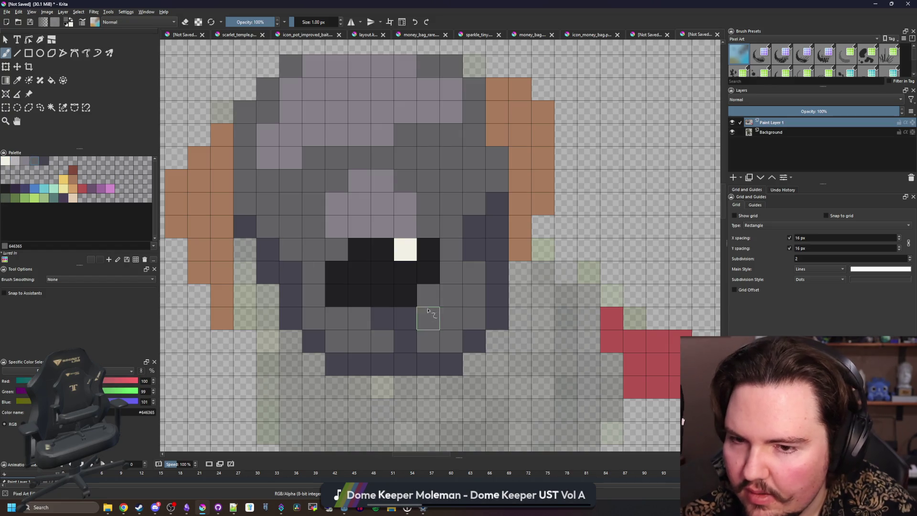
left_click(369, 305)
- Fill the mouth dark grey-purple and add a near-black nostril pixel
key("f")
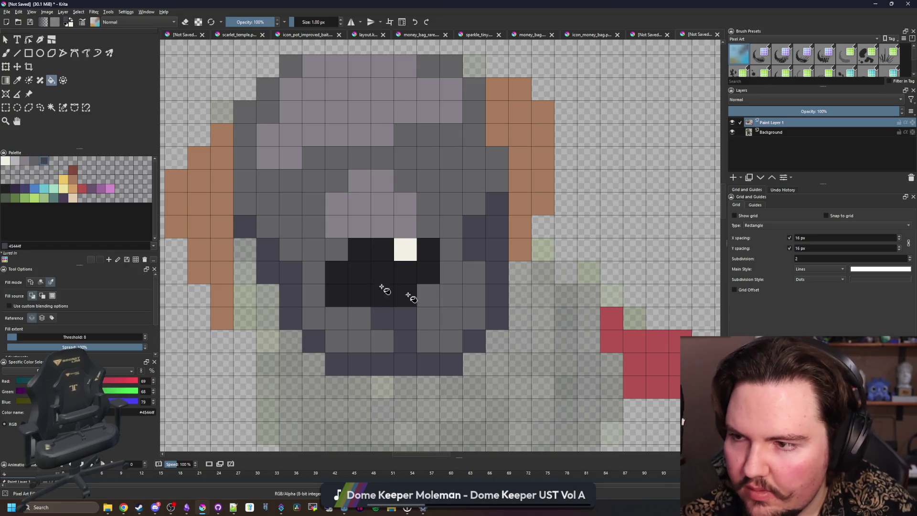
left_click(379, 292)
key("ctrl+z")
left_click(363, 286)
left_click(6, 188)
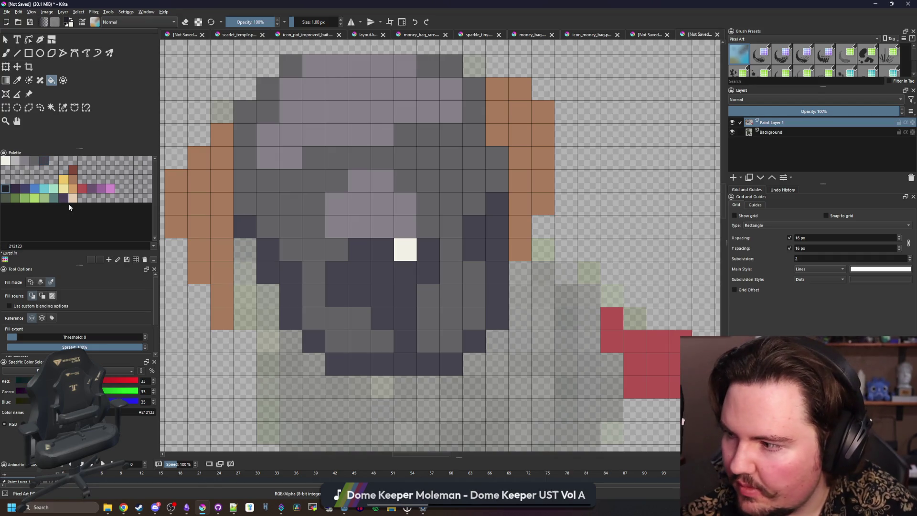
key("b")
left_click(359, 295)
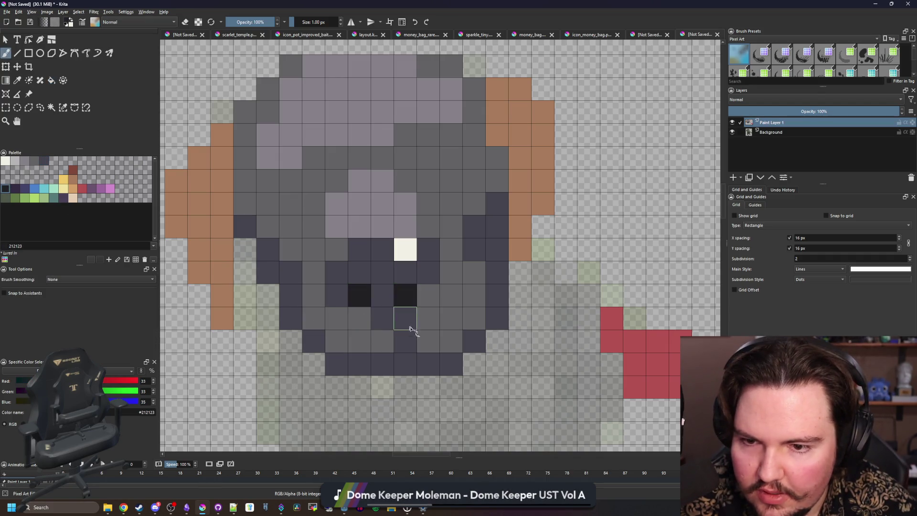
scroll(391, 291, "down", 5)
scroll(394, 285, "up", 5)
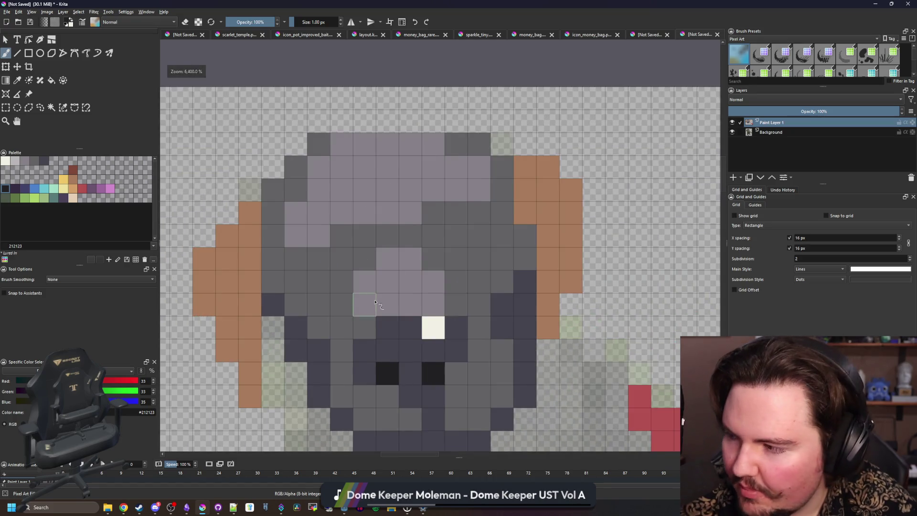
scroll(375, 275, "up", 1)
- Sample the near-black nostril colour and try filling an ear with it, then undo
left_click_drag(324, 261, 362, 232)
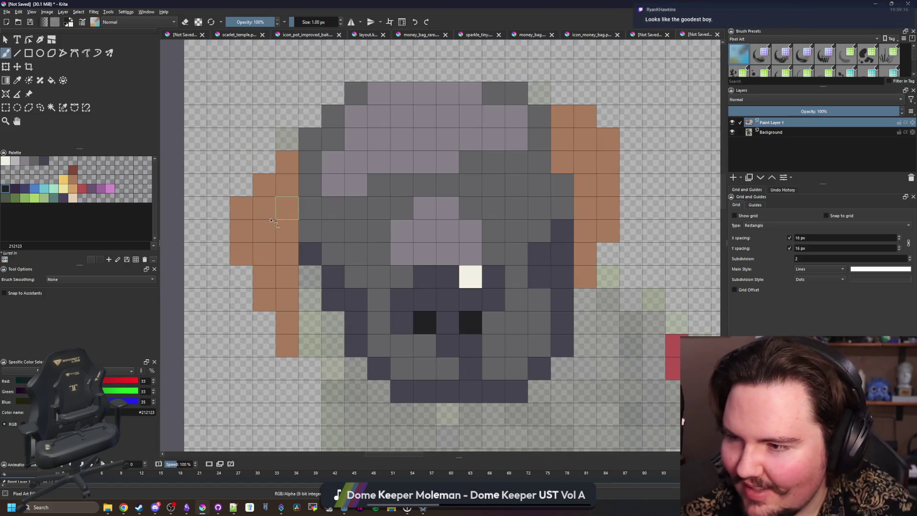
key("p")
left_click(360, 302)
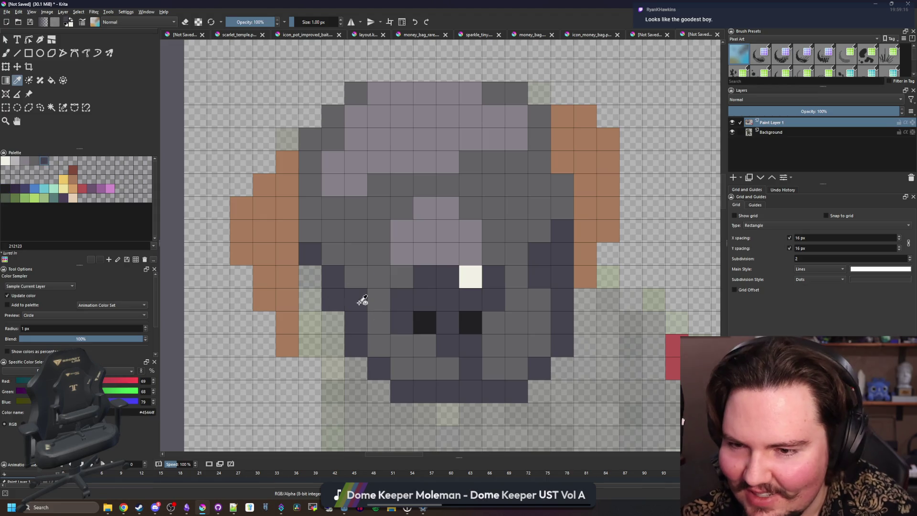
left_click(429, 319)
key("f")
left_click(296, 256)
scroll(294, 256, "down", 2)
key("ctrl+z")
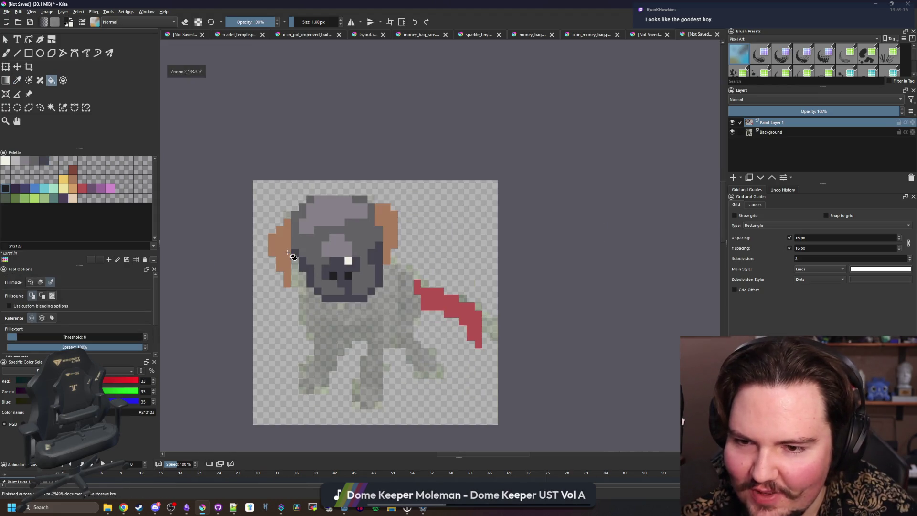
- Fill both puppy ears with the near-black #212123
scroll(288, 252, "up", 2)
left_click(287, 252)
scroll(421, 299, "up", 2)
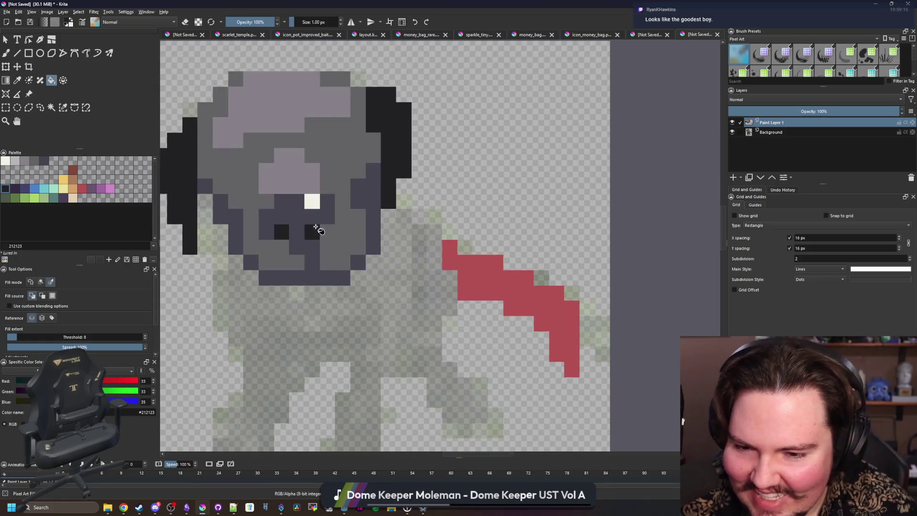
key("p")
left_click(468, 266)
scroll(358, 228, "up", 2)
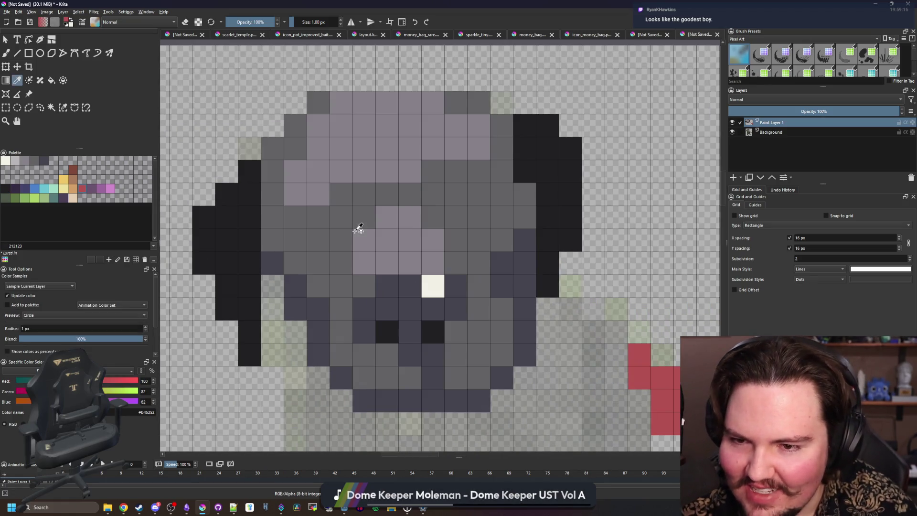
key("b")
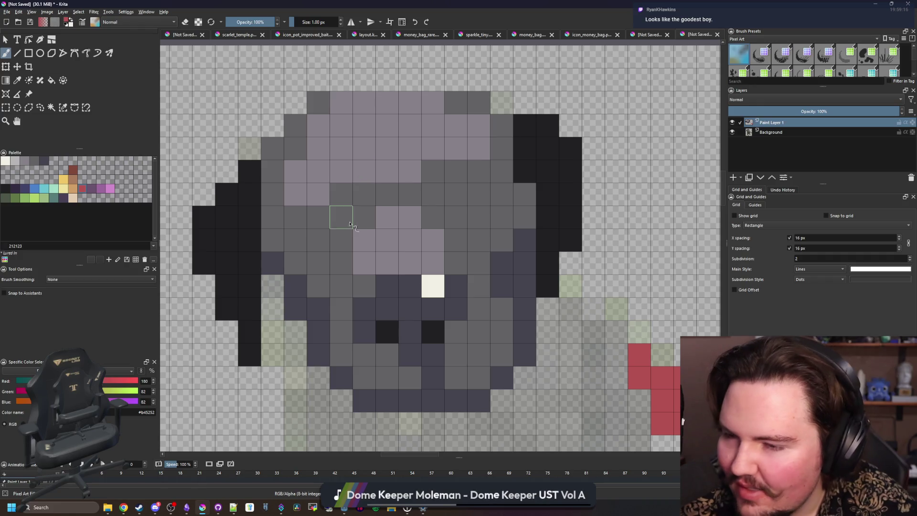
- Brush #45444f shading pixels above both eyes, then add a near-black left-eye pixel
key("p")
left_click(528, 266)
key("b")
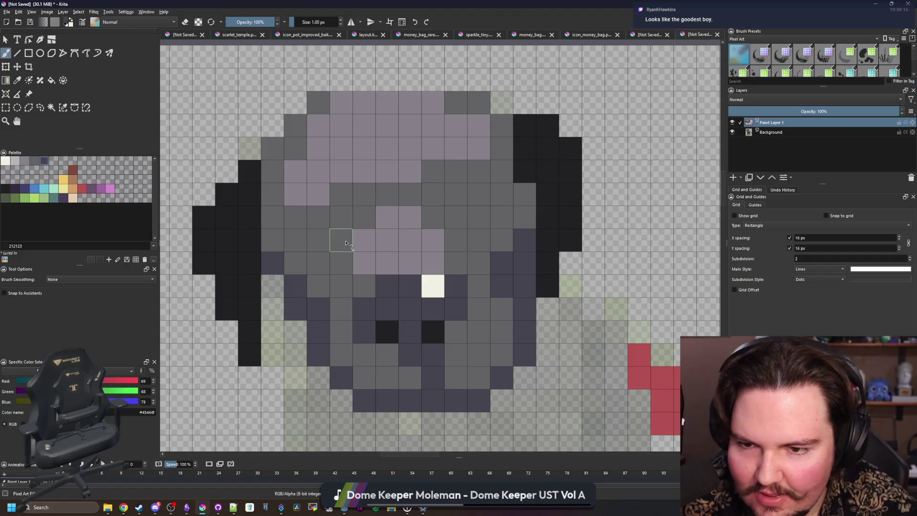
left_click_drag(345, 240, 342, 194)
left_click_drag(456, 217, 432, 171)
left_click(318, 193)
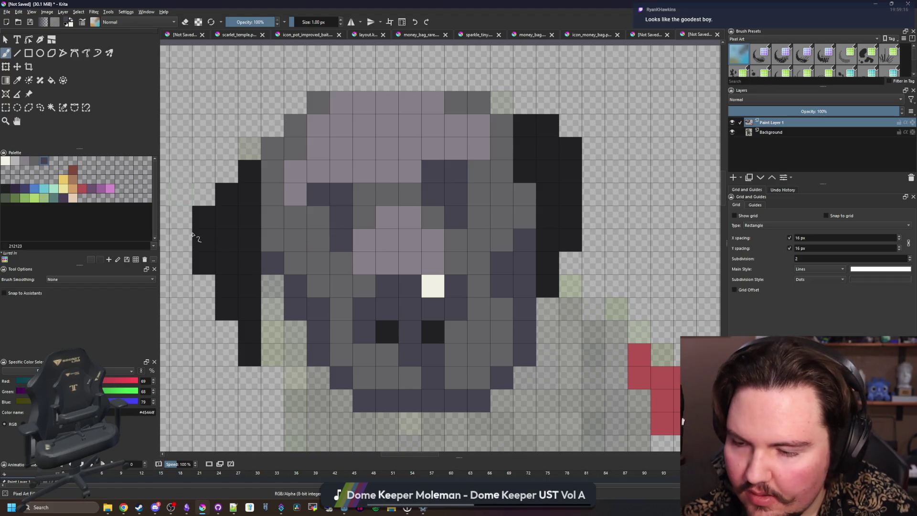
left_click(548, 194, "ctrl")
left_click_drag(318, 216, 318, 241)
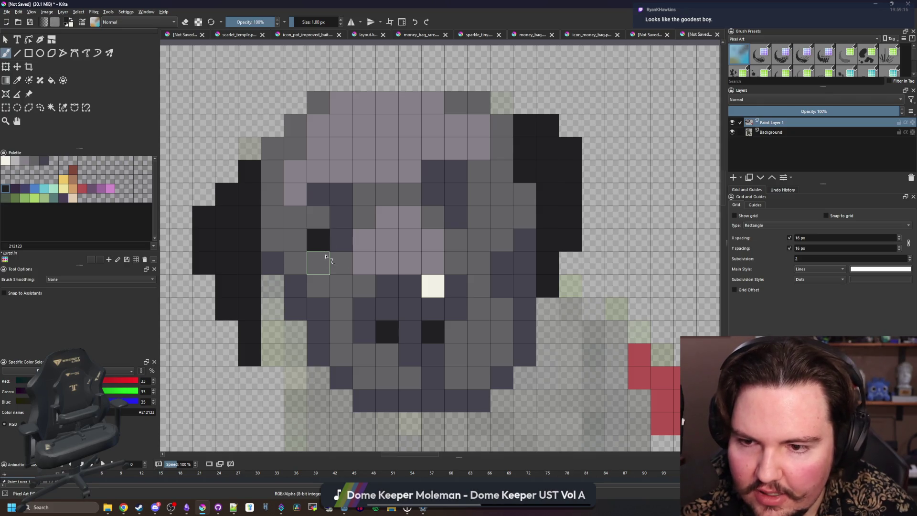
scroll(477, 205, "down", 5)
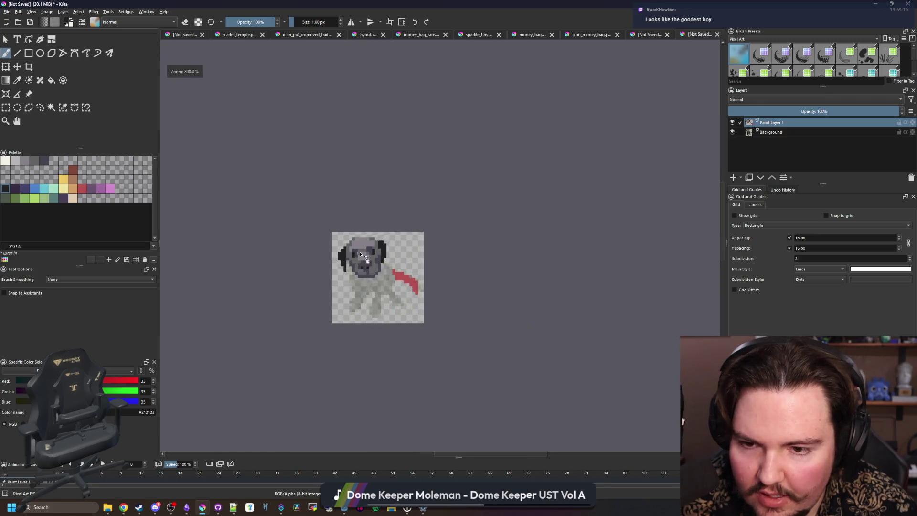
scroll(429, 229, "up", 5)
scroll(373, 251, "down", 1)
scroll(373, 252, "down", 4)
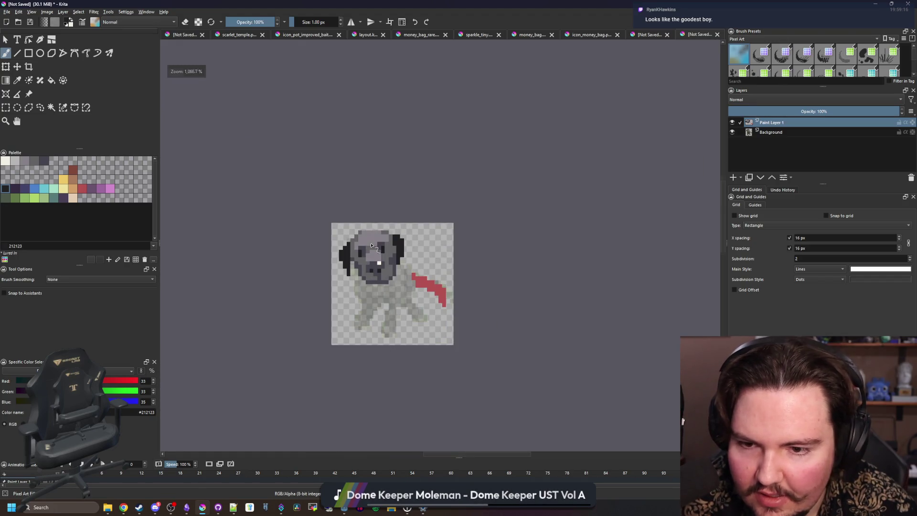
scroll(372, 246, "up", 4)
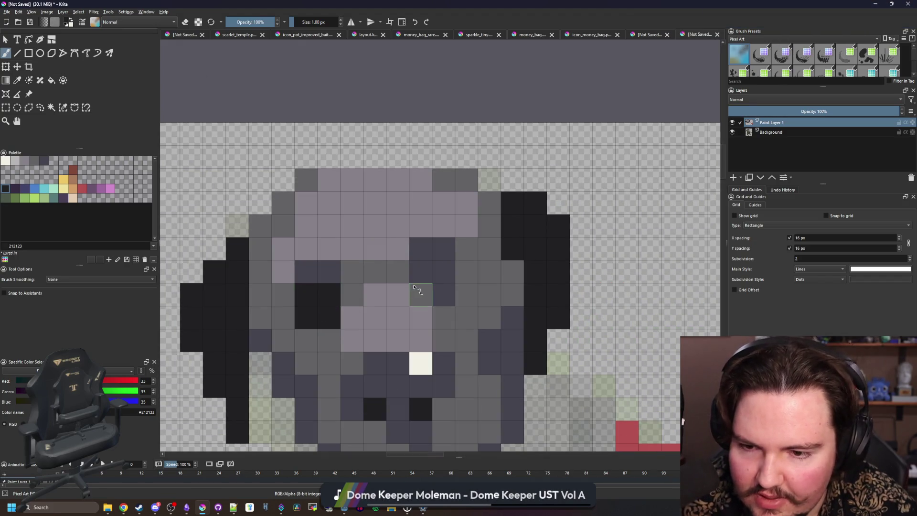
left_click_drag(306, 340, 329, 340)
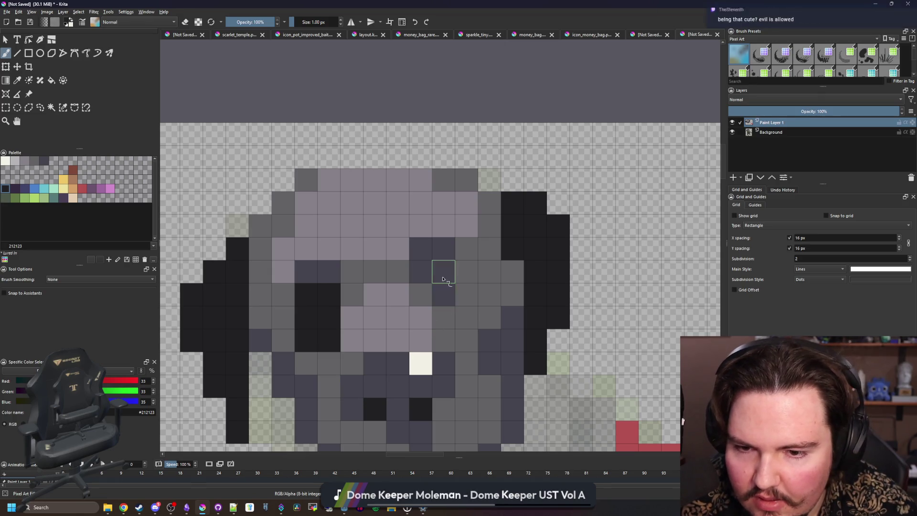
mouse_move(443, 279)
left_mouse_down()
mouse_move(462, 272)
mouse_move(442, 317)
mouse_move(413, 304)
left_mouse_up()
scroll(413, 304, "down", 4)
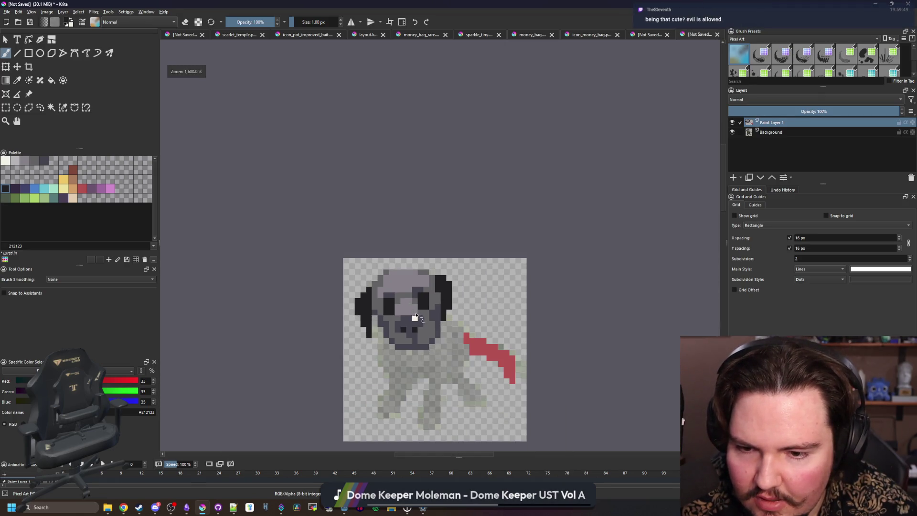
scroll(416, 315, "up", 4)
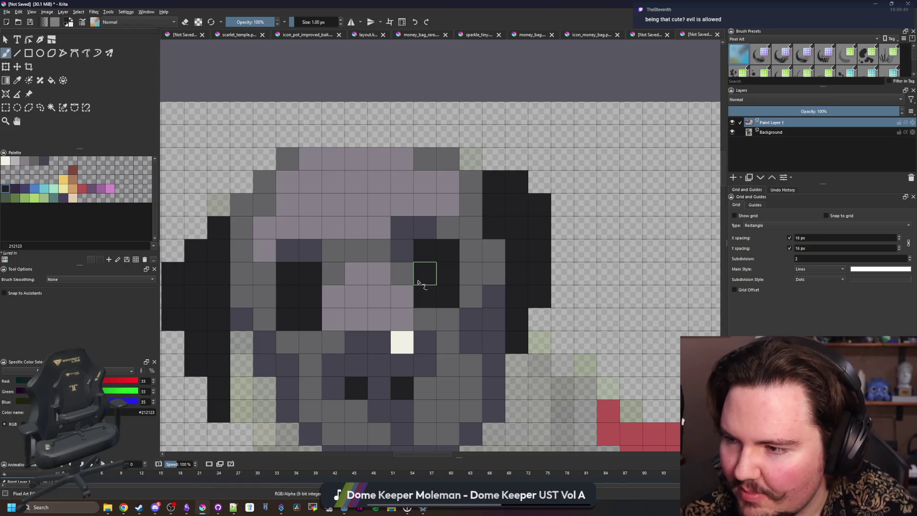
key("p")
left_click(488, 261)
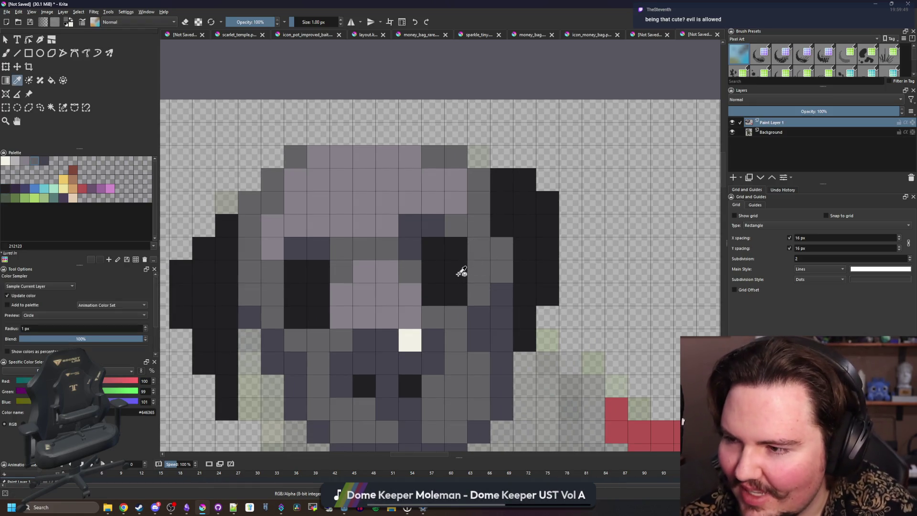
key("b")
mouse_move(456, 273)
left_mouse_down()
mouse_move(435, 273)
mouse_move(434, 296)
left_mouse_up()
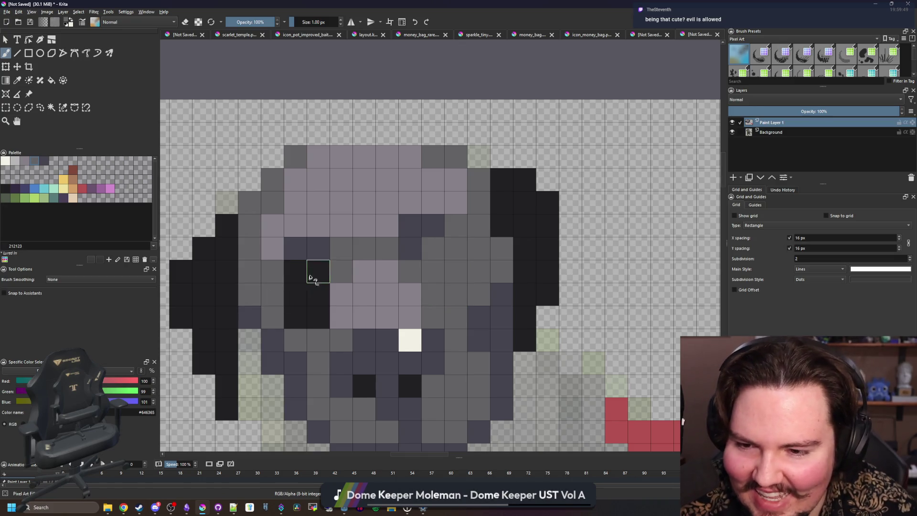
mouse_move(309, 277)
left_mouse_down()
mouse_move(296, 301)
mouse_move(318, 318)
left_mouse_up()
scroll(318, 318, "down", 4)
scroll(328, 325, "up", 2)
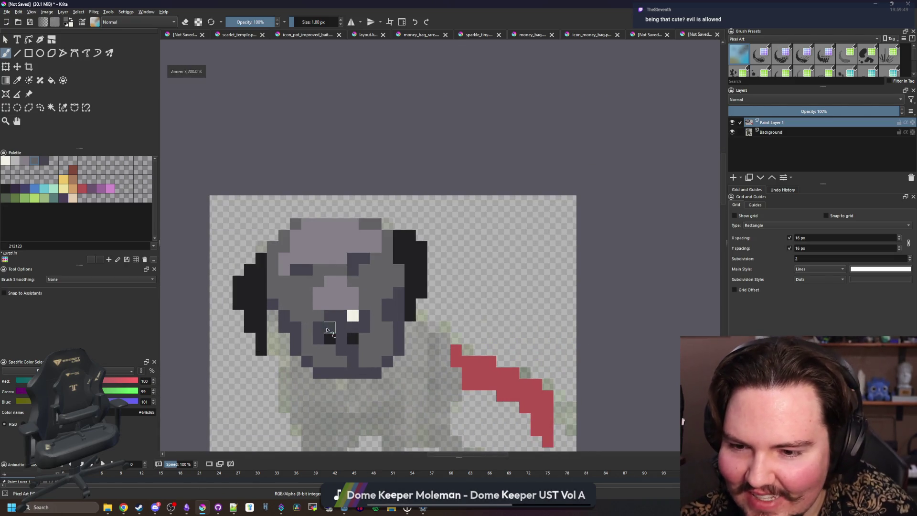
scroll(394, 323, "up", 2)
key("p")
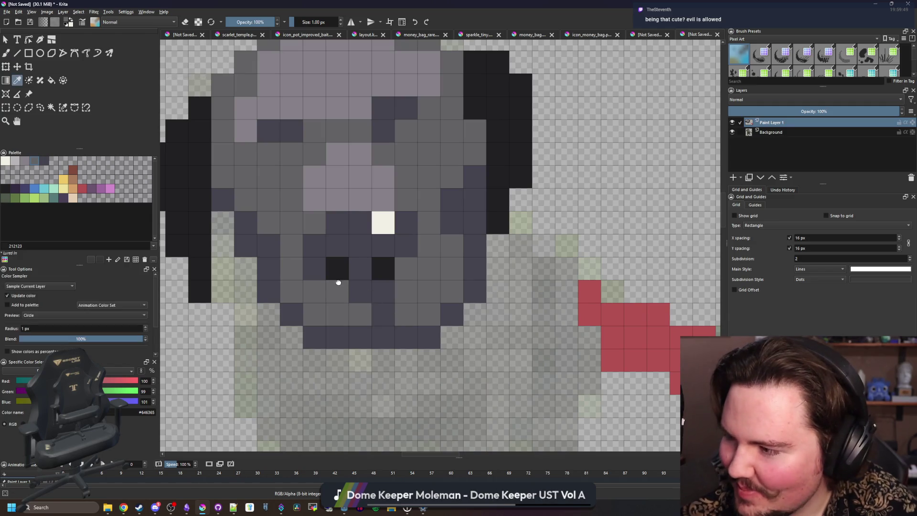
scroll(335, 287, "up", 1)
left_click_drag(333, 301, 349, 331)
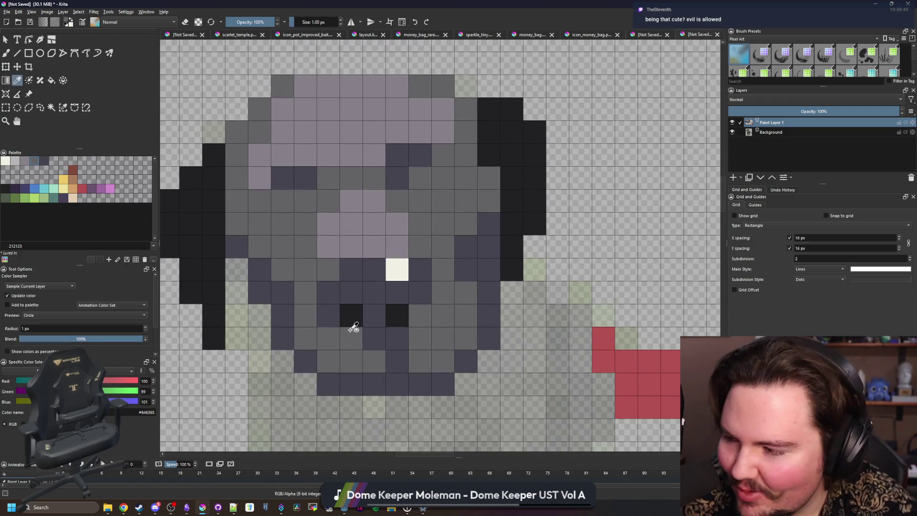
left_click(466, 271)
key("b")
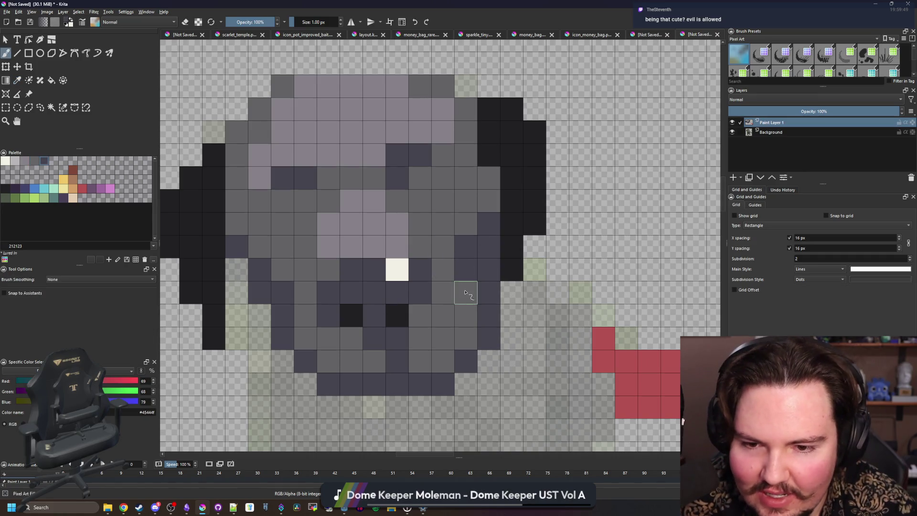
- Add two dark shading pixels on the lower left cheek and repaint one face cell mid grey
scroll(430, 277, "down", 3)
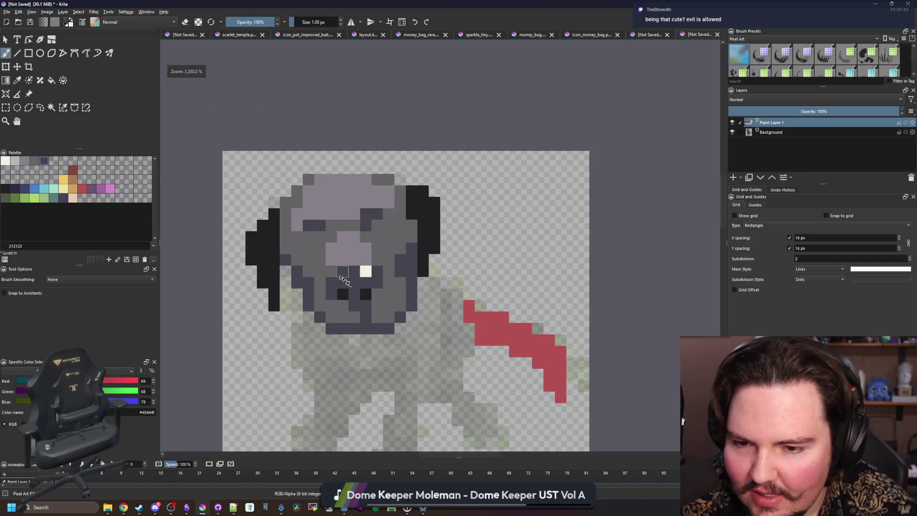
scroll(403, 283, "up", 3)
scroll(362, 291, "down", 3)
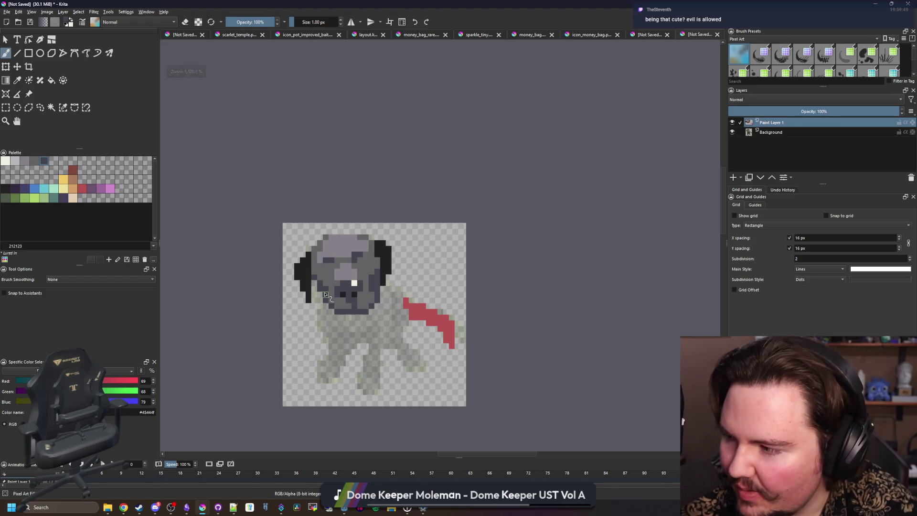
scroll(331, 291, "up", 4)
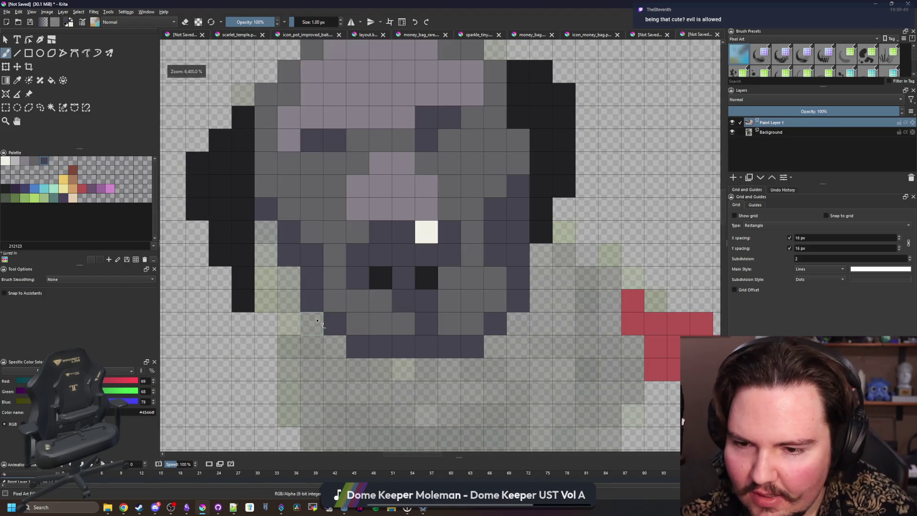
left_click_drag(317, 320, 335, 345)
left_click(353, 325, "ctrl")
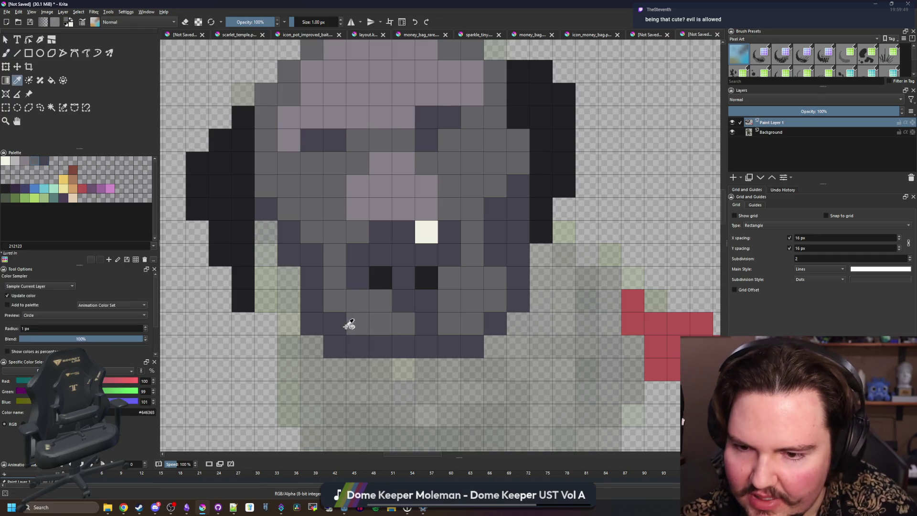
left_click(334, 323)
scroll(353, 335, "down", 3)
scroll(349, 334, "up", 3)
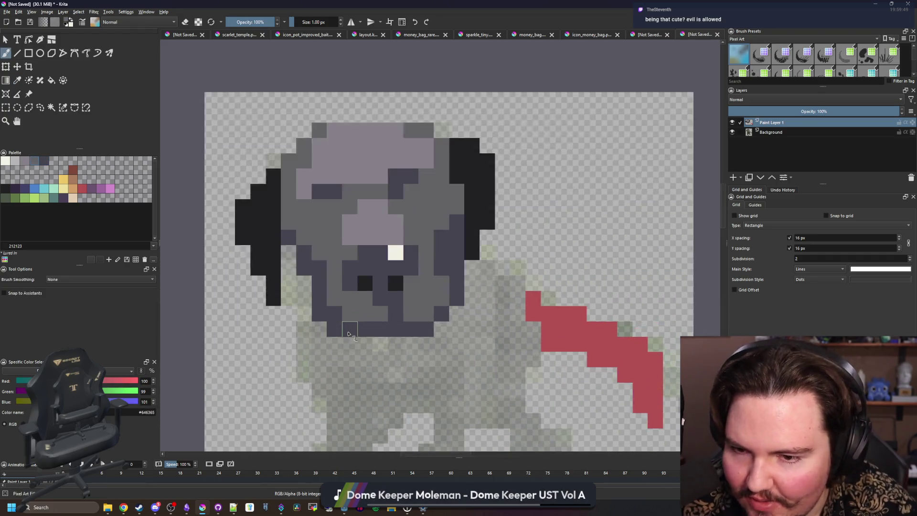
- Extend the left ear downward in black, including a pixel at its tip
left_click_drag(330, 306, 351, 345)
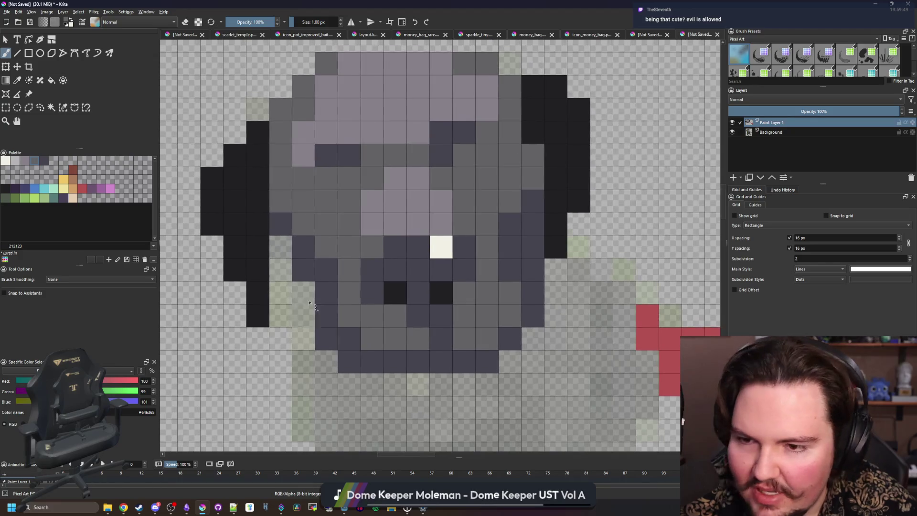
key("p")
left_click(348, 292)
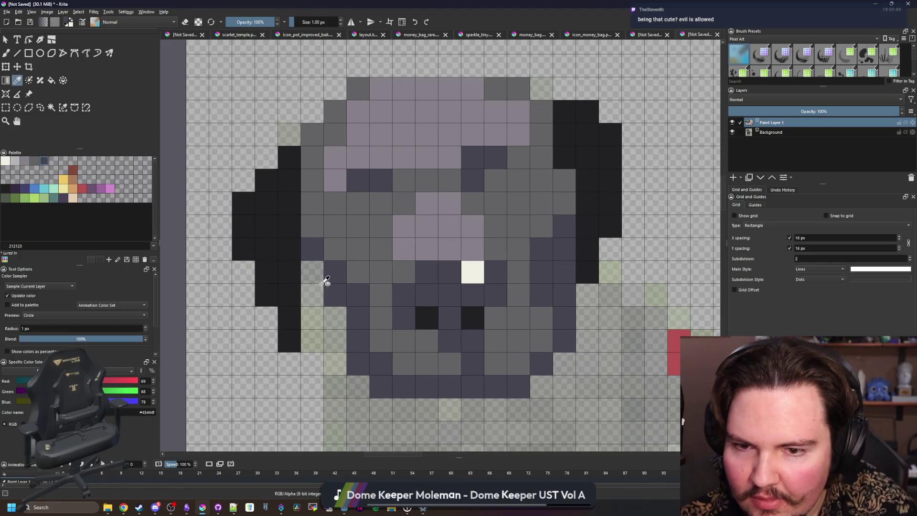
scroll(323, 281, "down", 3)
scroll(324, 281, "up", 2)
left_click(300, 250)
scroll(300, 249, "up", 2)
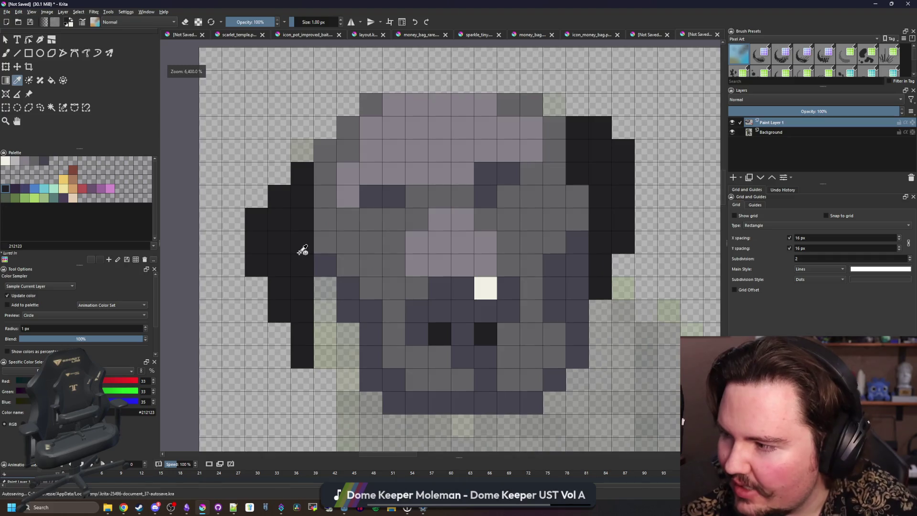
key("b")
left_click(324, 150)
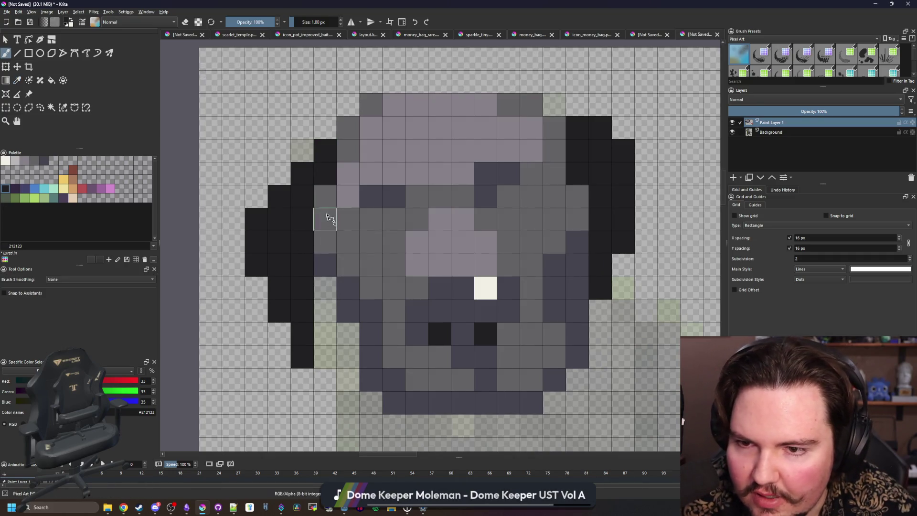
left_click_drag(322, 289, 323, 311)
left_click(320, 329)
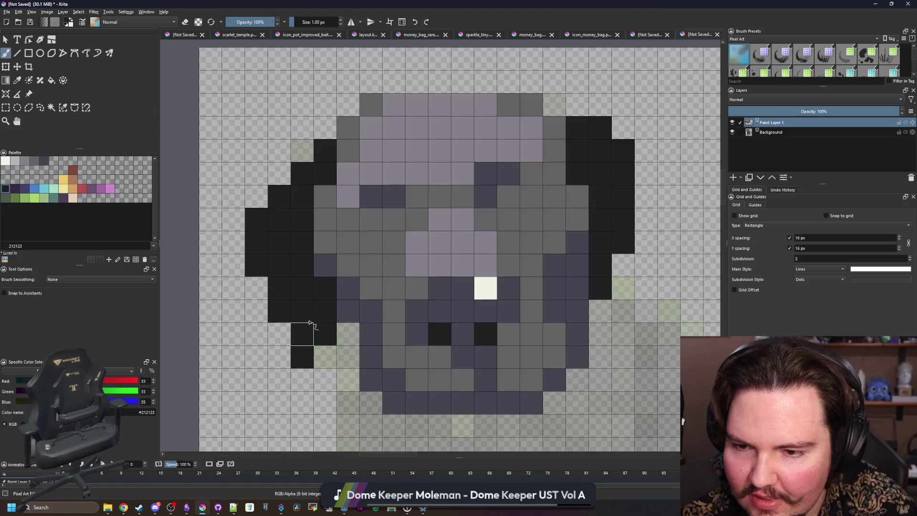
- Paint one forehead cell light purple and the cell below it mid grey
scroll(296, 267, "down", 3)
scroll(308, 270, "up", 2)
scroll(356, 167, "up", 1)
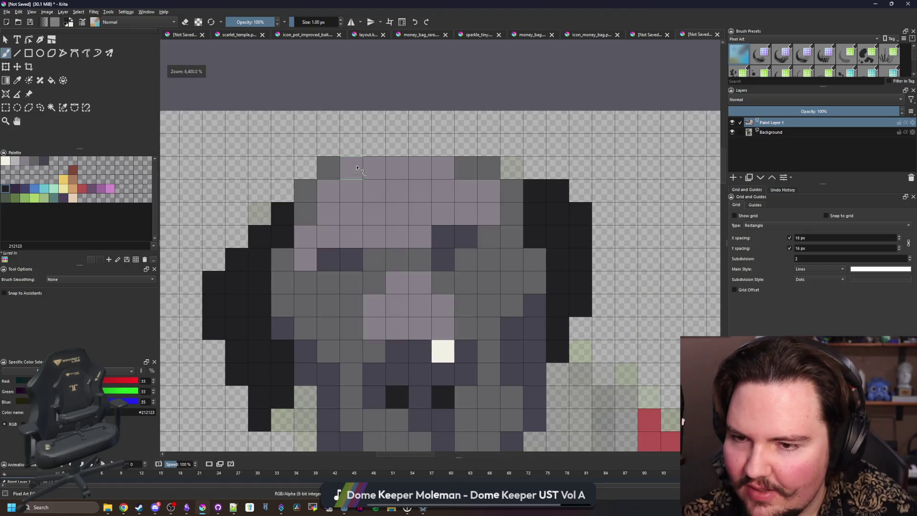
left_click(352, 210, "ctrl")
left_click(308, 214)
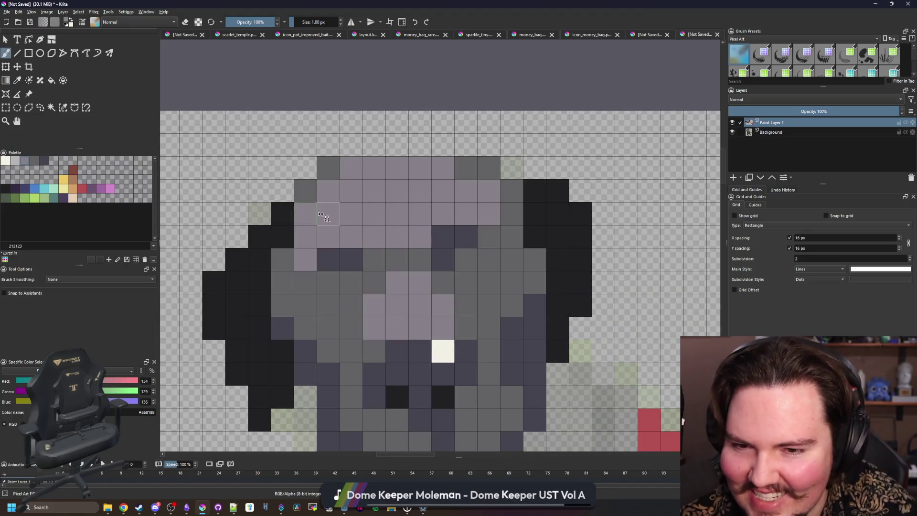
scroll(418, 204, "down", 1)
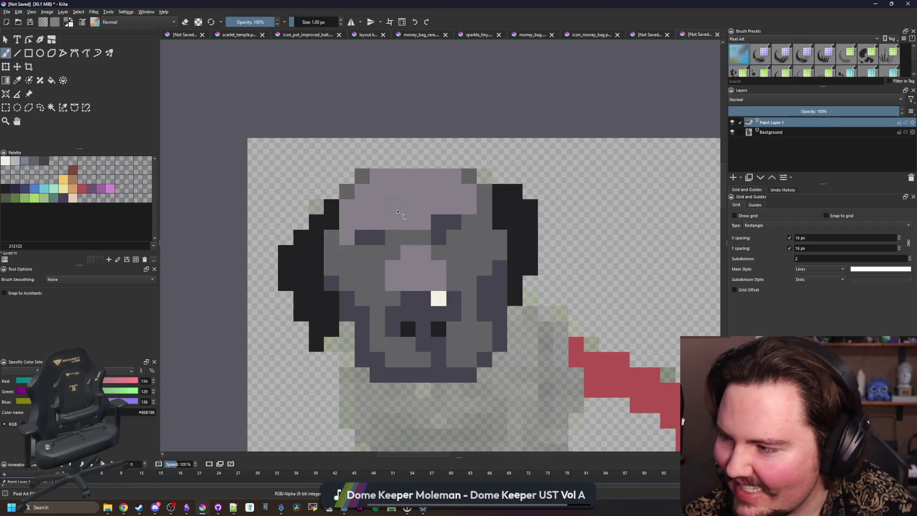
scroll(397, 233, "up", 1)
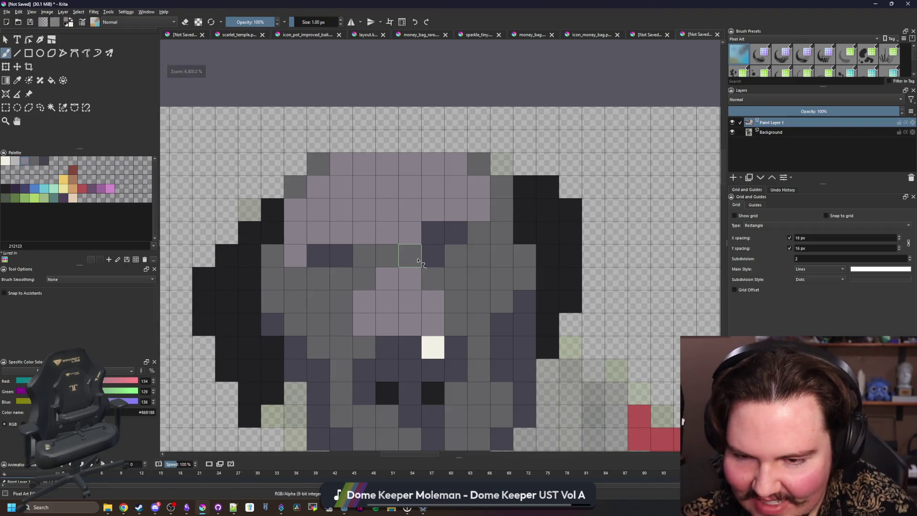
left_click(450, 256, "ctrl")
left_click(406, 236)
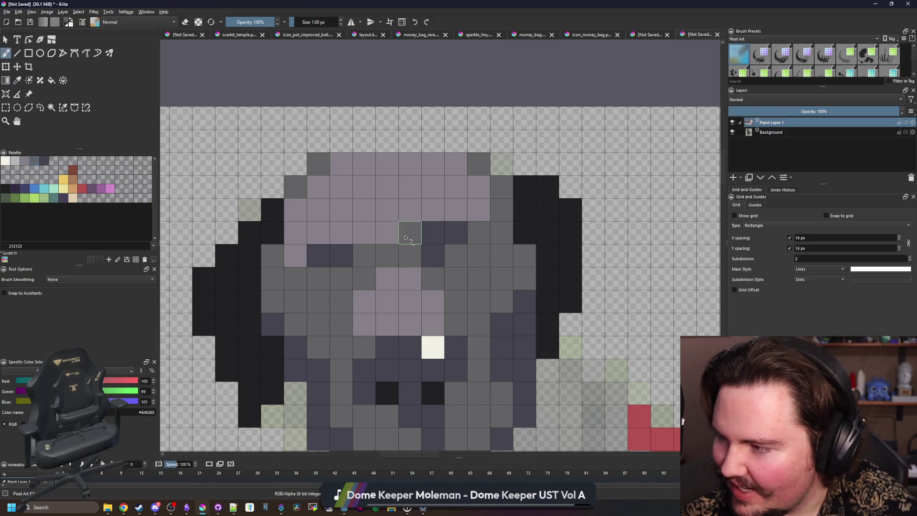
- Shade a left cheek cell and the right side of the face dark blue-grey
scroll(409, 255, "down", 3)
scroll(397, 257, "up", 3)
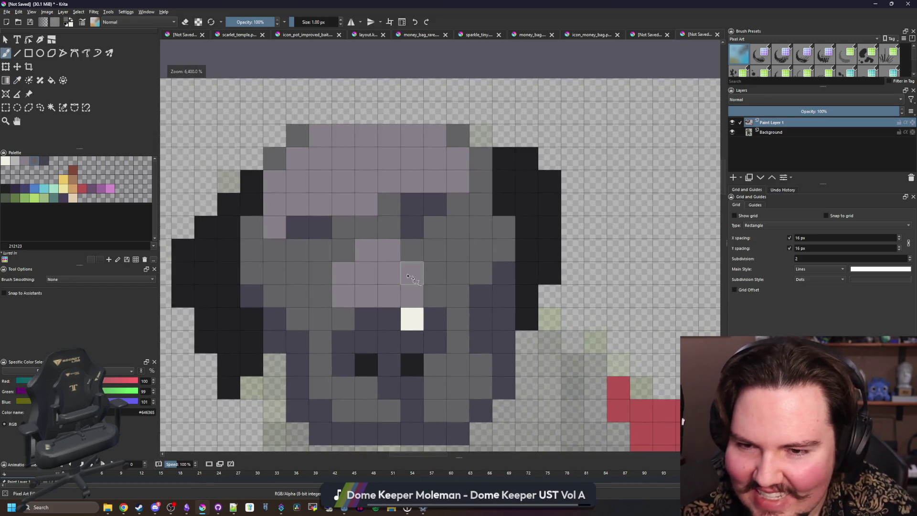
scroll(334, 246, "down", 1)
scroll(325, 243, "up", 2)
scroll(324, 253, "down", 3)
scroll(328, 289, "up", 2)
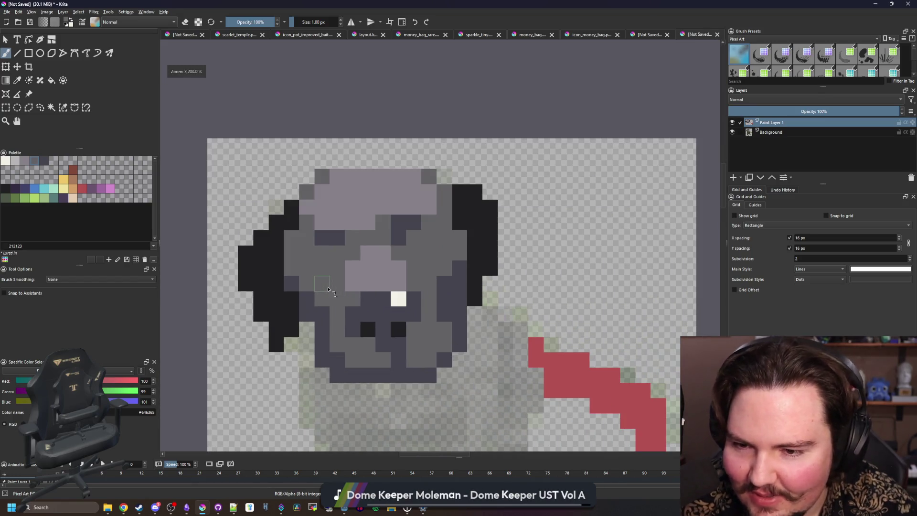
scroll(328, 289, "up", 1)
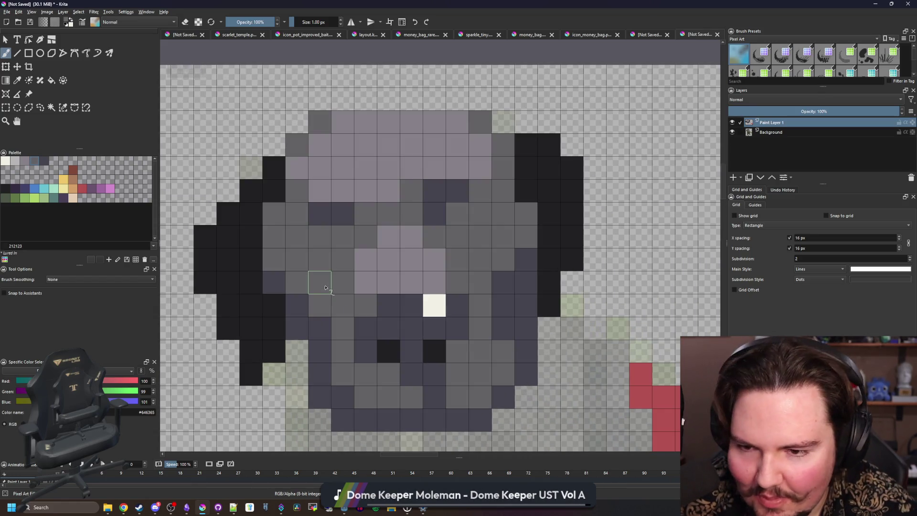
left_click(314, 306, "ctrl")
left_click(278, 257)
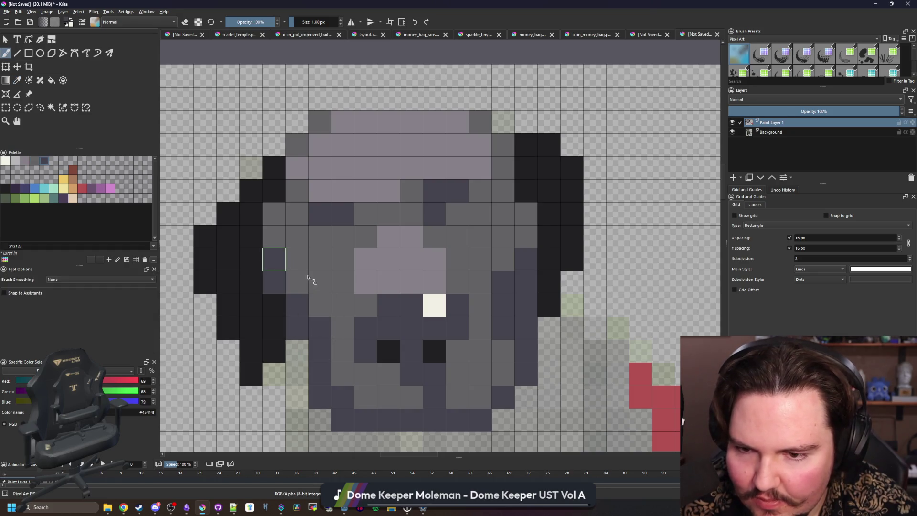
scroll(328, 281, "down", 3)
scroll(409, 254, "up", 3)
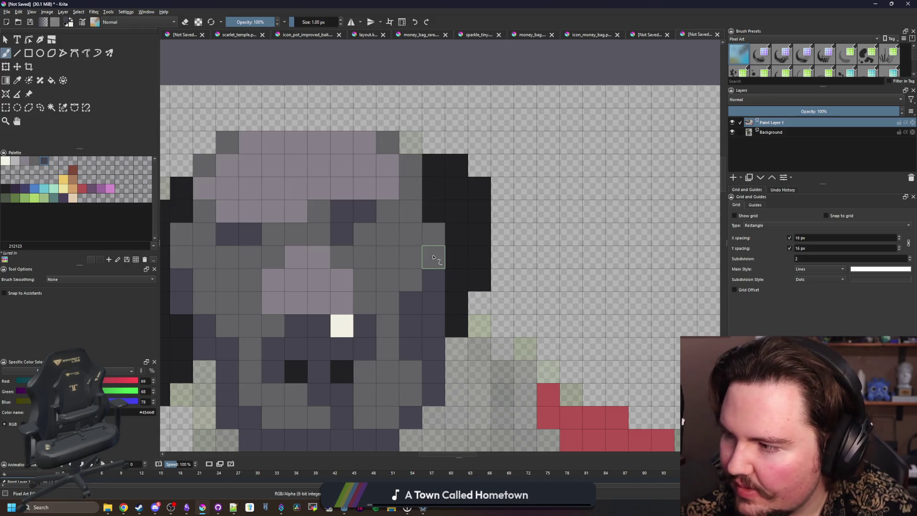
mouse_move(433, 258)
left_mouse_down()
mouse_move(409, 231)
mouse_move(409, 188)
mouse_move(436, 233)
left_mouse_up()
- Recolour part of the right ear and the left ear's edge pixels dark blue-grey
scroll(437, 233, "down", 3)
scroll(436, 233, "up", 3)
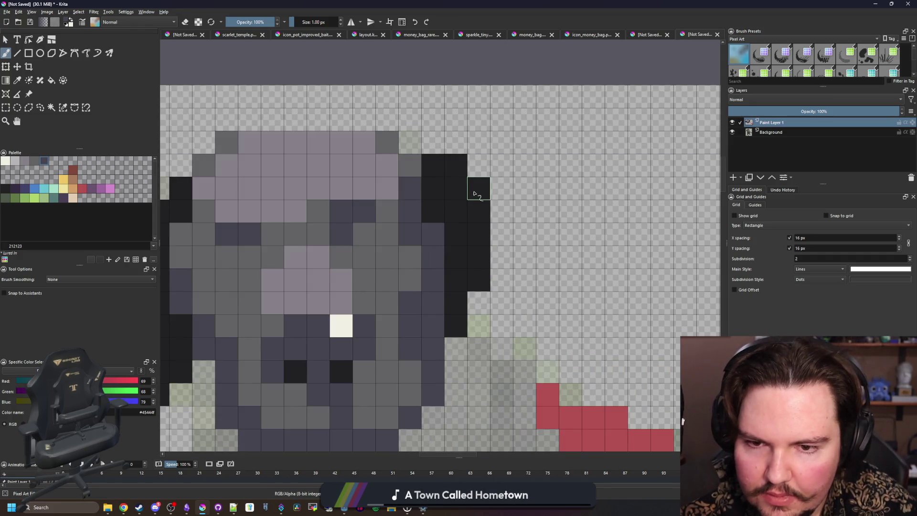
mouse_move(474, 193)
left_mouse_down()
mouse_move(477, 256)
mouse_move(457, 192)
left_mouse_up()
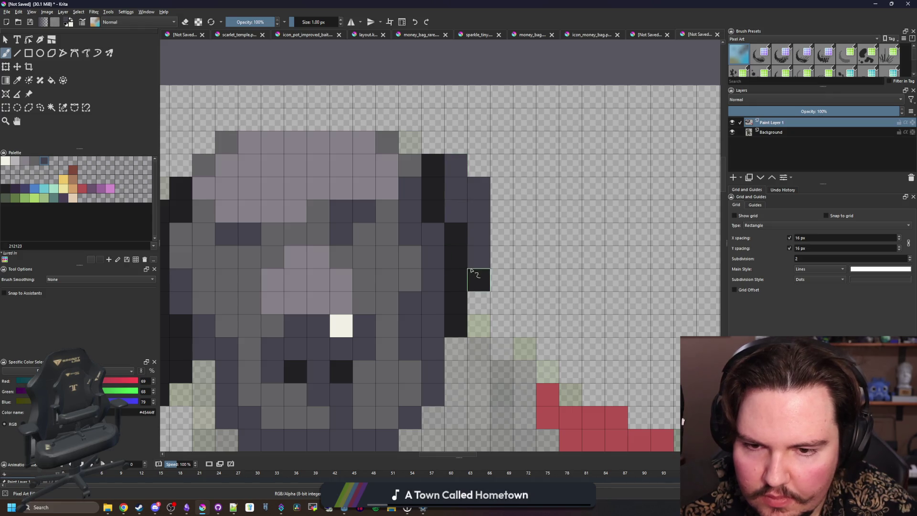
scroll(470, 270, "down", 3)
scroll(317, 286, "up", 4)
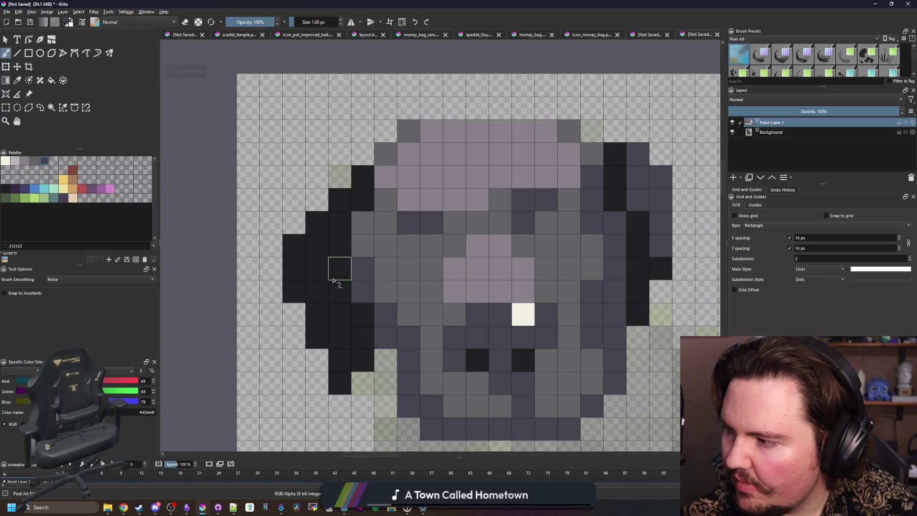
mouse_move(320, 273)
left_mouse_down()
mouse_move(294, 287)
mouse_move(315, 222)
mouse_move(365, 198)
left_mouse_up()
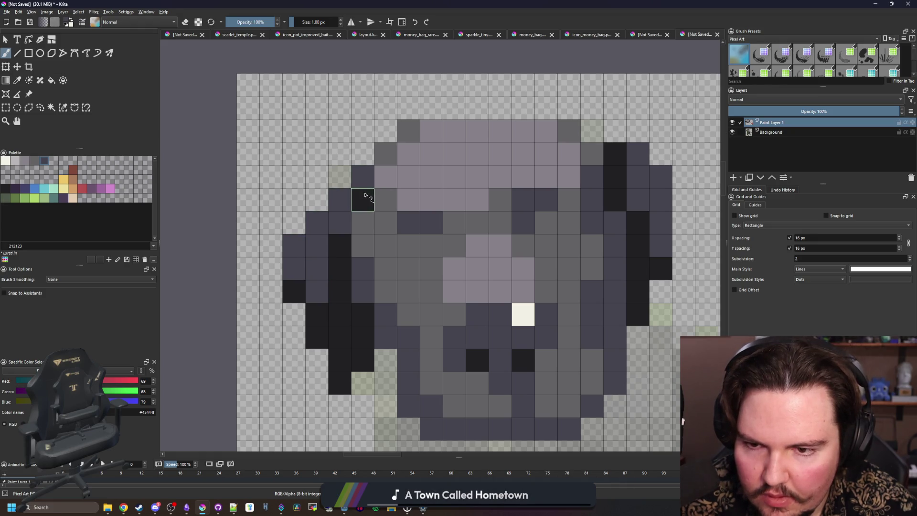
left_click(334, 248)
left_click_drag(340, 338, 339, 380)
scroll(339, 380, "down", 4)
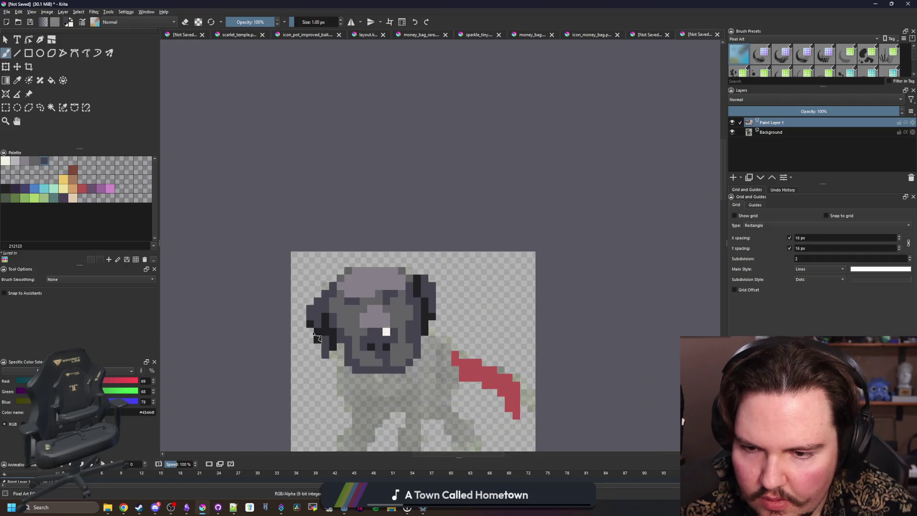
scroll(325, 338, "up", 4)
left_click_drag(322, 338, 304, 287)
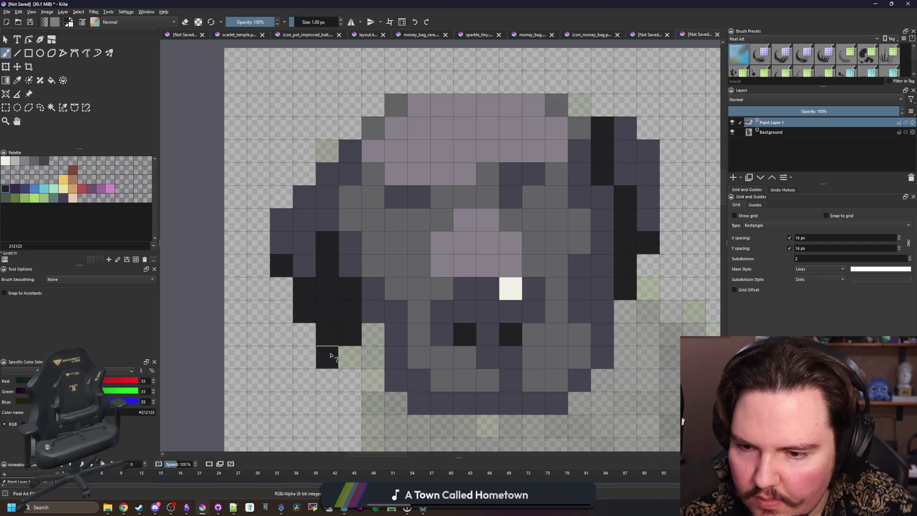
- Paint the two cells left of the white pixel black and the right one blue-grey
scroll(337, 299, "down", 5)
scroll(337, 300, "down", 2)
scroll(336, 317, "up", 10)
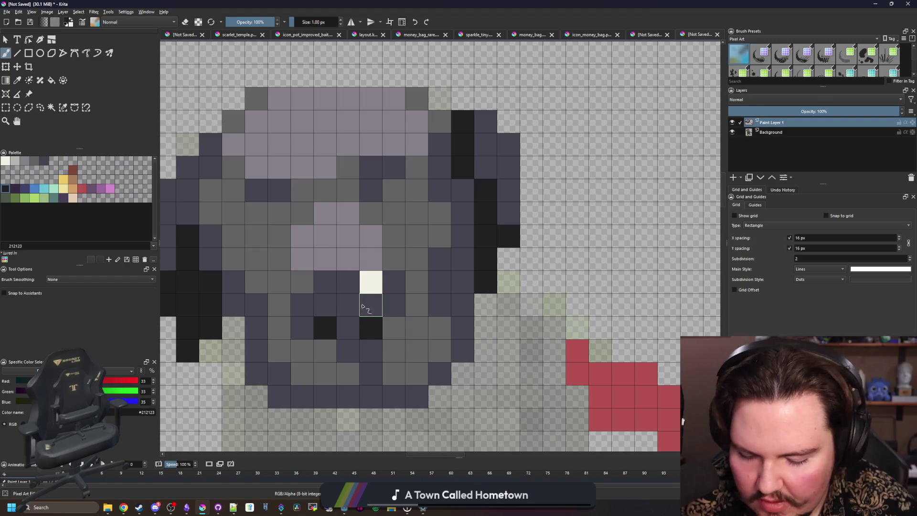
left_click(353, 239, "ctrl")
left_click(361, 323, "ctrl")
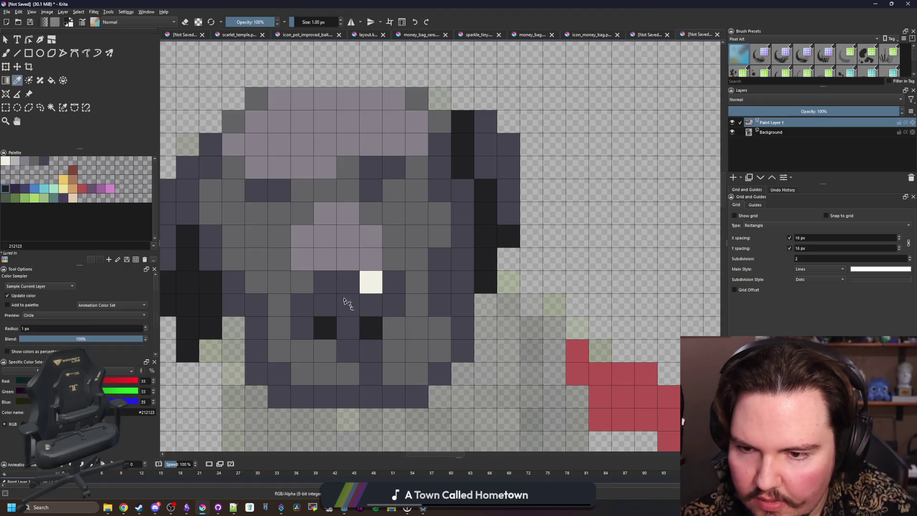
left_click_drag(348, 282, 325, 282)
left_click(386, 281)
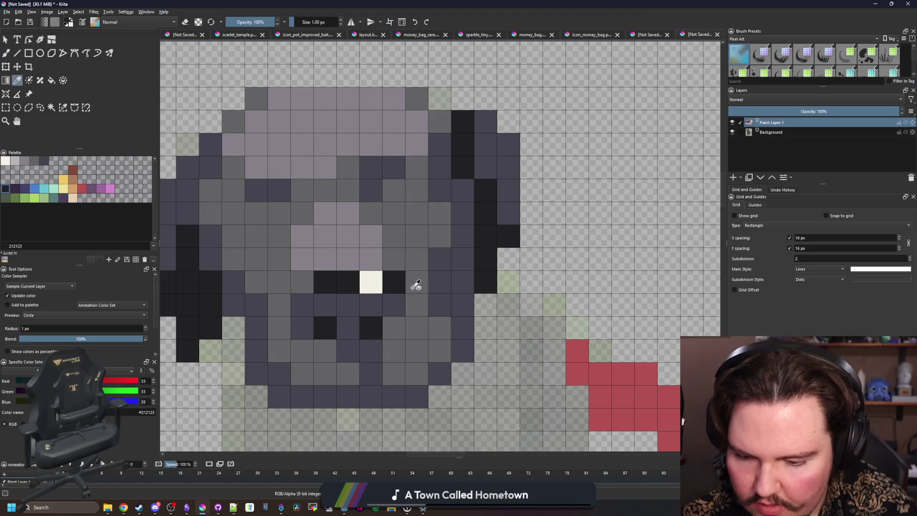
left_click(435, 284, "ctrl")
left_click(392, 282)
- Turn the pixel beside the eye and the row beneath it light grey
scroll(388, 314, "down", 6)
scroll(382, 286, "down", 3)
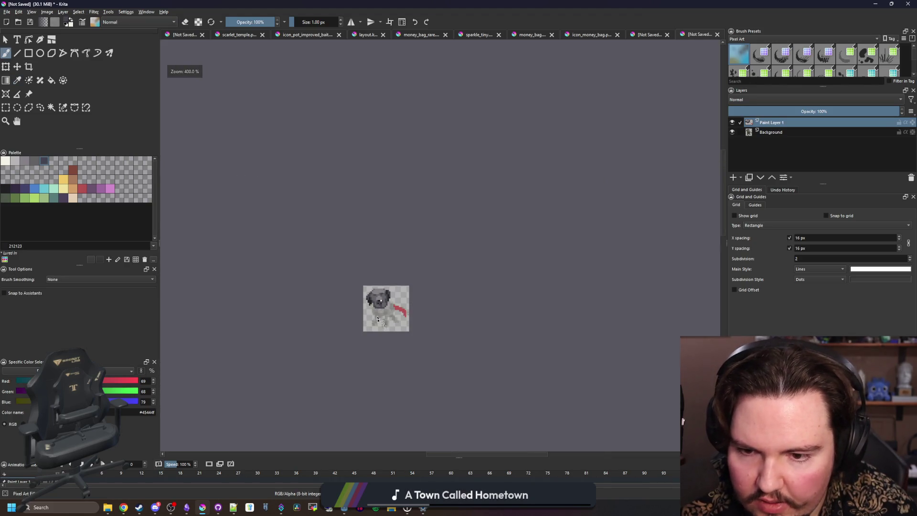
scroll(377, 319, "up", 8)
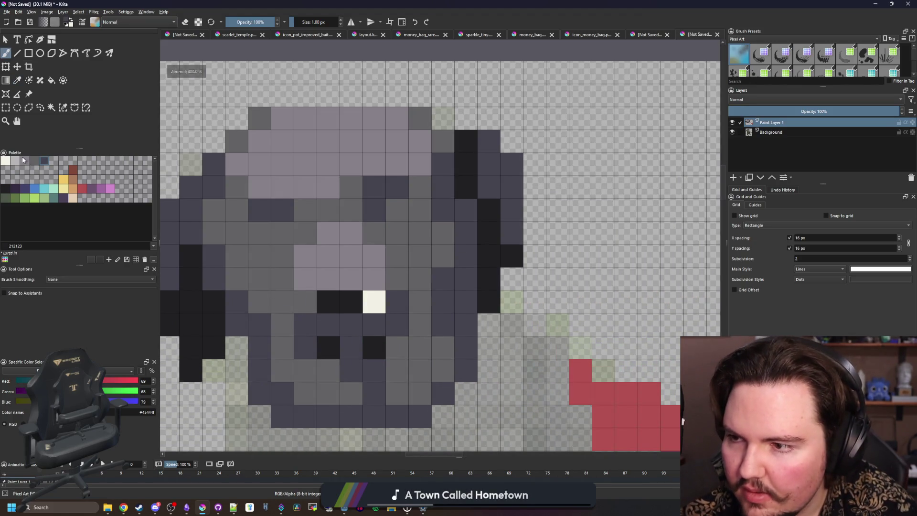
left_click(15, 161)
scroll(372, 309, "down", 5)
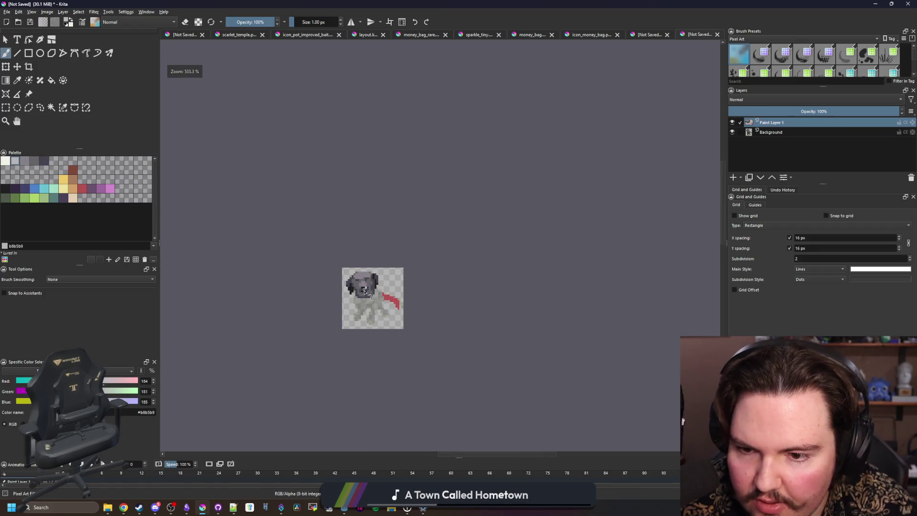
scroll(372, 301, "up", 5)
left_click(371, 283)
scroll(371, 287, "down", 5)
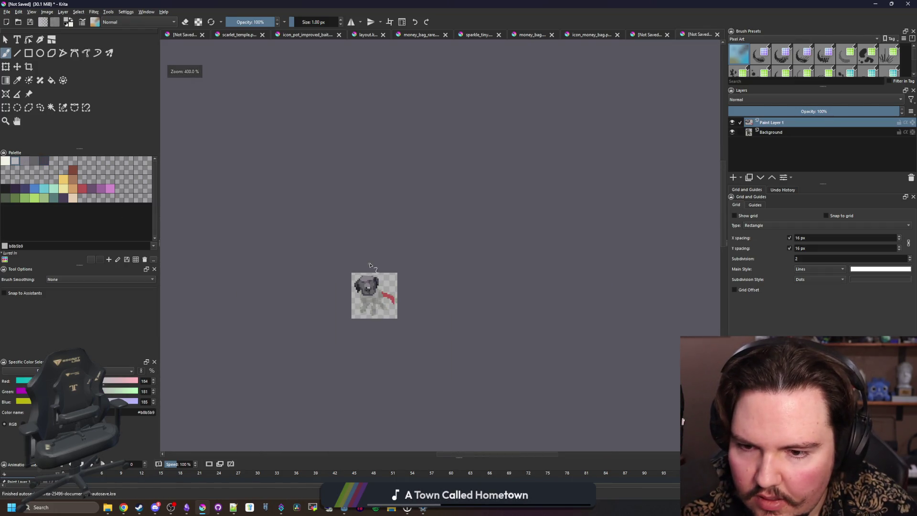
scroll(367, 269, "up", 5)
left_click_drag(366, 269, 343, 267)
scroll(354, 270, "down", 6)
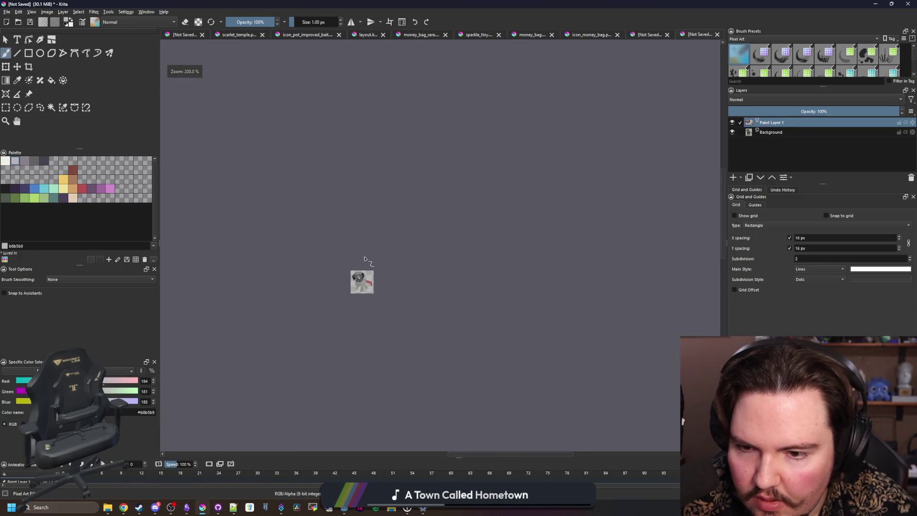
scroll(363, 277, "up", 2)
scroll(321, 304, "up", 4)
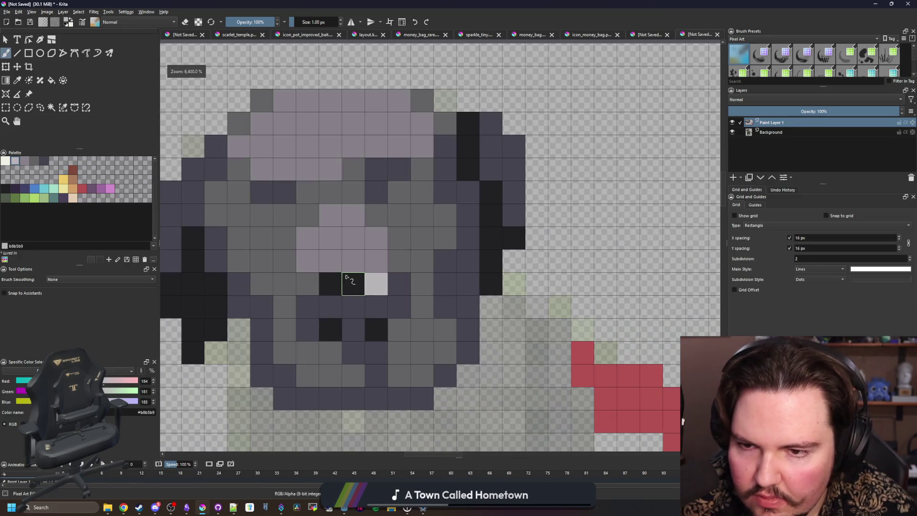
scroll(334, 267, "down", 2)
scroll(340, 240, "up", 2)
- Paint dark pixels for the left and right eyes
left_click(503, 224, "ctrl")
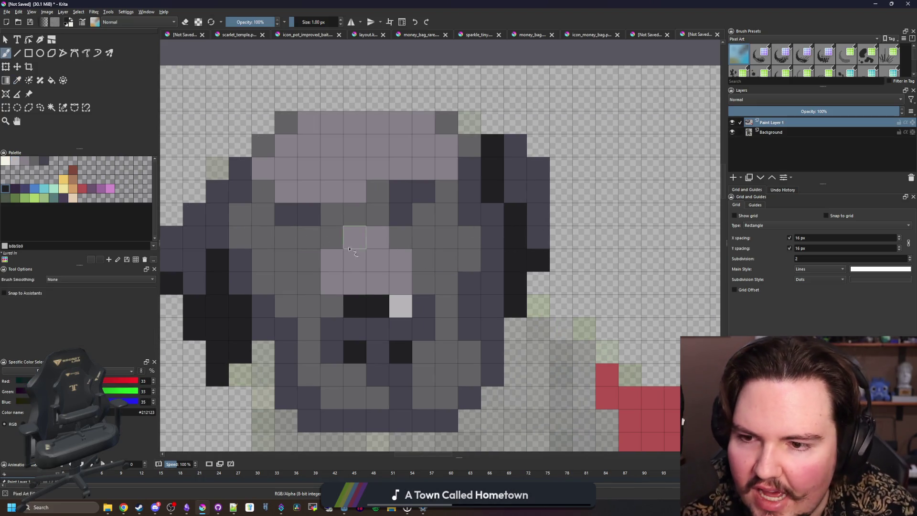
left_click_drag(309, 237, 313, 255)
left_click_drag(421, 214, 421, 244)
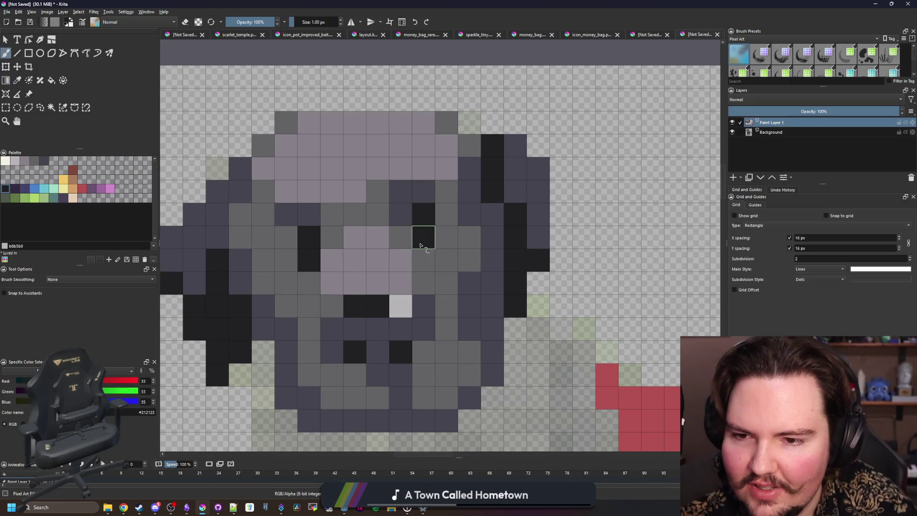
scroll(422, 268, "down", 6)
scroll(366, 285, "up", 6)
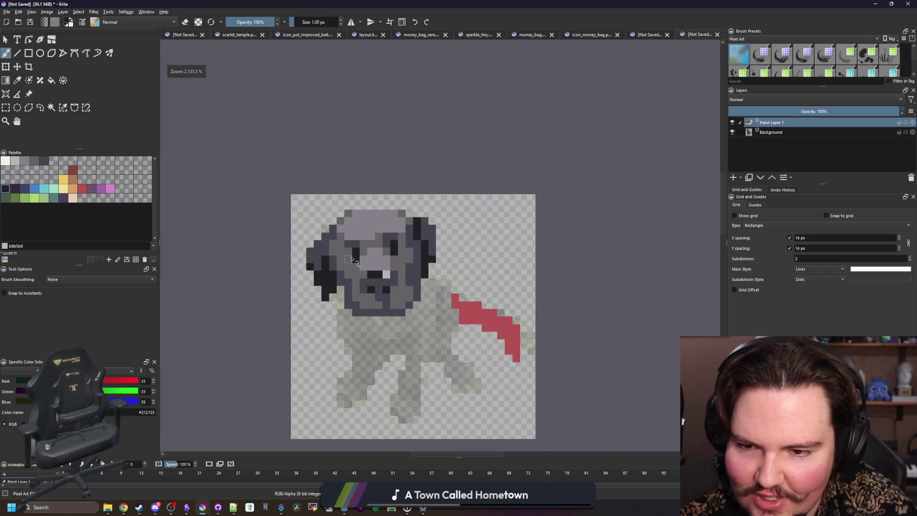
scroll(366, 285, "down", 5)
scroll(339, 291, "up", 4)
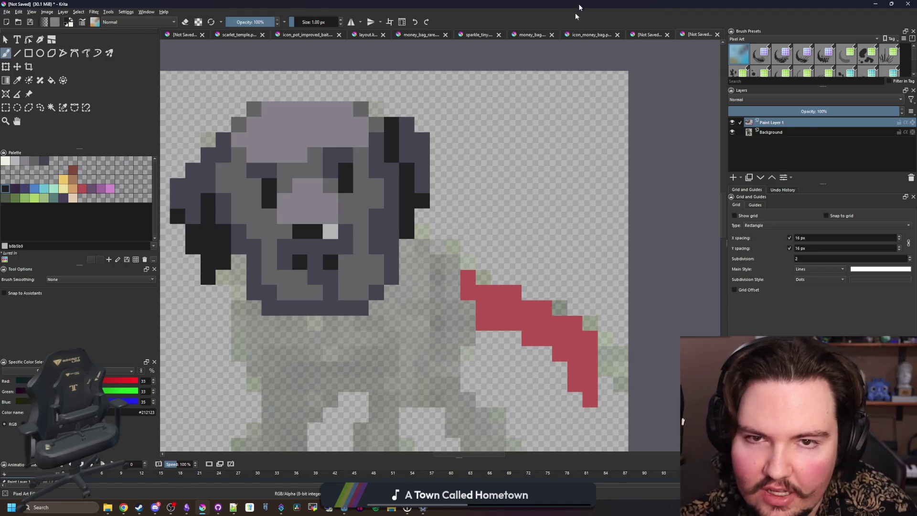
- Run the game project from Godot's Game view
key("alt+Tab")
left_click(473, 18)
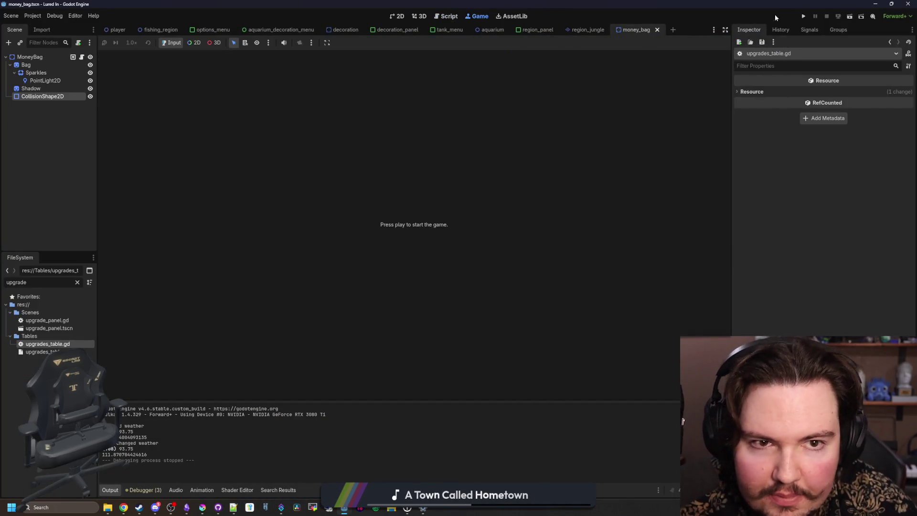
left_click(804, 17)
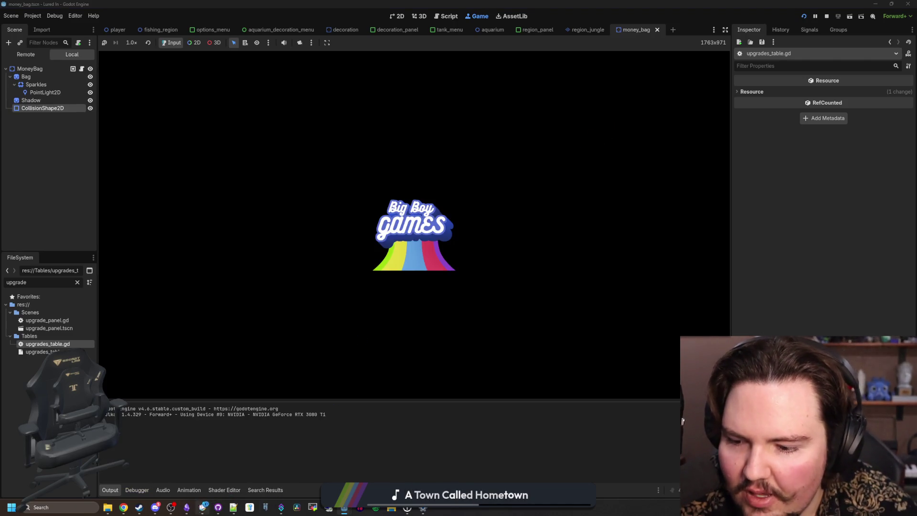
- Bring Krita back to the front and maximize its window
mouse_move(204, 509)
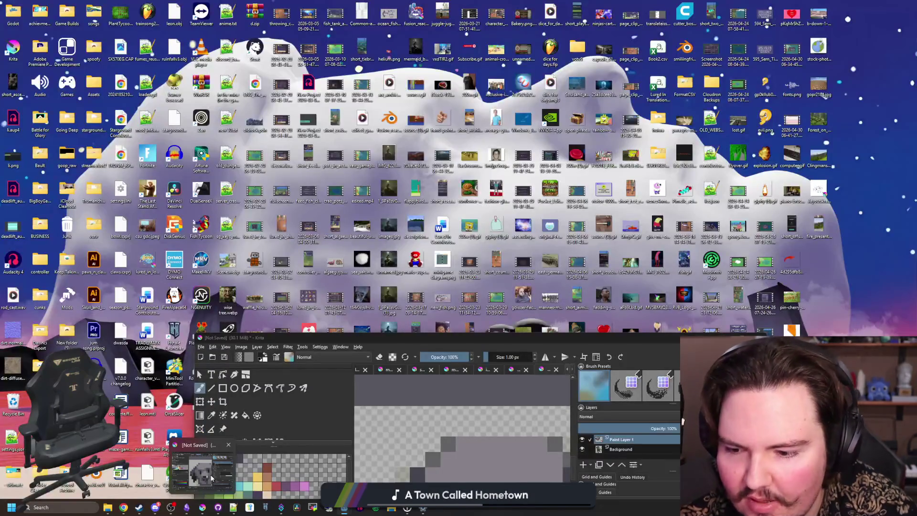
left_click(203, 463)
double_click(330, 338)
scroll(361, 270, "down", 2)
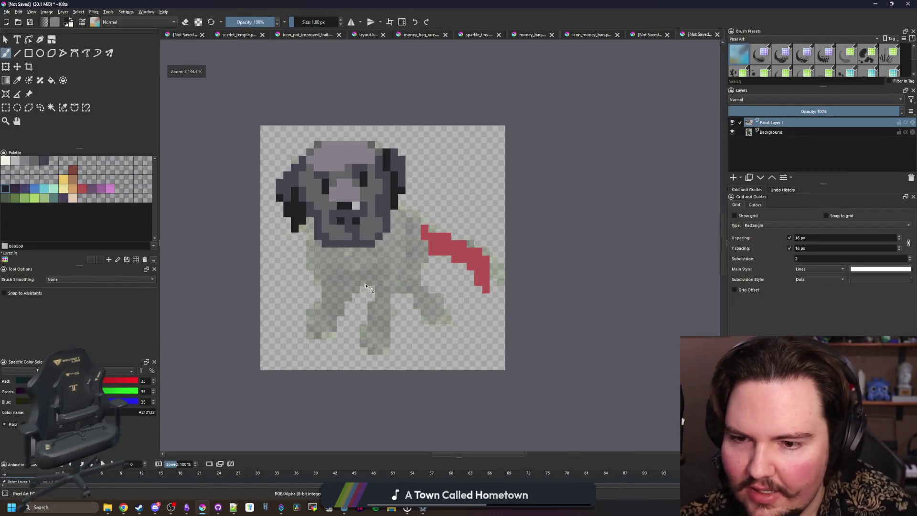
- Outline the body and both front legs in the tail's red, erasing a stray pixel
scroll(361, 269, "up", 2)
left_click(583, 237, "ctrl")
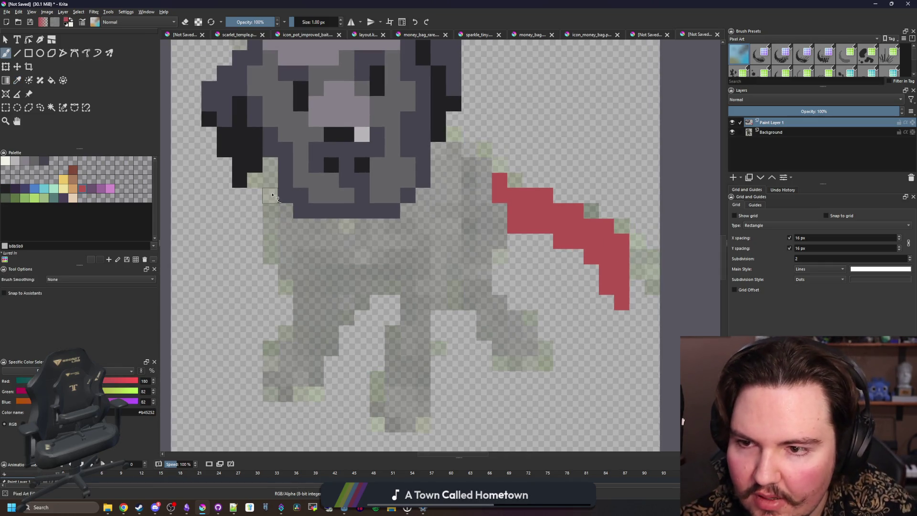
mouse_move(270, 219)
left_mouse_down()
mouse_move(301, 296)
mouse_move(300, 333)
mouse_move(272, 365)
mouse_move(294, 399)
mouse_move(330, 367)
left_mouse_up()
mouse_move(338, 323)
left_mouse_down()
mouse_move(346, 298)
mouse_move(377, 287)
mouse_move(393, 319)
mouse_move(378, 422)
mouse_move(413, 416)
mouse_move(404, 377)
mouse_move(423, 344)
mouse_move(422, 281)
mouse_move(405, 258)
mouse_move(416, 210)
left_mouse_up()
left_click(382, 424)
key("e")
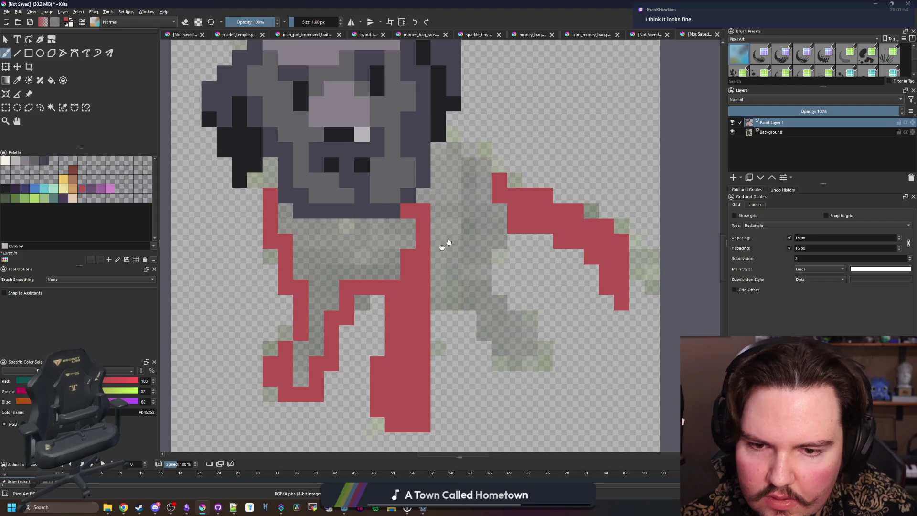
- Draw a purple shading line down the far side and along the back leg
scroll(448, 243, "up", 1)
left_click(93, 189)
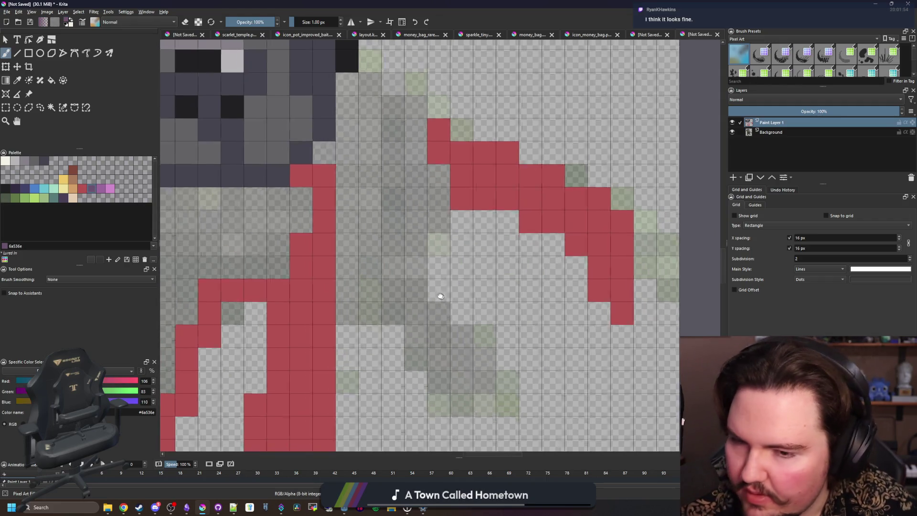
scroll(349, 269, "down", 1)
scroll(349, 268, "up", 1)
mouse_move(418, 179)
left_mouse_down()
mouse_move(373, 301)
mouse_move(487, 409)
mouse_move(372, 334)
mouse_move(441, 378)
mouse_move(375, 317)
mouse_move(320, 316)
left_mouse_up()
left_click_drag(342, 154, 405, 241)
scroll(460, 198, "down", 1)
- Try a purple bucket fill, then undo it when it floods the background
key("f")
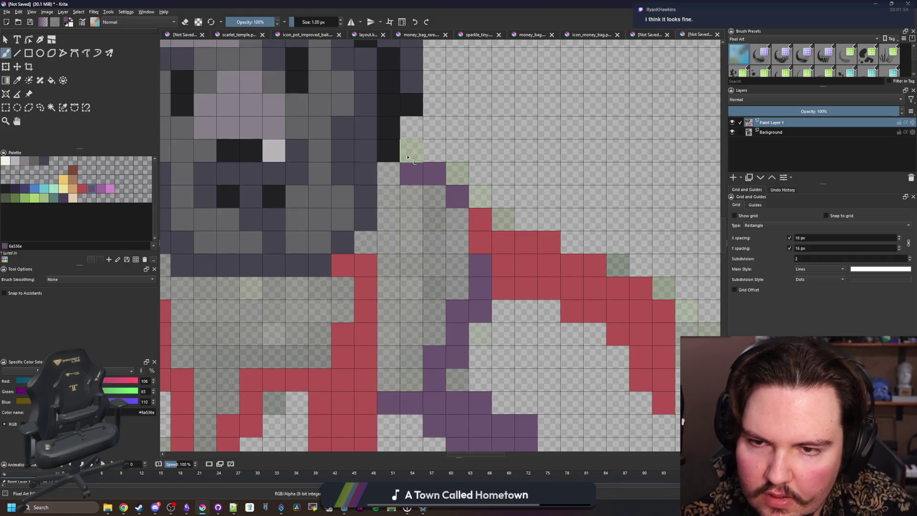
left_click(412, 272)
key("ctrl+z")
scroll(413, 273, "down", 2)
scroll(432, 263, "up", 2)
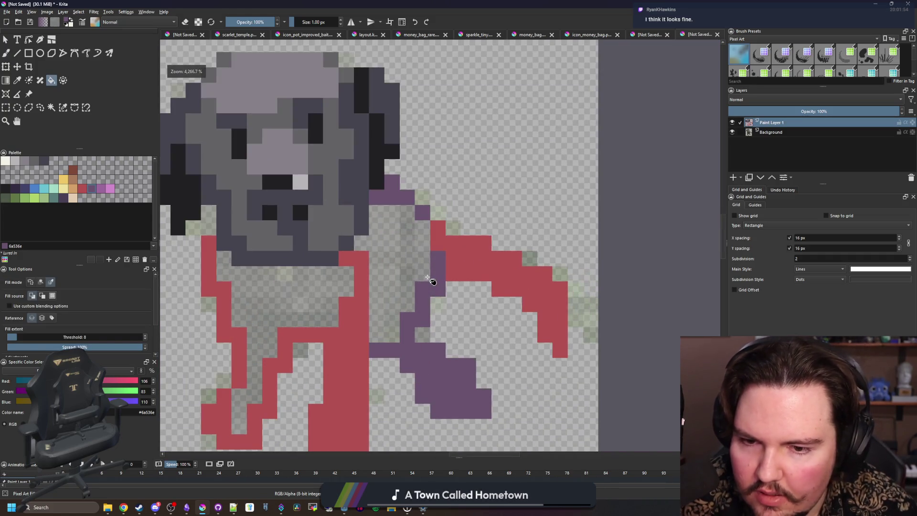
- With a different fill mode, fill the far-side strip purple and the lower body red
left_click(42, 282)
left_click(386, 273)
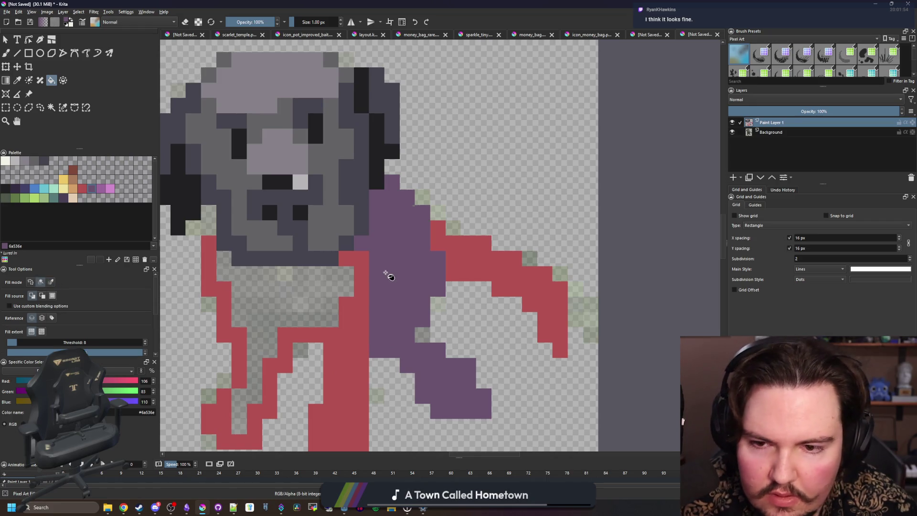
left_click(340, 315, "ctrl")
left_click(293, 307)
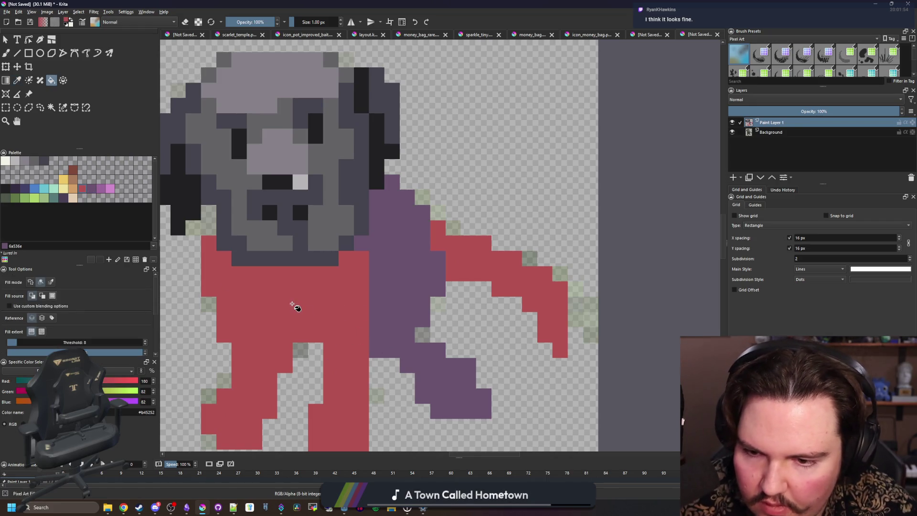
scroll(382, 267, "down", 1)
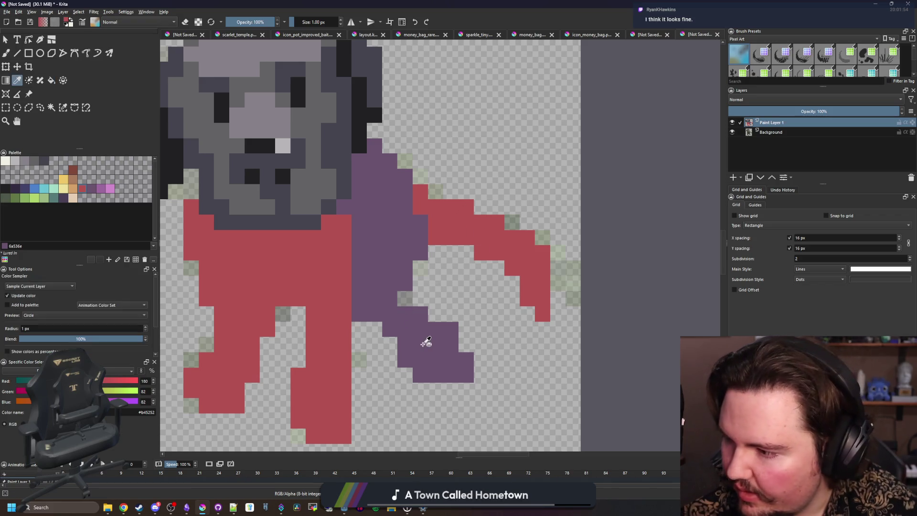
scroll(422, 337, "up", 2)
- Paint red pixels along the shading edge and fill the lower purple area red
key("b")
left_click(399, 285)
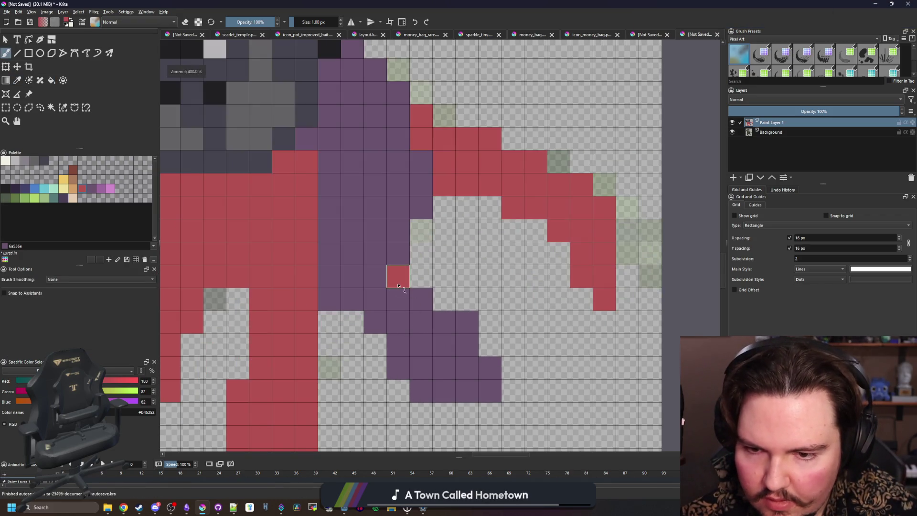
left_click(374, 299)
key("f")
left_click(428, 334)
scroll(435, 359, "down", 1)
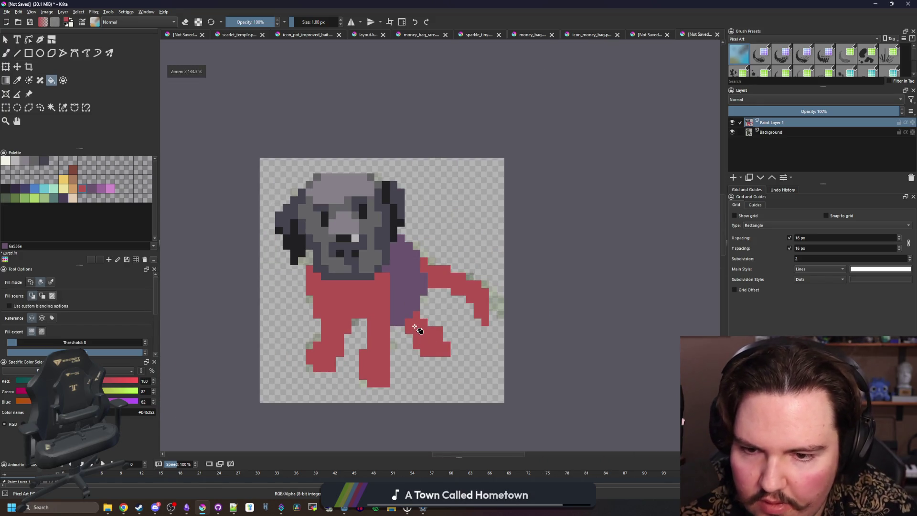
scroll(415, 329, "up", 2)
scroll(352, 278, "up", 1)
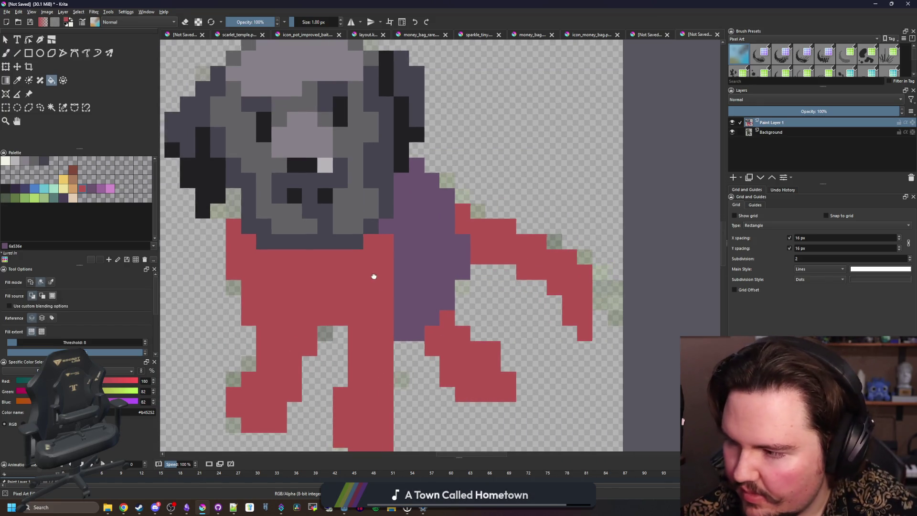
- Repaint the purple column of the leg red with the pixel brush
key("b")
left_click_drag(402, 303, 402, 206)
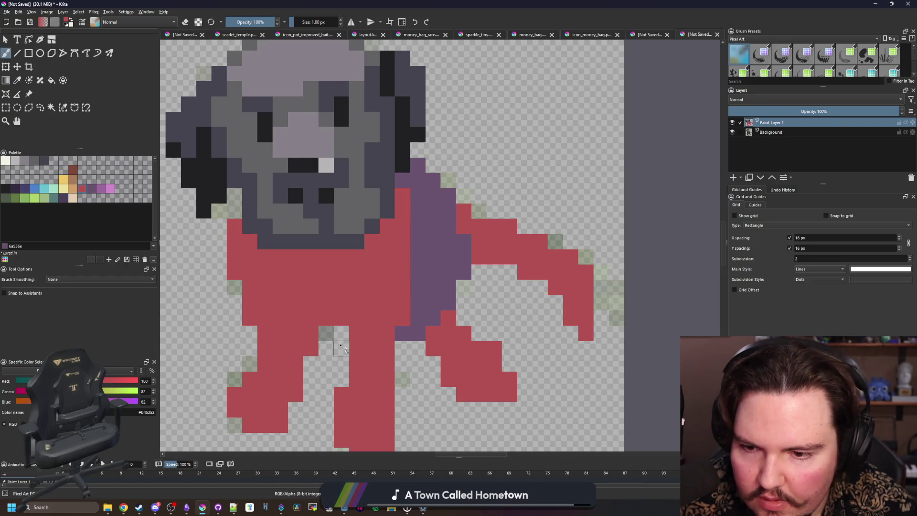
scroll(318, 312, "down", 1)
scroll(343, 301, "up", 1)
scroll(301, 296, "up", 2)
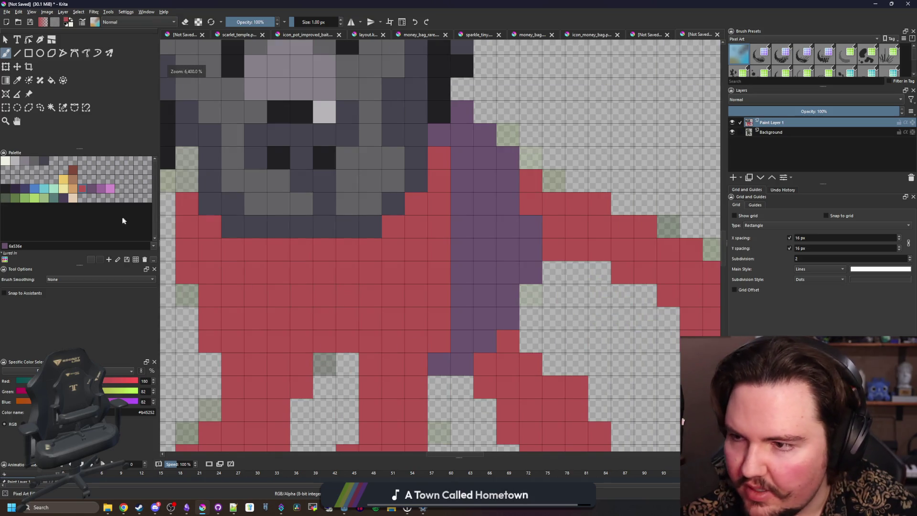
- Paint a blue collar row under the puppy's grey chin
left_click(36, 191)
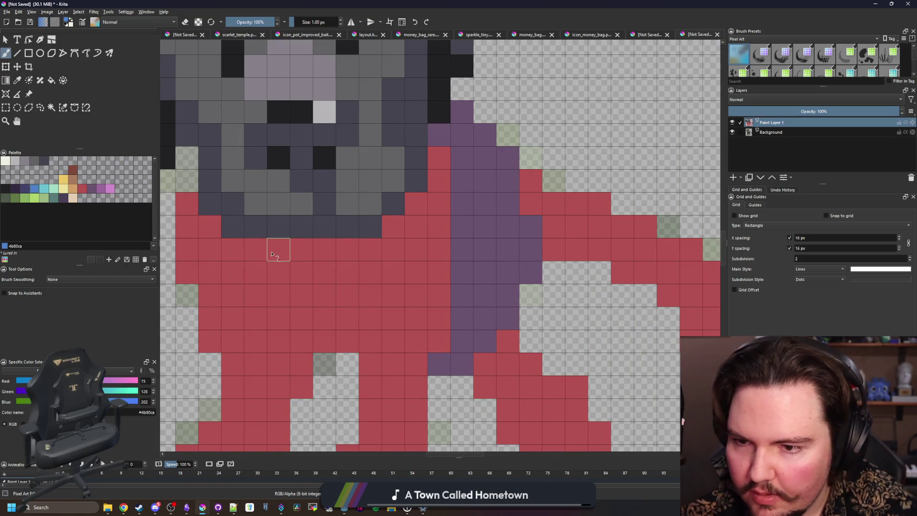
mouse_move(276, 250)
left_mouse_down()
mouse_move(362, 252)
mouse_move(394, 243)
mouse_move(414, 212)
left_mouse_up()
left_click(253, 251)
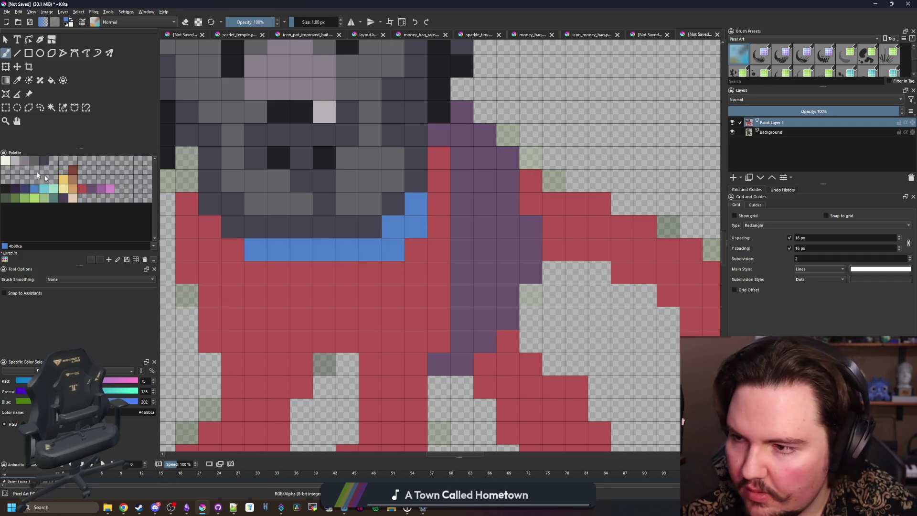
- Paint a 2x2 tag below the collar and recolour it palette yellow
left_click(16, 161)
left_click(301, 272)
mouse_move(322, 273)
left_mouse_down()
mouse_move(301, 275)
mouse_move(311, 286)
left_mouse_up()
scroll(301, 276, "down", 3)
scroll(267, 298, "up", 2)
left_click(63, 179)
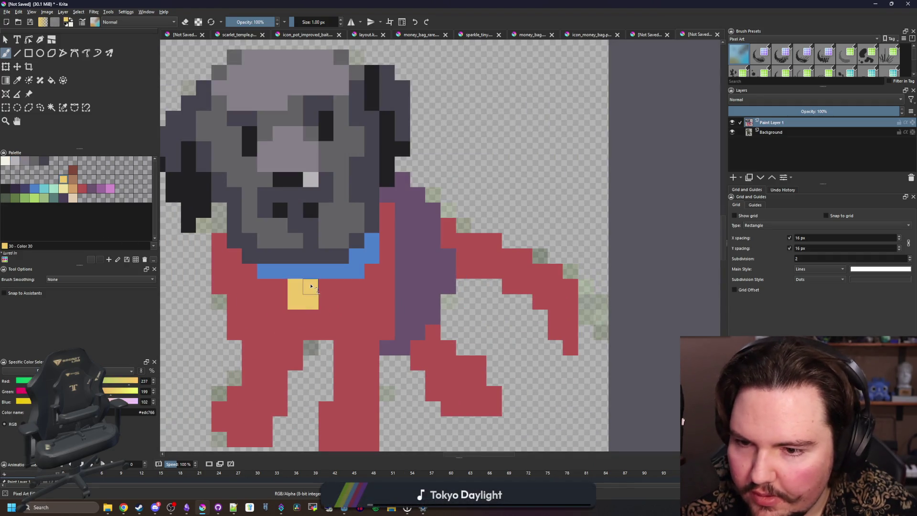
- Reselect the body red from the drawing and return to the pixel brush
scroll(348, 347, "down", 1)
left_click(360, 290, "ctrl")
scroll(330, 334, "down", 2)
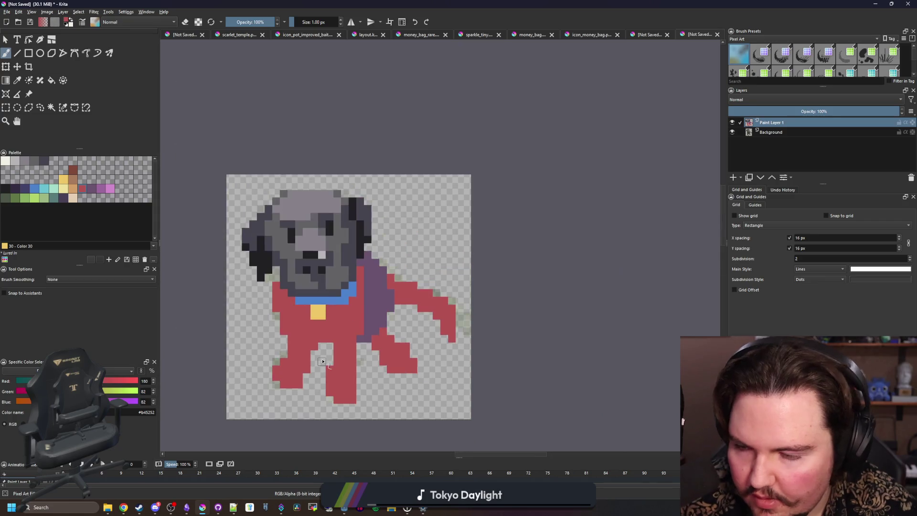
scroll(279, 387, "up", 2)
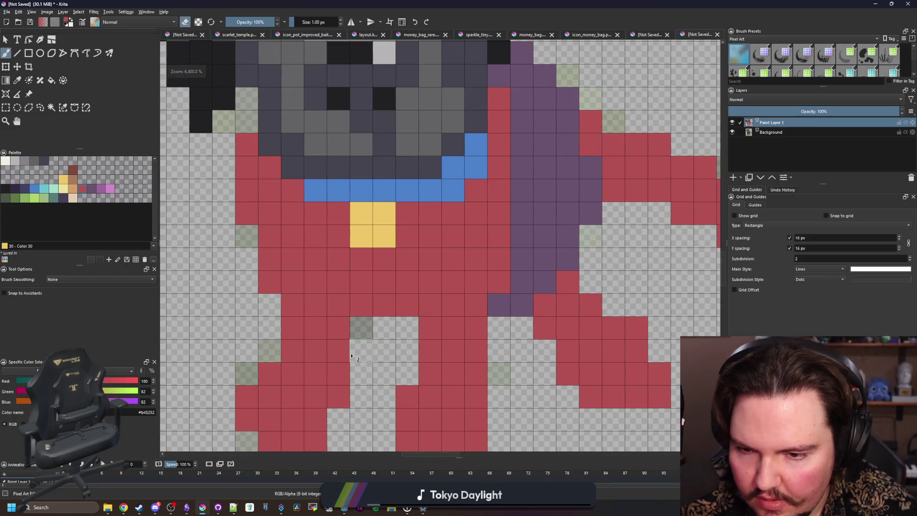
key("p")
key("b")
scroll(292, 307, "down", 3)
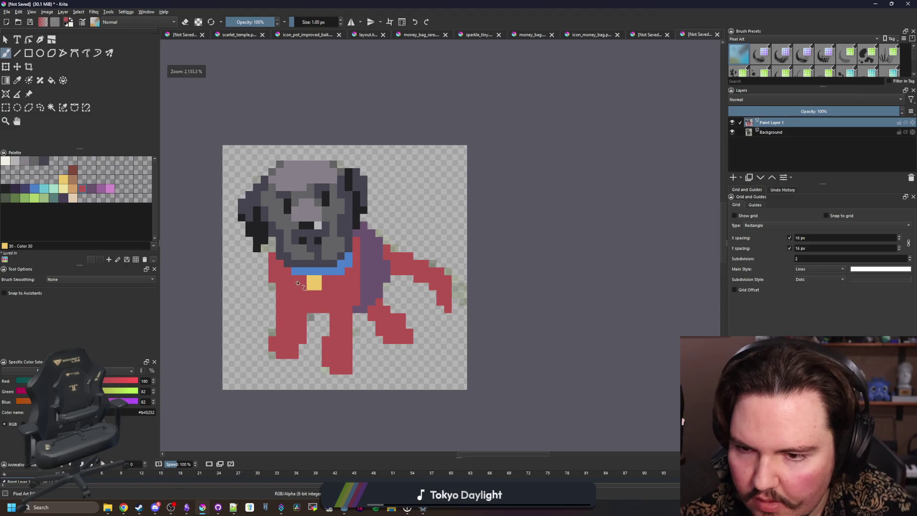
scroll(275, 313, "up", 1)
scroll(277, 311, "up", 1)
scroll(302, 319, "down", 1)
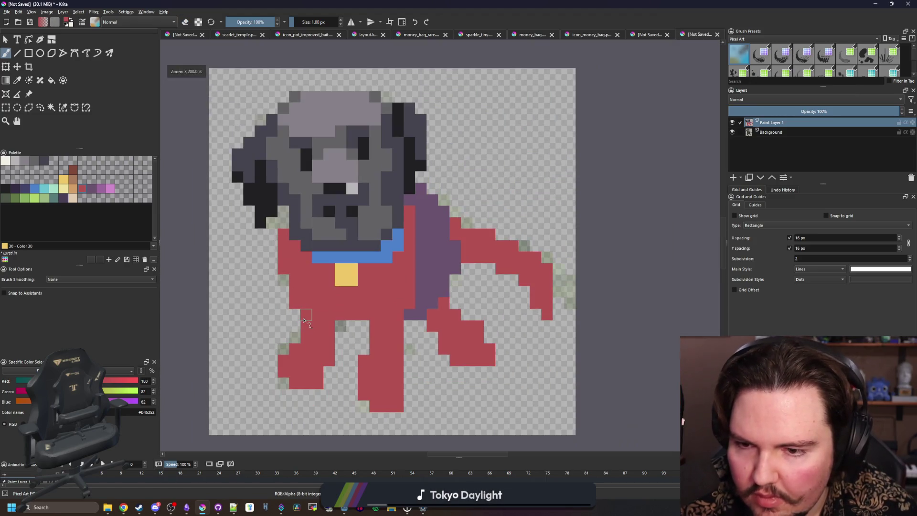
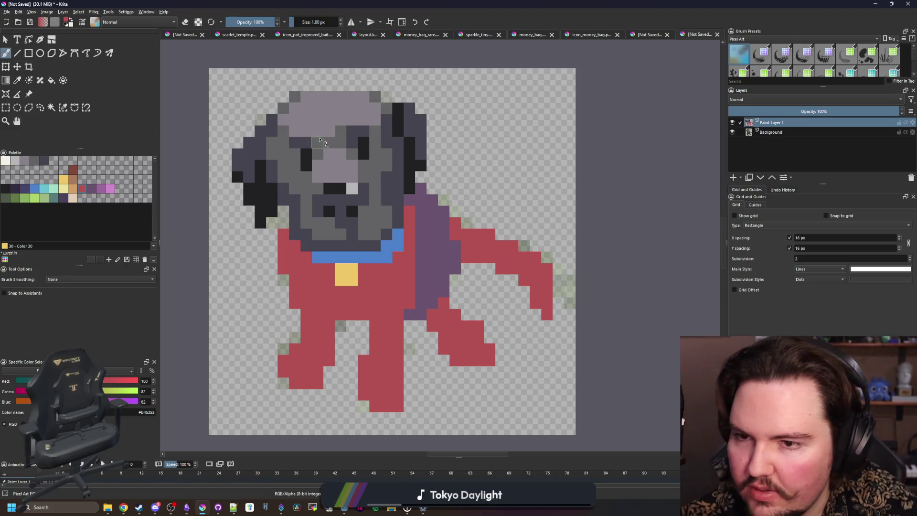
- Fill the dog's back leg with the grey picked from its face
scroll(320, 140, "up", 1)
scroll(306, 153, "down", 2)
scroll(270, 180, "up", 2)
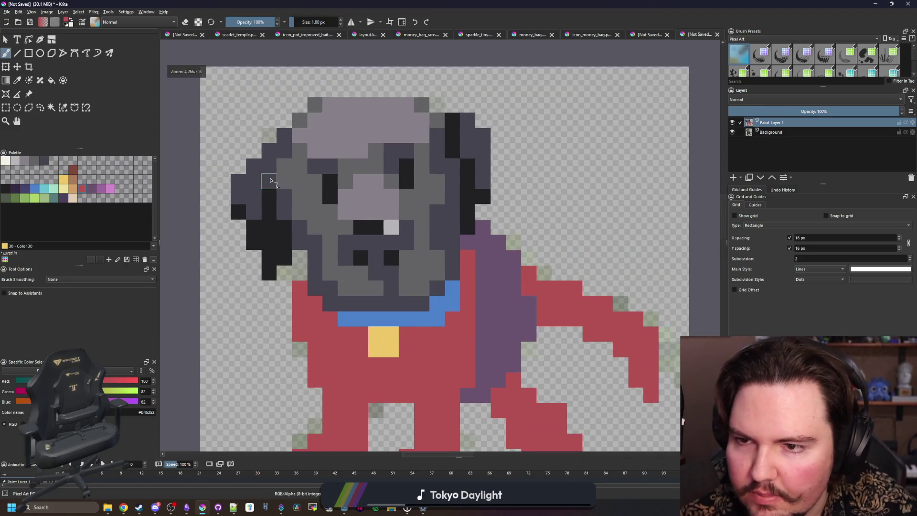
scroll(270, 180, "down", 3)
scroll(365, 319, "up", 2)
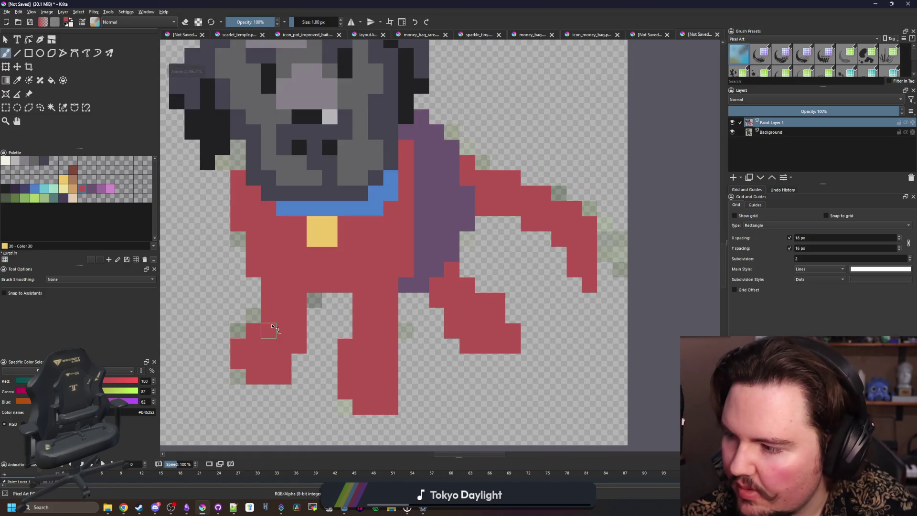
scroll(271, 328, "down", 1)
scroll(444, 265, "up", 3)
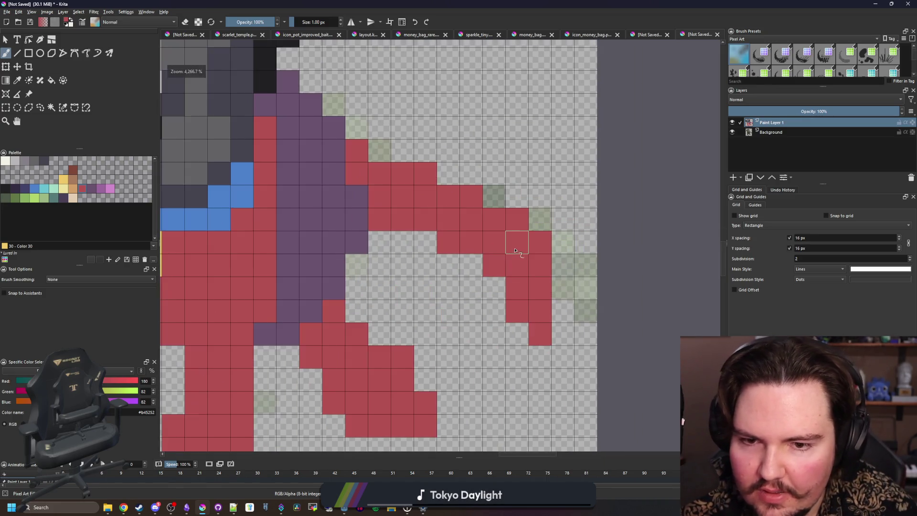
scroll(516, 241, "down", 3)
scroll(243, 224, "up", 2)
key("f")
scroll(272, 188, "down", 1)
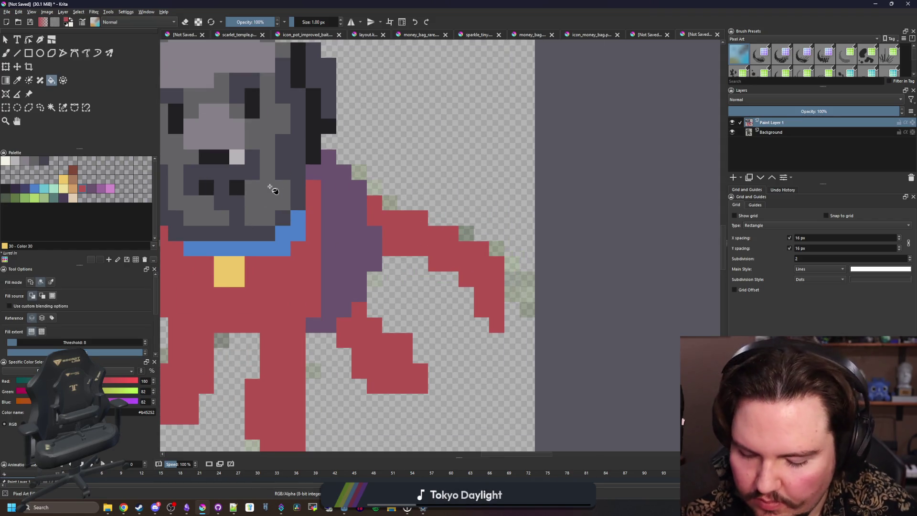
left_click(215, 127, "ctrl")
left_click(399, 352)
- Brush the remaining leg pixels and the front feet grey
scroll(317, 378, "down", 1)
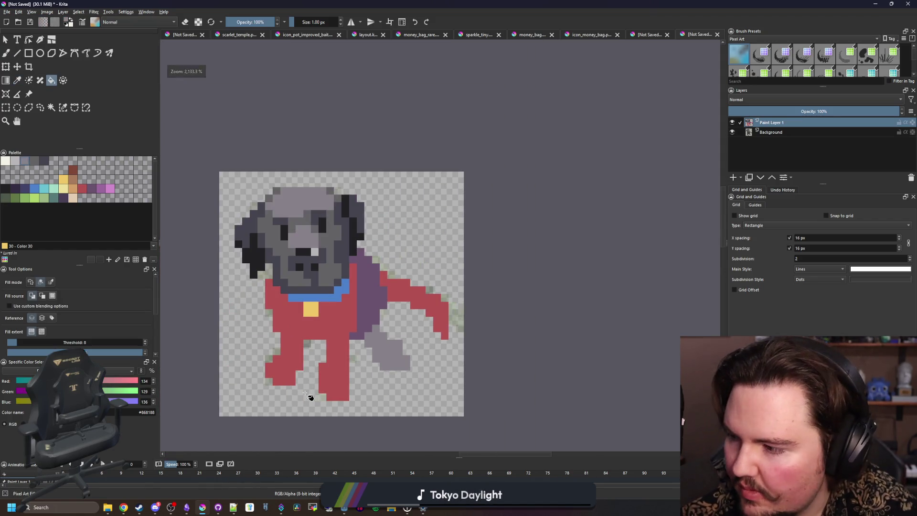
key("b")
scroll(351, 390, "up", 3)
mouse_move(333, 410)
left_mouse_down()
mouse_move(334, 364)
mouse_move(318, 340)
mouse_move(288, 363)
mouse_move(296, 410)
left_mouse_up()
mouse_move(211, 350)
left_mouse_down()
mouse_move(391, 353)
mouse_move(330, 320)
mouse_move(307, 344)
mouse_move(329, 358)
mouse_move(309, 309)
left_mouse_up()
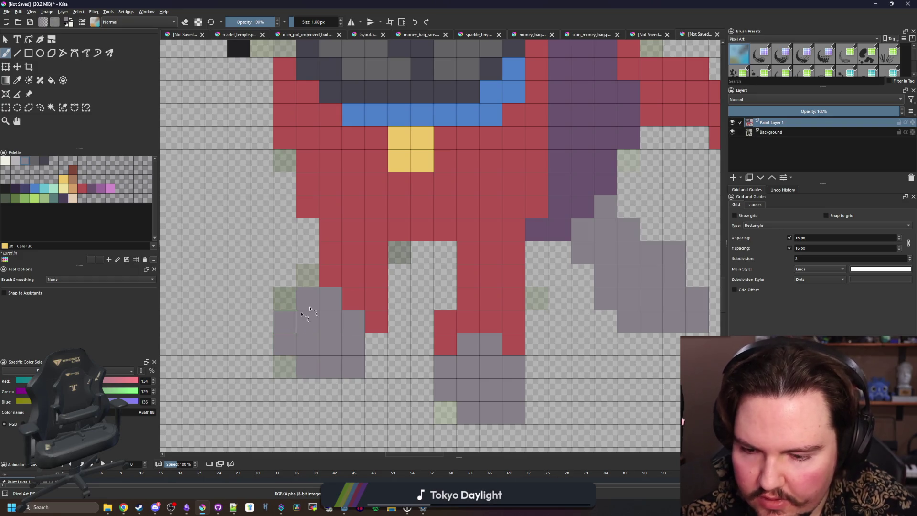
scroll(379, 262, "down", 5)
- Try a dark-grey fill on the red body, then undo it
left_click(381, 194, "ctrl")
key("f")
left_click(400, 257)
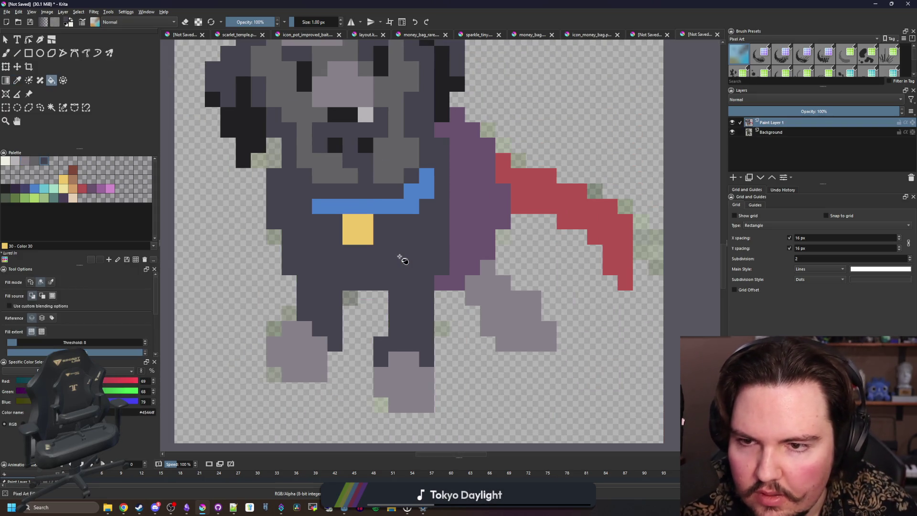
key("ctrl+z")
scroll(409, 242, "down", 3)
scroll(411, 232, "up", 2)
- Paint the red column beside the head and the cells left of the collar near-black
key("p")
left_click(443, 99)
scroll(429, 206, "up", 3)
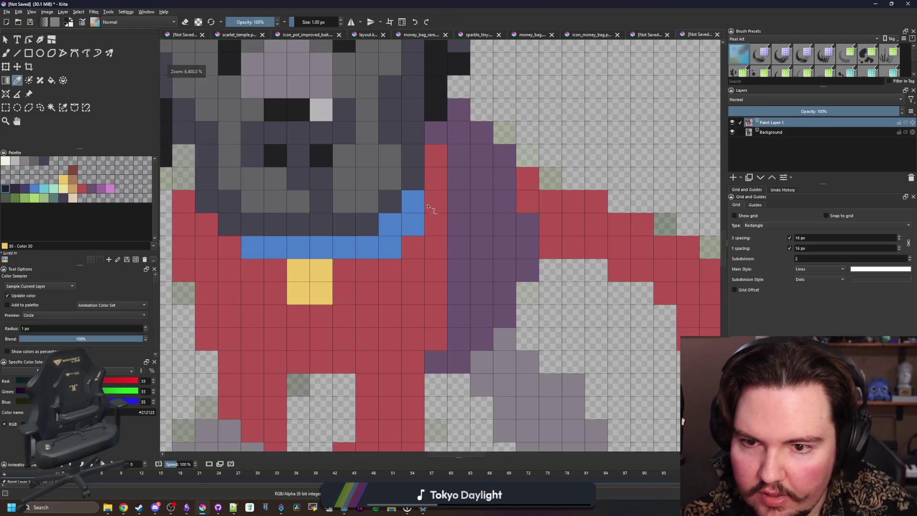
key("b")
left_click_drag(434, 154, 429, 206)
left_click_drag(235, 247, 183, 200)
left_click_drag(264, 271, 293, 268)
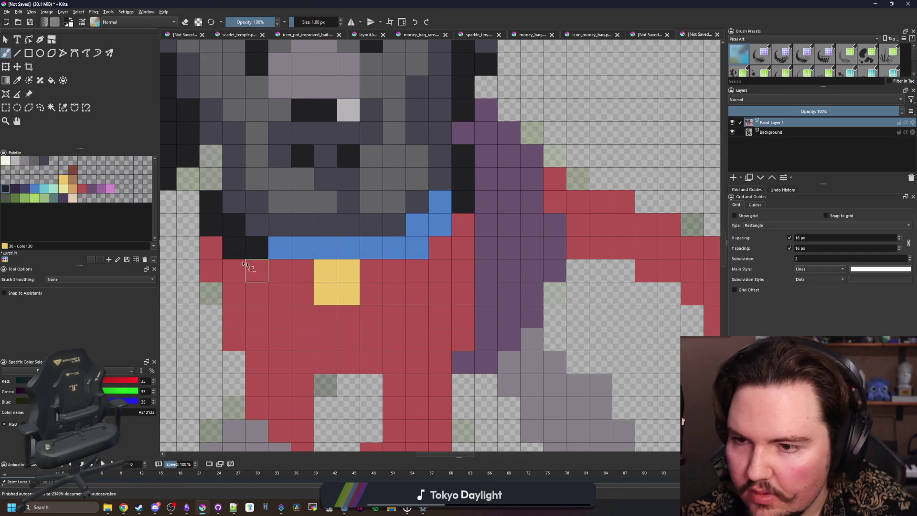
left_click(215, 252)
scroll(318, 291, "down", 2)
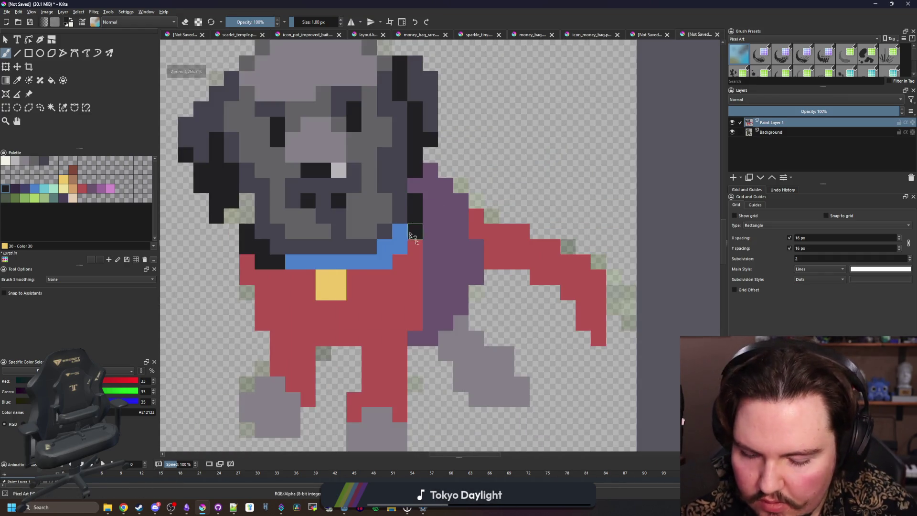
- Fill the red body with the dark grey picked from the head
key("p")
left_click(429, 144)
key("f")
left_click(402, 277)
scroll(364, 296, "down", 3)
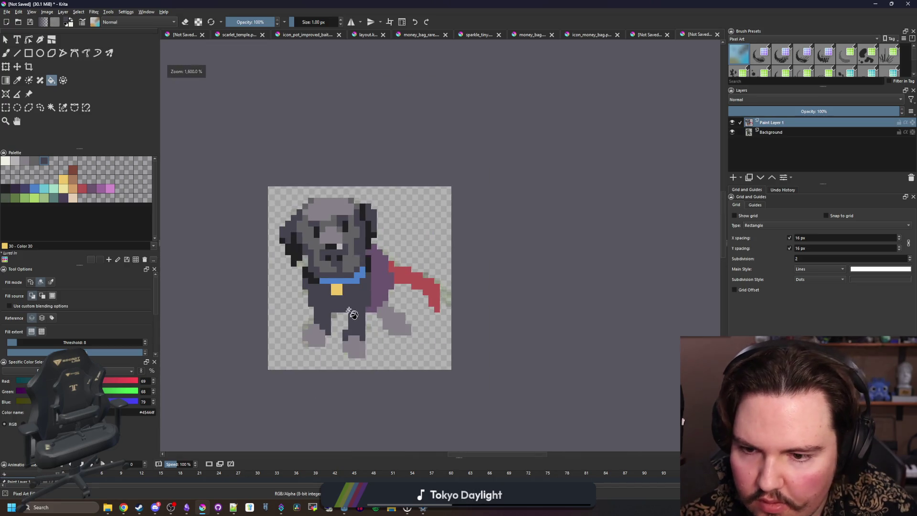
scroll(377, 286, "up", 2)
scroll(338, 296, "up", 1)
- Bring the chest into view and load near-black on the pixel brush
key("p")
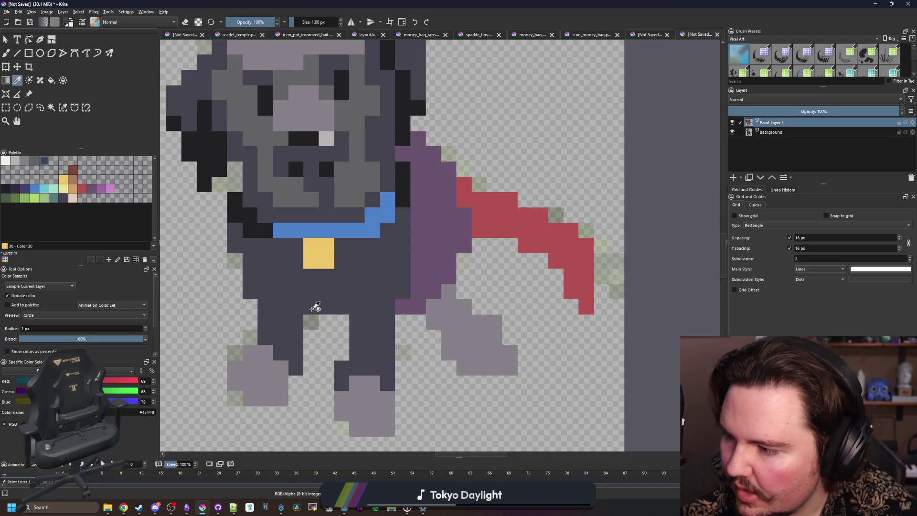
mouse_move(317, 307)
left_mouse_down()
mouse_move(329, 300)
mouse_move(313, 262)
mouse_move(314, 286)
mouse_move(334, 266)
mouse_move(362, 272)
left_mouse_up()
scroll(330, 299, "up", 1)
left_click(470, 125)
key("b")
- Redo the near-black shadow stroke under the dog's chest
key("ctrl+z")
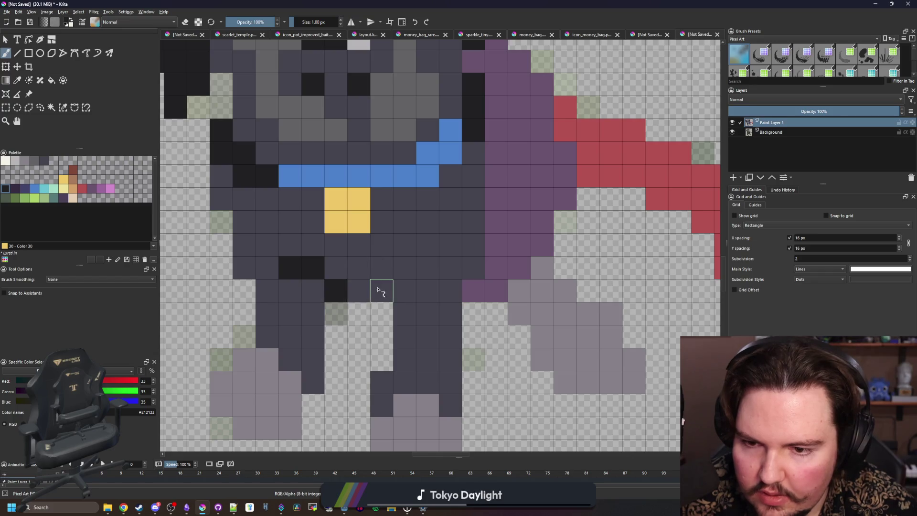
left_click_drag(388, 288, 421, 272)
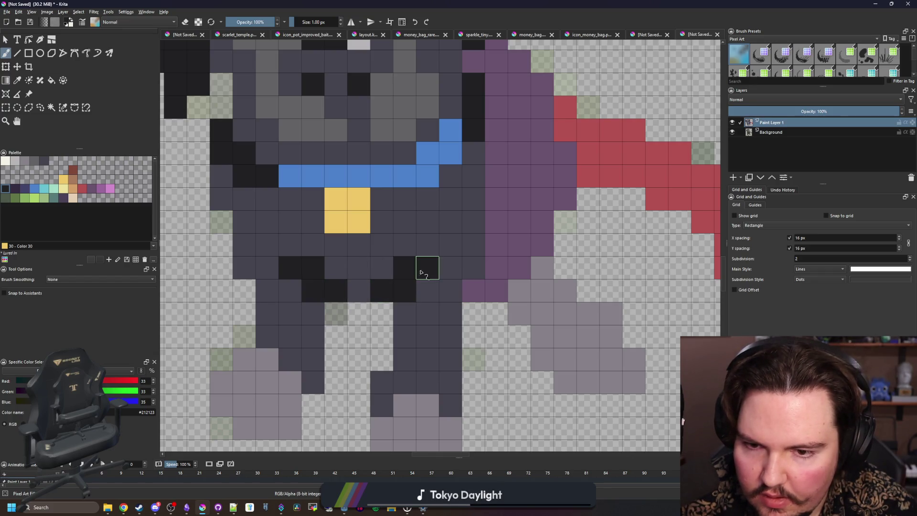
scroll(334, 350, "down", 10)
scroll(331, 338, "up", 10)
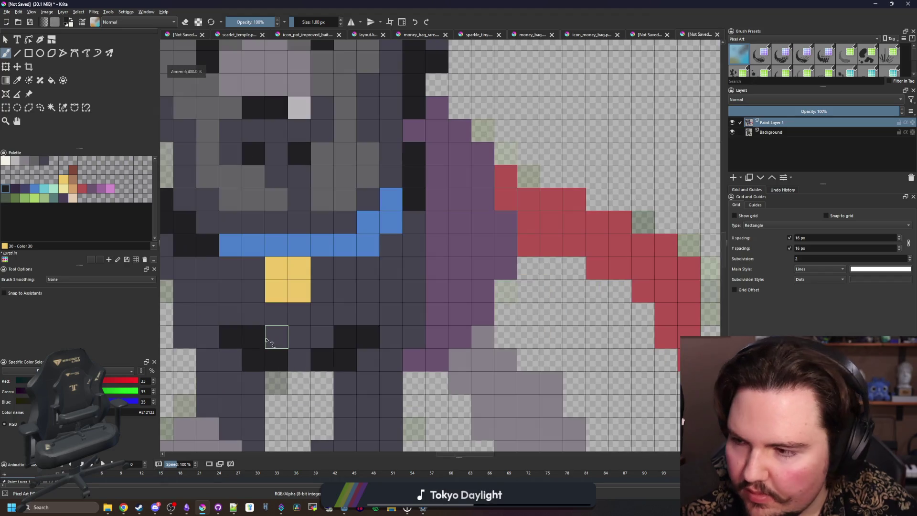
scroll(253, 333, "down", 10)
scroll(263, 300, "up", 10)
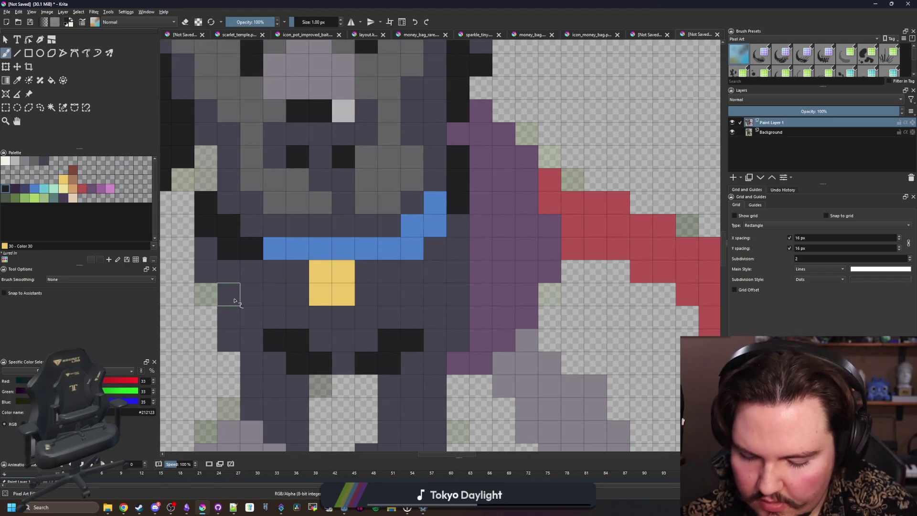
- Paint a lighter grey band below and beside the gold tag
key("p")
left_click(282, 296)
left_click(331, 207)
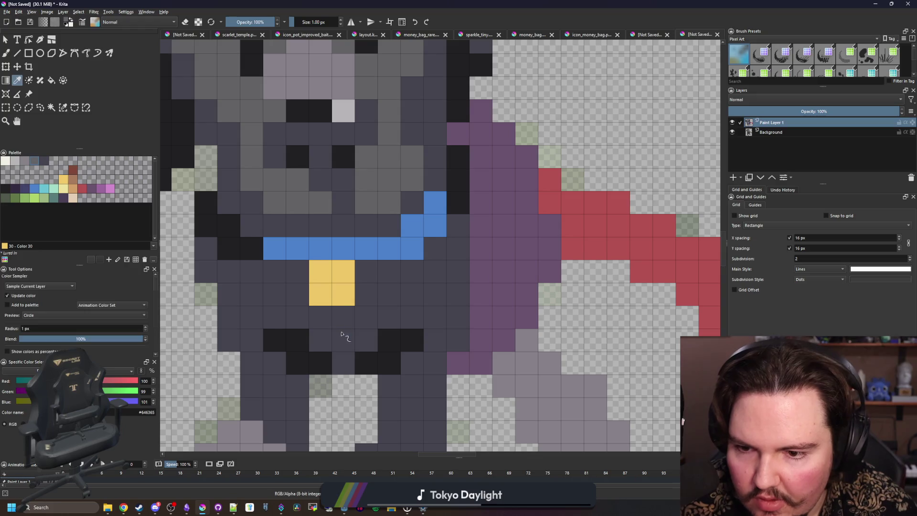
key("b")
left_click_drag(365, 316, 297, 293)
mouse_move(374, 301)
left_mouse_down()
mouse_move(250, 315)
mouse_move(411, 315)
left_mouse_up()
left_click(274, 294)
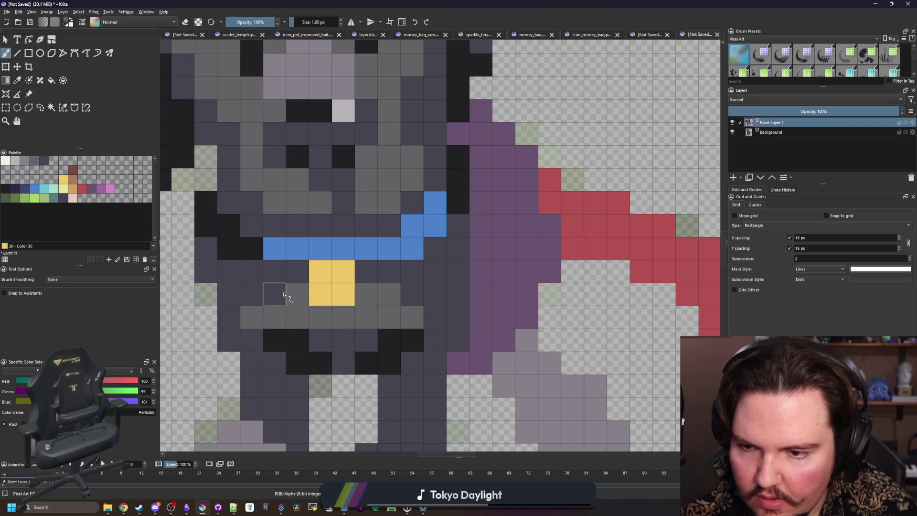
scroll(272, 293, "down", 10)
scroll(282, 374, "up", 10)
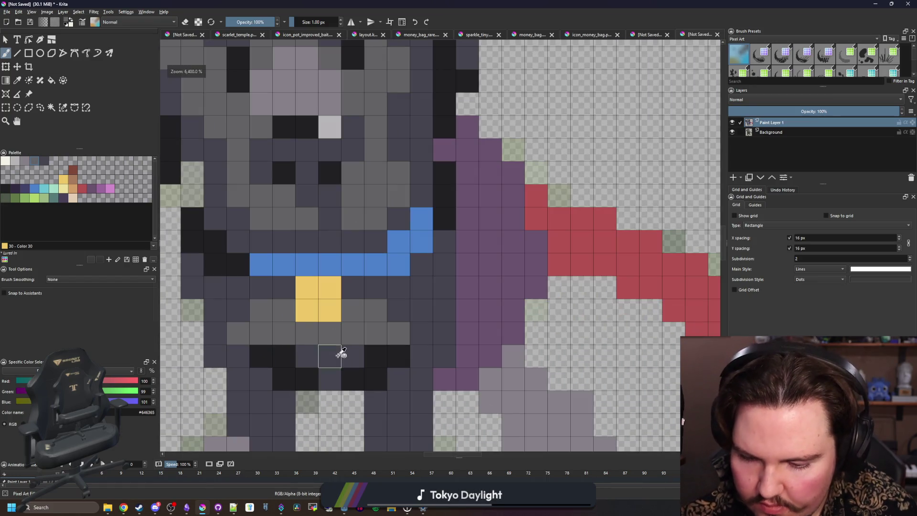
- Repaint the cells left and right of the tag in the darker body grey
left_click(340, 354, "ctrl")
left_click(285, 318)
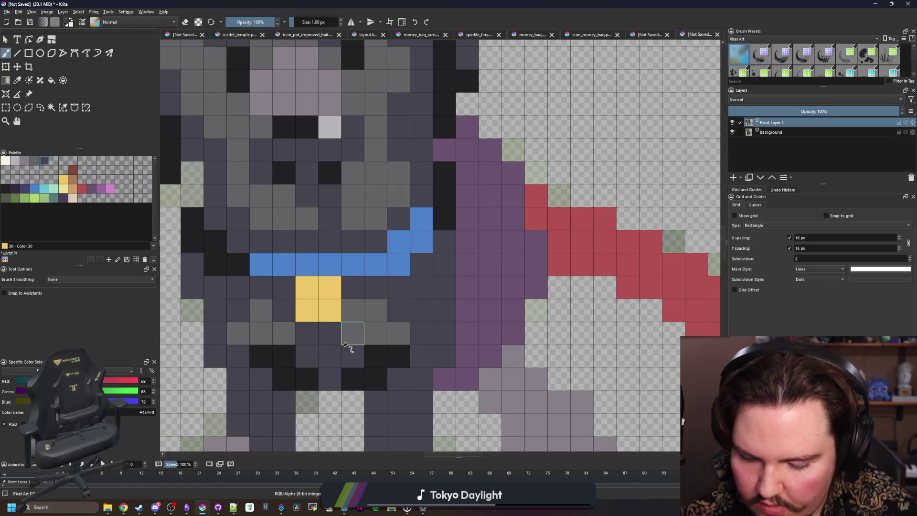
left_click(358, 281, "ctrl")
left_click(353, 310)
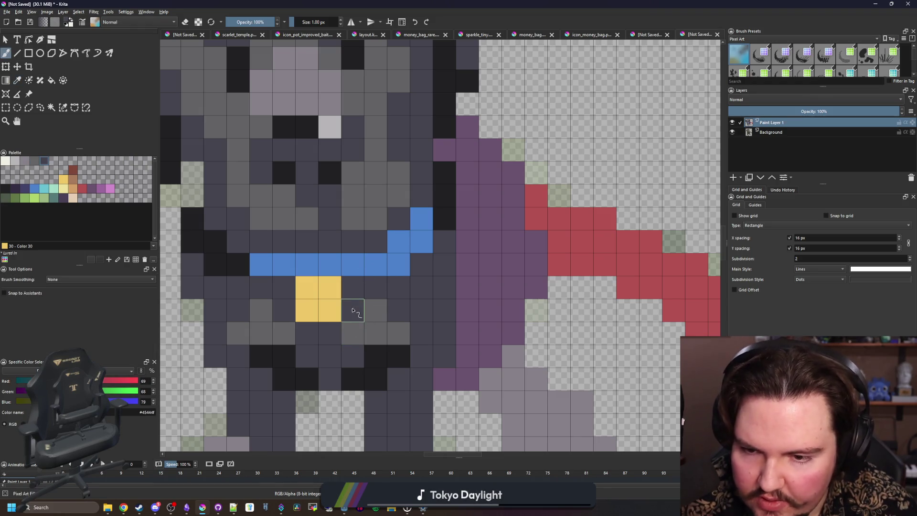
left_click(365, 329, "ctrl")
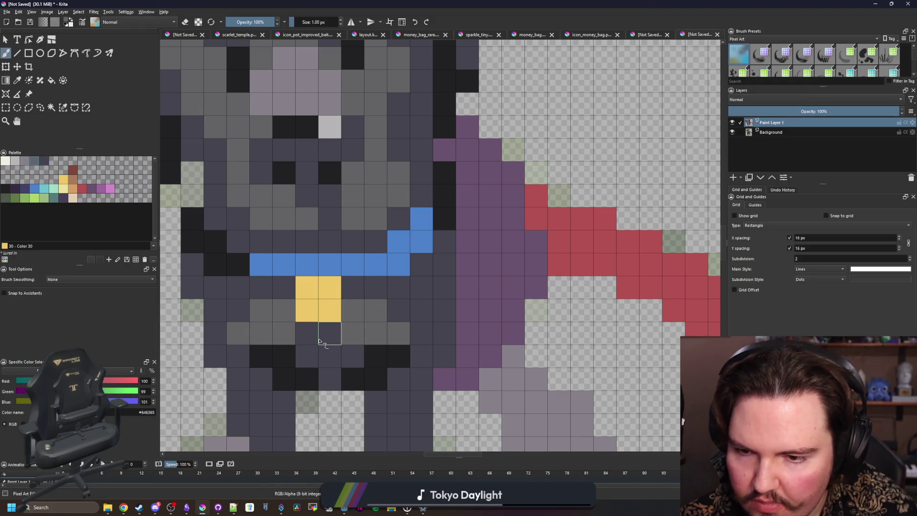
scroll(306, 332, "down", 8)
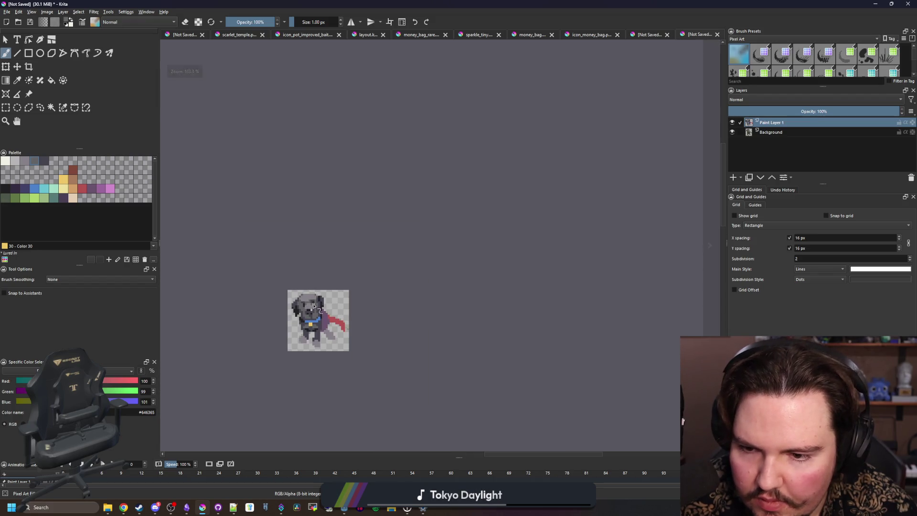
scroll(313, 331, "up", 8)
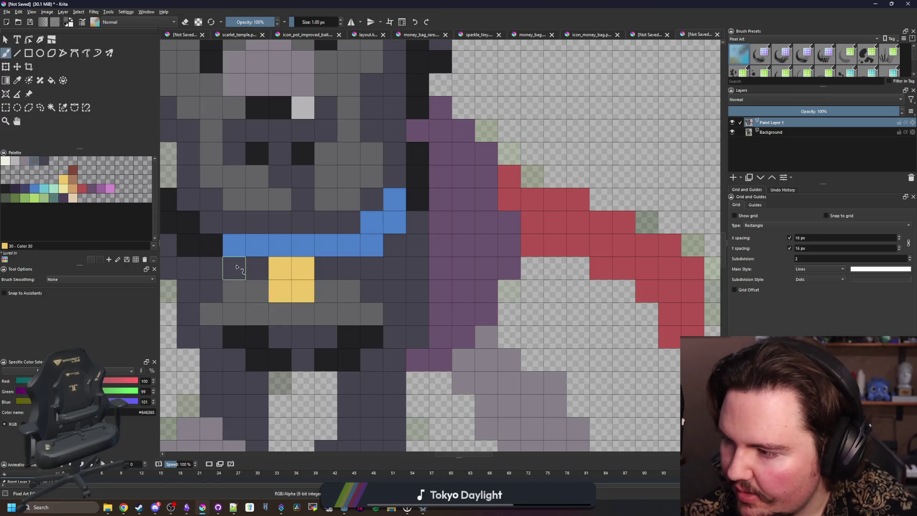
scroll(303, 332, "down", 10)
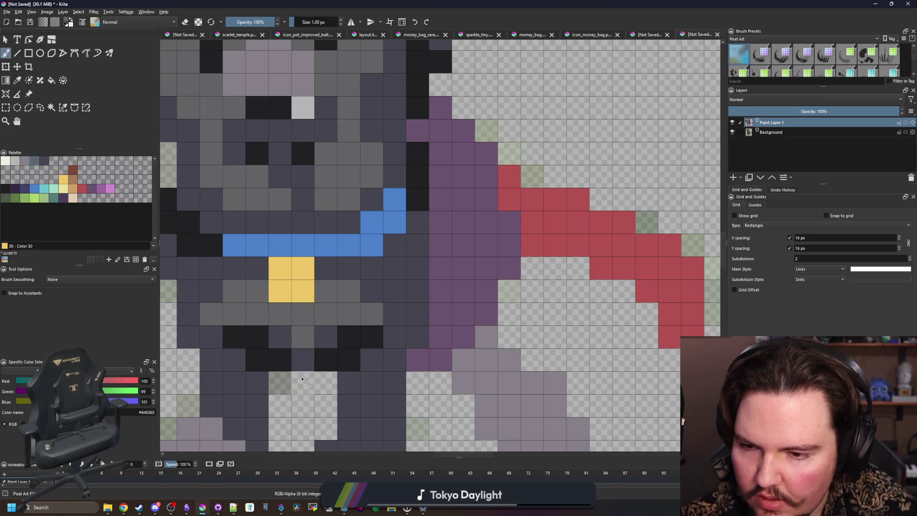
scroll(267, 290, "up", 6)
scroll(267, 290, "up", 8)
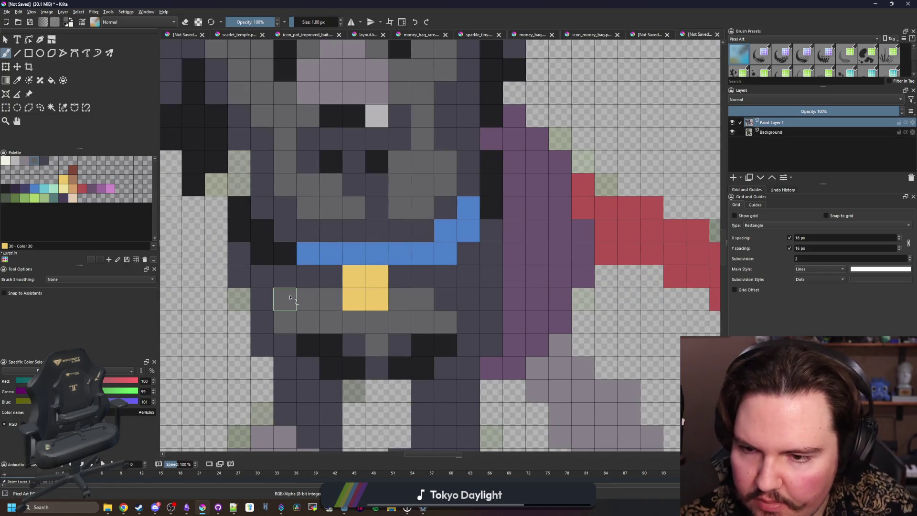
- Fill the back leg with the darker body grey
left_click(444, 321, "ctrl")
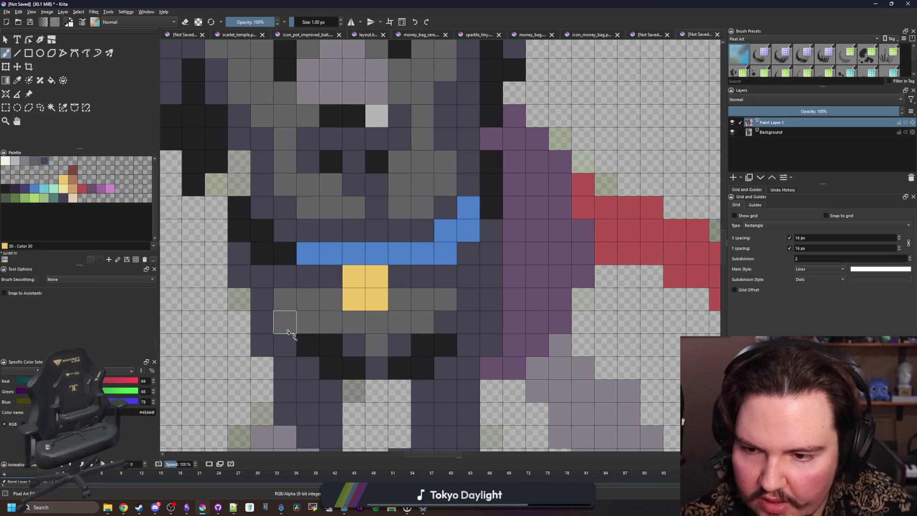
scroll(313, 393, "down", 5)
scroll(330, 404, "up", 3)
key("f")
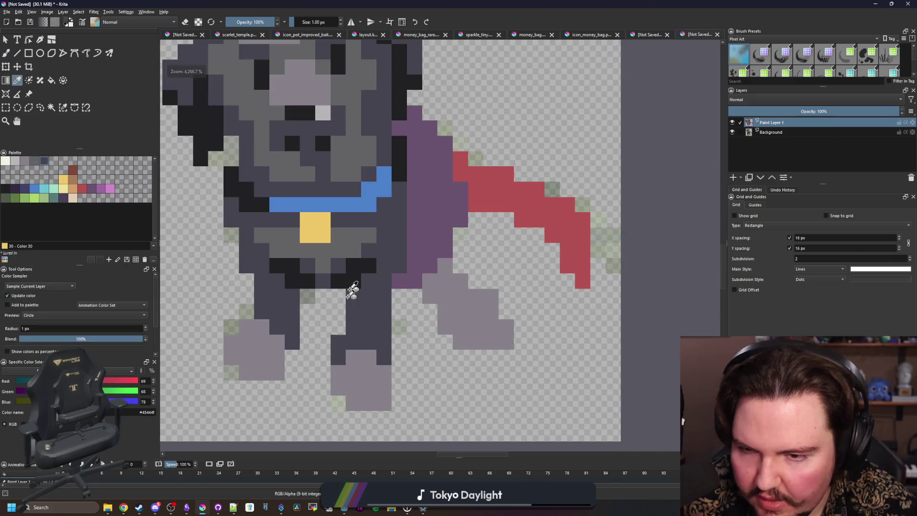
left_click(360, 348)
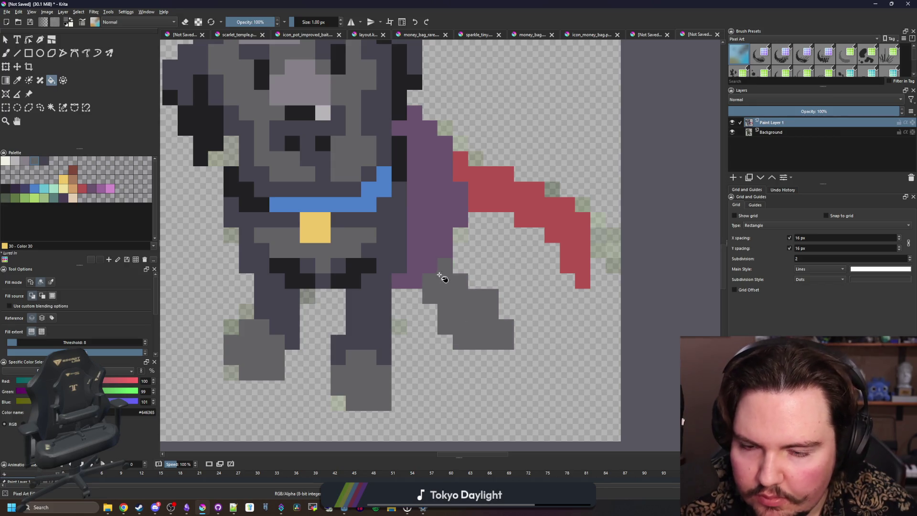
scroll(444, 278, "up", 3)
- Paint a stroke of the light paw grey onto the dog
key("p")
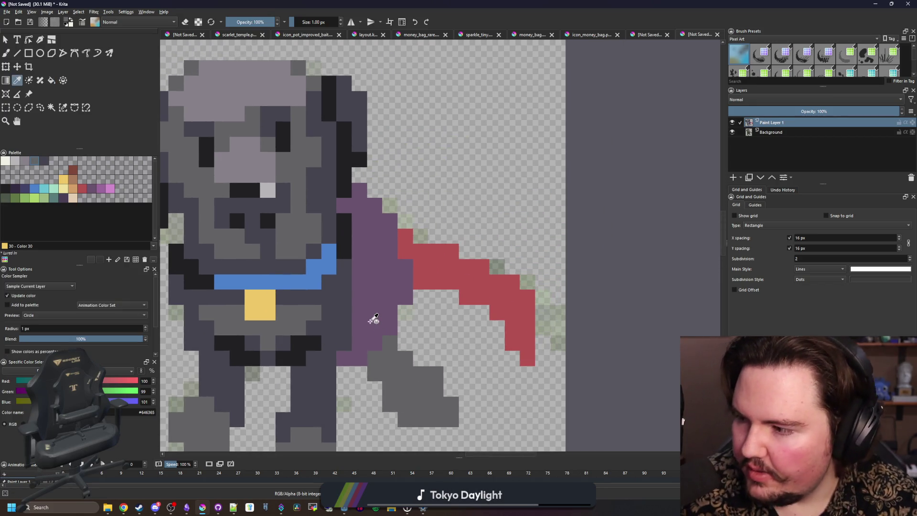
scroll(376, 307, "up", 1)
left_click(221, 106)
key("b")
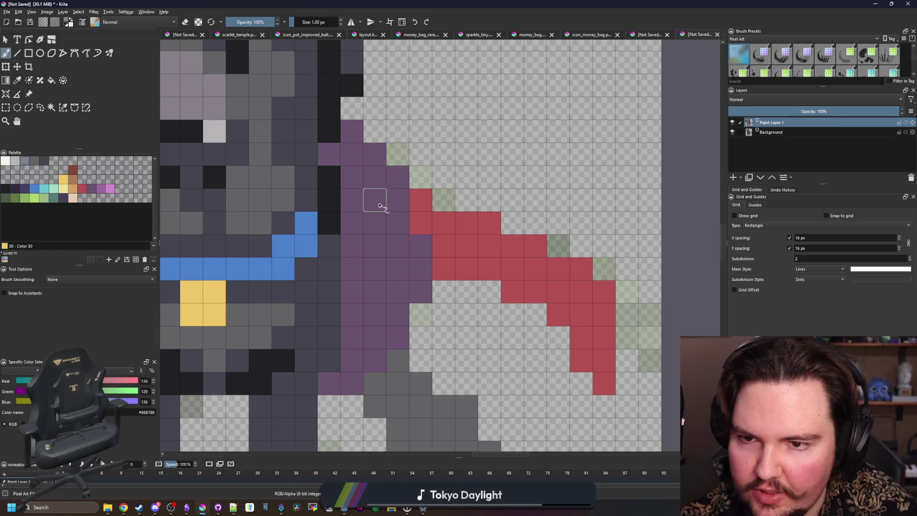
left_click_drag(362, 192, 384, 230)
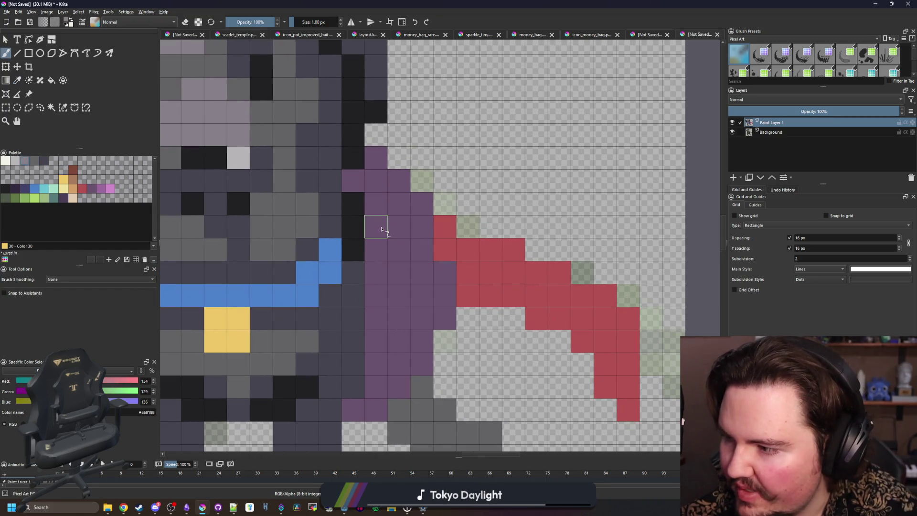
scroll(382, 230, "down", 3)
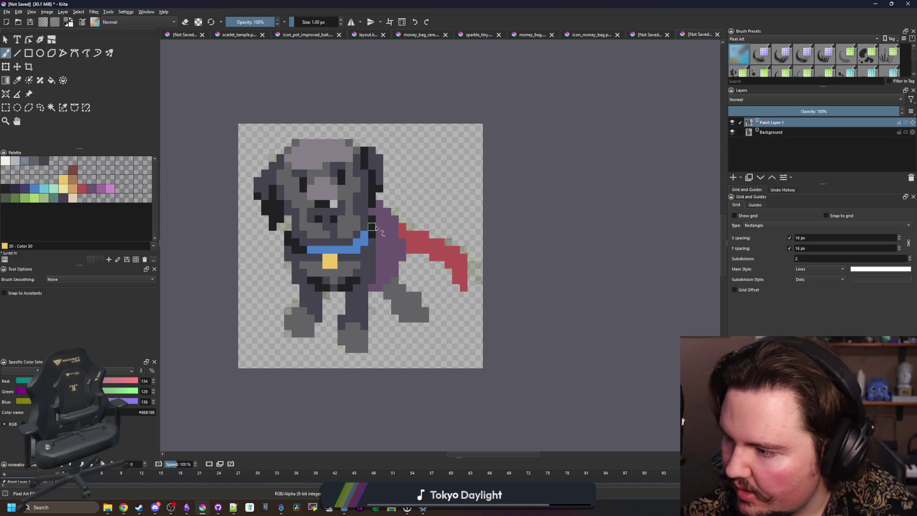
scroll(381, 256, "up", 1)
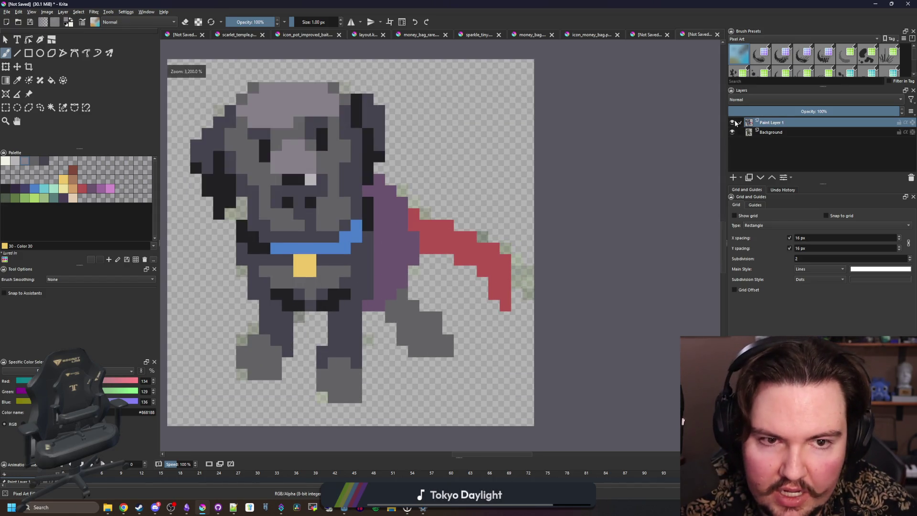
- Briefly fade the dog layer, then paint the purple column up the dog's side slate
left_click_drag(738, 111, 690, 112)
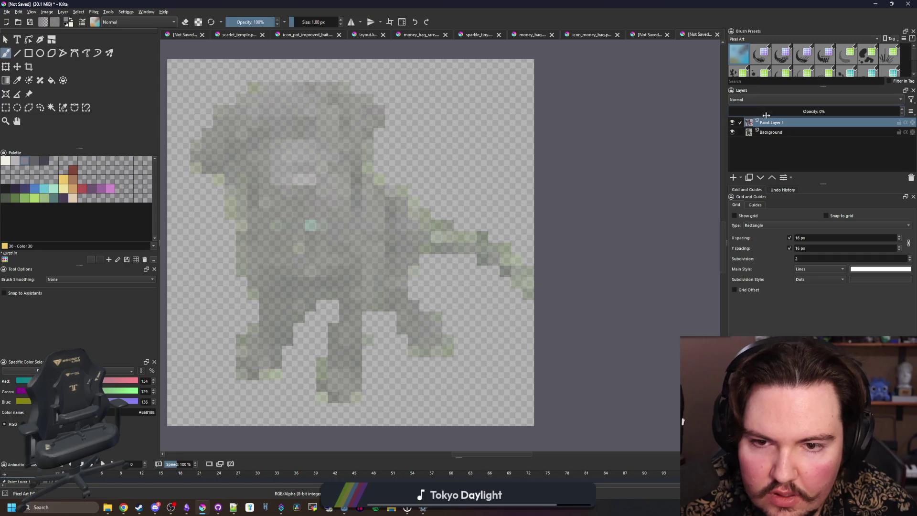
left_click_drag(766, 115, 904, 112)
scroll(375, 242, "up", 1)
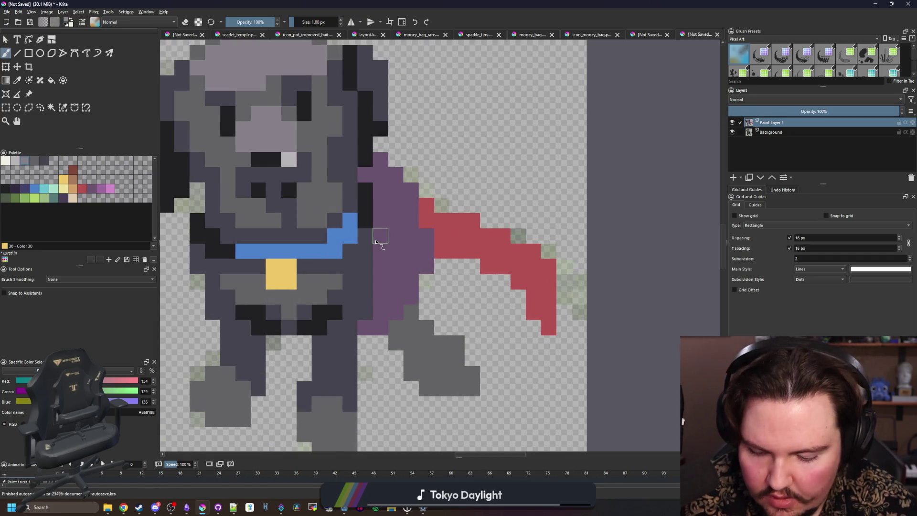
left_click(359, 277, "ctrl")
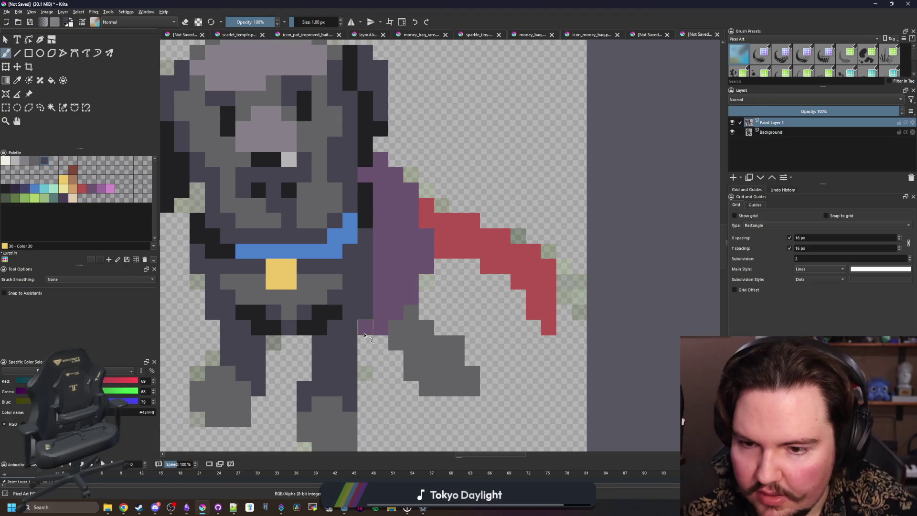
left_click_drag(365, 335, 365, 346)
left_click_drag(380, 289, 382, 157)
scroll(391, 273, "down", 4)
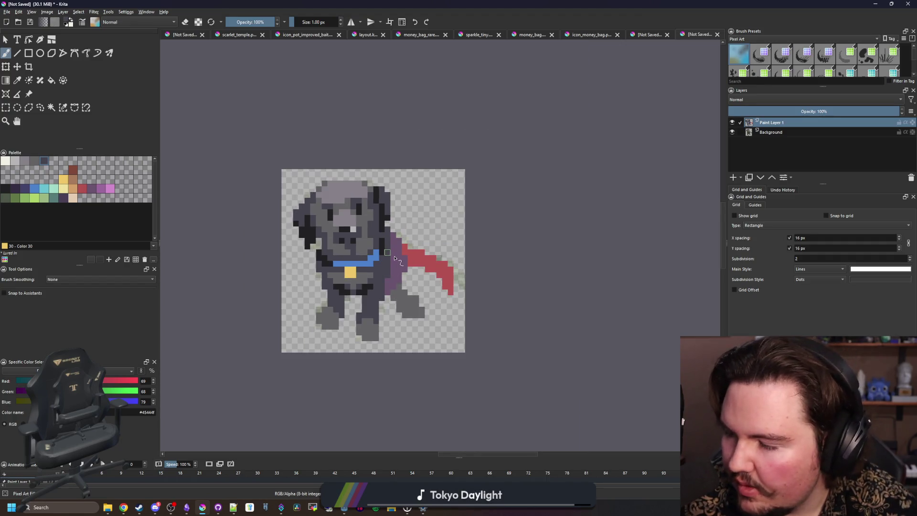
scroll(396, 258, "up", 2)
scroll(369, 344, "down", 1)
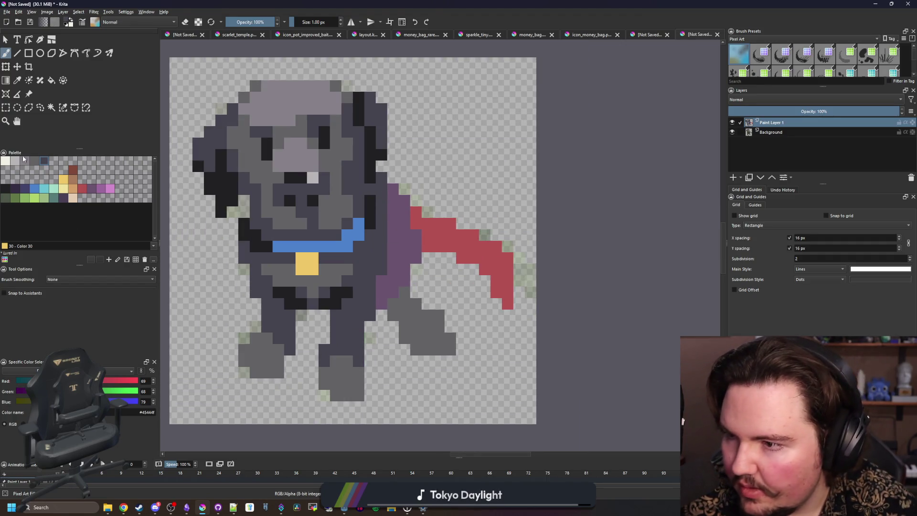
- Shift the dog's front leg one pixel to the right
key("ctrl+r")
left_click_drag(318, 401, 365, 309)
left_click(17, 67)
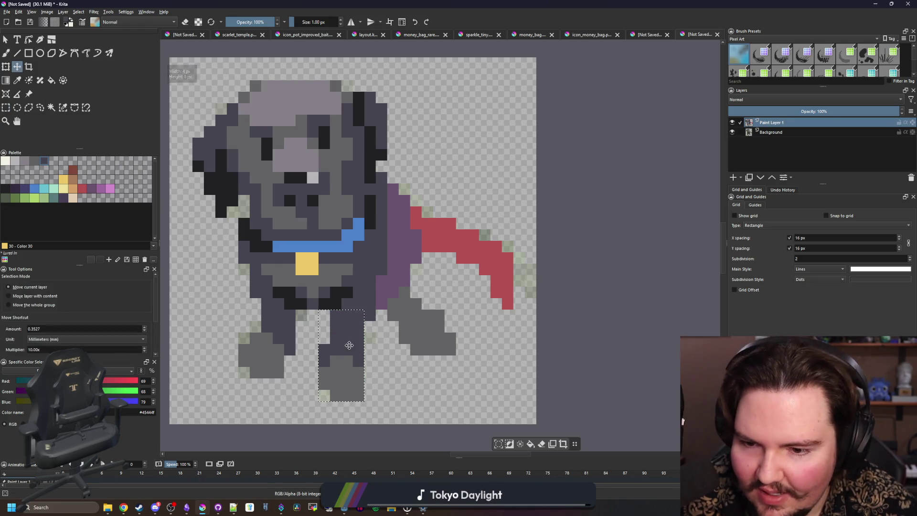
left_click_drag(353, 342, 364, 342)
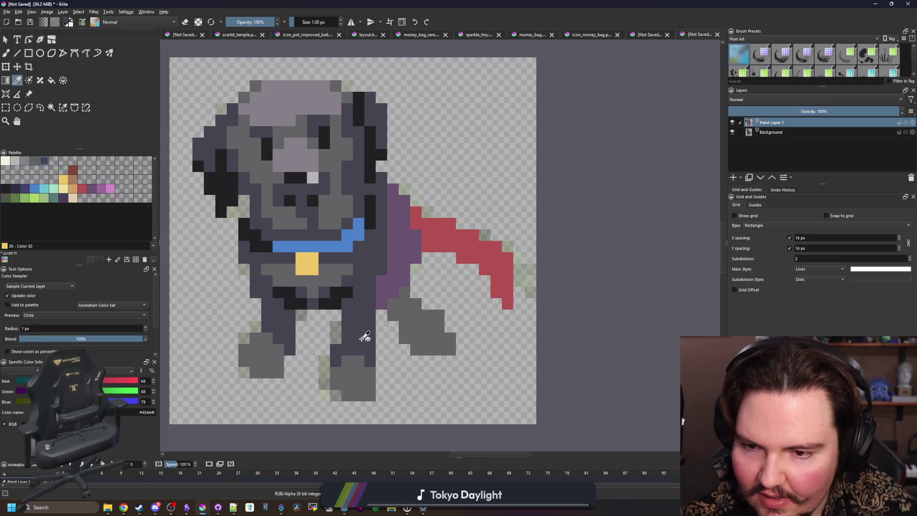
- Paint the remaining purple pixels dark grey, and those by the tail light grey
key("b")
scroll(389, 292, "up", 1)
left_click_drag(385, 293, 379, 324)
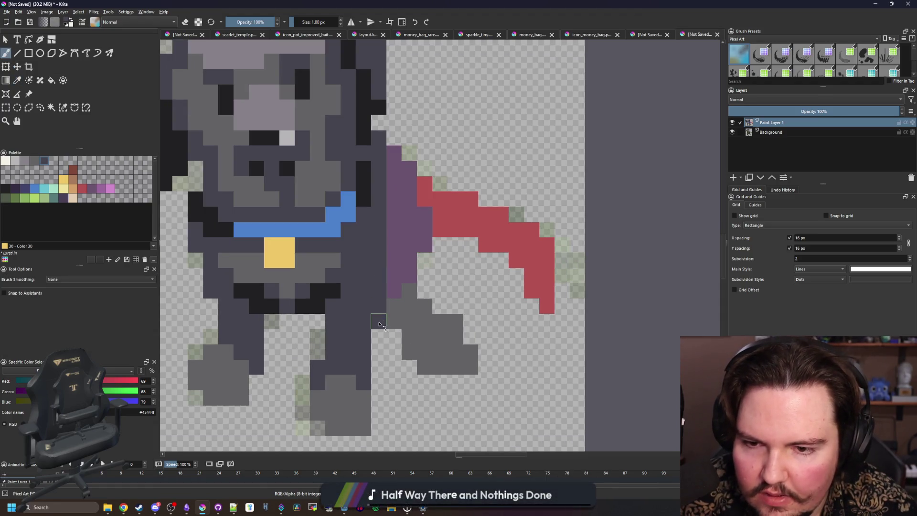
left_click_drag(394, 170, 395, 152)
scroll(397, 306, "down", 4)
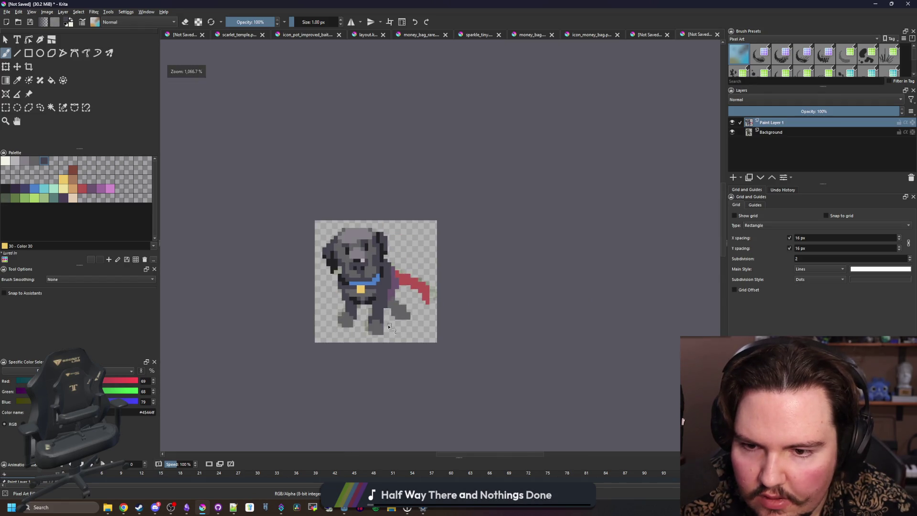
scroll(399, 303, "up", 5)
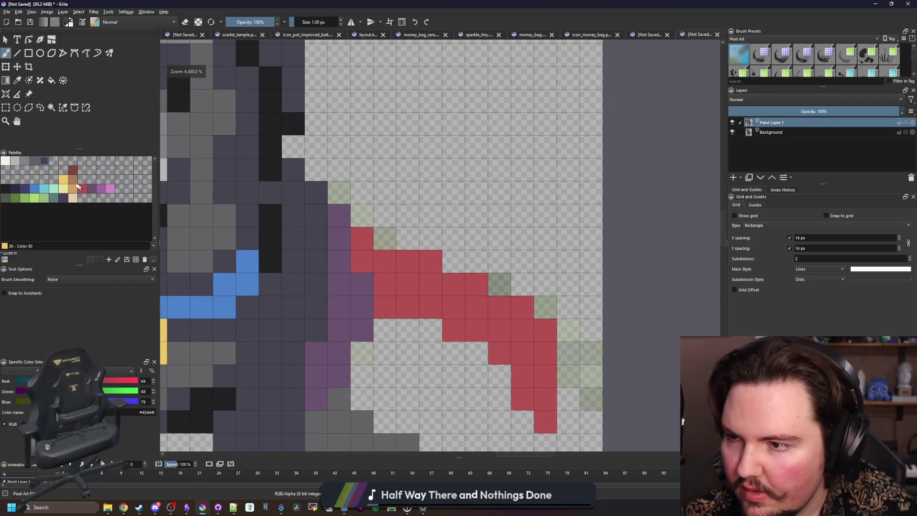
left_click(26, 162)
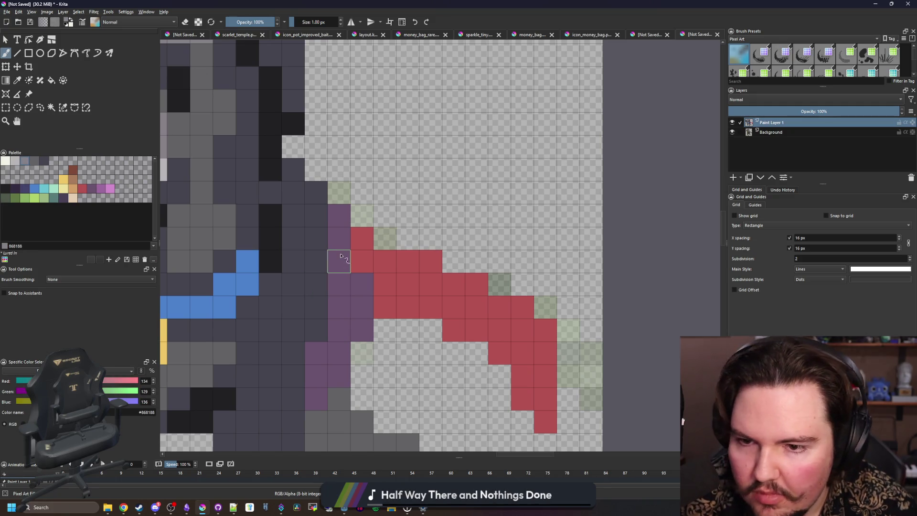
mouse_move(338, 262)
left_mouse_down()
mouse_move(342, 231)
mouse_move(361, 286)
mouse_move(361, 262)
left_mouse_up()
- Paint the grey column and body edge near-black as an outline
scroll(361, 267, "down", 5)
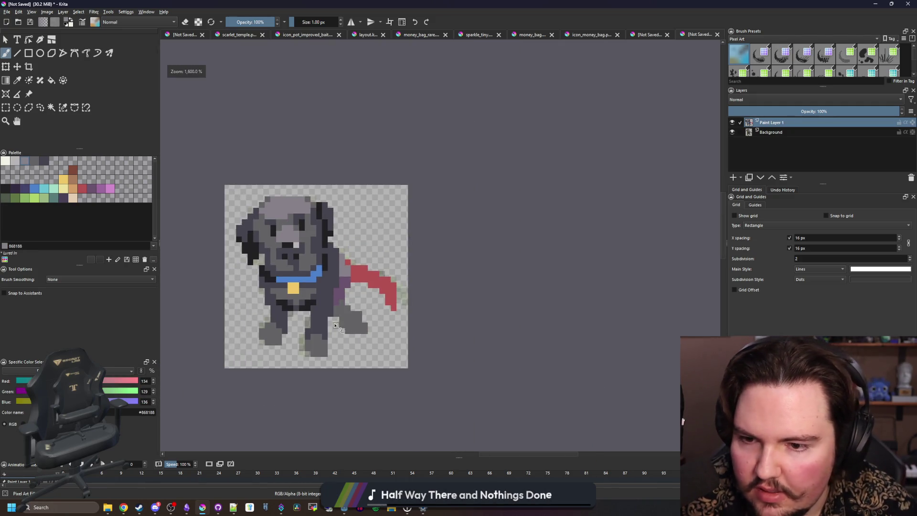
scroll(361, 267, "up", 2)
scroll(357, 273, "up", 3)
key("p")
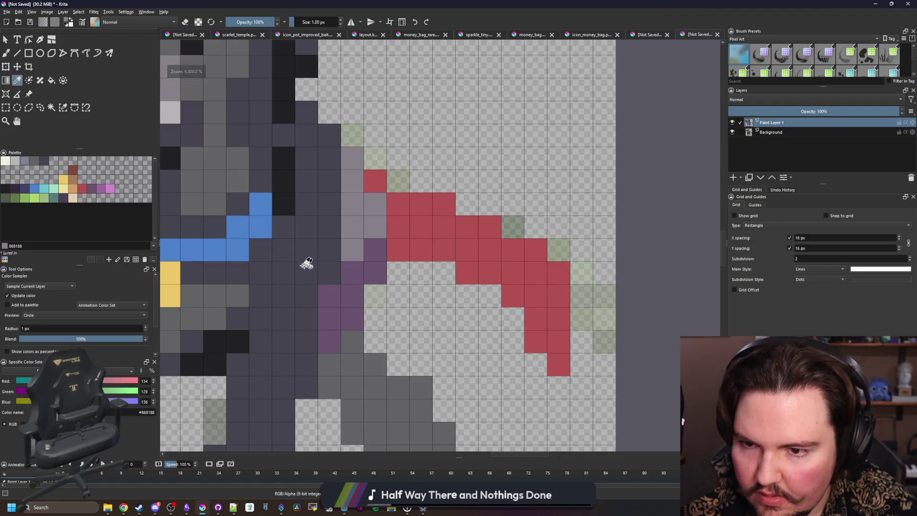
left_click(280, 179)
key("b")
left_click_drag(329, 275, 334, 237)
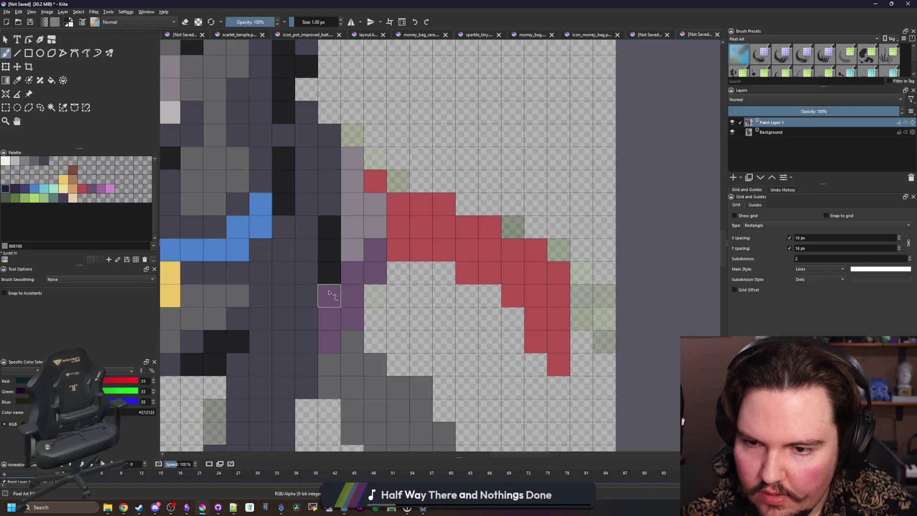
mouse_move(329, 293)
left_mouse_down()
mouse_move(376, 254)
mouse_move(328, 317)
mouse_move(330, 340)
left_mouse_up()
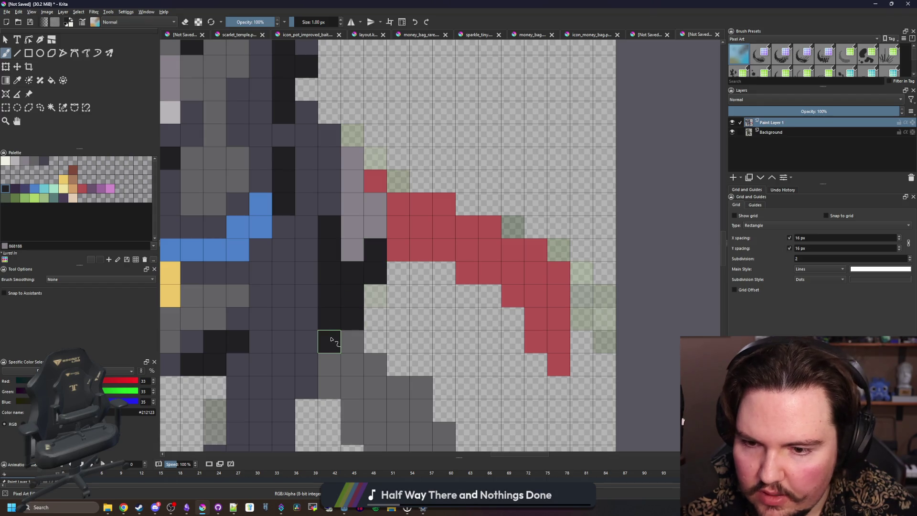
- Repaint three dark cells slate and add more near-black outline cells on the body
left_click(285, 290, "ctrl")
mouse_move(375, 249)
left_mouse_down()
mouse_move(354, 268)
mouse_move(352, 294)
mouse_move(326, 311)
mouse_move(367, 305)
left_mouse_up()
scroll(349, 272, "down", 2)
scroll(348, 272, "up", 2)
key("p")
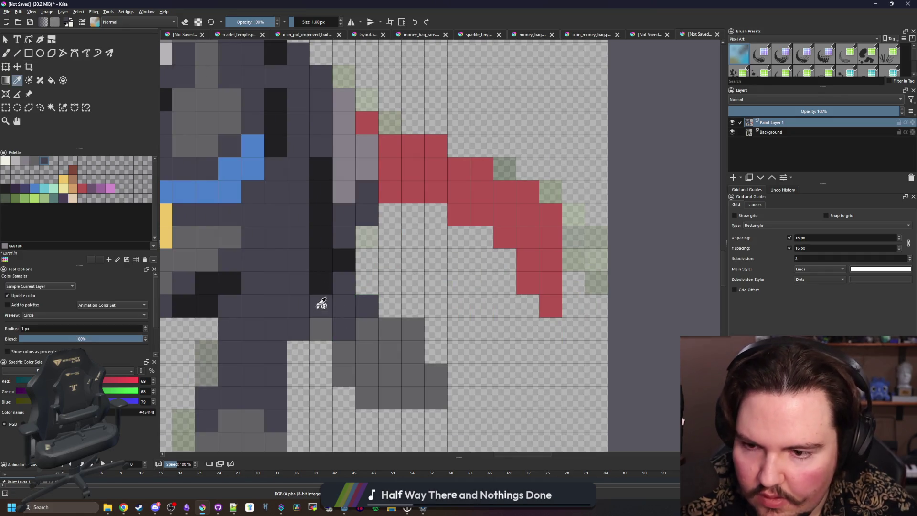
left_click(321, 286)
key("b")
mouse_move(321, 287)
left_mouse_down()
mouse_move(317, 323)
mouse_move(348, 352)
left_mouse_up()
scroll(348, 352, "down", 6)
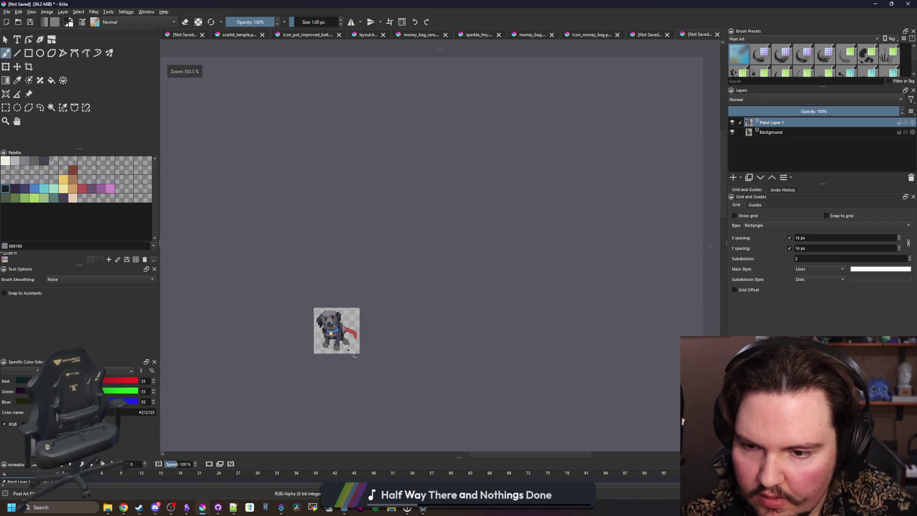
scroll(348, 352, "up", 6)
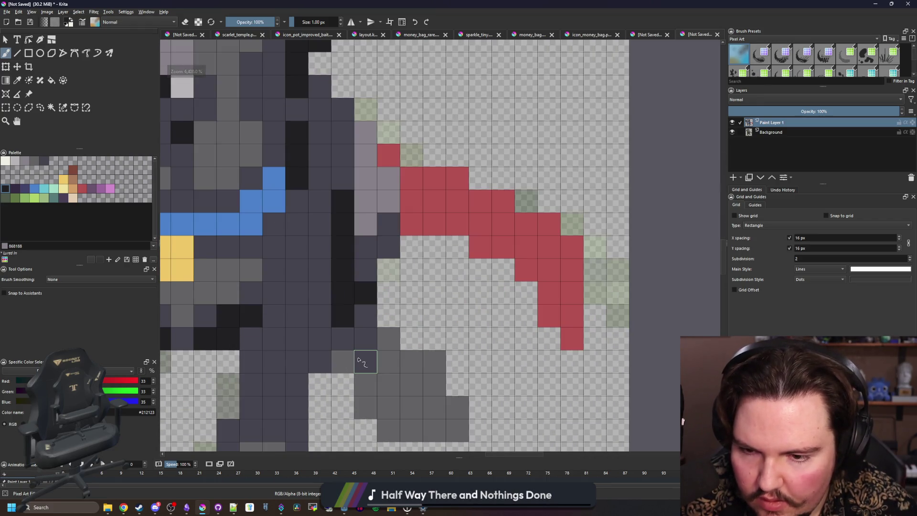
- Repaint a stray dark cell on the leg back to mid grey
key("p")
left_click(367, 363)
key("b")
left_click_drag(343, 339, 350, 365)
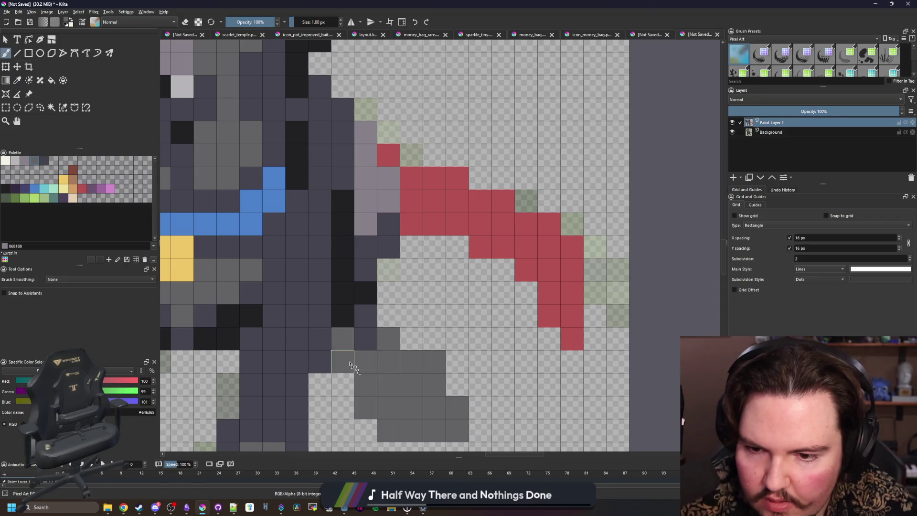
scroll(353, 367, "down", 6)
scroll(358, 368, "up", 6)
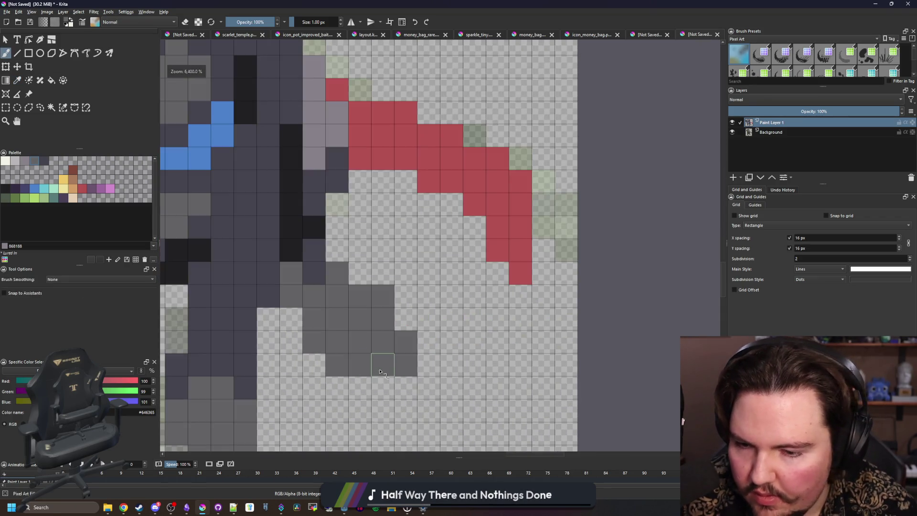
scroll(365, 346, "down", 6)
scroll(365, 346, "up", 6)
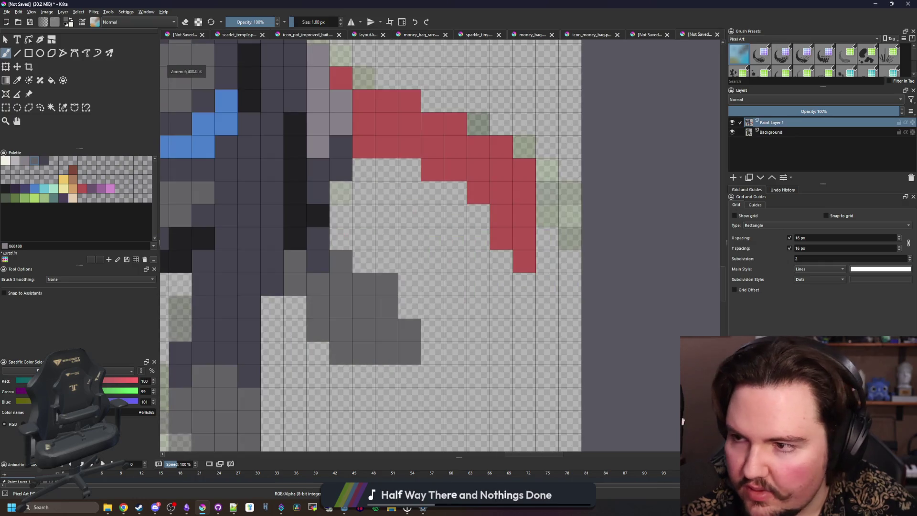
- Add two near-black toe pixels to the dog's back paw
left_click(6, 108)
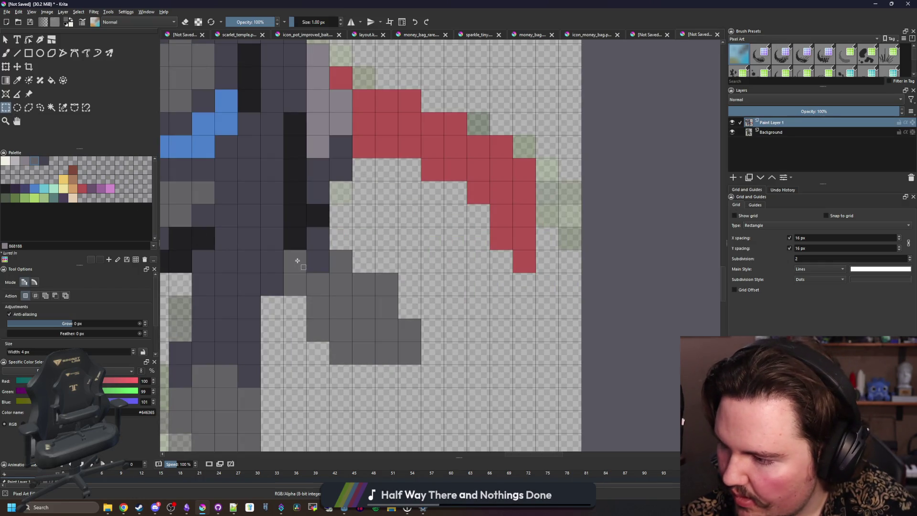
key("p")
left_click_drag(326, 297, 442, 250)
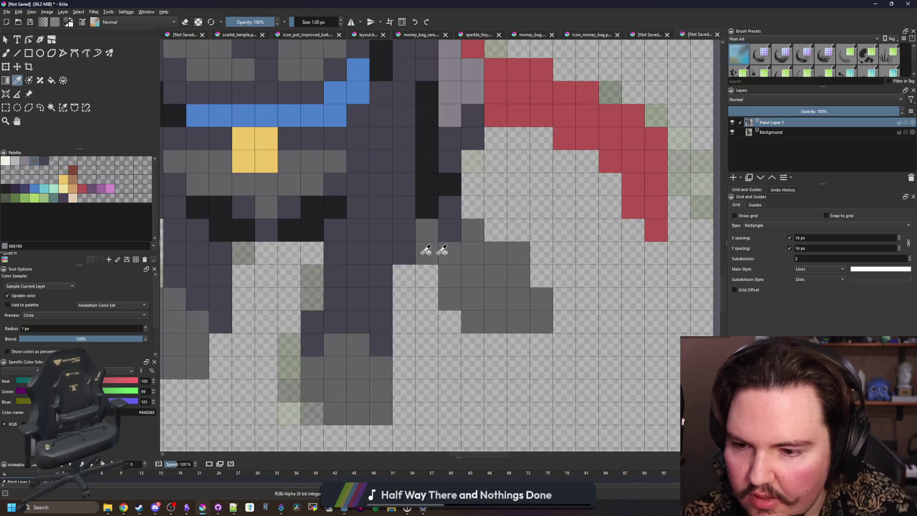
left_click(6, 190)
key("b")
left_click(496, 322)
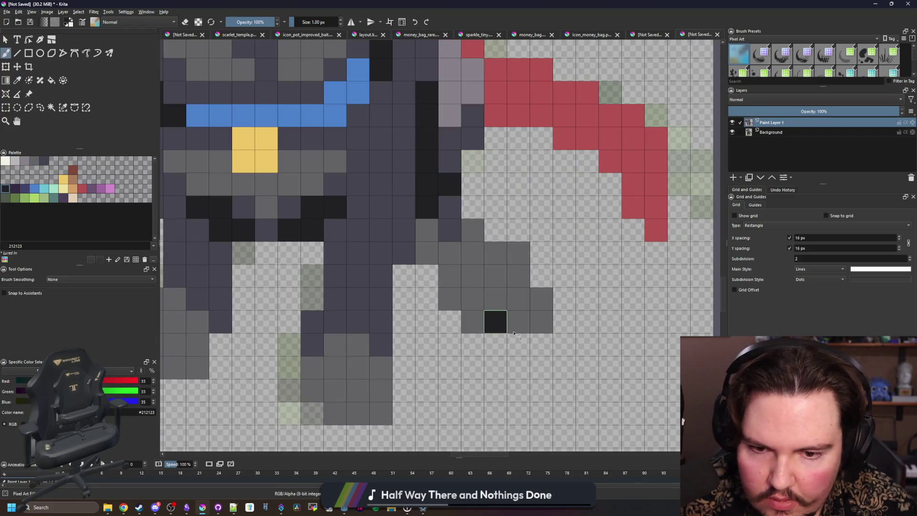
left_click(541, 322)
scroll(422, 325, "down", 4)
scroll(332, 367, "up", 4)
- Add near-black toe pixels to the front and left paws, repositioning the misplaced ones
left_click(489, 364)
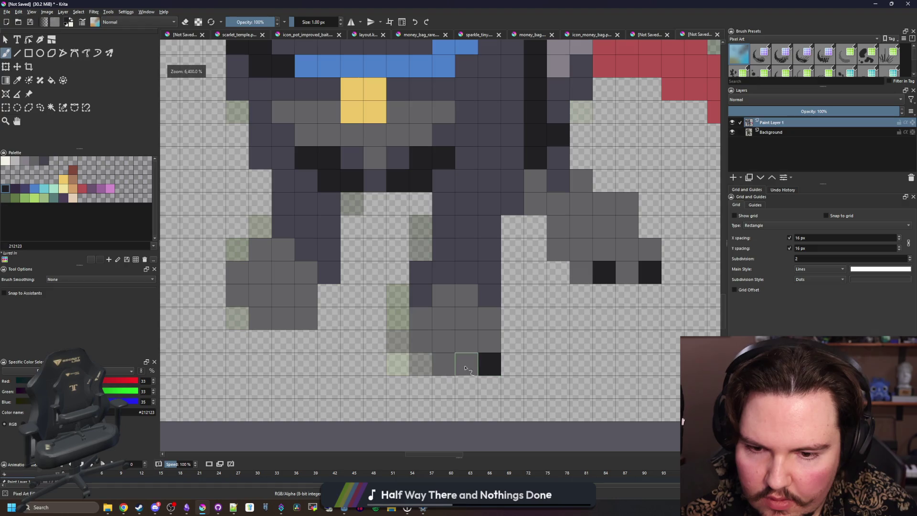
left_click(443, 364)
left_click(303, 320)
left_click(260, 295)
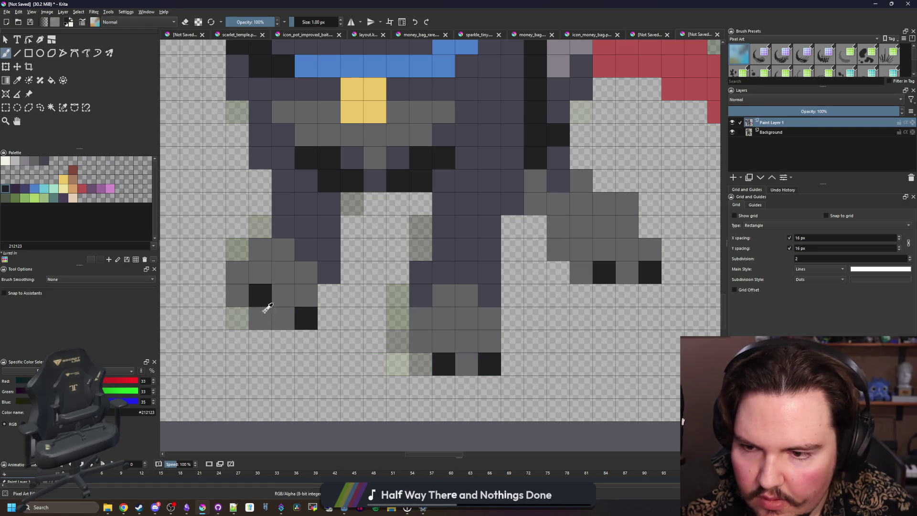
key("ctrl+z")
left_click(265, 310)
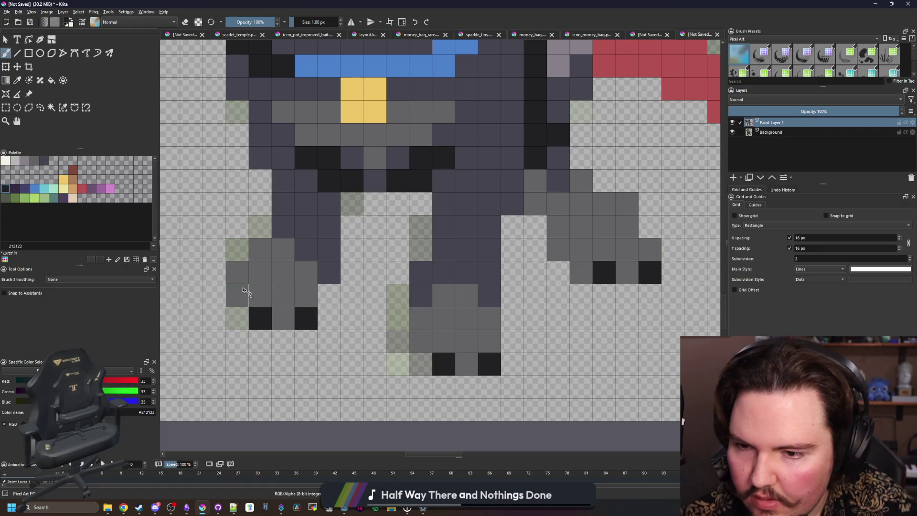
key("ctrl+z")
key("ctrl+z")
left_click(283, 318)
left_click(237, 295)
scroll(315, 350, "down", 4)
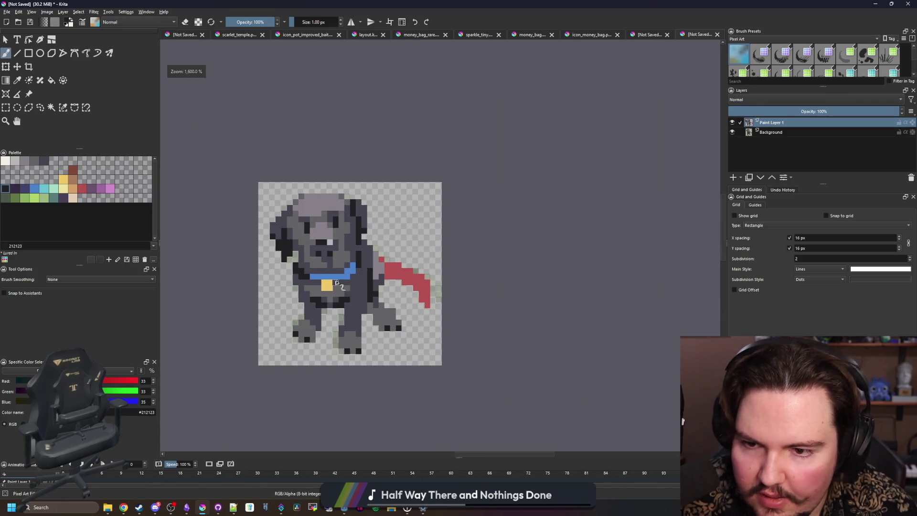
scroll(335, 283, "up", 2)
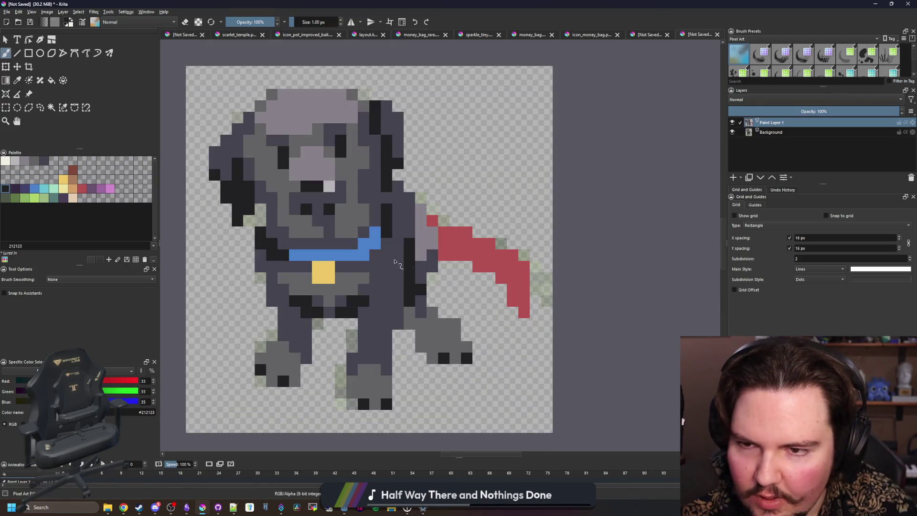
scroll(394, 262, "up", 3)
- Paint the red tail's top edge near-black and fill the rest dark grey
key("p")
left_click(394, 282)
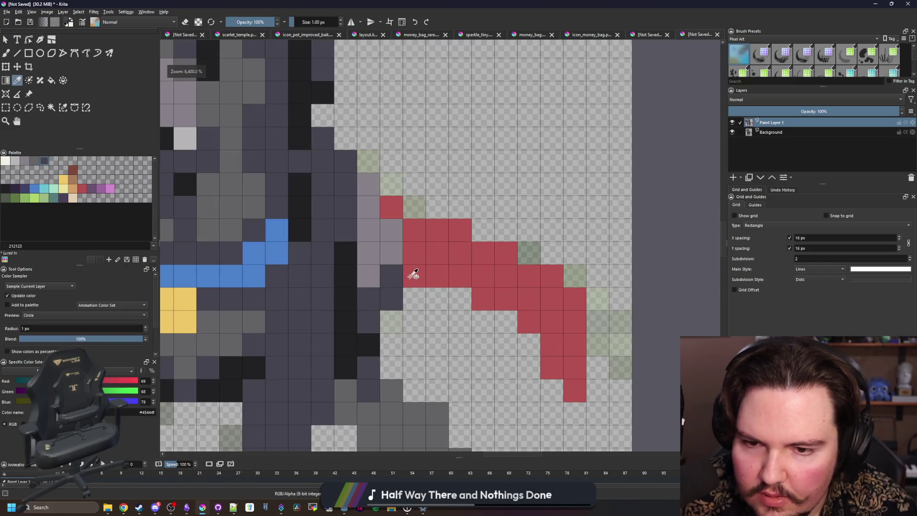
key("b")
left_click(368, 345, "ctrl")
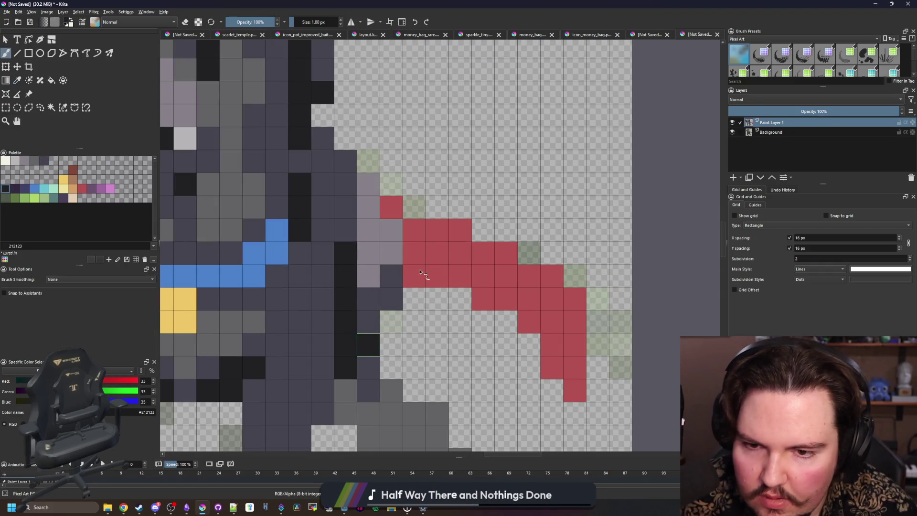
mouse_move(414, 276)
left_mouse_down()
mouse_move(416, 239)
mouse_move(444, 254)
mouse_move(454, 238)
left_mouse_up()
left_click(396, 211)
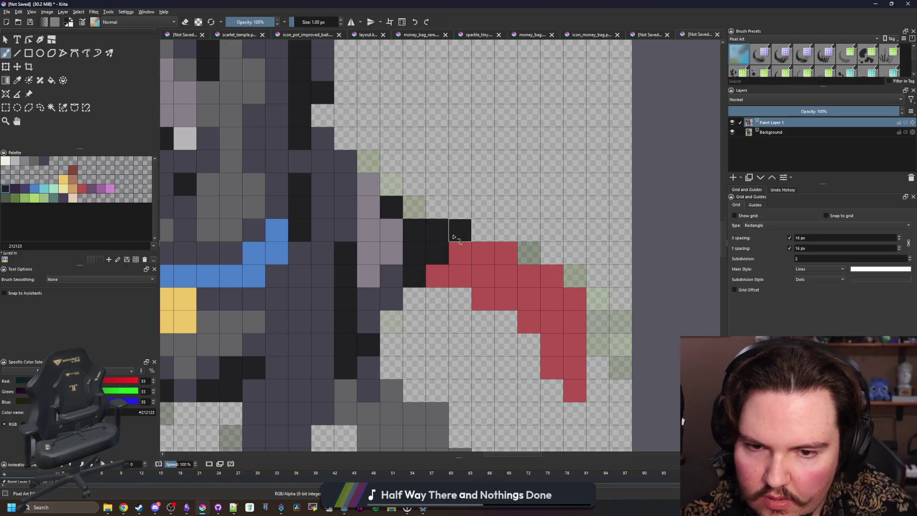
key("f")
left_click(44, 160)
left_click(481, 277)
scroll(429, 316, "down", 3)
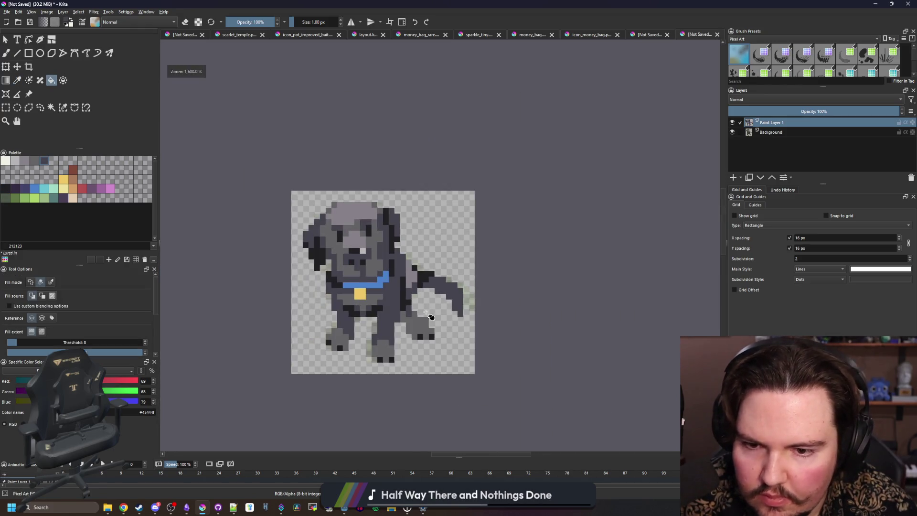
scroll(422, 289, "up", 2)
- Shade the tail with light grey highlights and a few mid grey pixels
key("p")
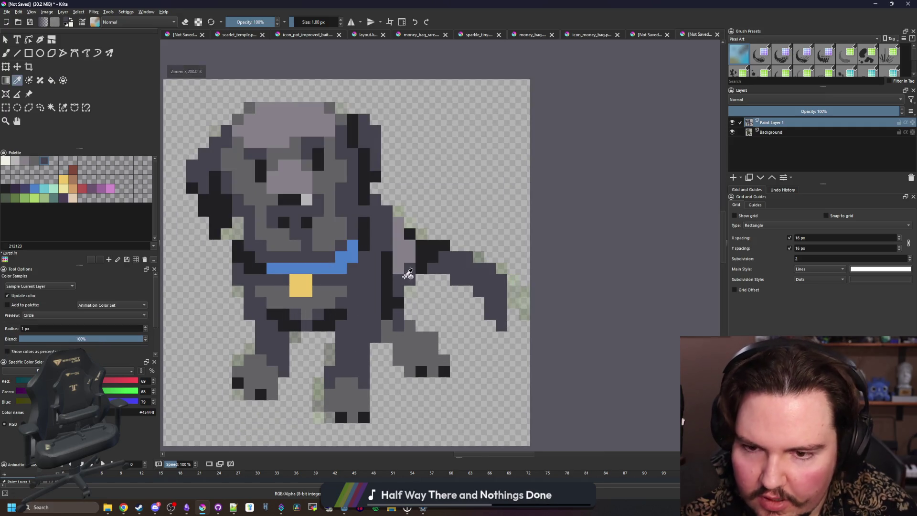
left_click(404, 244)
scroll(488, 280, "up", 2)
mouse_move(493, 301)
left_mouse_down()
mouse_move(466, 256)
mouse_move(449, 253)
left_mouse_up()
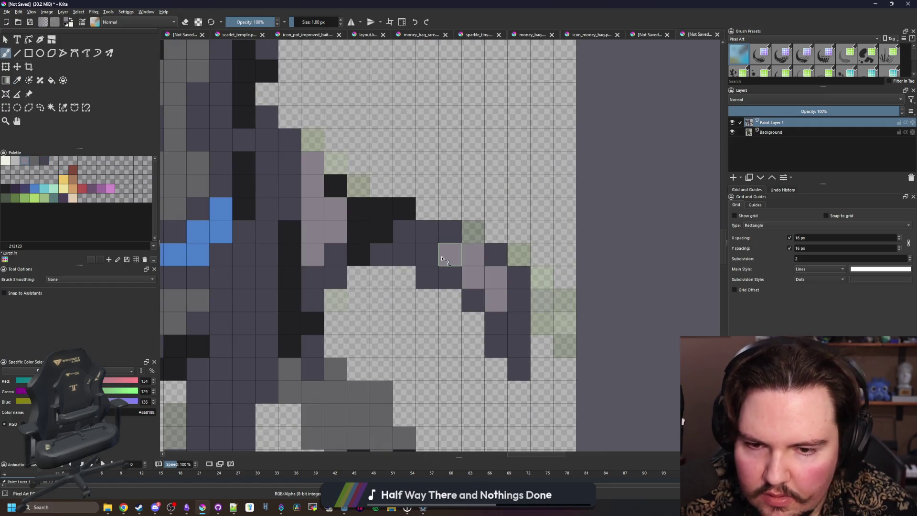
left_click(202, 179)
key("b")
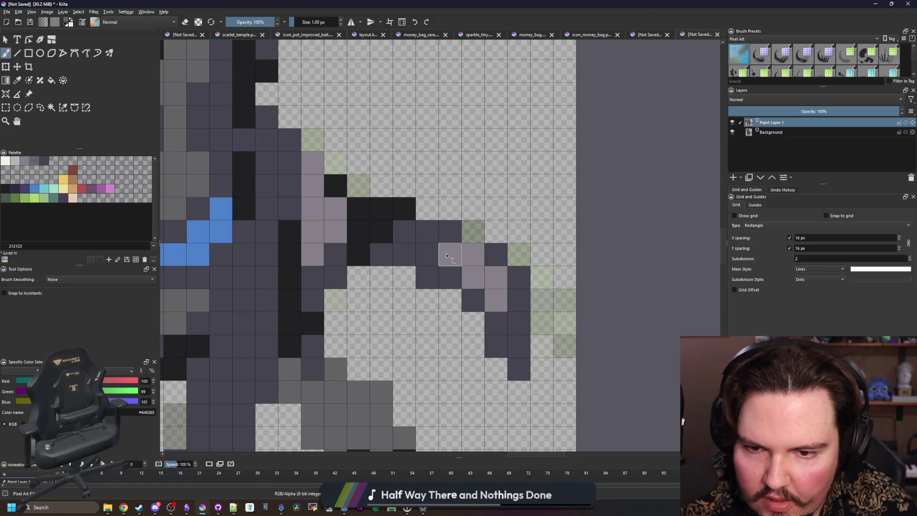
left_click(449, 256)
left_click(472, 278)
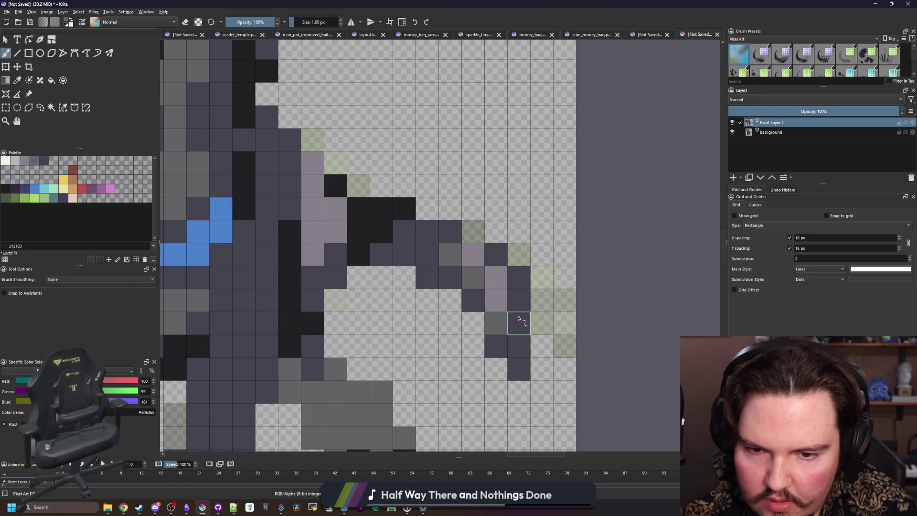
left_click_drag(518, 324, 518, 301)
scroll(500, 334, "down", 2)
scroll(424, 302, "up", 3)
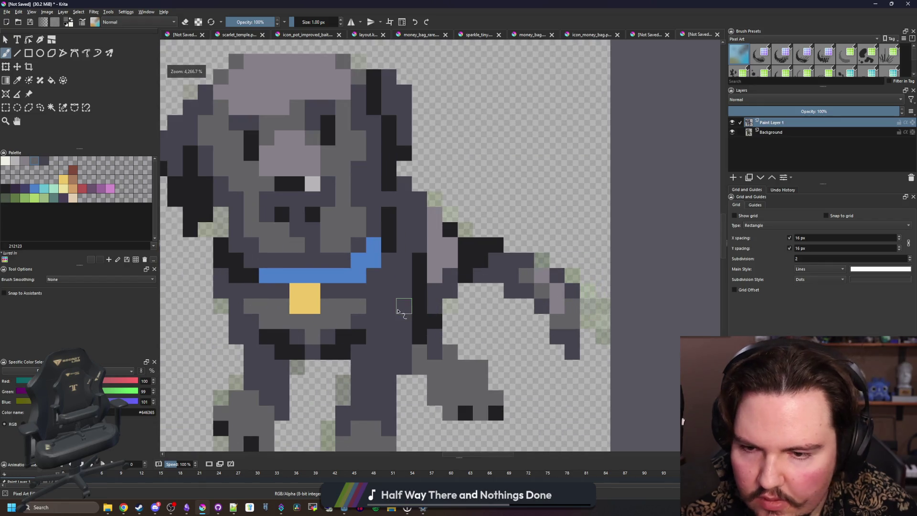
- Paint a grey shading strip down the dog's belly
scroll(383, 322, "up", 2)
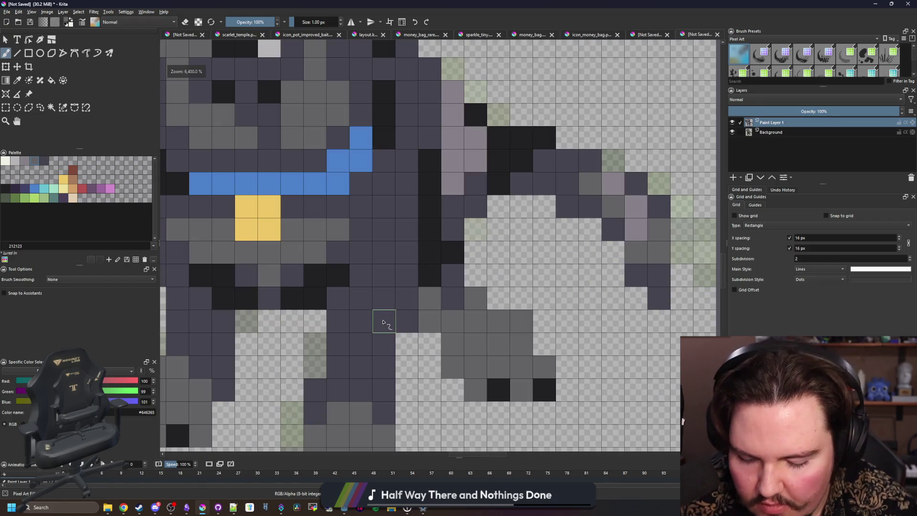
key("p")
scroll(349, 285, "up", 1)
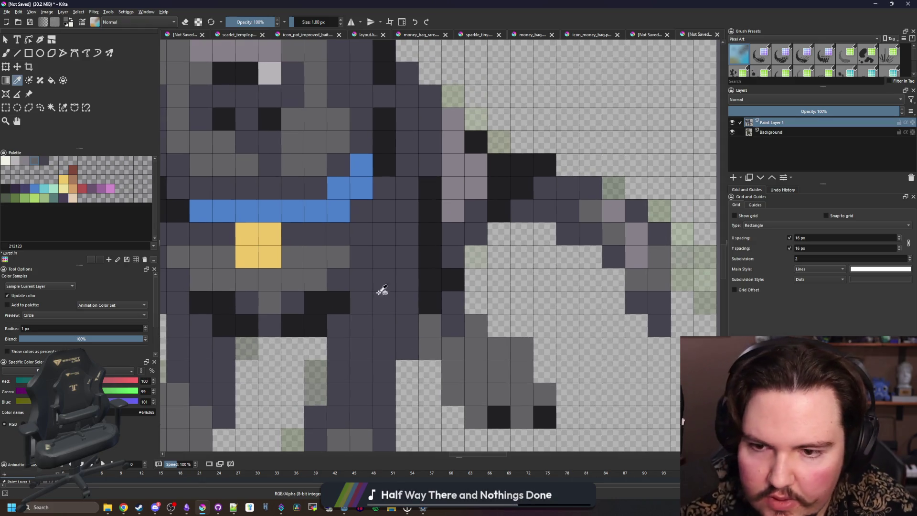
key("b")
left_click_drag(384, 258, 407, 210)
scroll(394, 289, "down", 2)
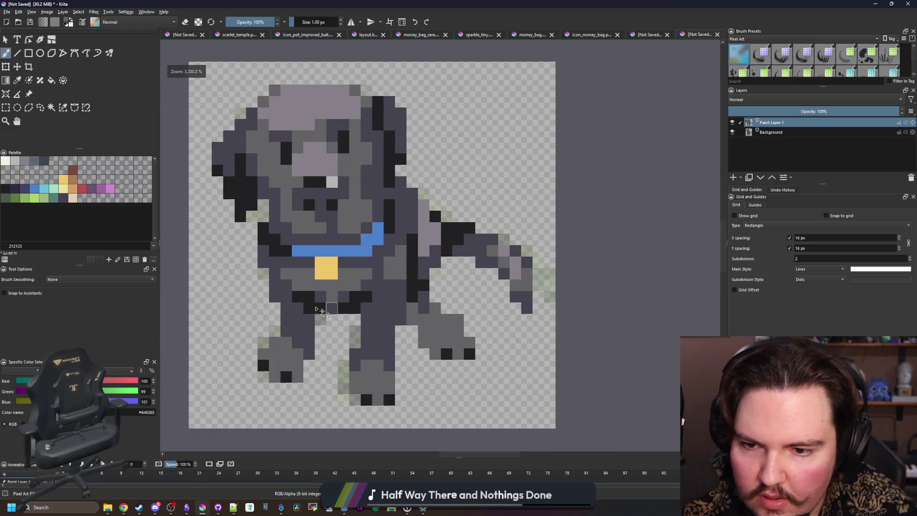
scroll(303, 326, "down", 4)
scroll(315, 334, "up", 5)
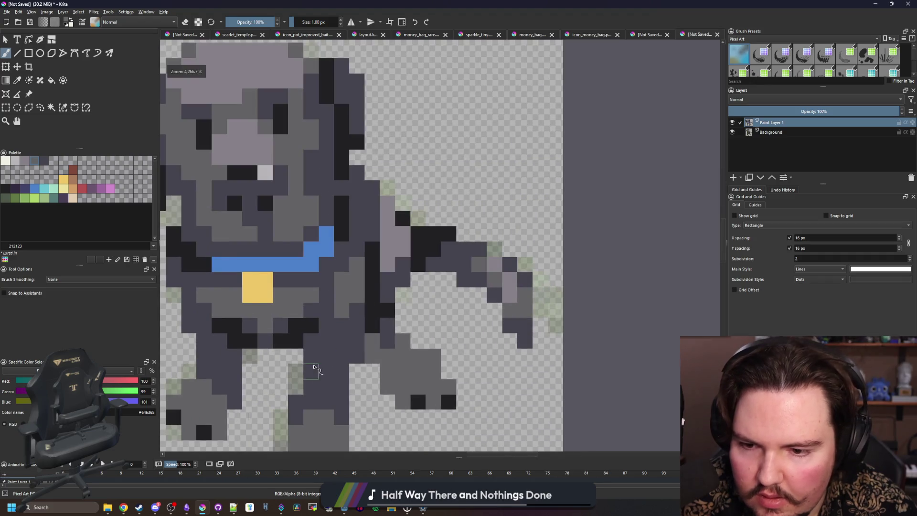
scroll(313, 377, "down", 3)
scroll(312, 377, "up", 3)
- Darken three pixels between the front legs near-black
left_click(314, 243, "ctrl")
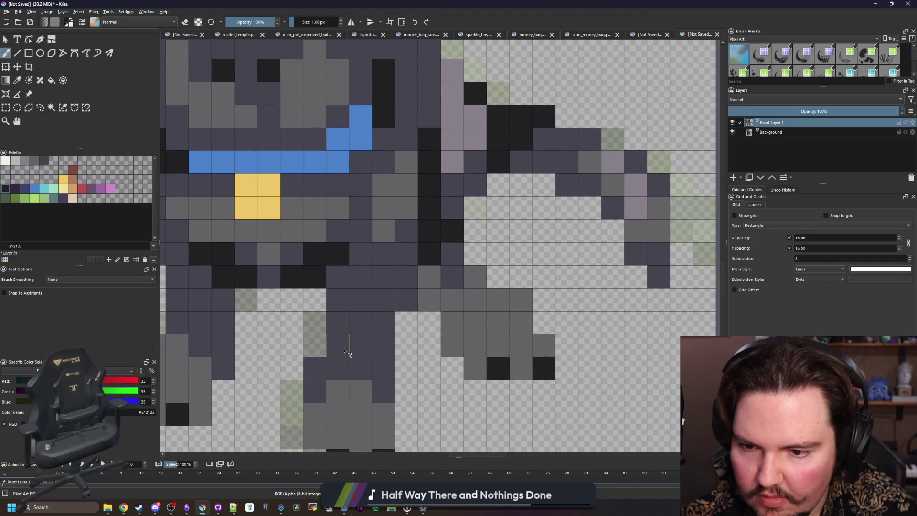
left_click_drag(338, 345, 360, 344)
left_click(337, 329)
left_click_drag(278, 357, 387, 354)
scroll(329, 329, "down", 6)
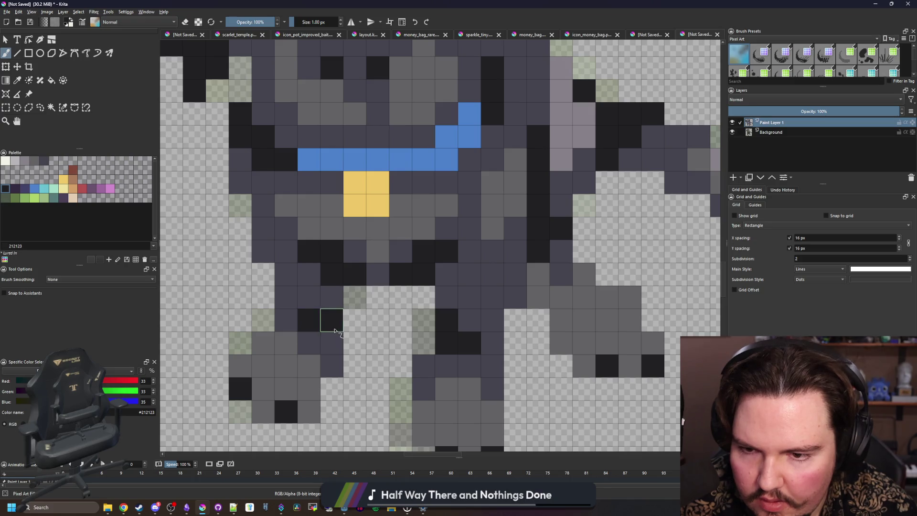
scroll(339, 377, "up", 3)
scroll(347, 356, "up", 5)
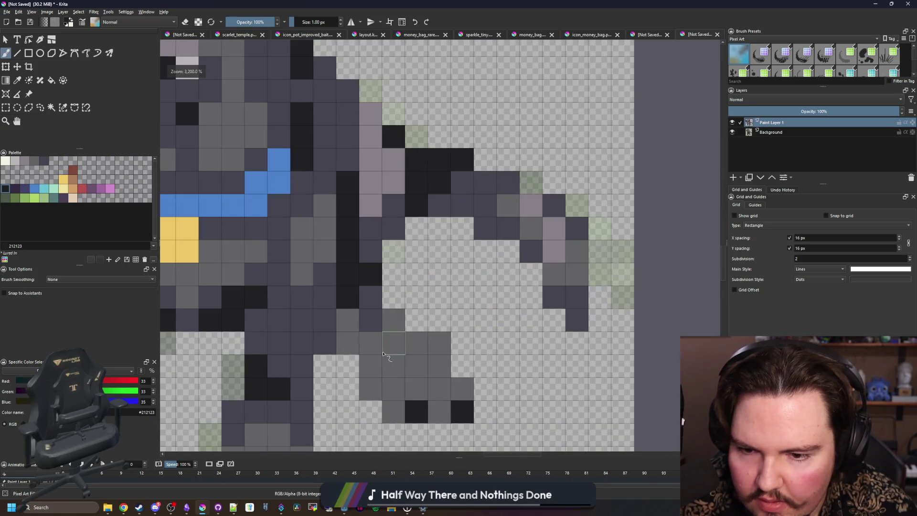
- Paint a hind leg pixel dark grey and hide the Background layer
key("p")
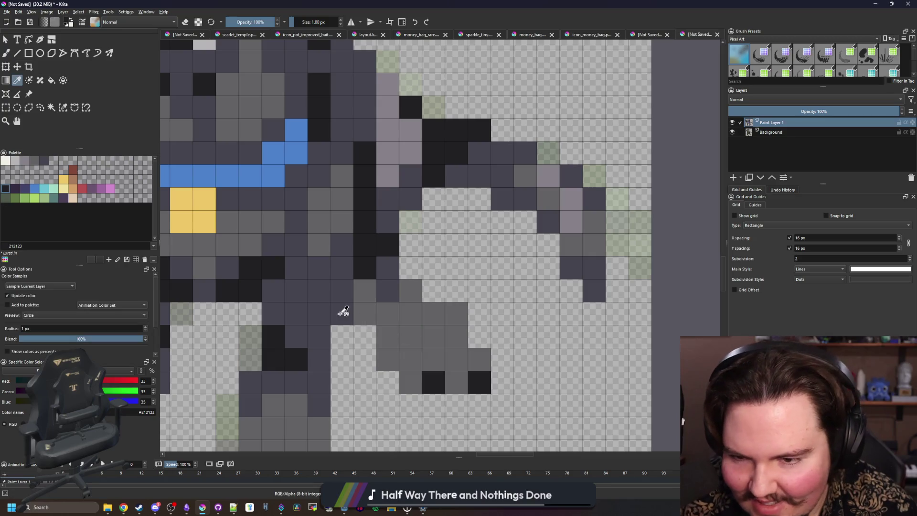
left_click(344, 311)
left_click(344, 301)
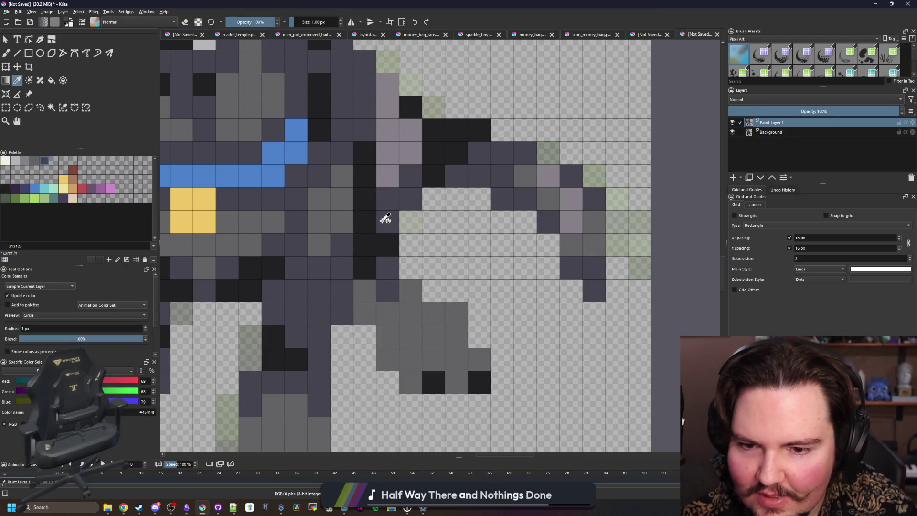
key("b")
left_click(456, 312)
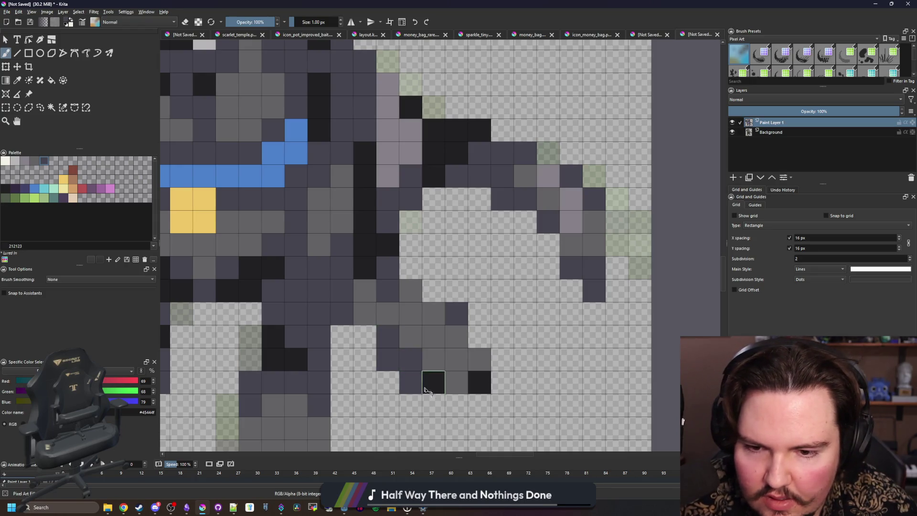
scroll(343, 374, "down", 4)
scroll(365, 351, "up", 3)
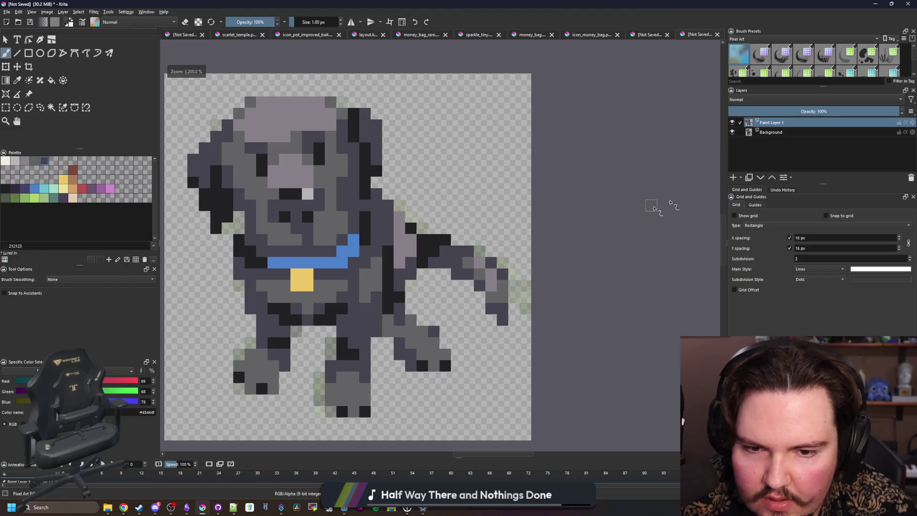
left_click(732, 132)
- Try light grey highlight pixels on the dog's head, undoing the last one
scroll(323, 235, "up", 2)
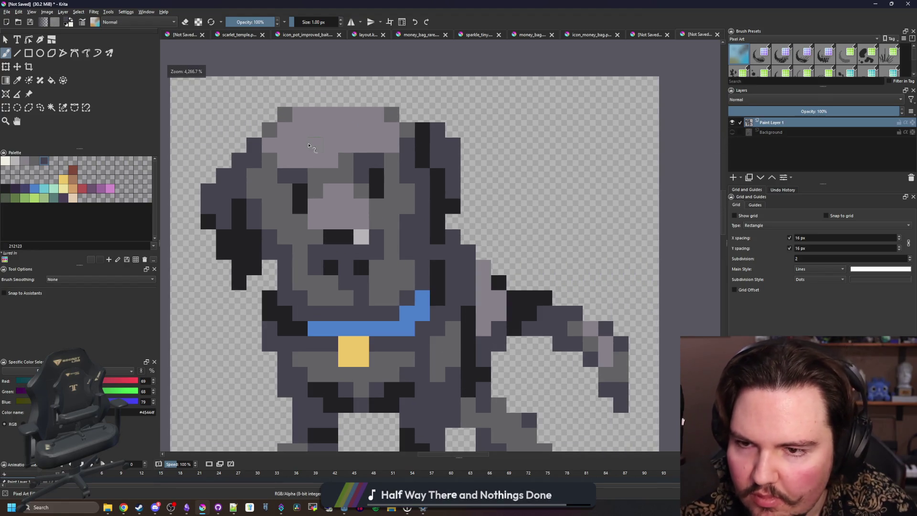
scroll(309, 146, "up", 1)
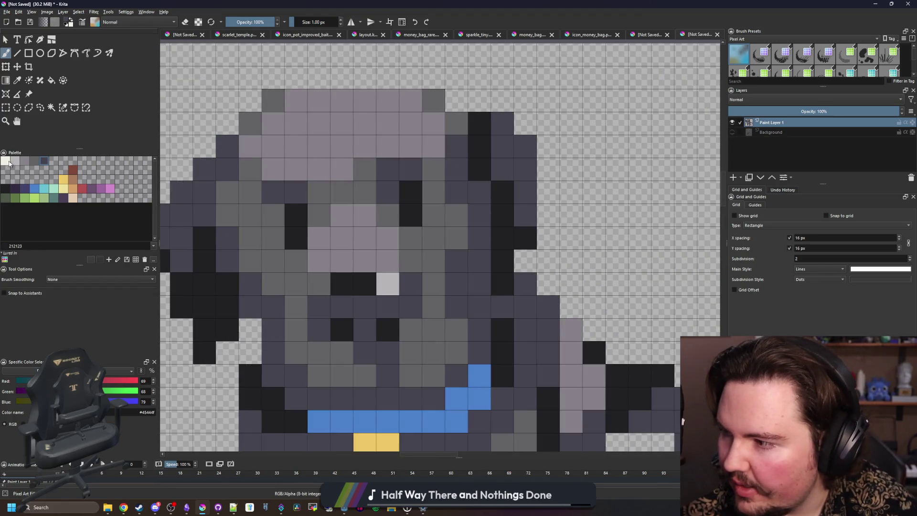
left_click(15, 161)
left_click_drag(387, 146, 410, 147)
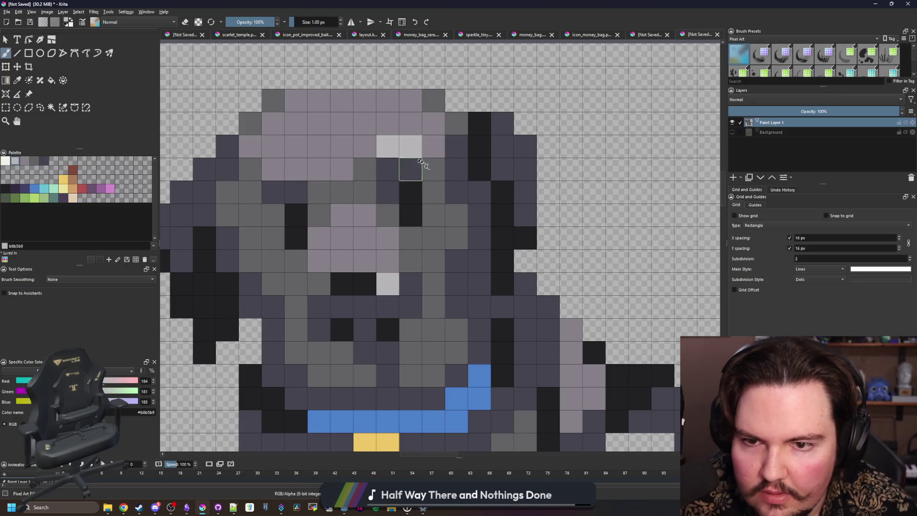
left_click(433, 169)
key("ctrl+z")
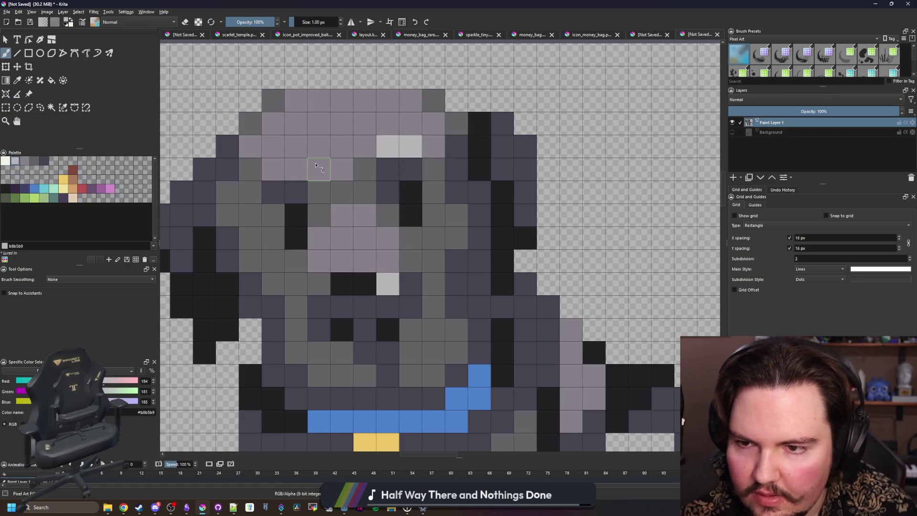
scroll(291, 181, "down", 5)
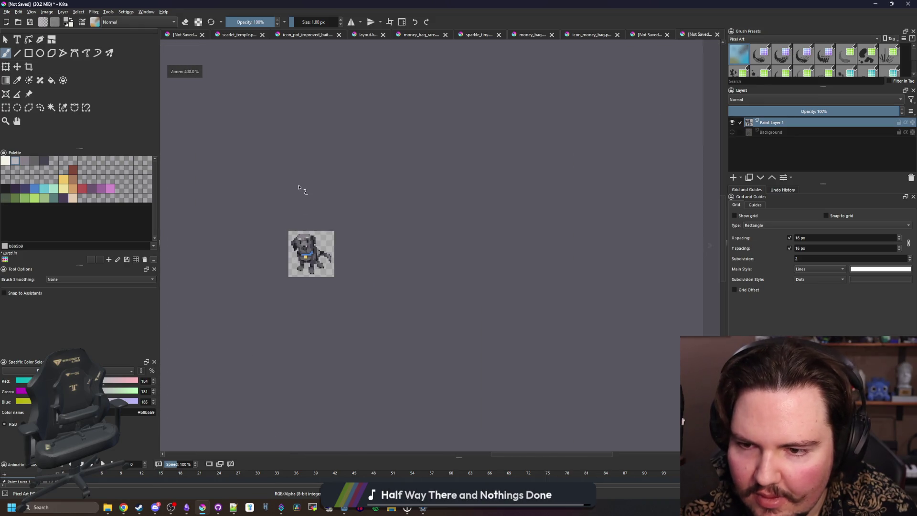
scroll(304, 254, "up", 8)
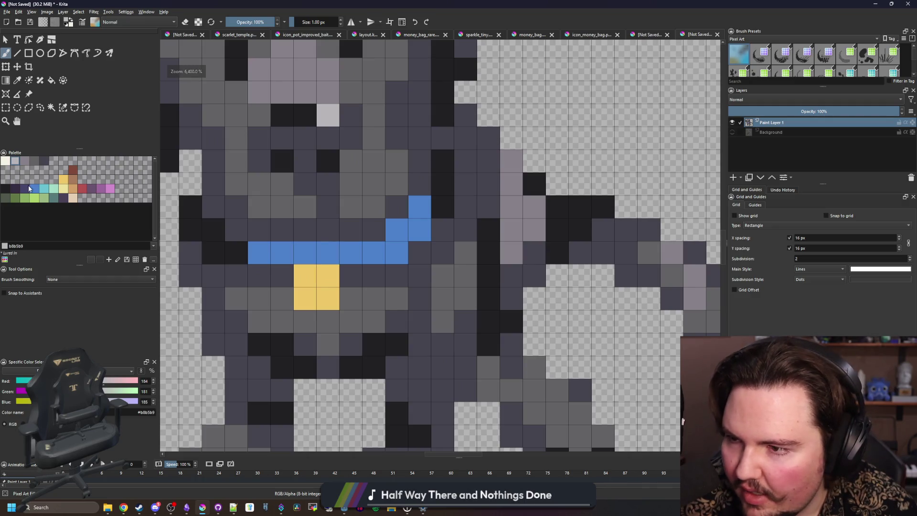
- Repaint a collar pixel and the collar's ends dark purple
left_click(24, 189)
left_click(259, 252)
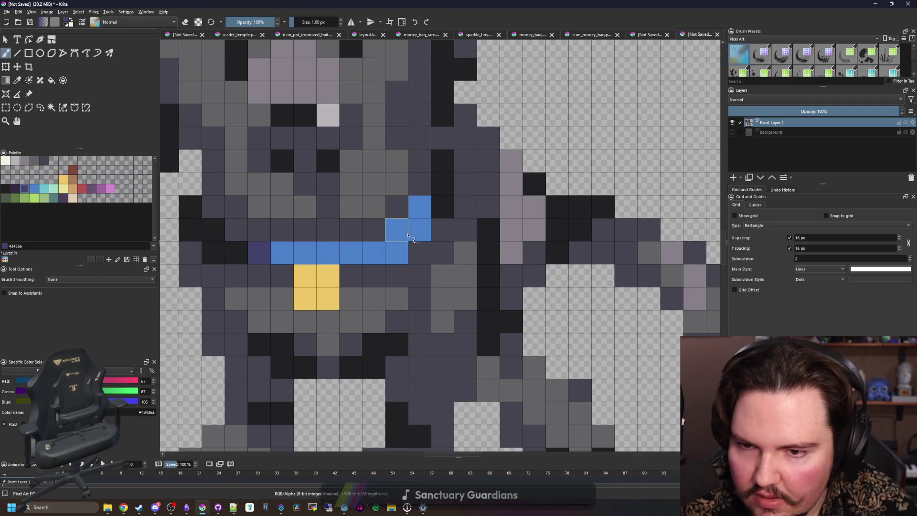
left_click_drag(419, 207, 419, 229)
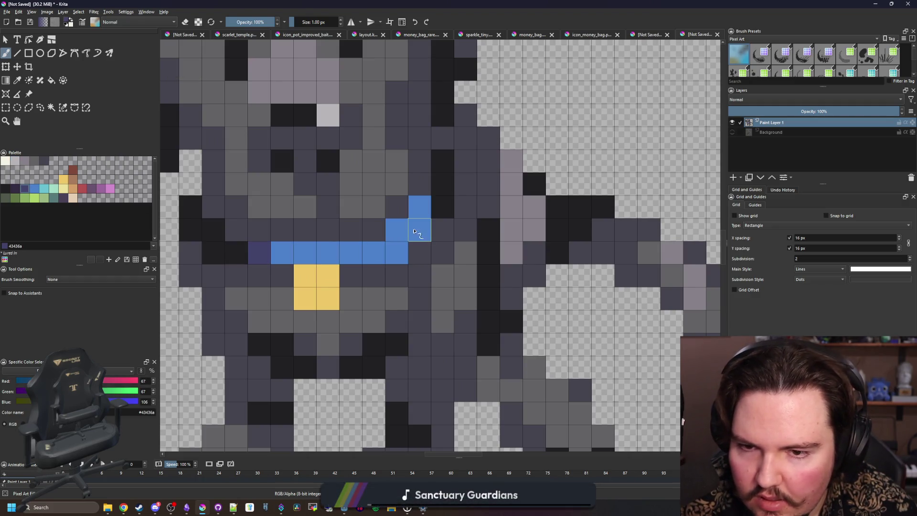
scroll(323, 255, "down", 5)
scroll(311, 207, "down", 1)
scroll(315, 229, "up", 5)
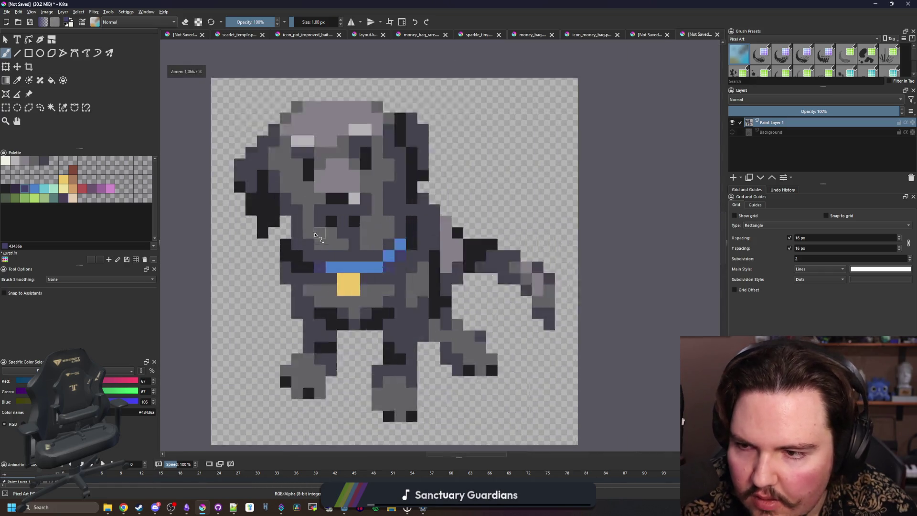
- Add teal pixels and shading beside the blue collar
left_click(51, 198)
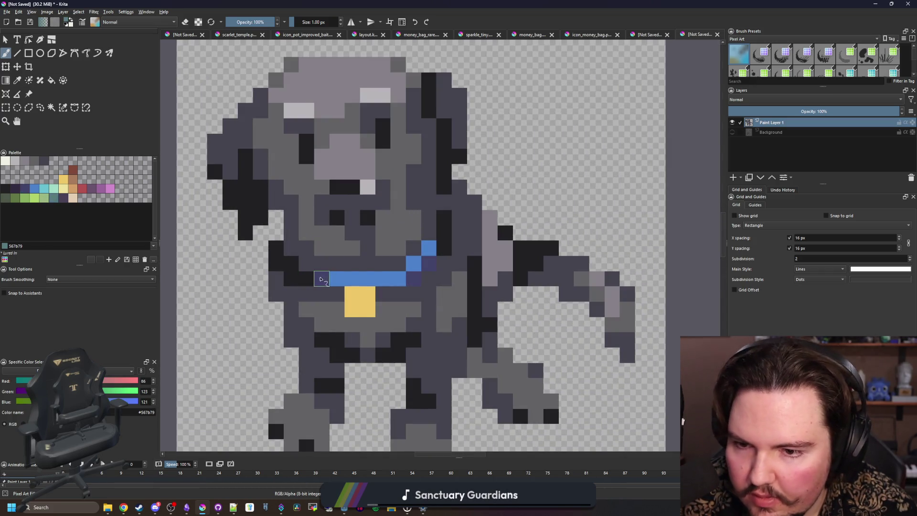
left_click(321, 279)
left_click_drag(414, 279, 429, 263)
scroll(361, 334, "down", 6)
scroll(395, 349, "up", 4)
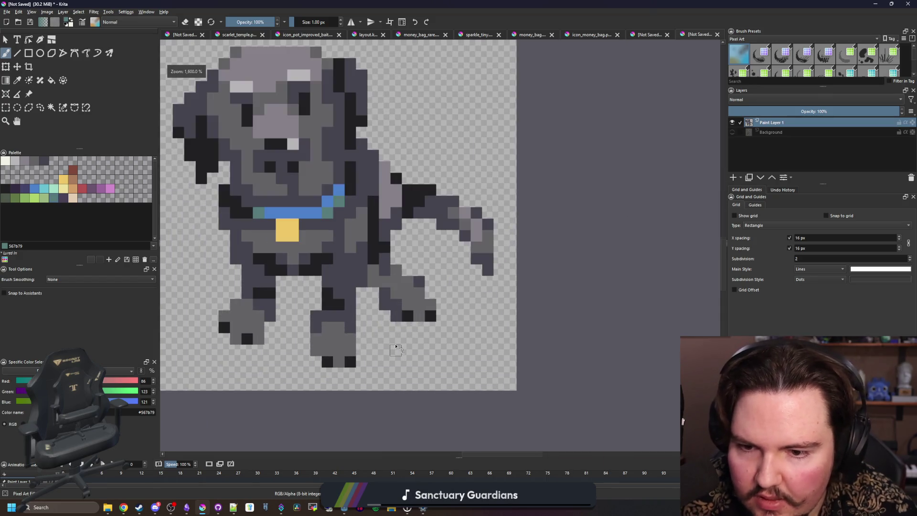
scroll(391, 336, "down", 1)
scroll(386, 225, "up", 1)
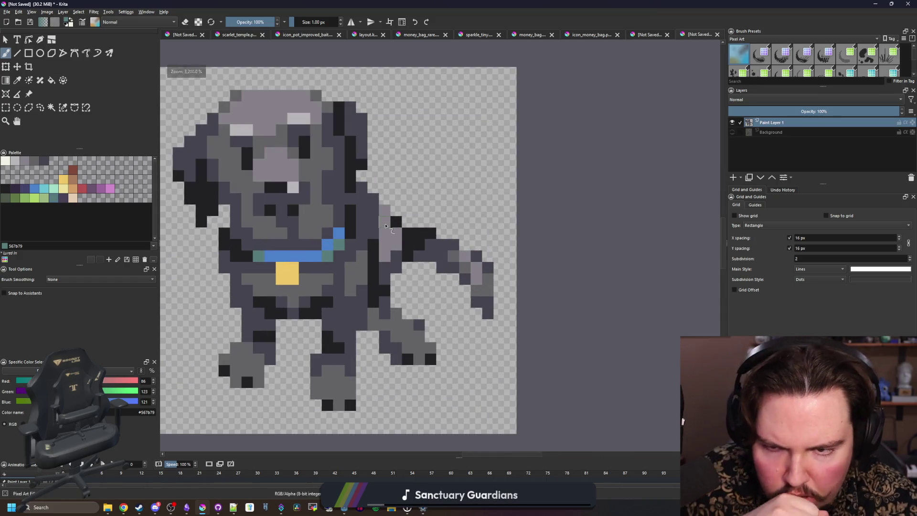
- Sample the dog's light grey, frame the paws for highlights, then pick the near-black swatch
key("p")
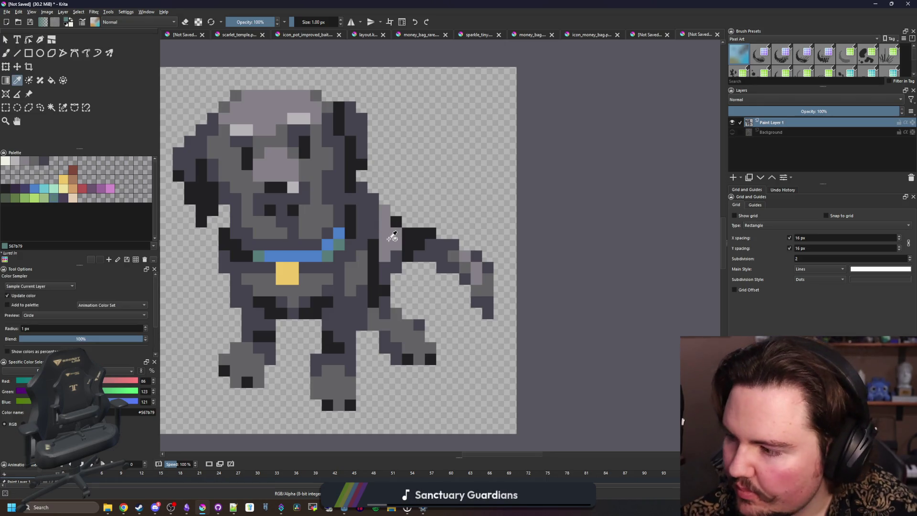
left_click(388, 239)
key("b")
scroll(386, 241, "up", 2)
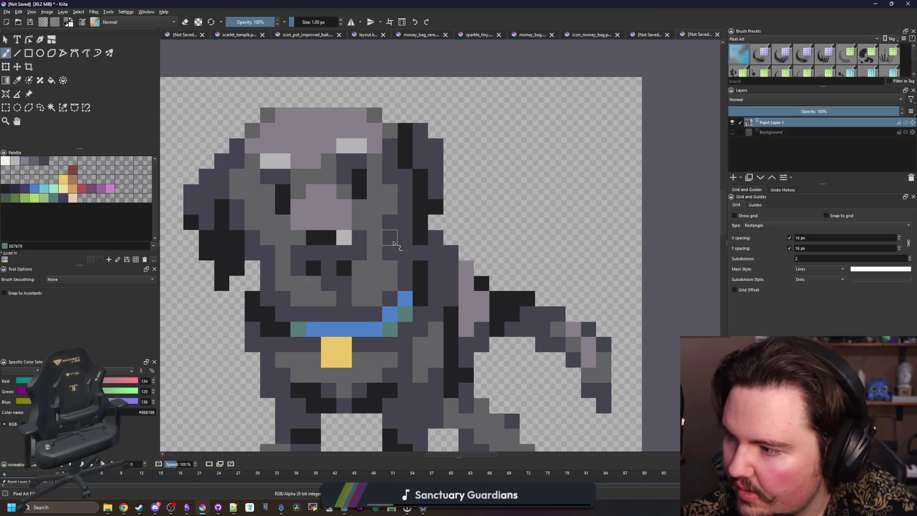
scroll(310, 183, "down", 3)
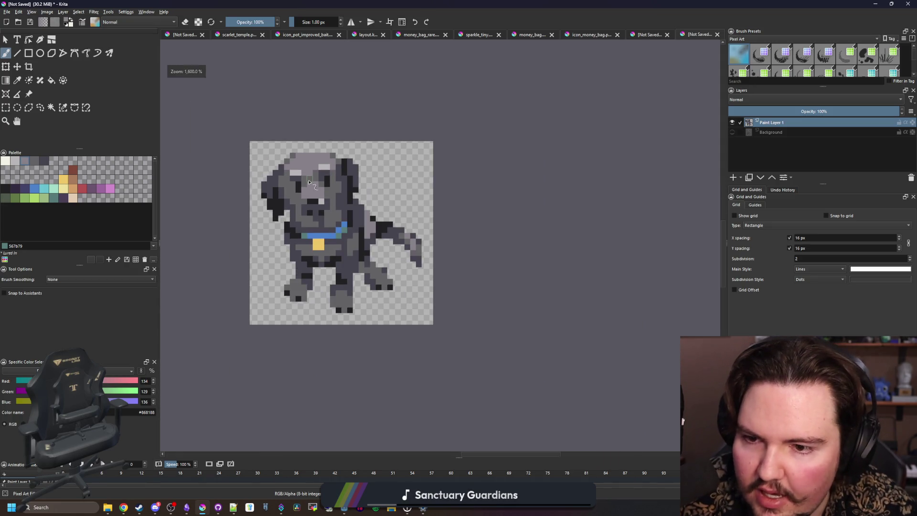
scroll(309, 183, "up", 2)
scroll(313, 211, "down", 1)
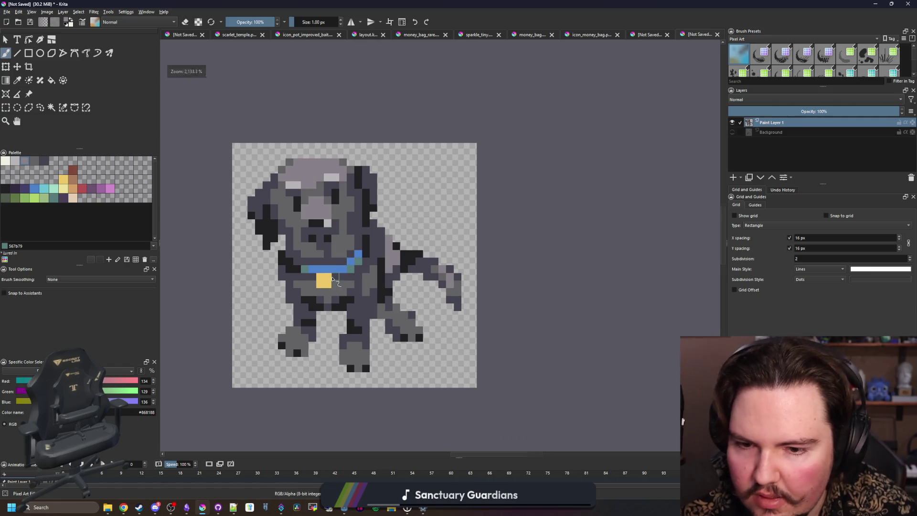
scroll(333, 279, "up", 1)
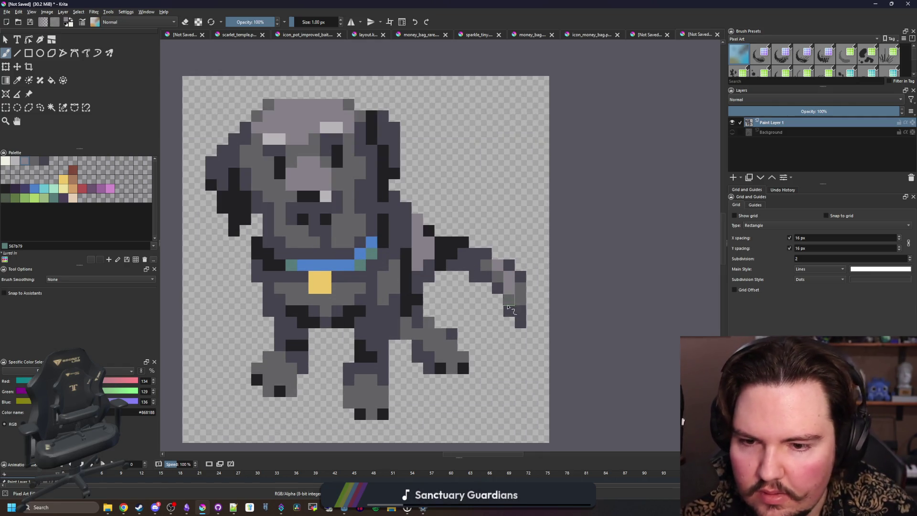
left_click_drag(377, 375, 368, 341)
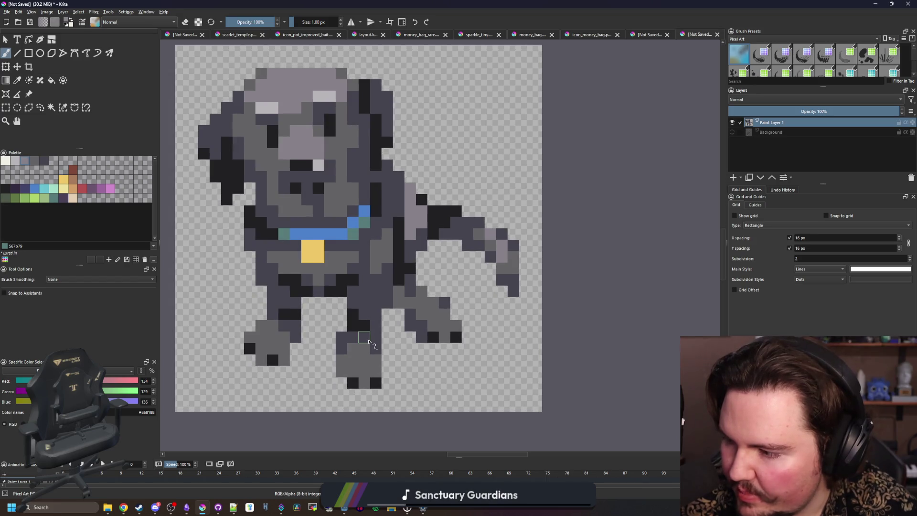
scroll(369, 341, "up", 1)
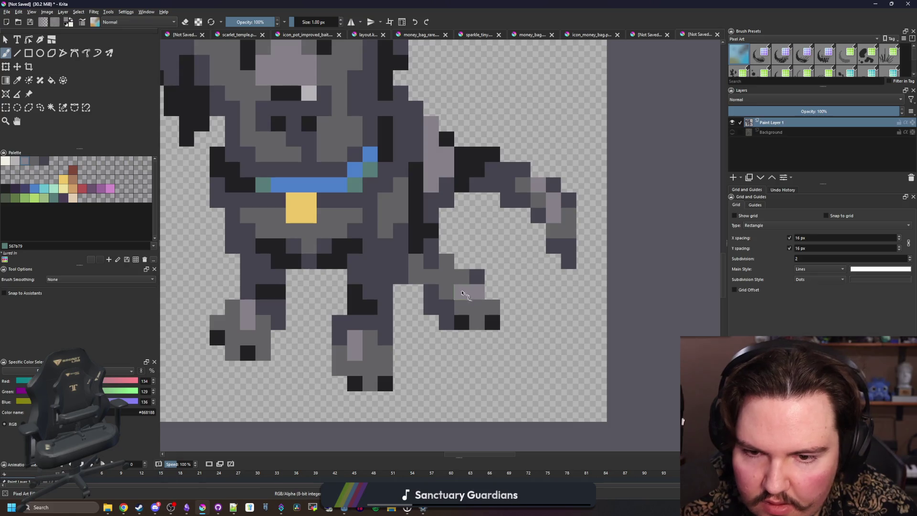
scroll(410, 333, "down", 10)
scroll(409, 334, "up", 6)
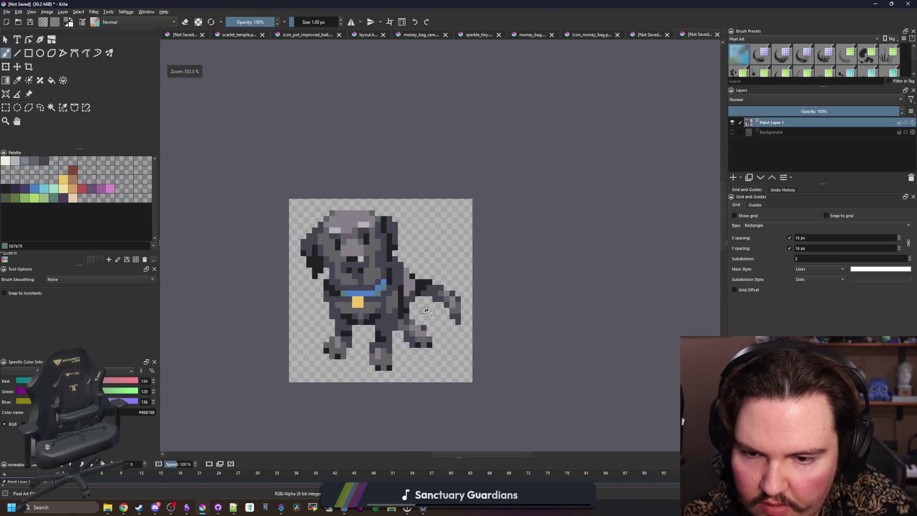
left_click(5, 188)
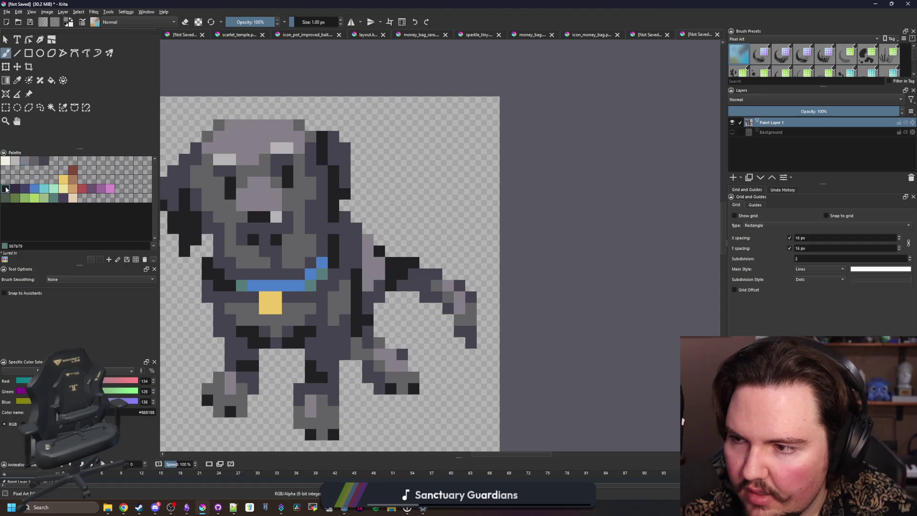
scroll(358, 238, "left", 3)
- Test a reddish brown fill on the dog's ear, then undo it
key("f")
scroll(305, 179, "up", 1)
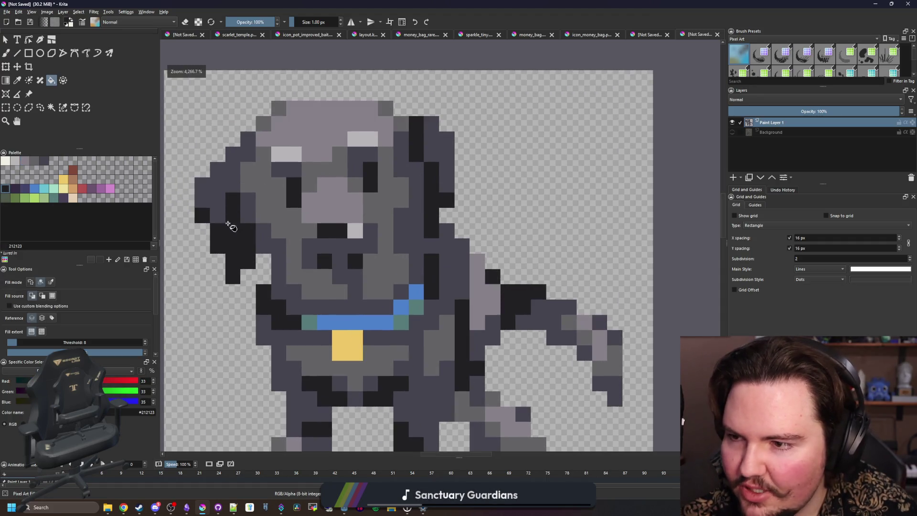
scroll(286, 188, "down", 1)
scroll(264, 198, "up", 1)
scroll(264, 198, "down", 1)
scroll(264, 198, "up", 2)
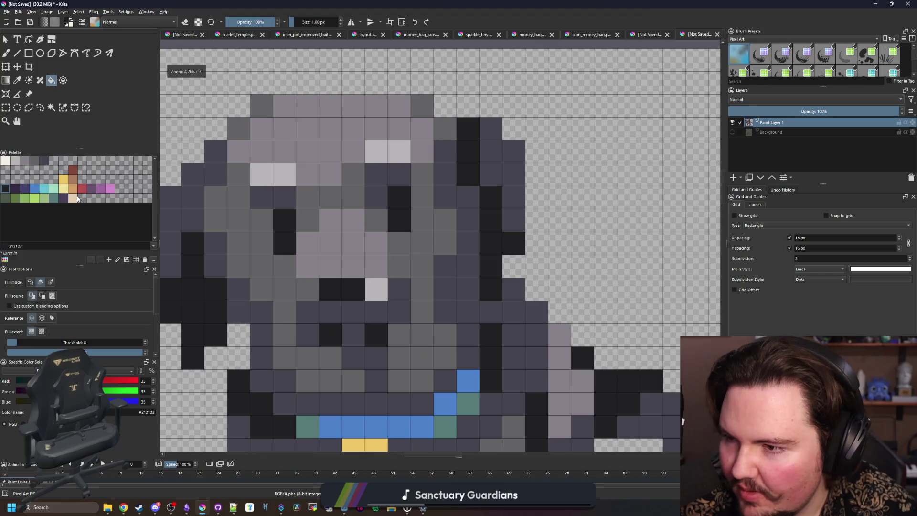
left_click(74, 170)
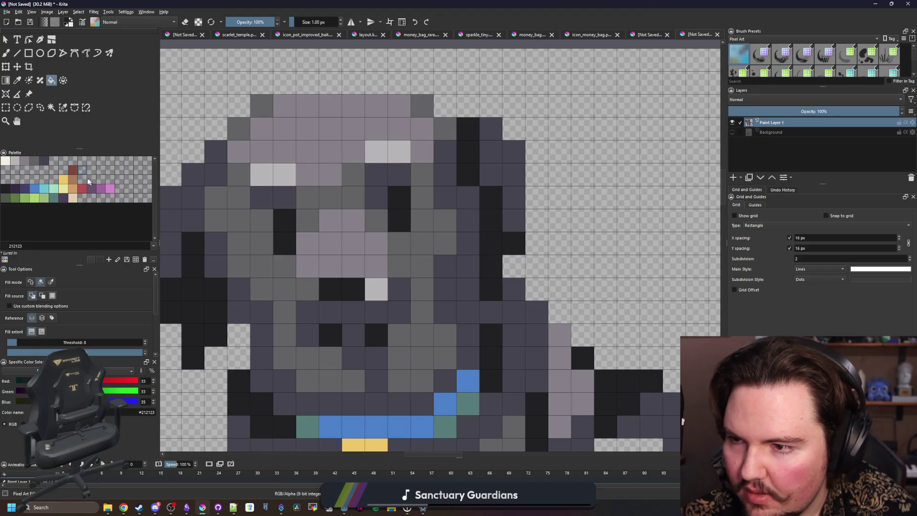
scroll(225, 225, "down", 2)
left_click_drag(219, 182, 217, 236)
scroll(243, 287, "up", 2)
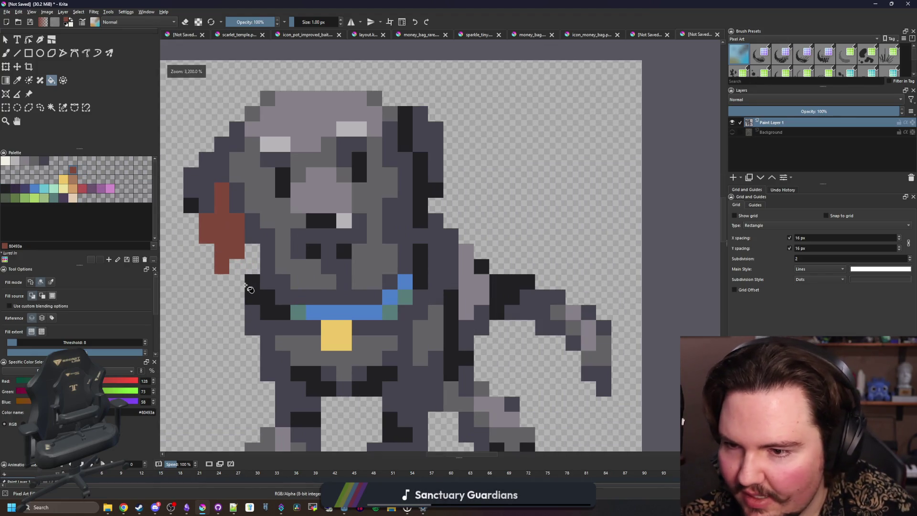
key("ctrl+z")
- Set fills to affect every matching colour and turn all mid-grey fur reddish brown
left_click(50, 282)
left_click(282, 204)
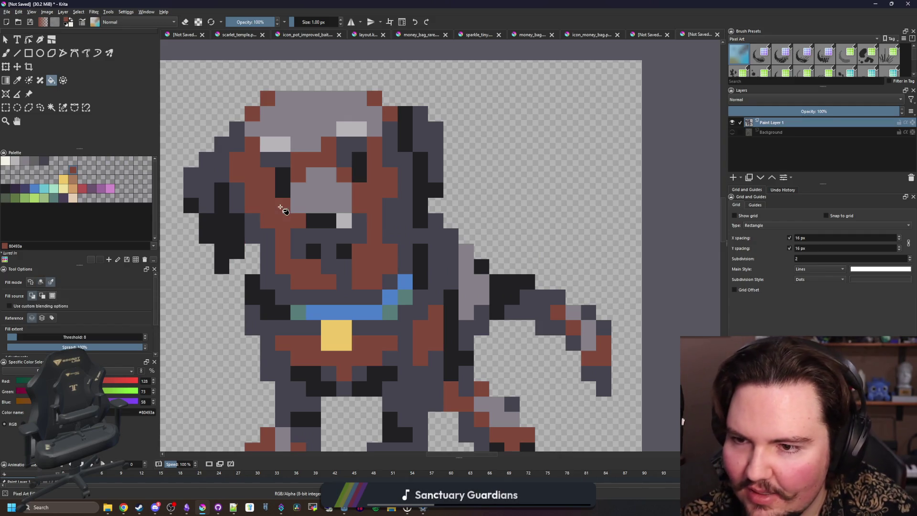
key("ctrl+z")
left_click(264, 234)
key("ctrl+z")
left_click(273, 216)
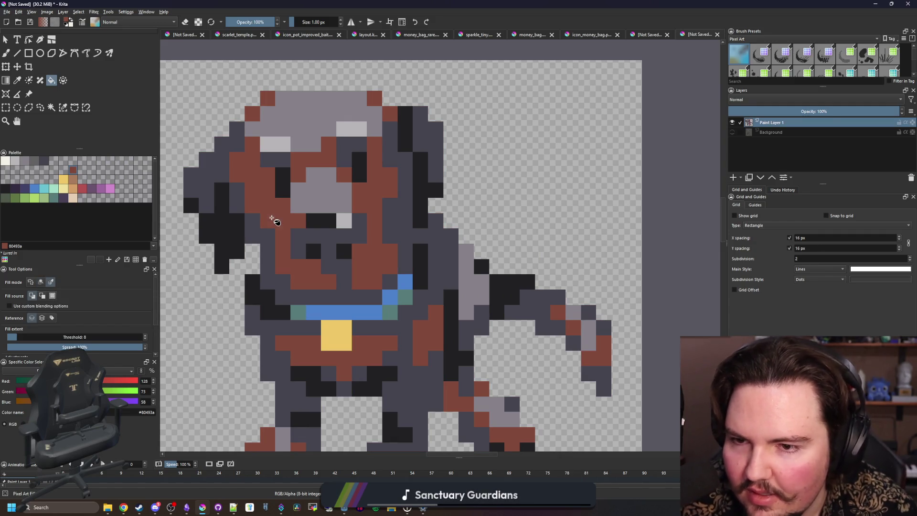
key("ctrl+z")
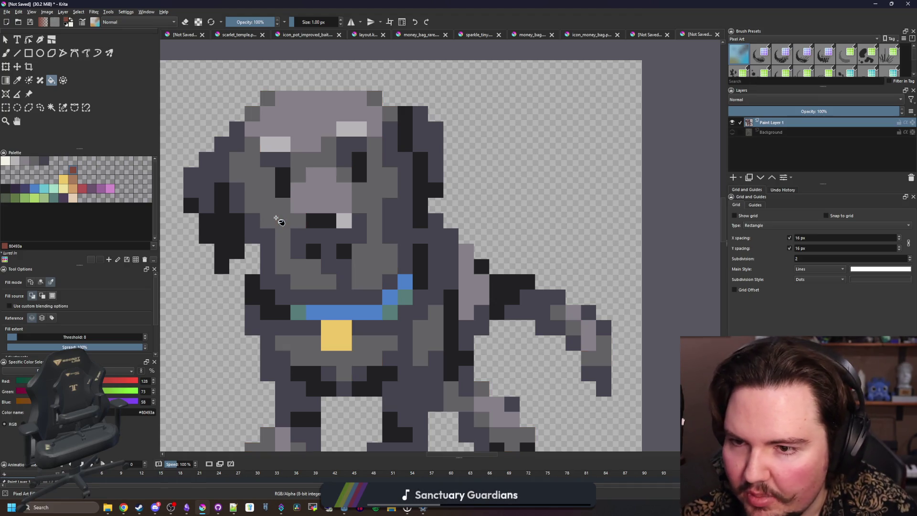
left_click(277, 219)
- Try tan on the brown fur, then undo it
left_click(73, 183)
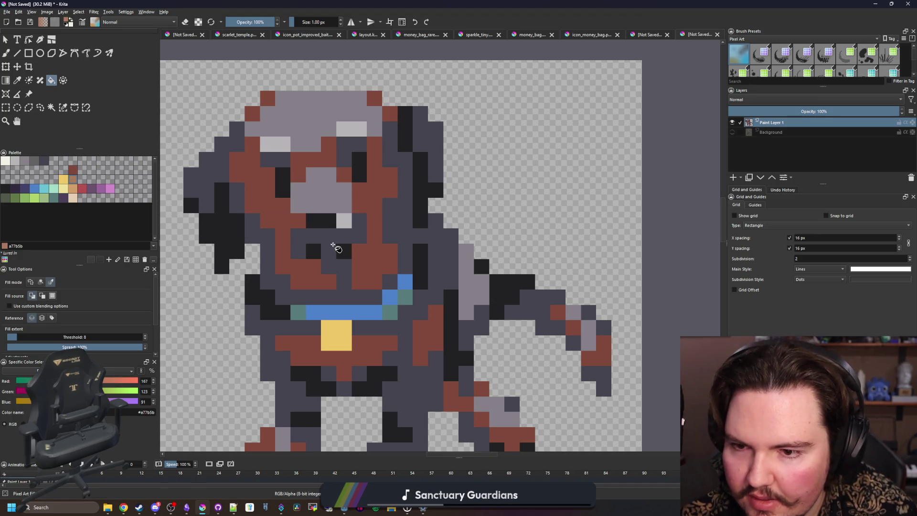
left_click(324, 212)
key("ctrl+z")
scroll(310, 234, "down", 1)
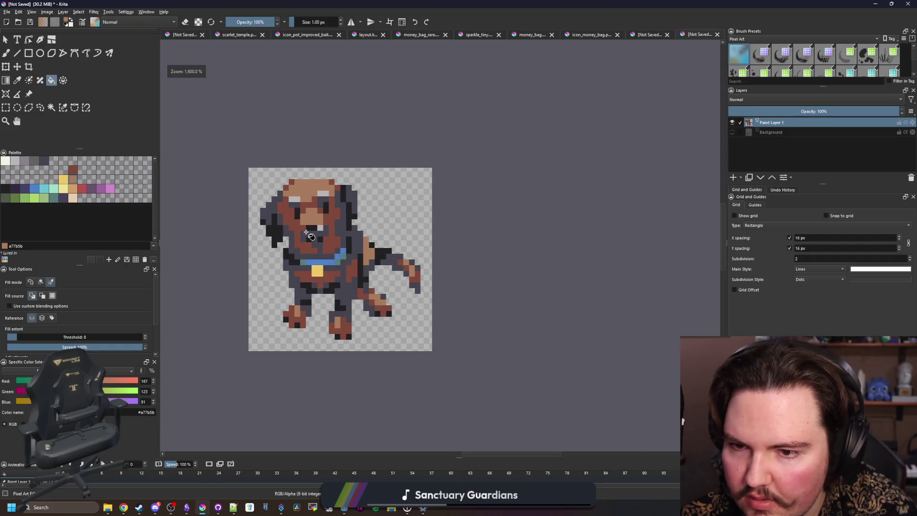
scroll(298, 216, "up", 1)
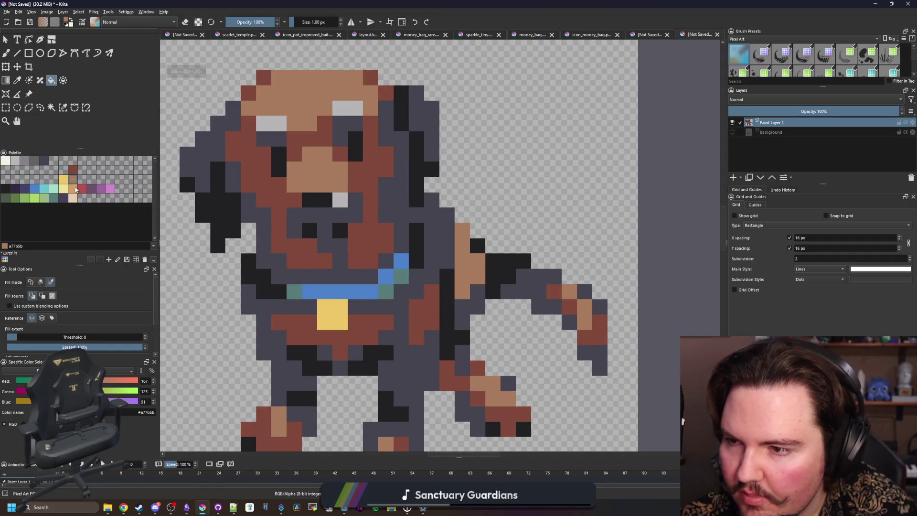
- Turn the dark shading deep purple, then pick the near-black swatch
left_click(74, 173)
left_click(46, 163)
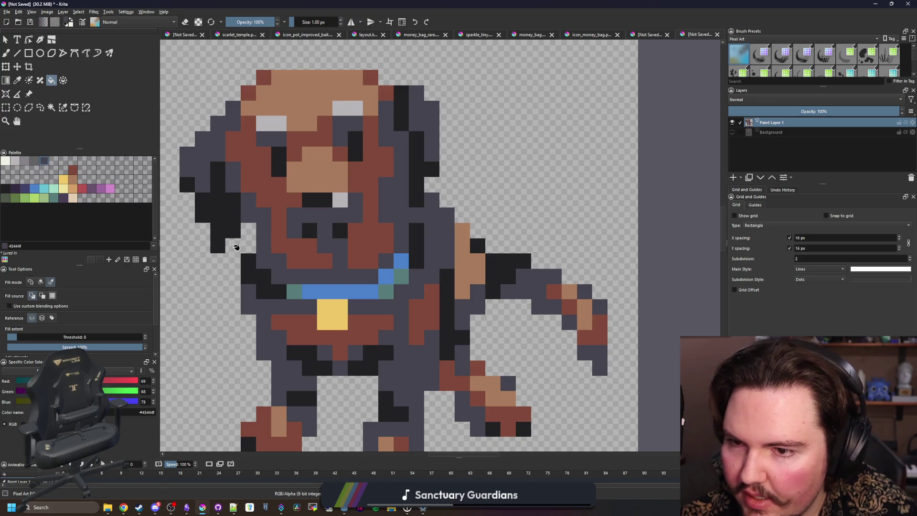
scroll(265, 221, "down", 4)
scroll(272, 246, "up", 1)
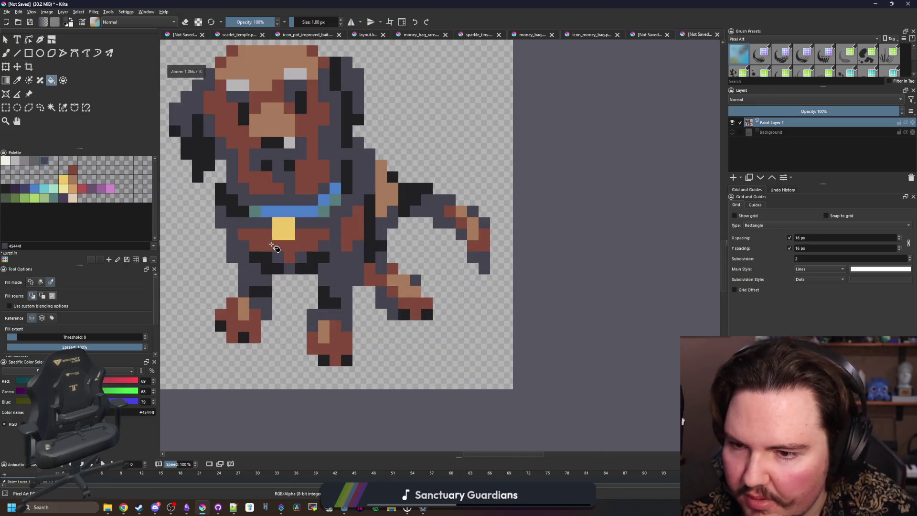
scroll(266, 249, "up", 1)
left_click(258, 260, "ctrl")
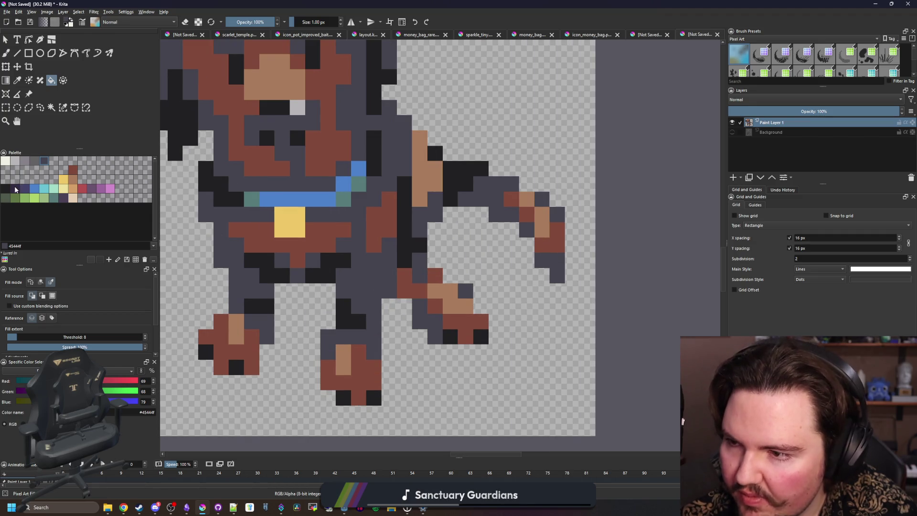
scroll(258, 260, "down", 2)
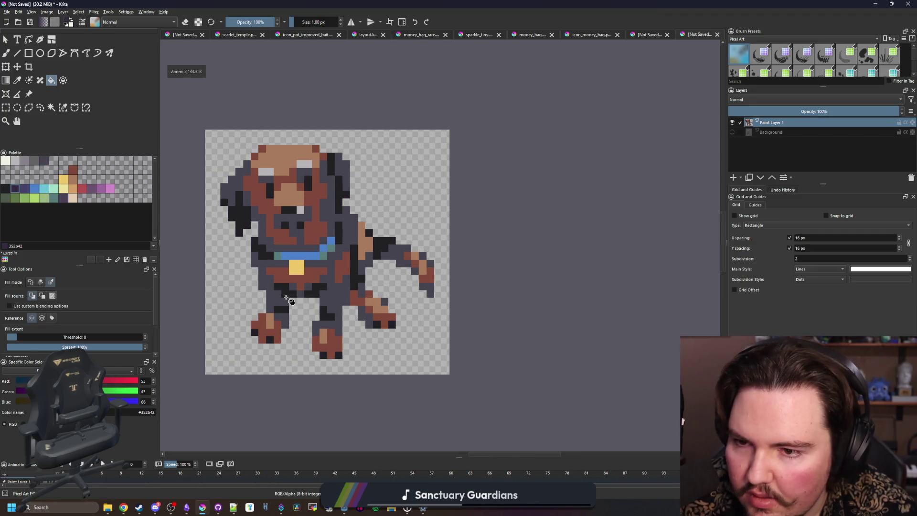
left_click(5, 189)
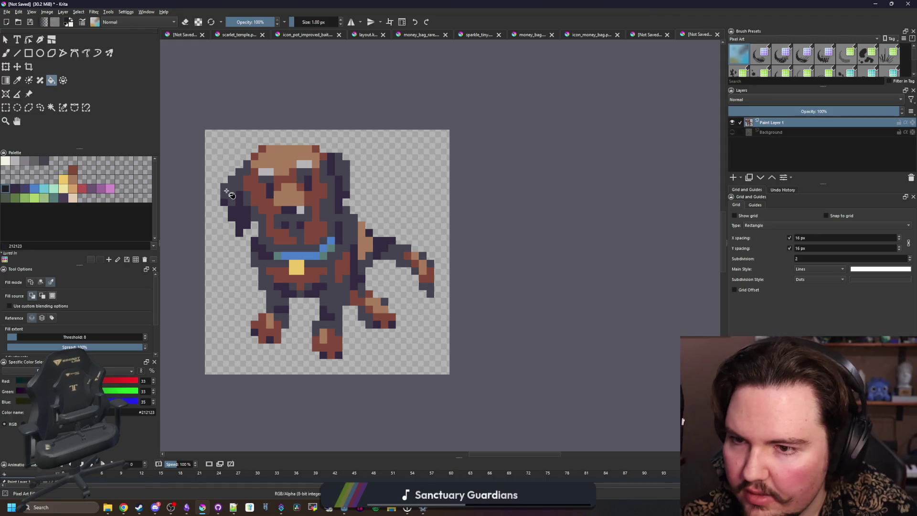
- Paint both of the dog's eyes near-black with the brush
scroll(226, 190, "up", 2)
key("b")
left_click_drag(356, 202, 356, 180)
left_click_drag(469, 180, 469, 157)
- Trace a black outline along the feet, the row beneath them, and the legs
scroll(375, 198, "down", 5)
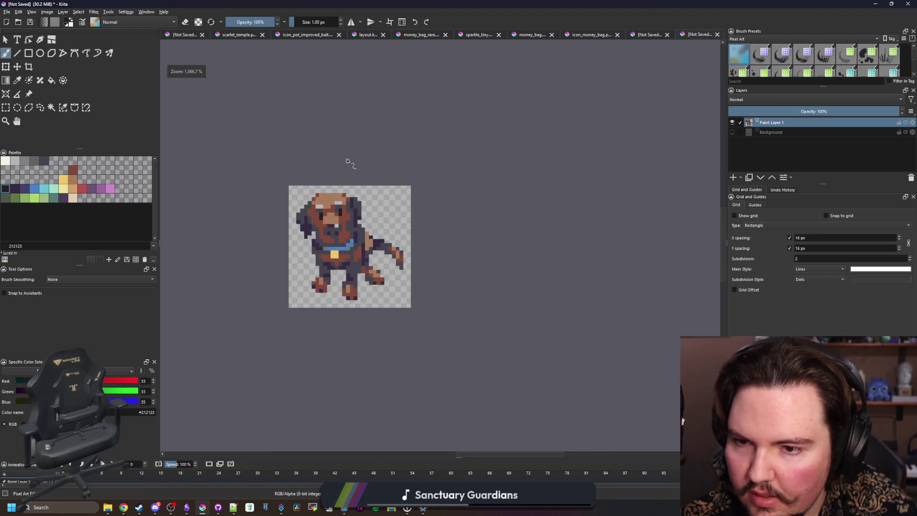
scroll(348, 160, "down", 2)
scroll(347, 199, "up", 2)
scroll(307, 235, "up", 2)
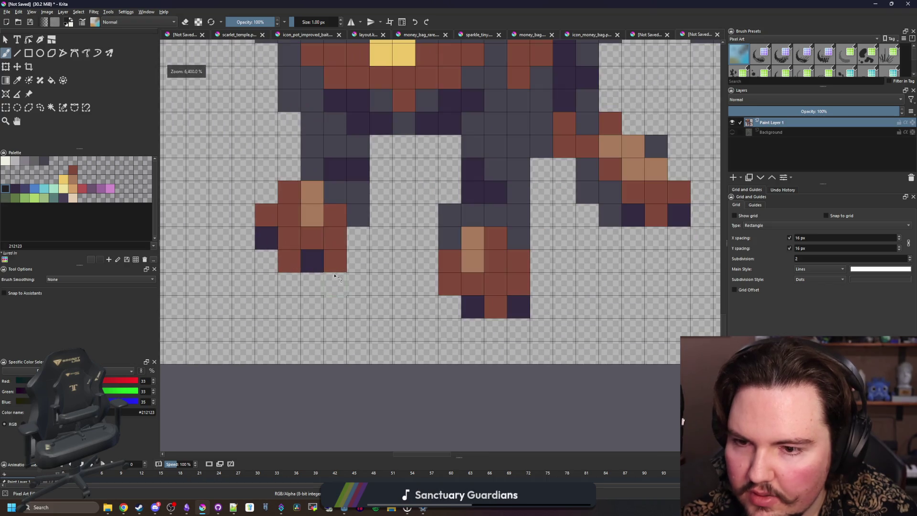
mouse_move(334, 284)
left_mouse_down()
mouse_move(293, 282)
mouse_move(245, 236)
mouse_move(292, 166)
mouse_move(290, 117)
left_mouse_up()
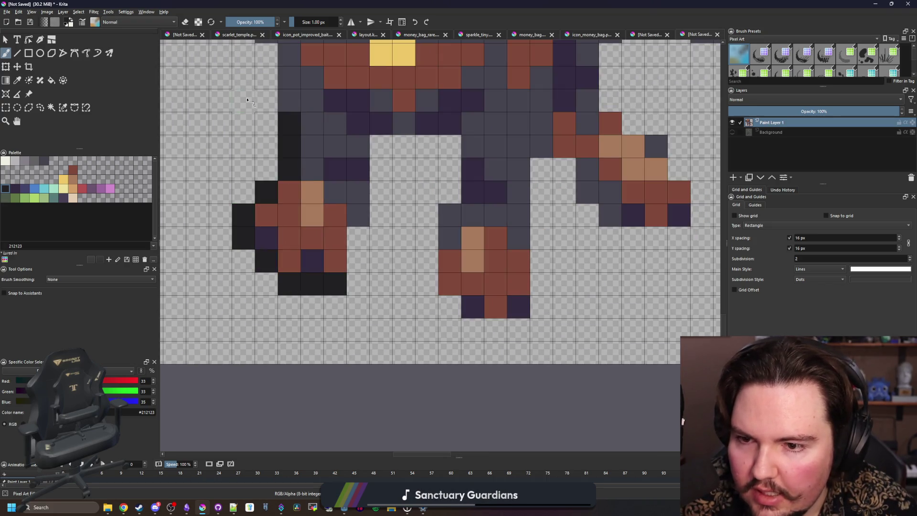
mouse_move(473, 319)
left_mouse_down()
mouse_move(517, 339)
mouse_move(541, 164)
left_mouse_up()
mouse_move(450, 307)
left_mouse_down()
mouse_move(427, 282)
mouse_move(448, 170)
mouse_move(379, 144)
mouse_move(380, 234)
mouse_move(357, 266)
left_mouse_up()
left_click_drag(521, 195, 313, 226)
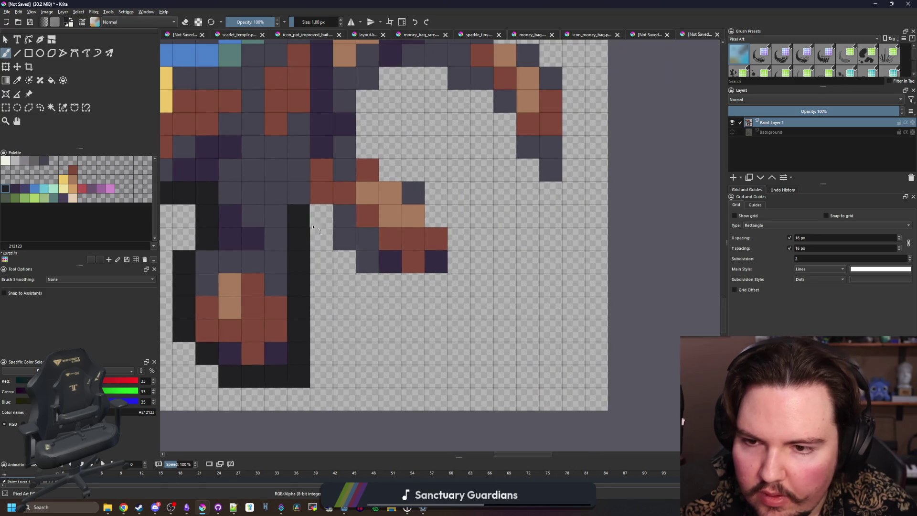
mouse_move(343, 259)
left_mouse_down()
mouse_move(415, 284)
mouse_move(458, 265)
mouse_move(435, 203)
mouse_move(393, 170)
left_mouse_up()
mouse_move(382, 112)
left_mouse_down()
mouse_move(296, 273)
mouse_move(311, 217)
mouse_move(381, 239)
mouse_move(428, 264)
mouse_move(475, 334)
mouse_move(497, 242)
mouse_move(473, 197)
mouse_move(406, 149)
mouse_move(323, 164)
mouse_move(465, 267)
left_mouse_up()
mouse_move(502, 229)
left_mouse_down()
mouse_move(456, 223)
mouse_move(365, 139)
mouse_move(416, 317)
mouse_move(439, 198)
mouse_move(423, 173)
mouse_move(306, 143)
left_mouse_up()
- Outline the top and left edge of the head in black, then pick tan
scroll(440, 198, "down", 5)
scroll(440, 199, "up", 5)
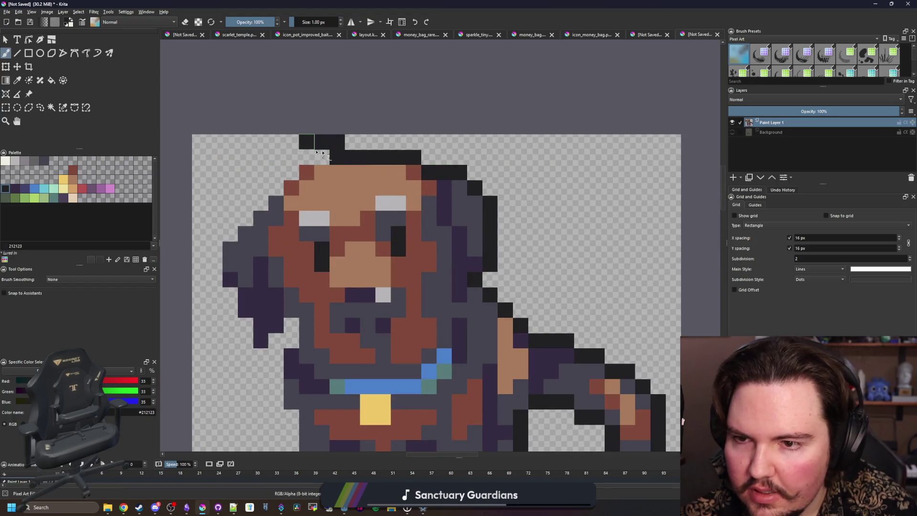
key("ctrl+z")
left_click_drag(417, 157, 305, 158)
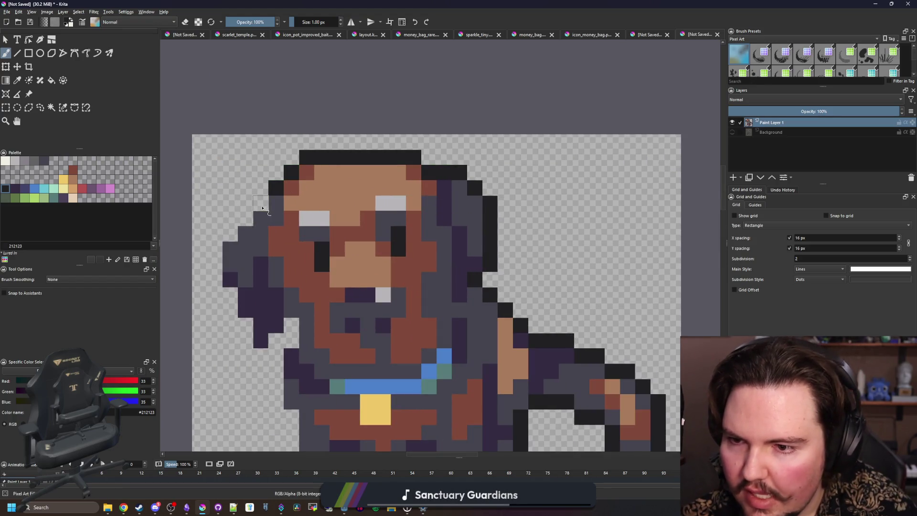
mouse_move(262, 207)
left_mouse_down()
mouse_move(231, 238)
mouse_move(222, 281)
mouse_move(258, 360)
left_mouse_up()
left_click_drag(293, 331, 291, 346)
scroll(280, 389, "down", 5)
mouse_move(275, 246)
left_mouse_down()
mouse_move(274, 306)
mouse_move(292, 345)
left_mouse_up()
scroll(293, 345, "down", 6)
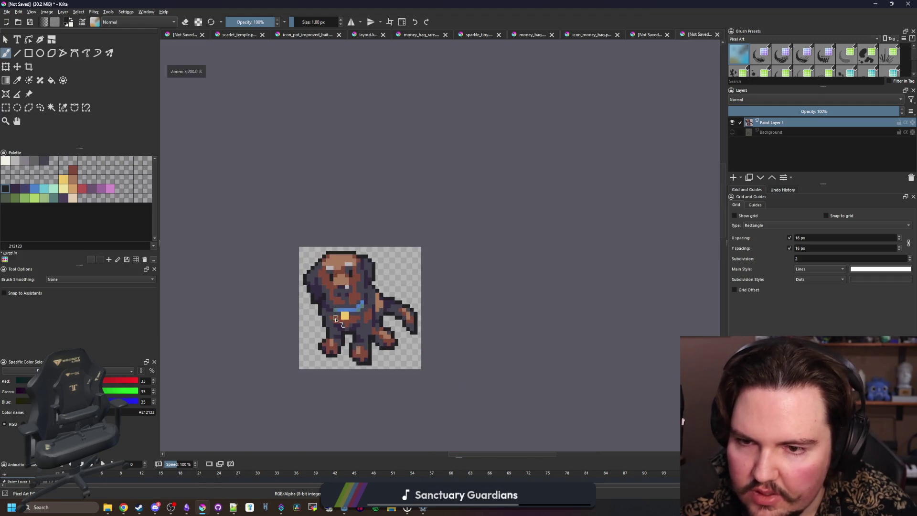
scroll(337, 331, "up", 5)
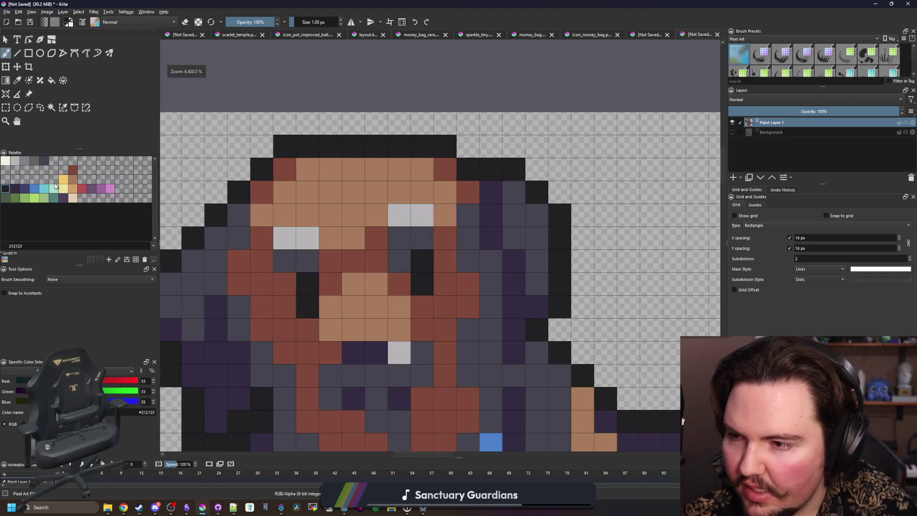
left_click(74, 190)
- Cycle through the Fill, Brush, eraser and Move tools while inspecting the dog
key("f")
scroll(302, 235, "down", 5)
scroll(416, 233, "up", 5)
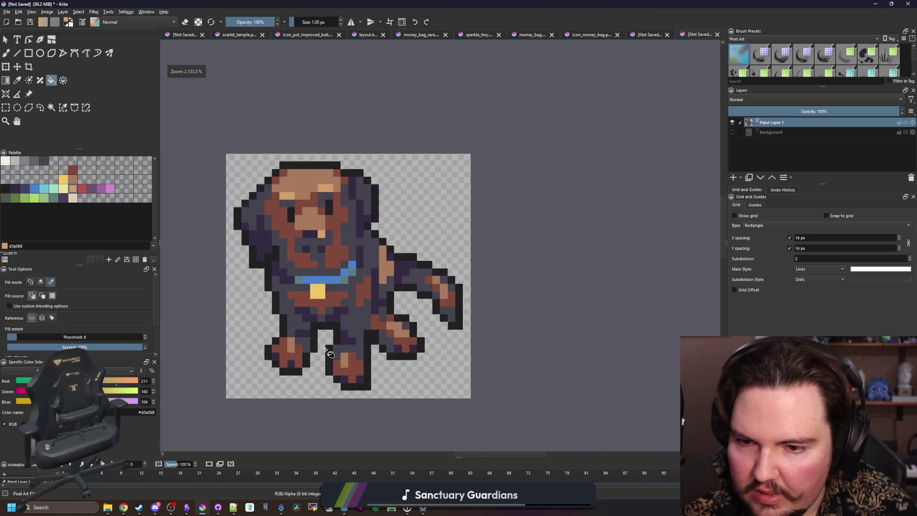
key("b")
scroll(368, 353, "down", 2)
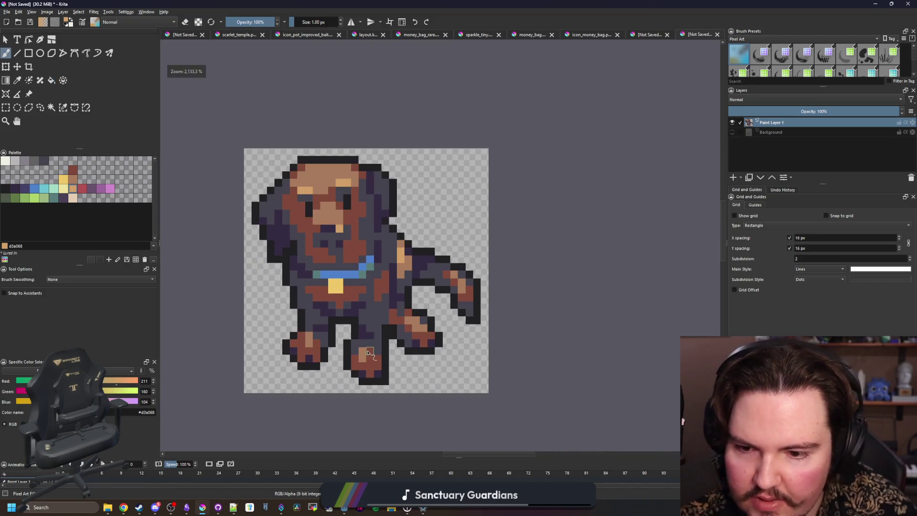
scroll(422, 333, "up", 3)
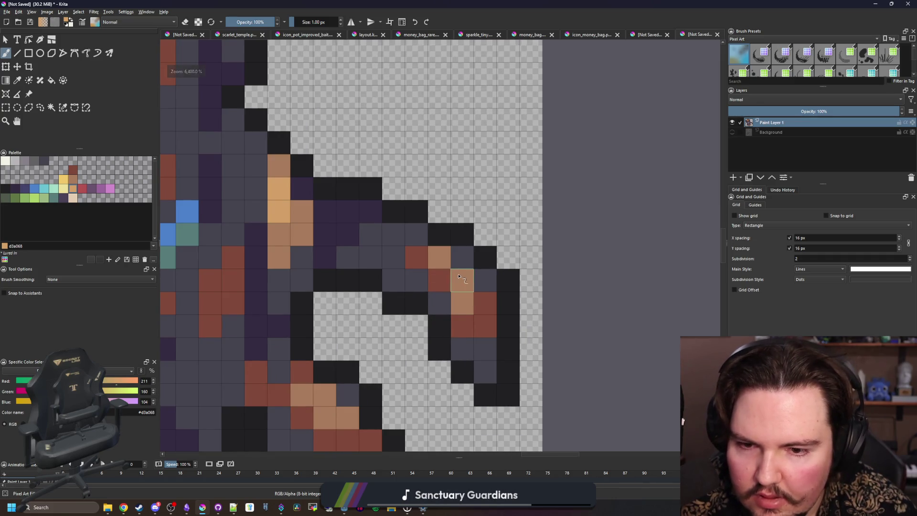
scroll(302, 359, "down", 5)
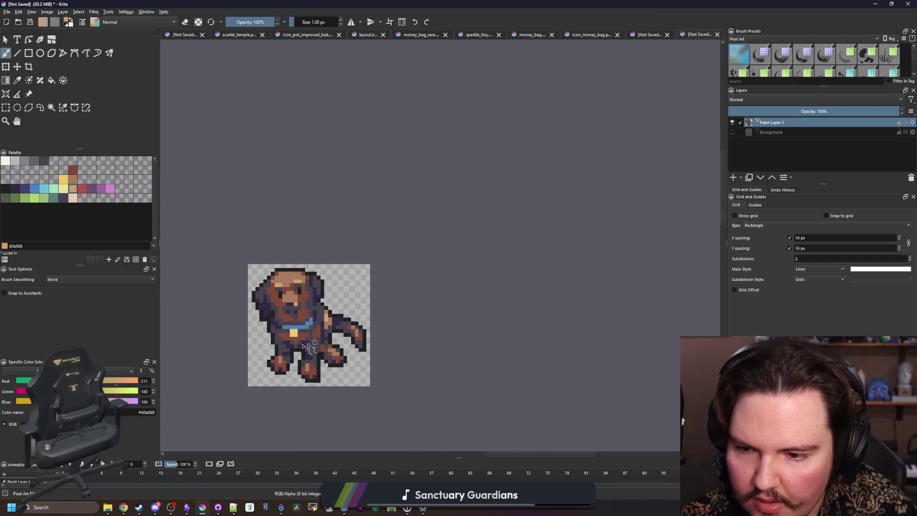
scroll(306, 346, "up", 4)
key("e")
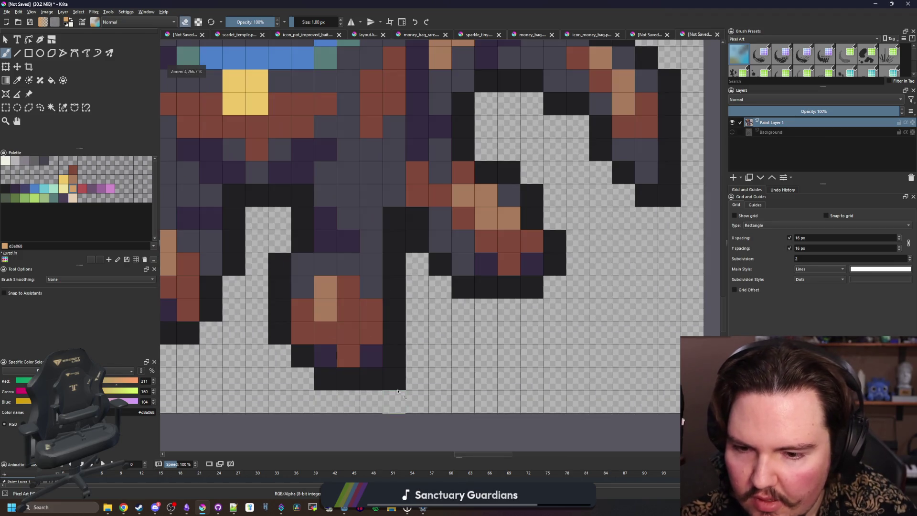
scroll(397, 391, "down", 8)
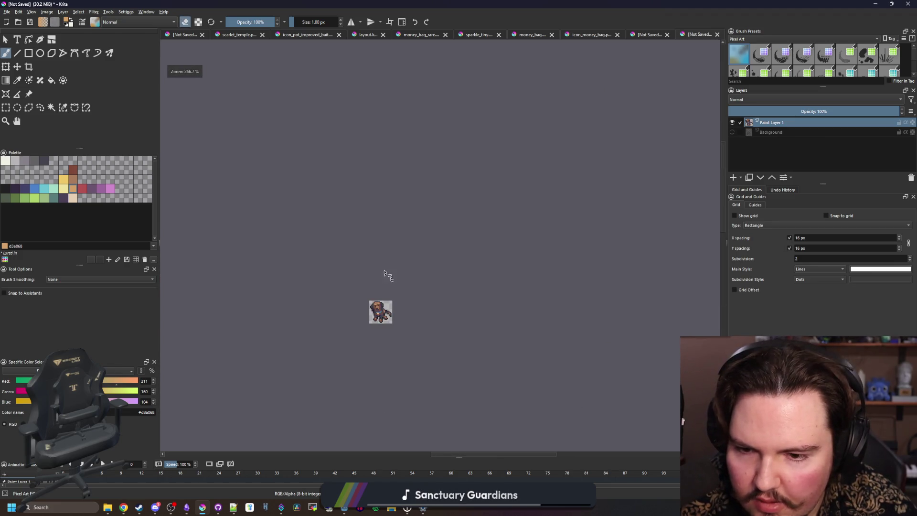
scroll(385, 321, "up", 5)
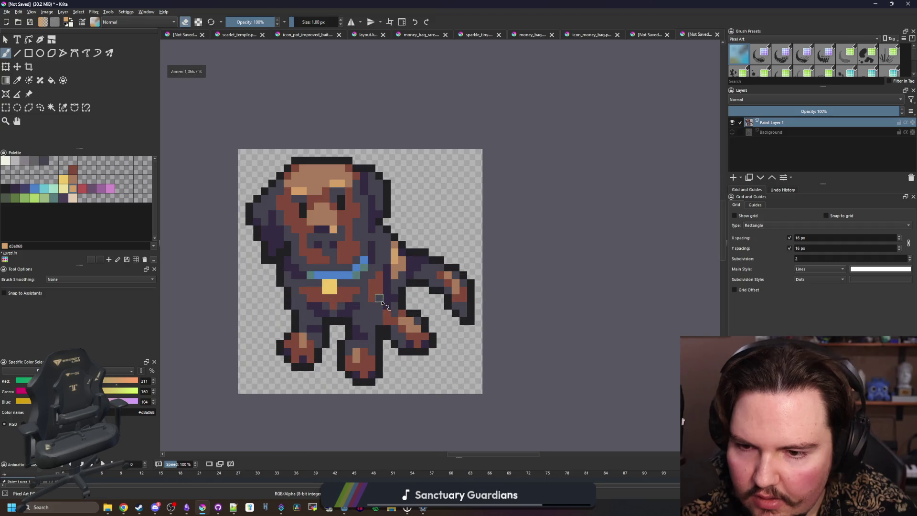
left_click(17, 67)
scroll(340, 303, "up", 1)
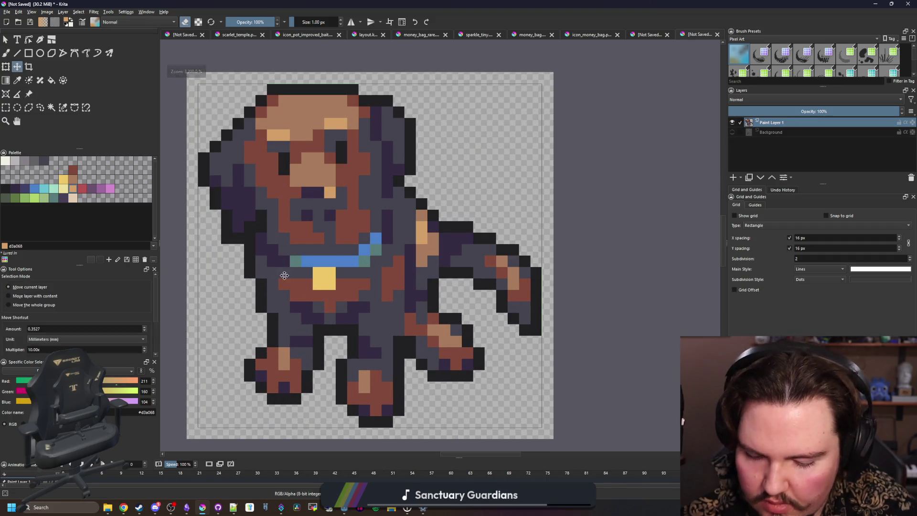
- Fill the face highlights above the eyes with light beige #e5ceb4
key("p")
scroll(286, 257, "down", 2)
scroll(286, 239, "up", 1)
scroll(286, 224, "up", 1)
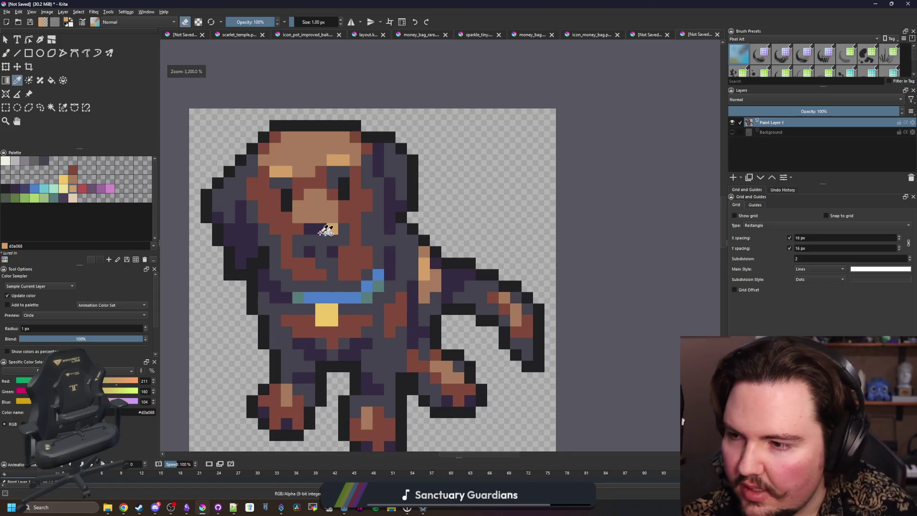
scroll(324, 232, "down", 2)
scroll(323, 231, "up", 2)
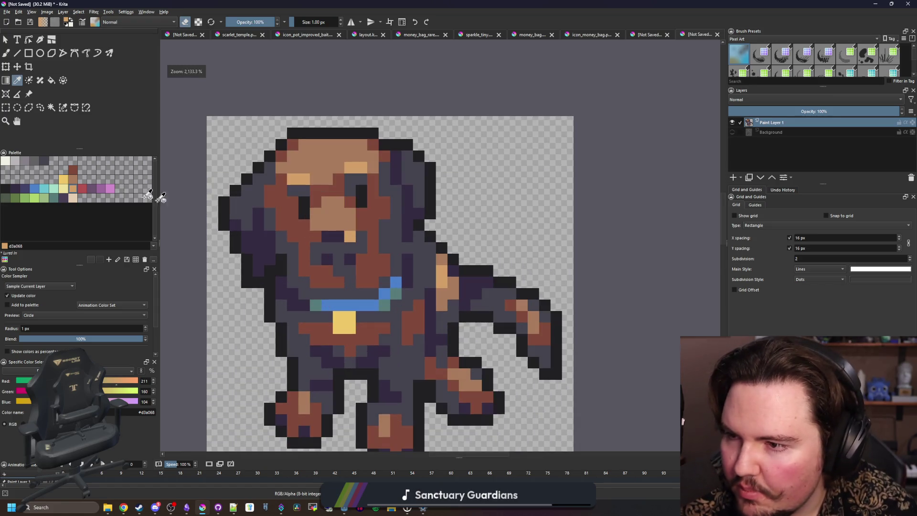
left_click(72, 197)
key("f")
scroll(368, 185, "up", 2)
left_click(367, 185)
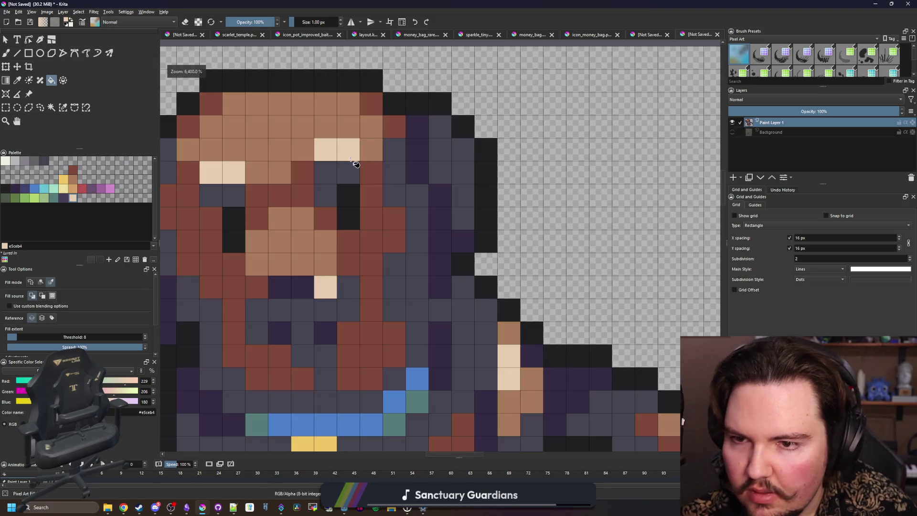
scroll(368, 185, "down", 3)
scroll(367, 186, "up", 1)
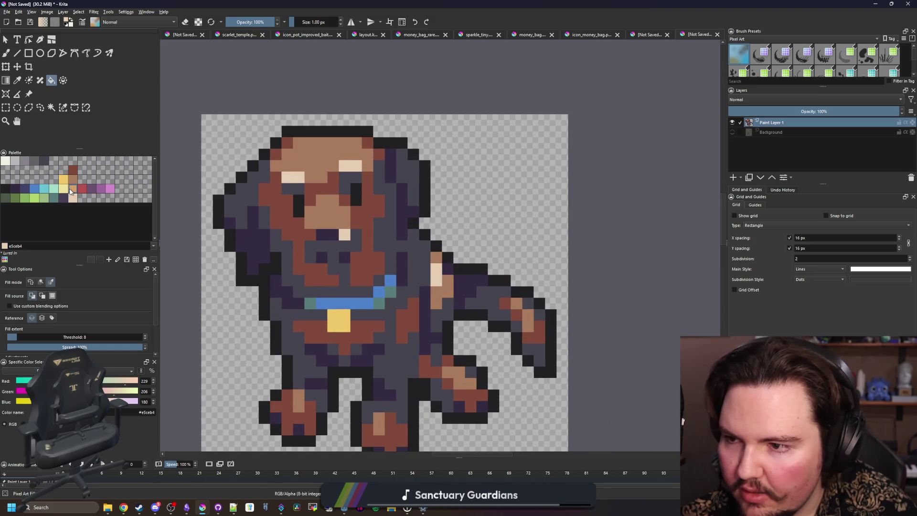
- Fill face areas tan and medium brown #a77b5b, and the dark grey body #80493a
left_click(73, 188)
left_click(329, 165)
left_click(73, 181)
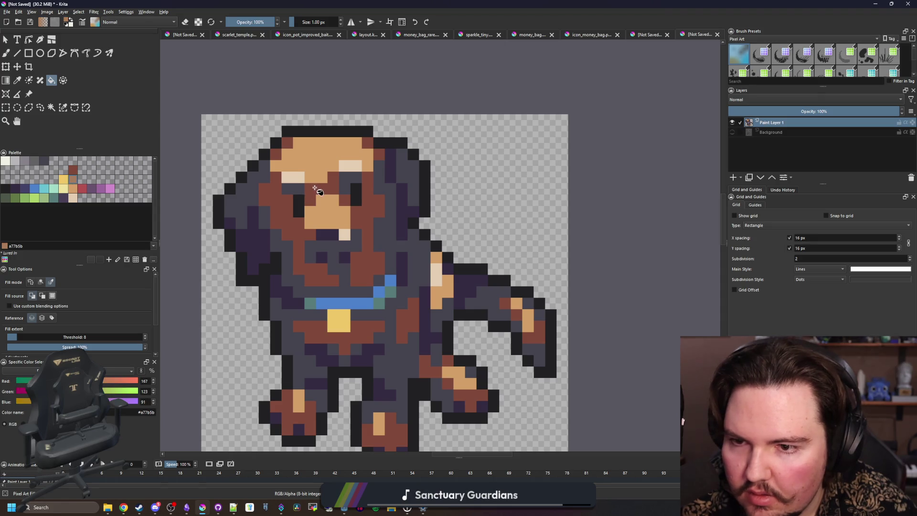
left_click(314, 188)
left_click(72, 170)
left_click(272, 241)
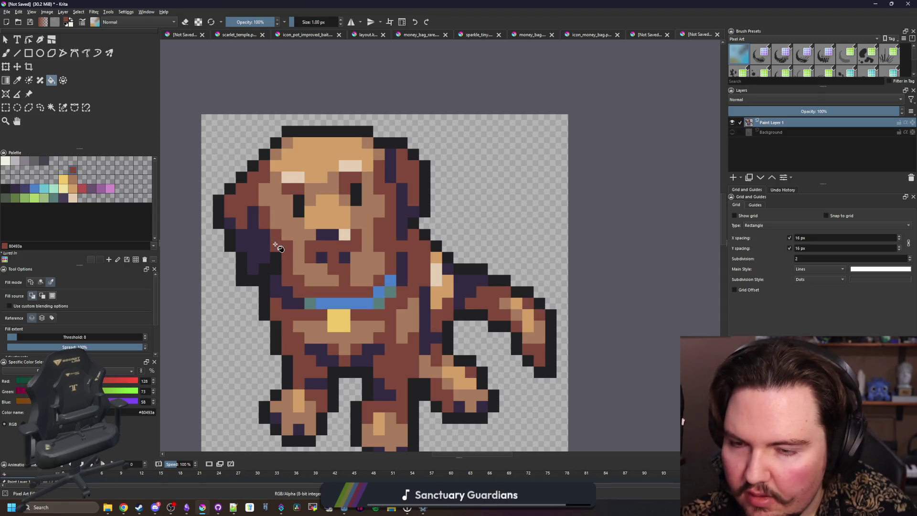
- Recolour the dog's dark shading blue-purple with palette colour #43436a
scroll(338, 266, "down", 4)
scroll(353, 299, "up", 6)
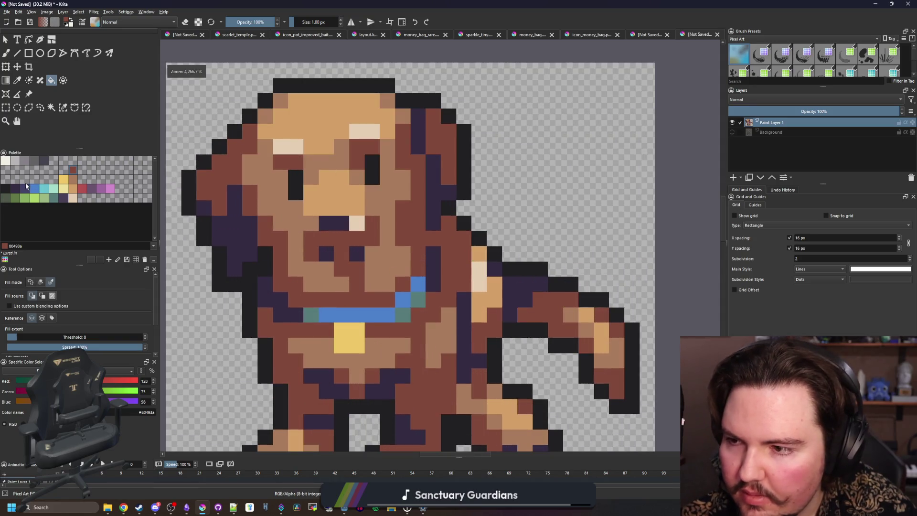
left_click(26, 186)
left_click(240, 241)
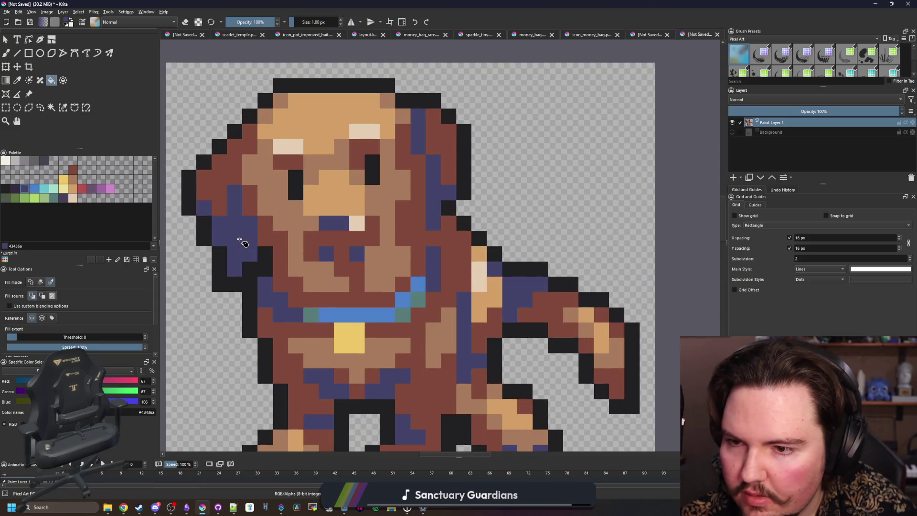
scroll(307, 285, "down", 4)
scroll(308, 285, "up", 5)
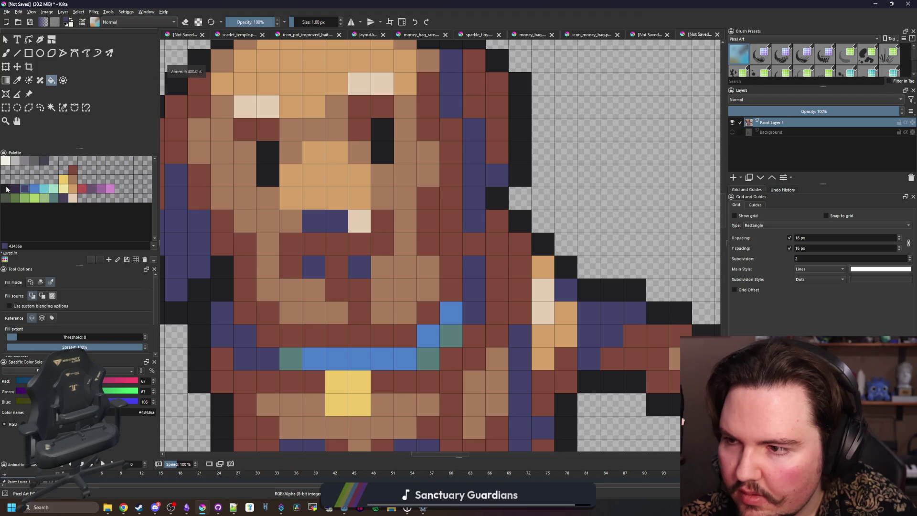
- Try filling the dark shading with dark brown #80493a, then undo the brown fill
left_click(7, 189)
key("b")
scroll(313, 262, "down", 1)
scroll(358, 262, "down", 5)
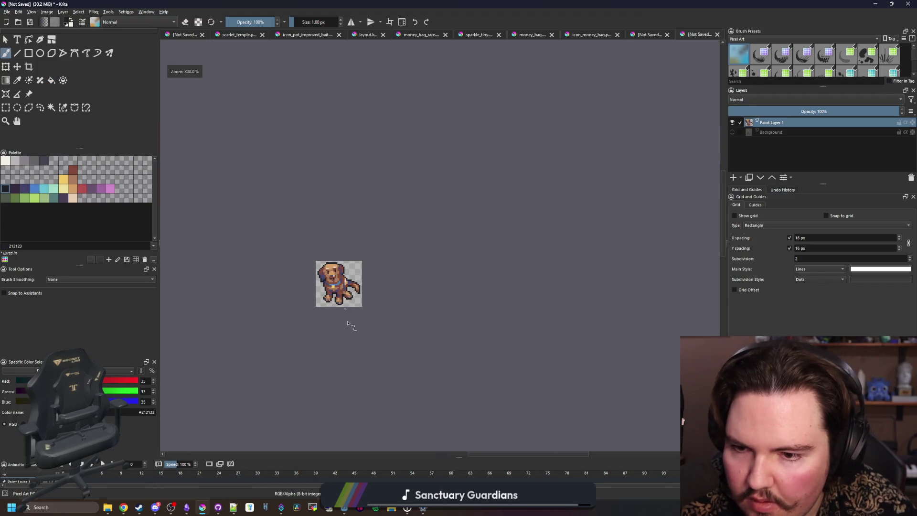
scroll(340, 258, "up", 4)
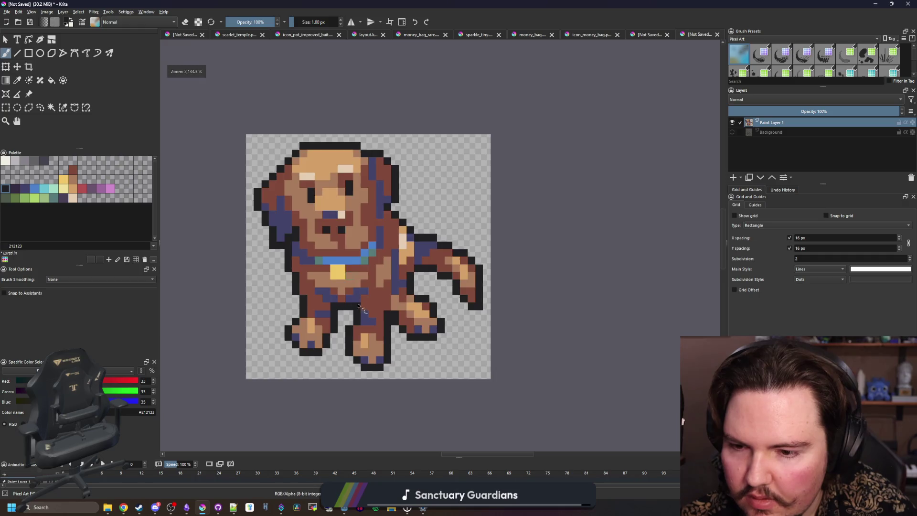
scroll(359, 306, "up", 2)
left_click(73, 170)
key("f")
left_click(300, 292)
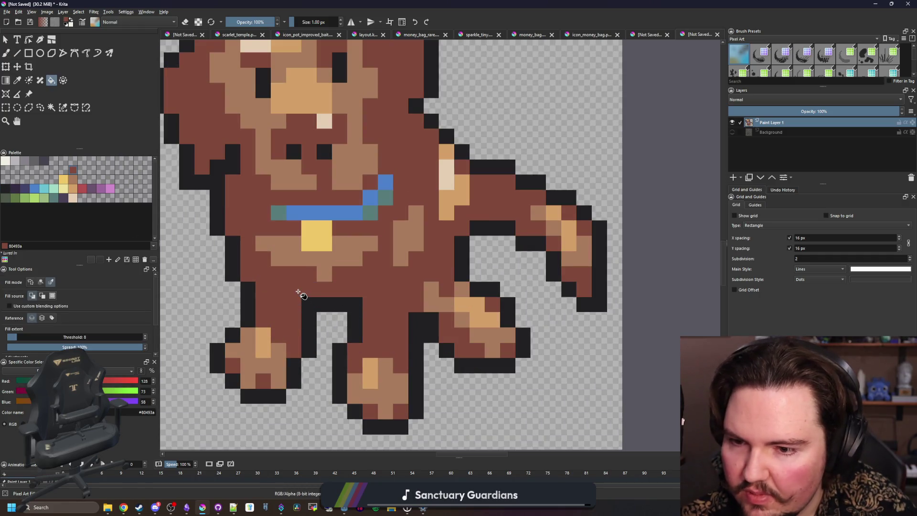
key("ctrl+z")
left_click(302, 293)
key("ctrl+z")
scroll(301, 294, "down", 6)
scroll(298, 289, "up", 4)
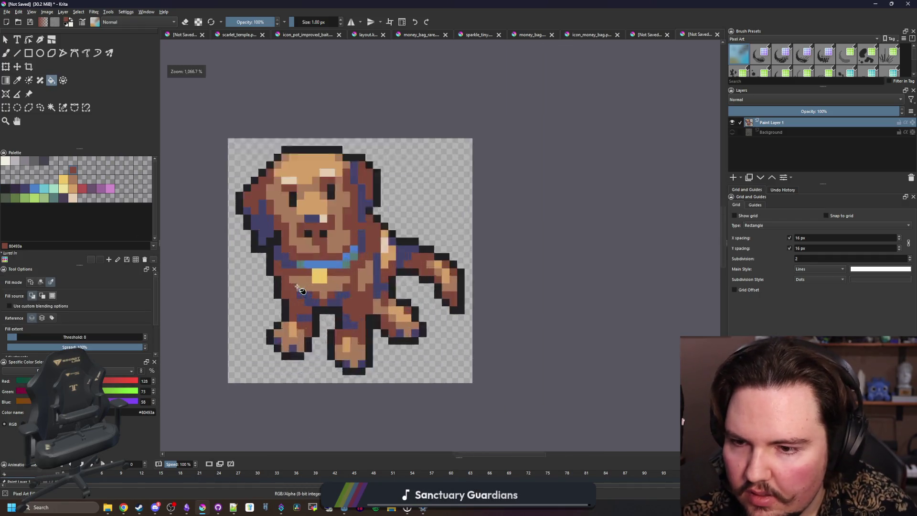
- Bucket-fill the dark shading with the dark purple #352b42
left_click(16, 187)
left_click(5, 188)
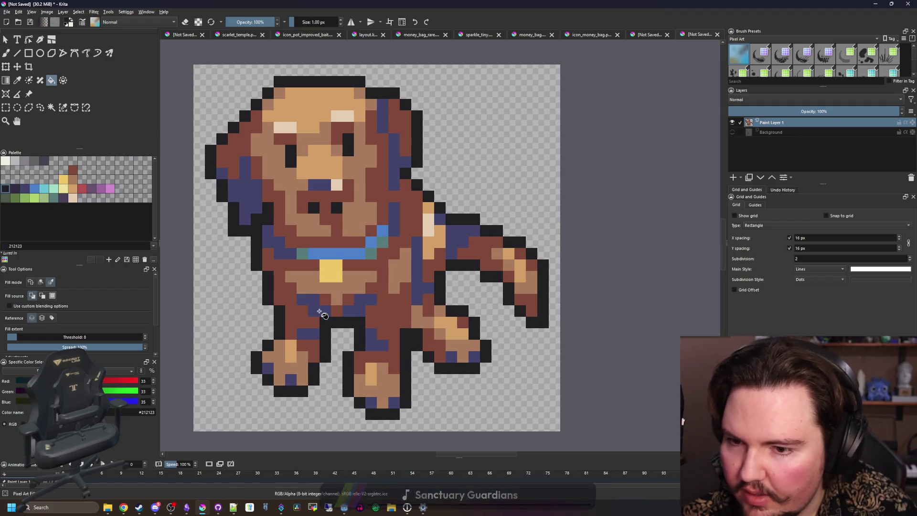
scroll(328, 326, "down", 7)
scroll(329, 326, "up", 8)
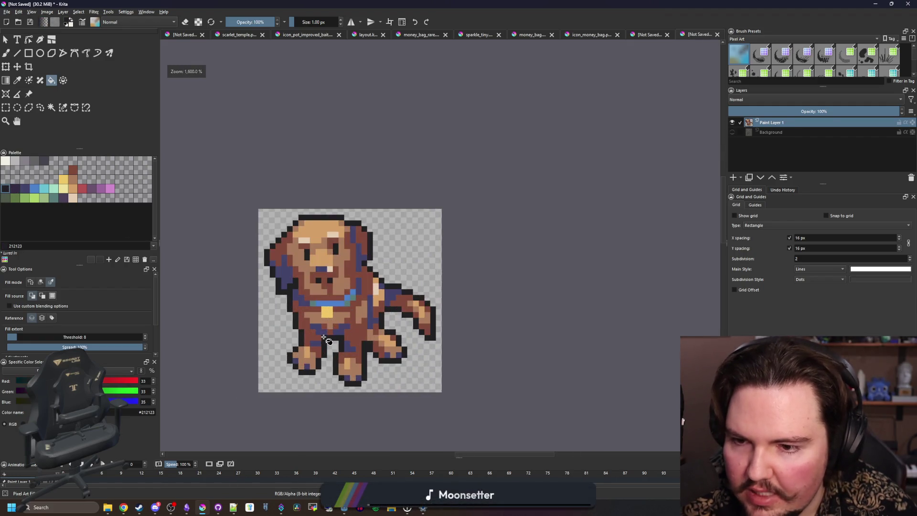
scroll(324, 344, "down", 1)
scroll(317, 317, "up", 1)
left_click(16, 188)
scroll(308, 293, "down", 1)
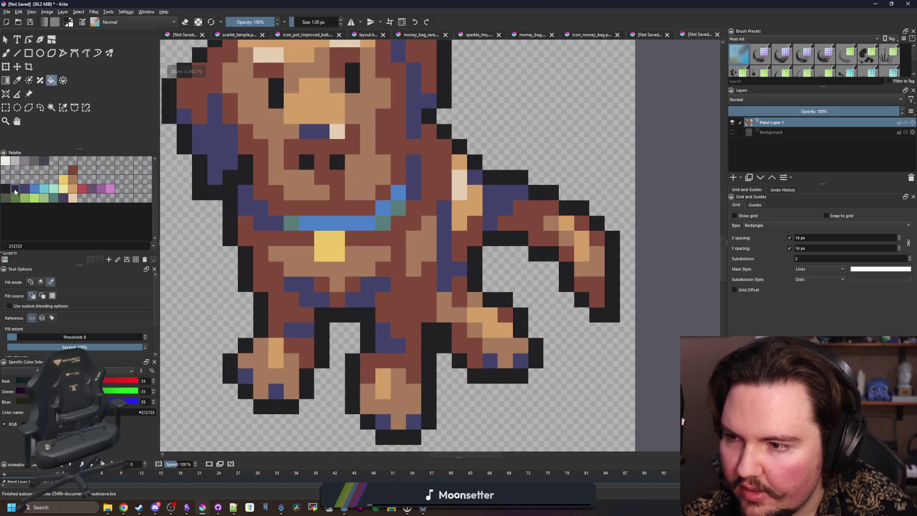
left_click(308, 292)
scroll(324, 313, "down", 4)
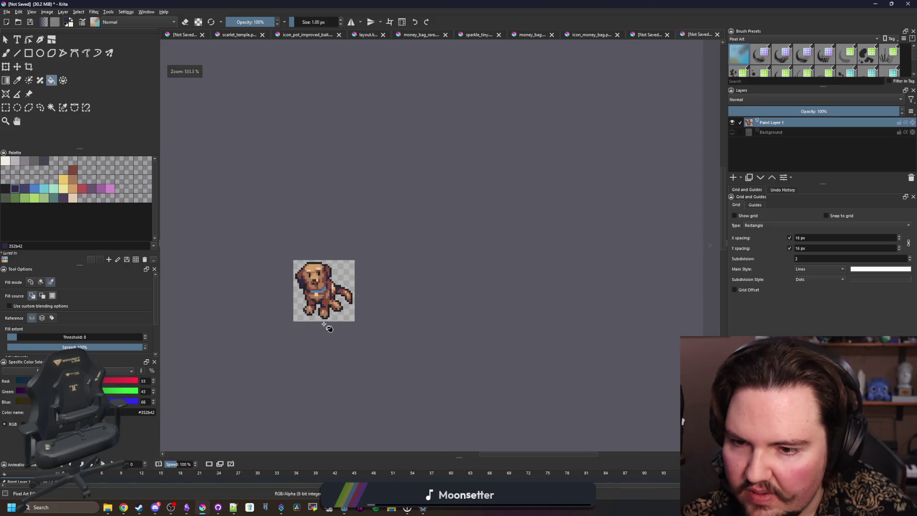
scroll(328, 328, "down", 2)
scroll(334, 315, "up", 4)
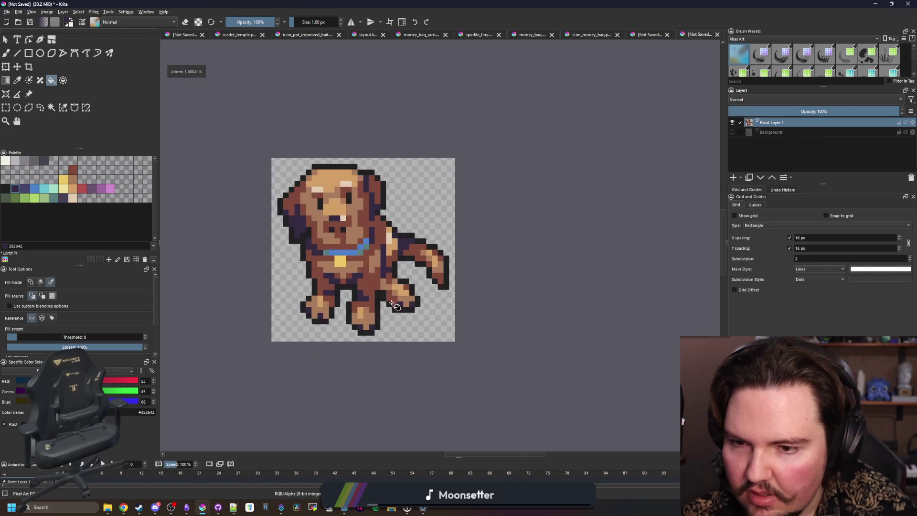
scroll(340, 233, "up", 2)
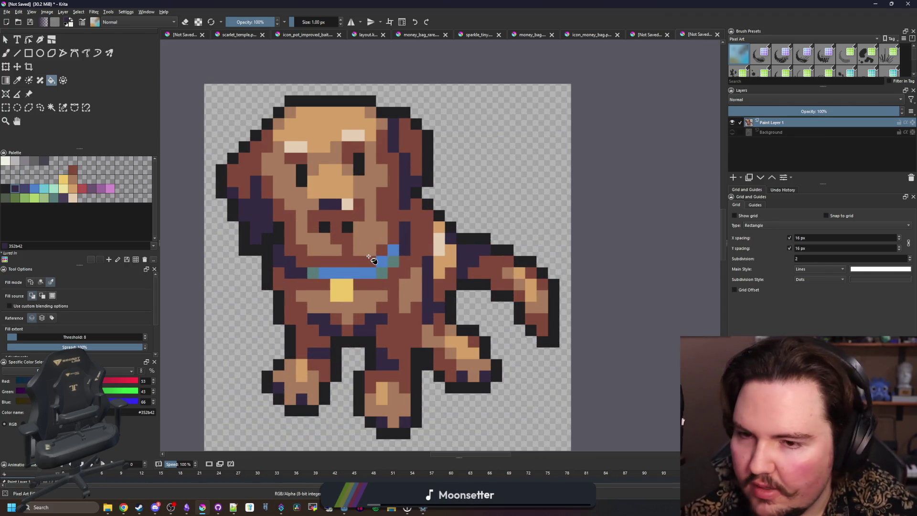
scroll(370, 260, "up", 2)
- Sample the face's tan and paint two tan pixels left of the collar
key("p")
left_click(336, 188)
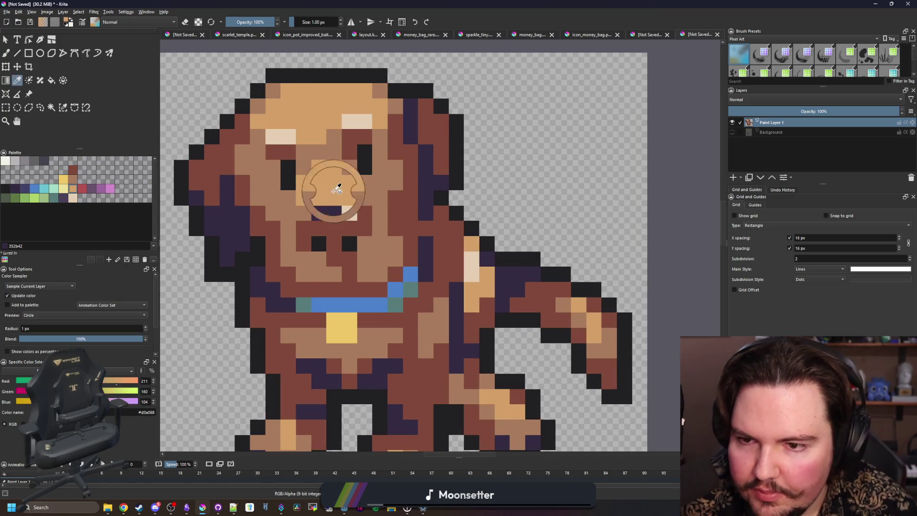
key("b")
left_click_drag(379, 259, 366, 265)
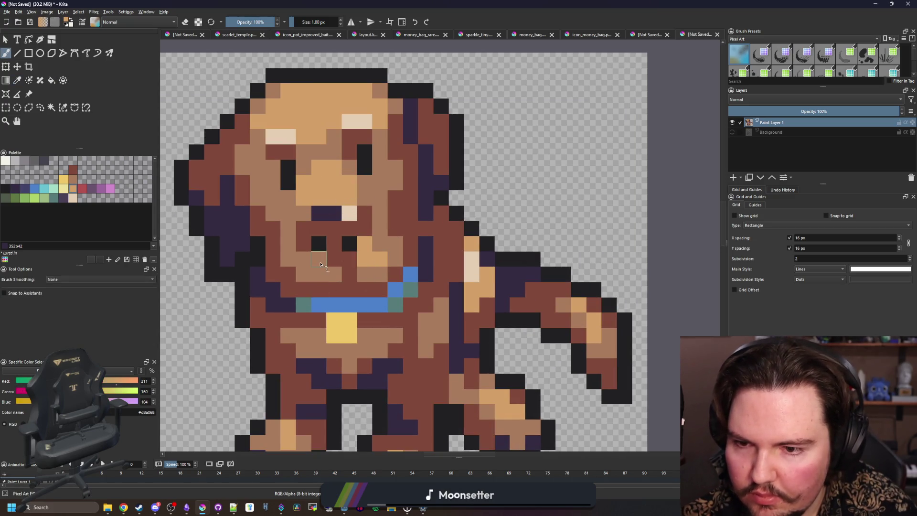
scroll(313, 282, "down", 5)
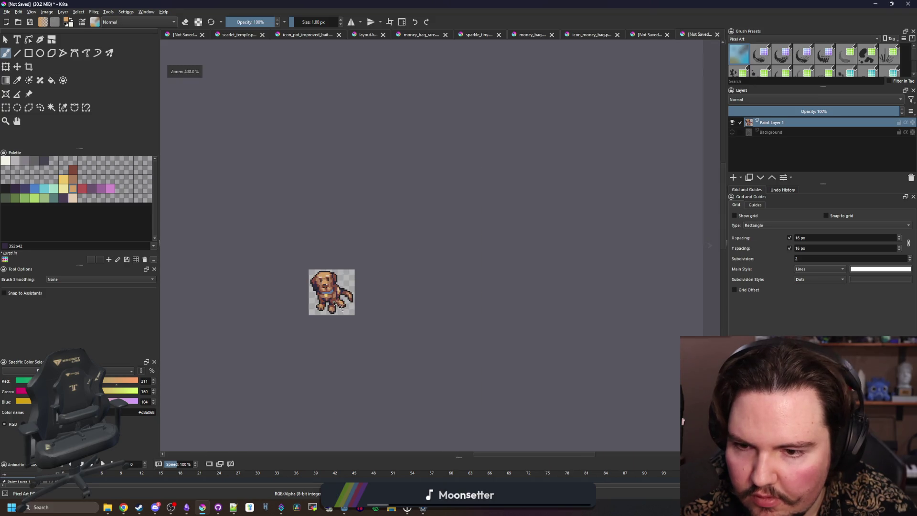
scroll(335, 305, "up", 8)
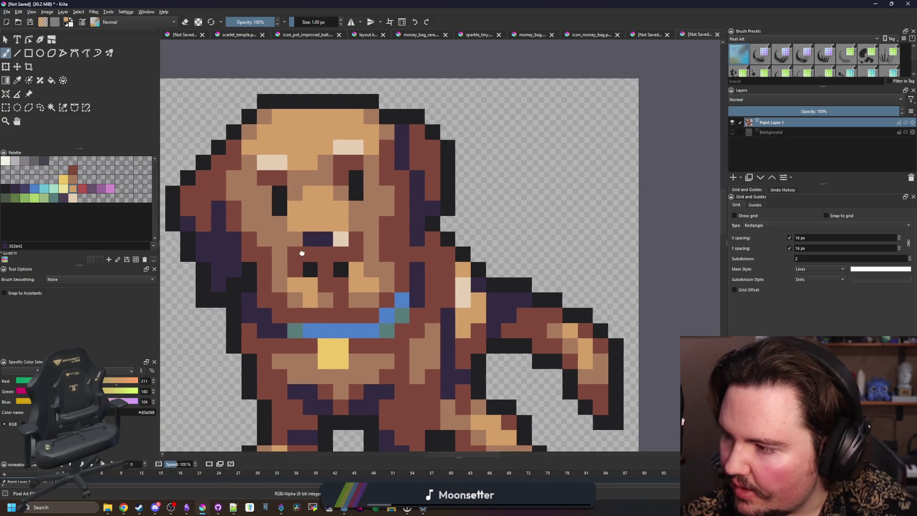
scroll(297, 263, "up", 3)
- Repaint one face pixel dark purple and another dark red, sampled from the dog
left_click_drag(278, 265, 325, 278)
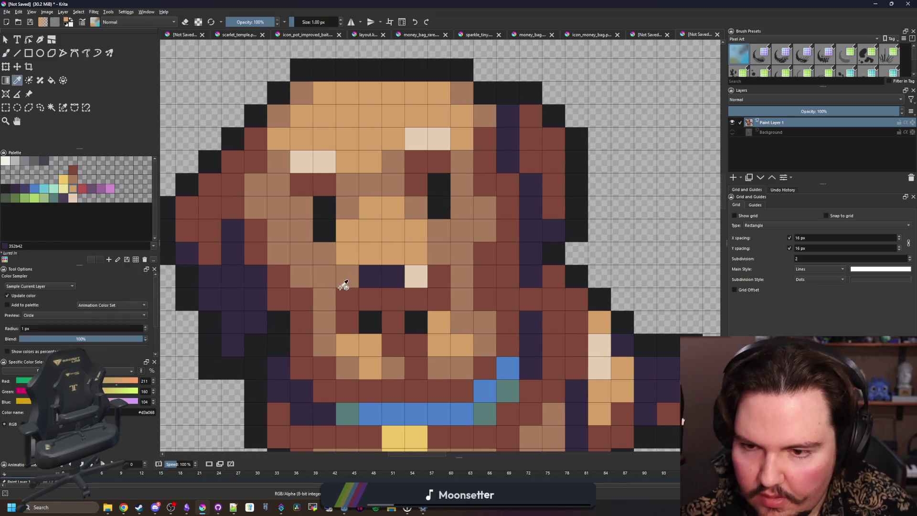
left_click(298, 281, "ctrl")
key("p")
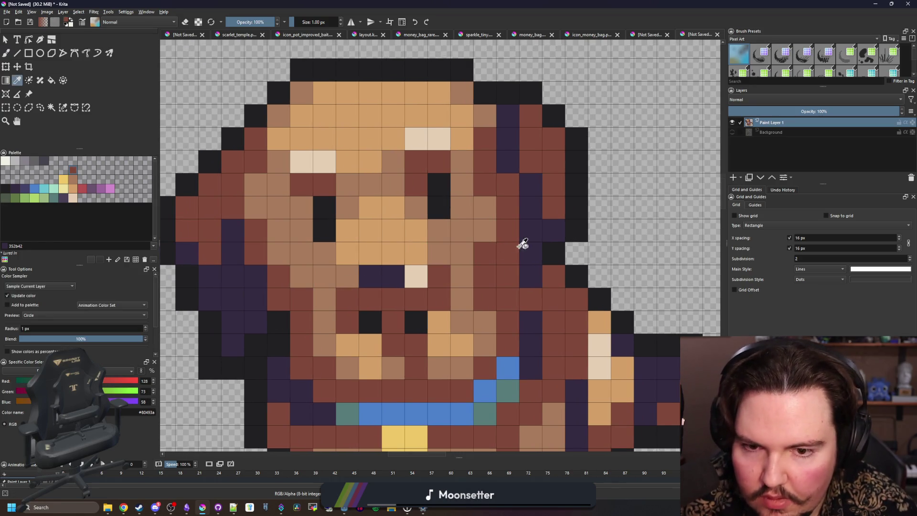
left_click(523, 243)
key("b")
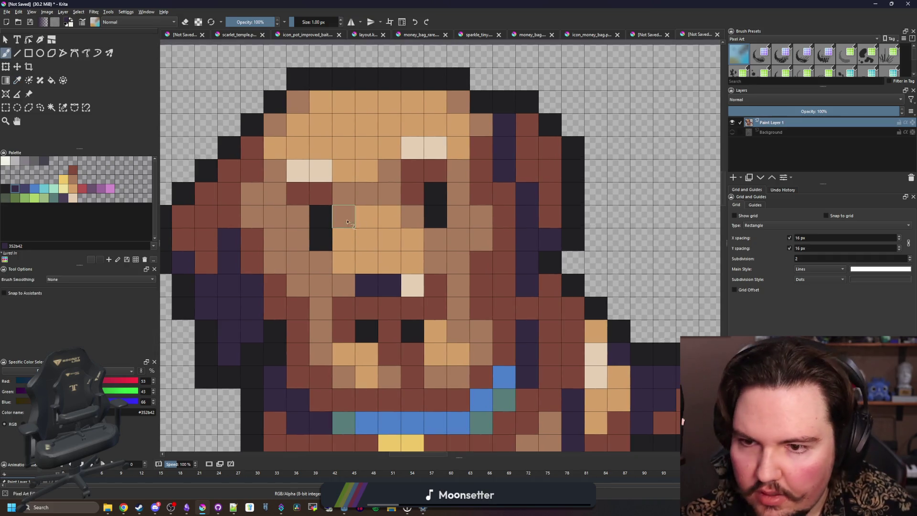
left_click(343, 216)
left_click(408, 190, "ctrl")
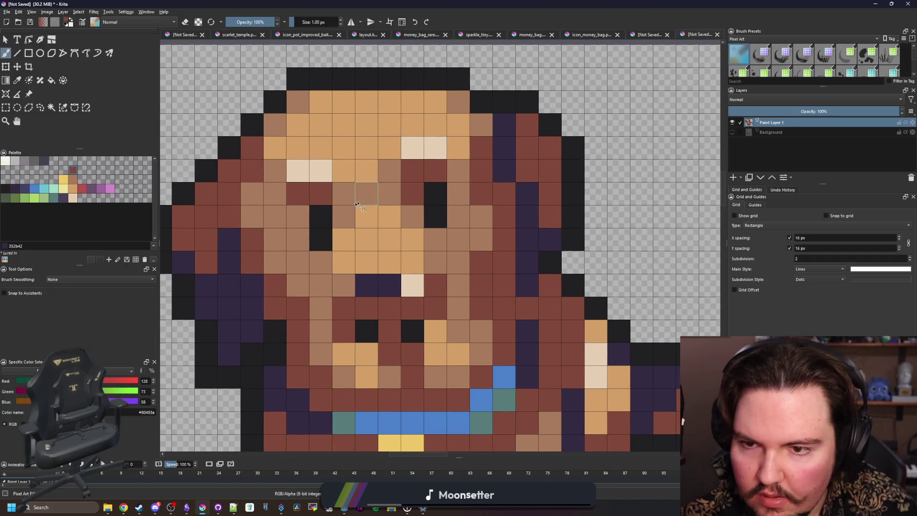
left_click(338, 197)
- Zoom out and pan to review the recoloured dog sprite
scroll(360, 254, "down", 3)
scroll(360, 254, "down", 2)
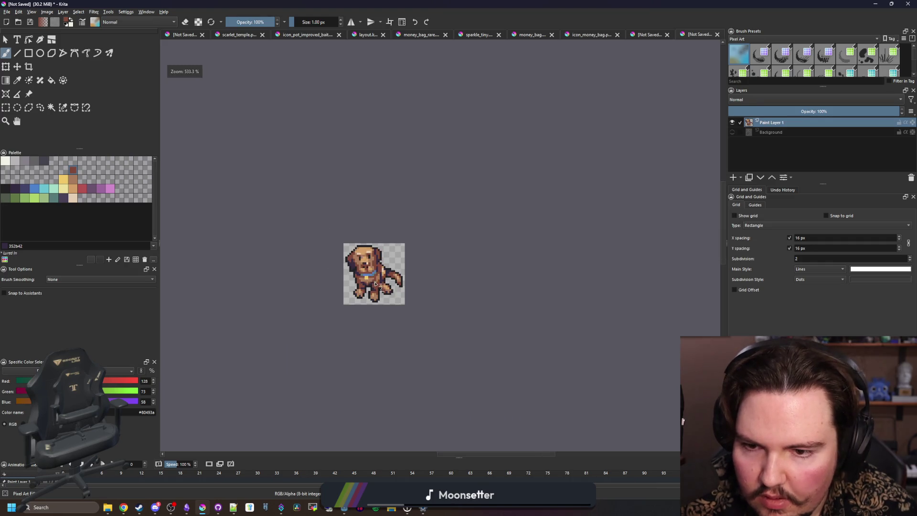
scroll(375, 284, "up", 5)
scroll(358, 238, "down", 5)
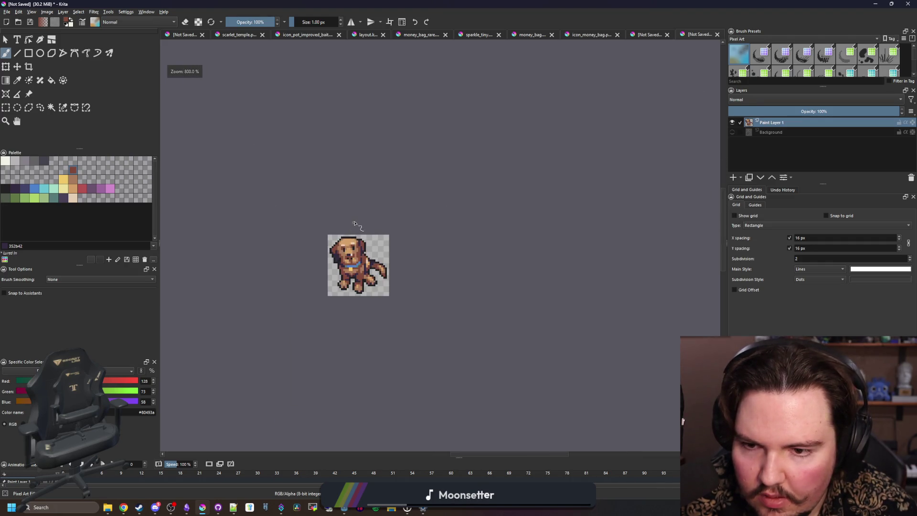
scroll(356, 221, "down", 1)
scroll(352, 225, "up", 6)
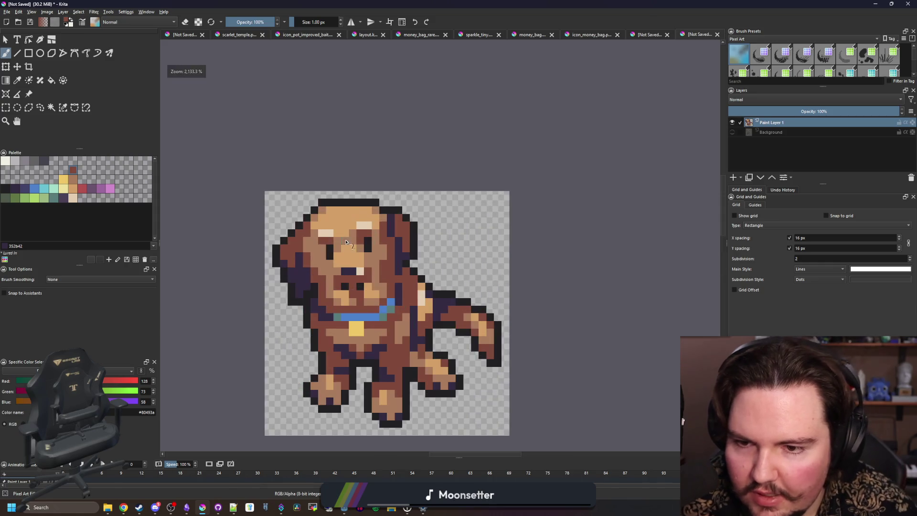
left_click_drag(320, 257, 350, 292)
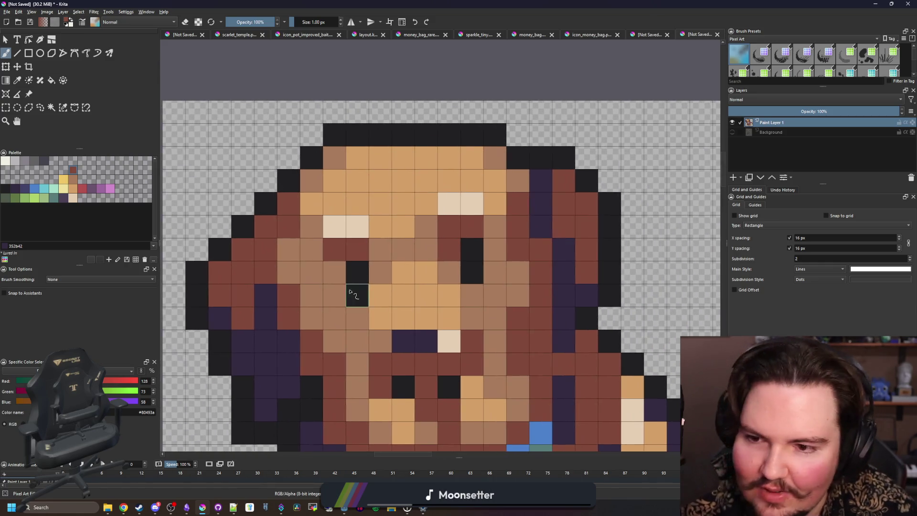
scroll(296, 270, "down", 4)
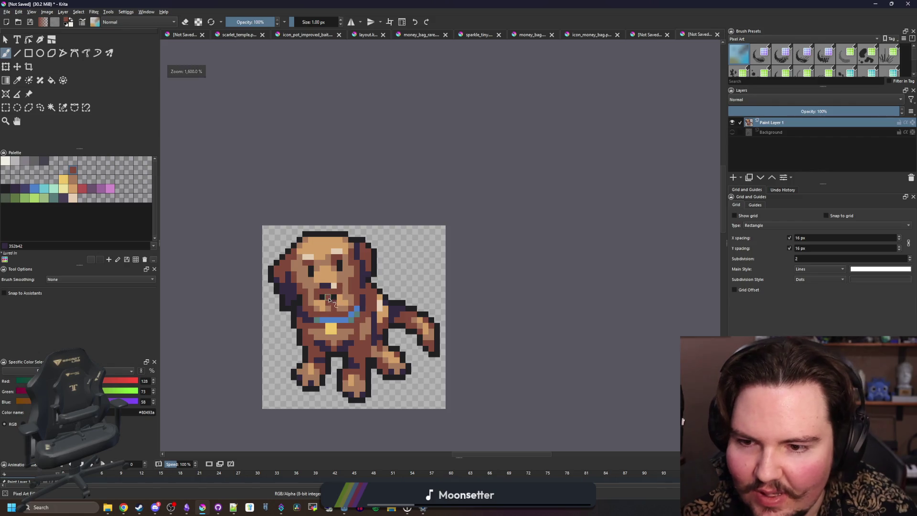
scroll(330, 300, "down", 4)
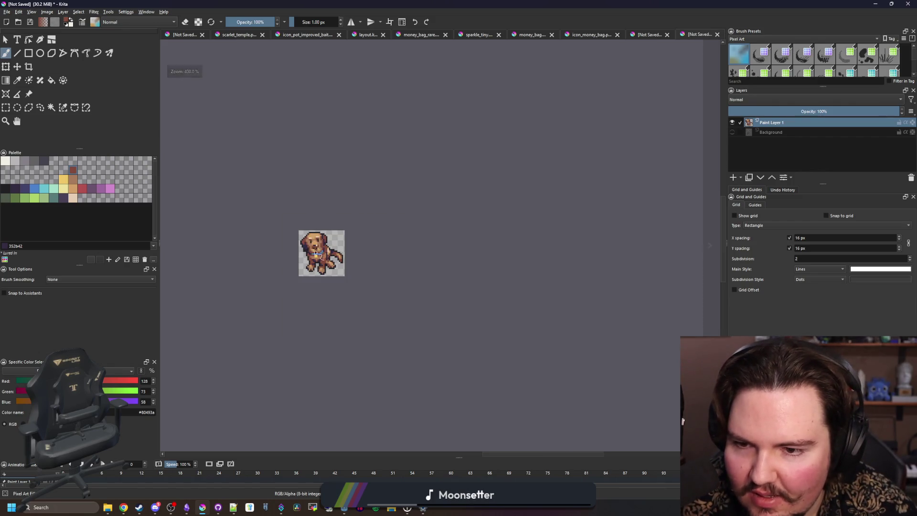
scroll(315, 253, "up", 2)
left_click(6, 67)
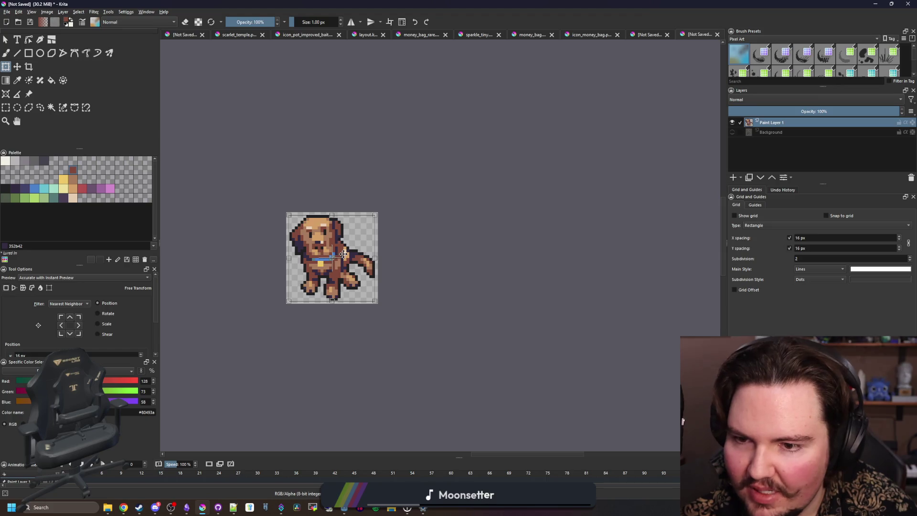
- Mirror the dog sprite horizontally
right_click(340, 251)
left_click(377, 310)
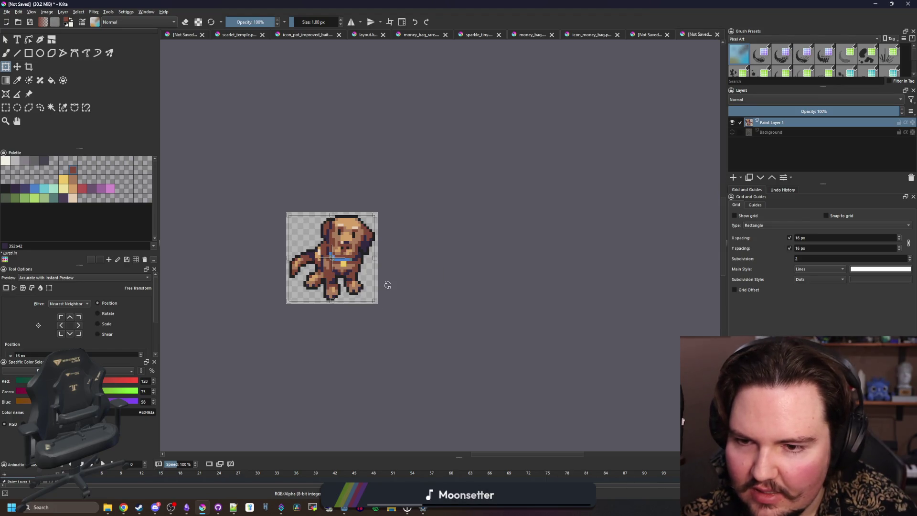
scroll(387, 285, "down", 4)
scroll(378, 290, "up", 2)
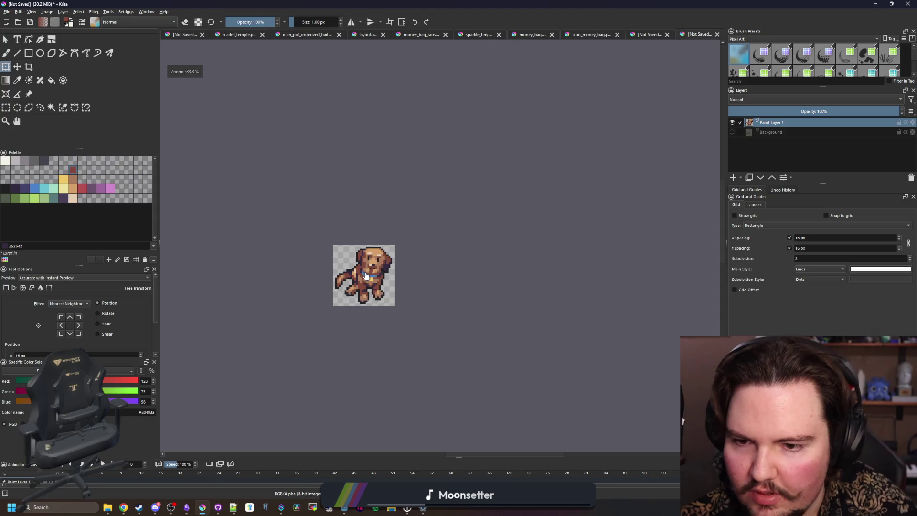
scroll(380, 237, "up", 4)
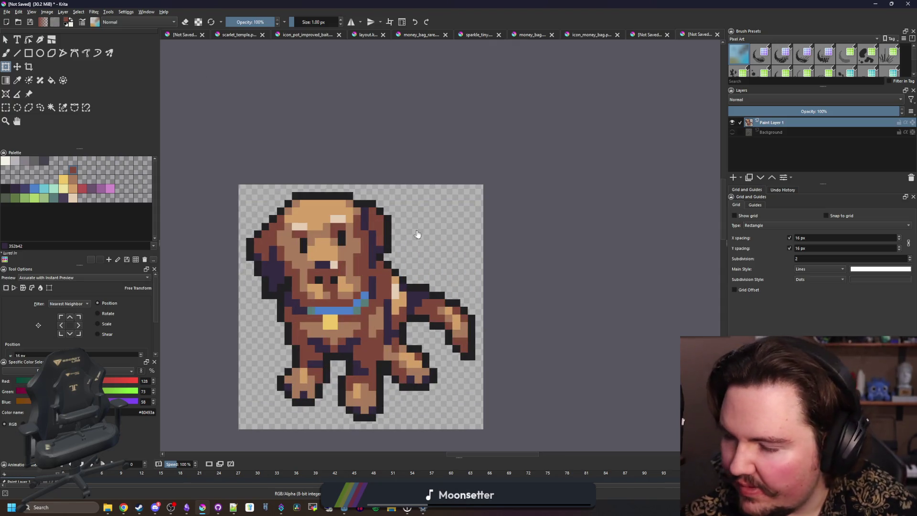
scroll(388, 256, "up", 3)
- Fill gaps in the ear outline near-black and repaint two ear pixels reddish-brown
key("p")
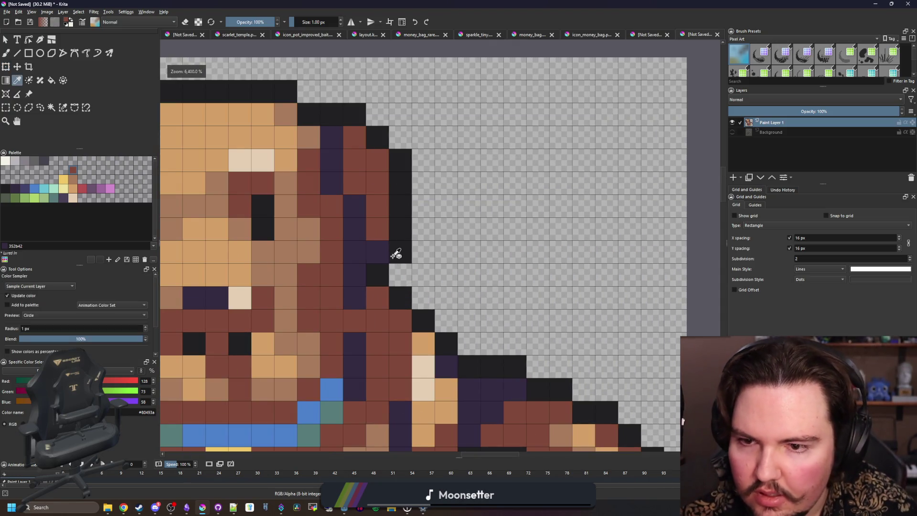
left_click(382, 281)
left_click(382, 280)
left_click_drag(382, 281, 429, 239)
key("b")
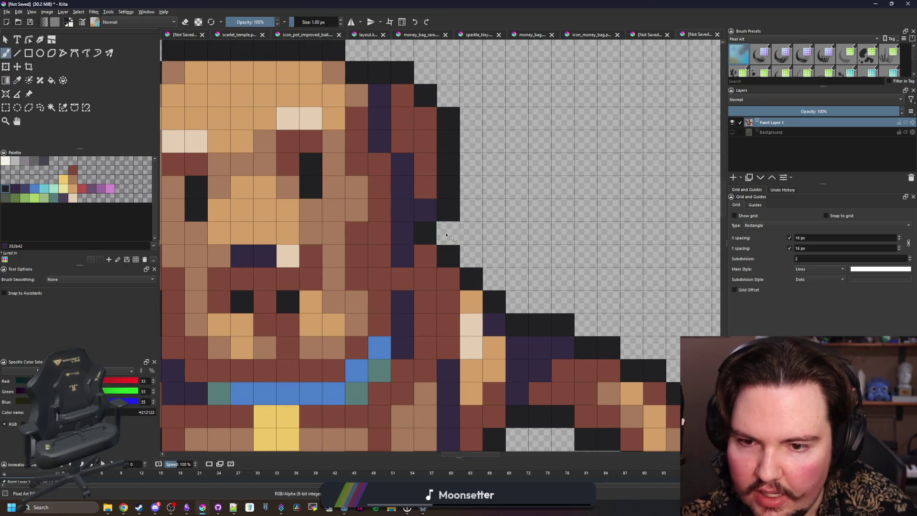
left_click(447, 234)
left_click_drag(432, 280, 403, 282)
left_click(419, 245, "ctrl")
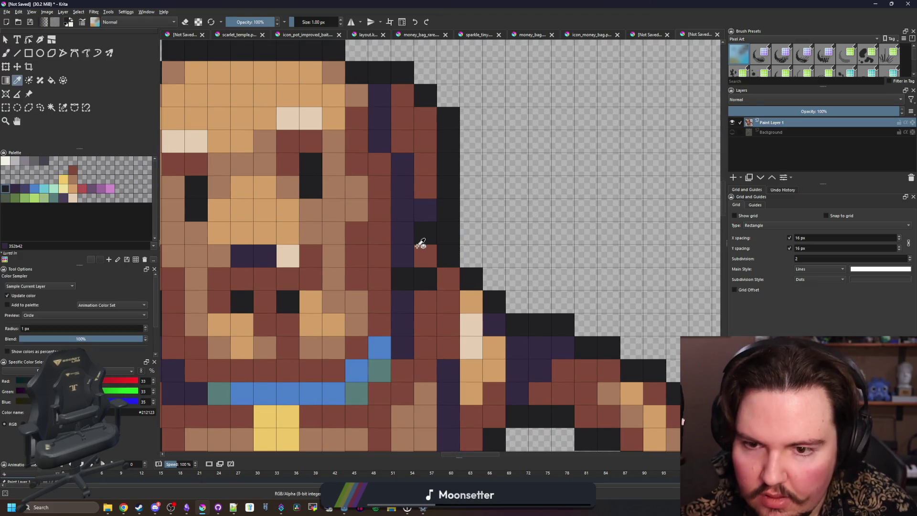
left_click_drag(425, 241, 425, 205)
scroll(427, 259, "down", 10)
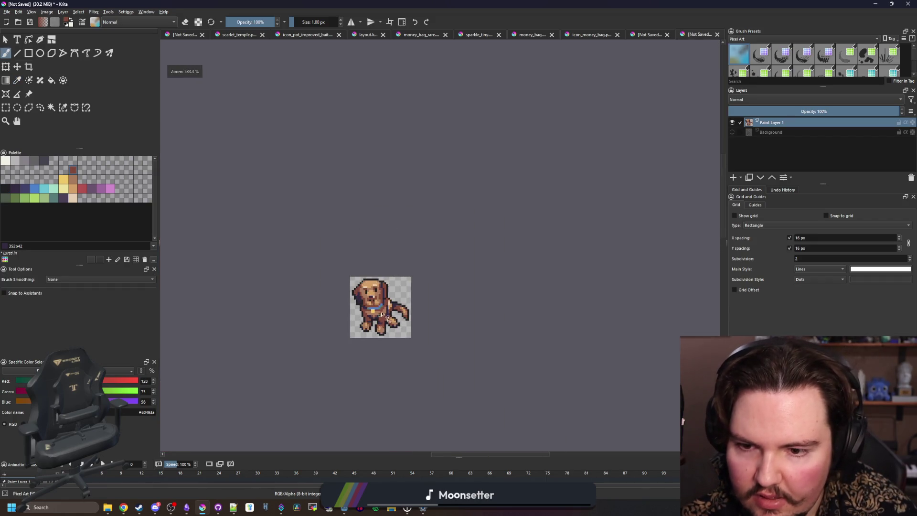
scroll(375, 284, "up", 10)
- Paint two ear pixels with the sampled dark purple
left_click(360, 264, "ctrl")
left_click_drag(382, 348, 380, 321)
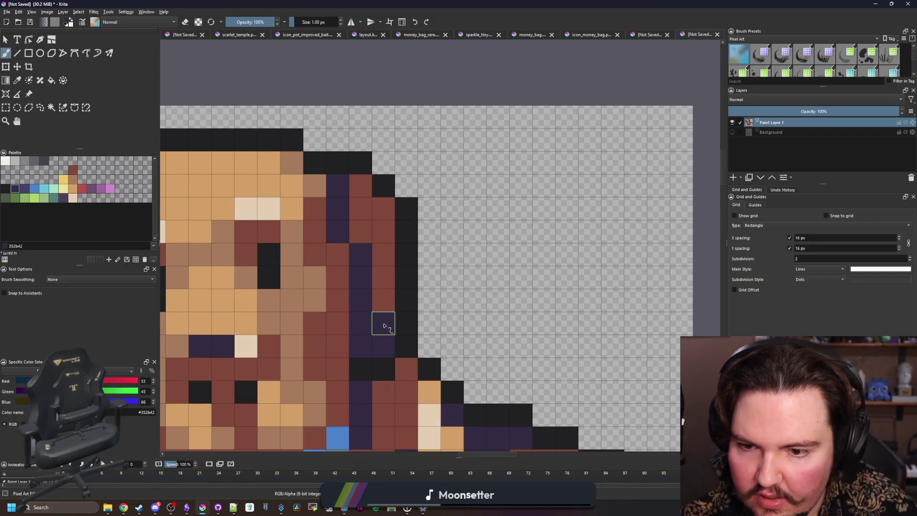
scroll(380, 322, "down", 6)
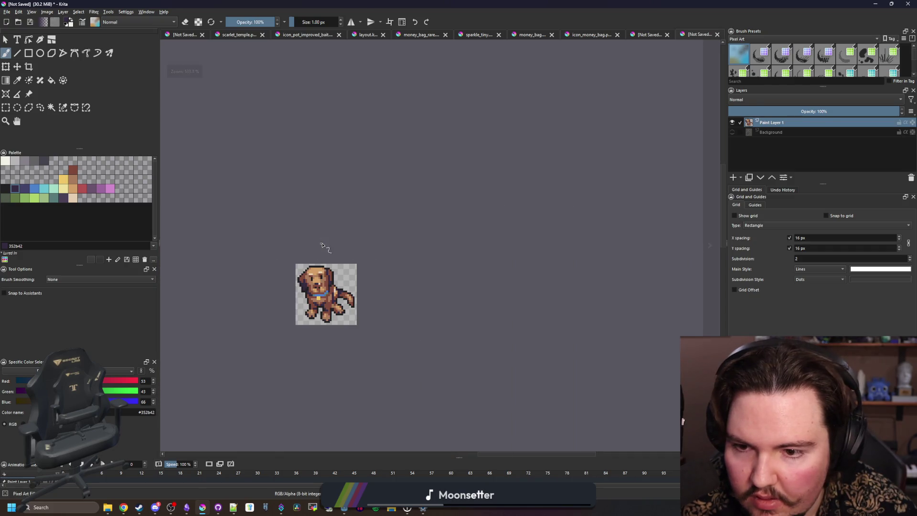
scroll(309, 266, "up", 7)
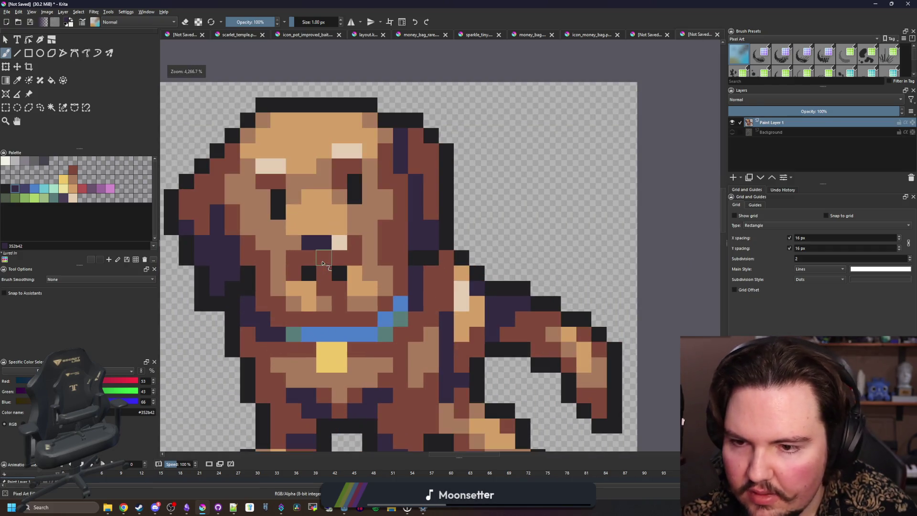
scroll(335, 274, "up", 1)
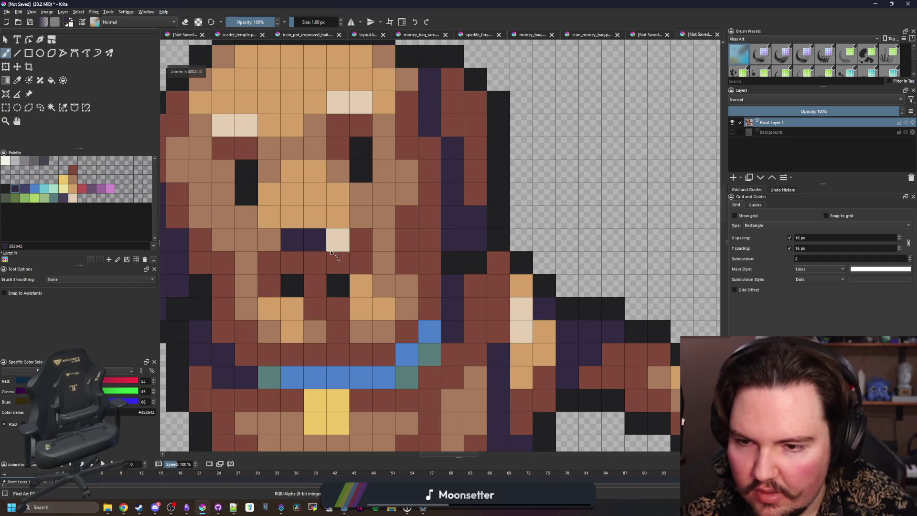
- Add an off-white nose highlight, then soften it to light beige
left_click(342, 238, "ctrl")
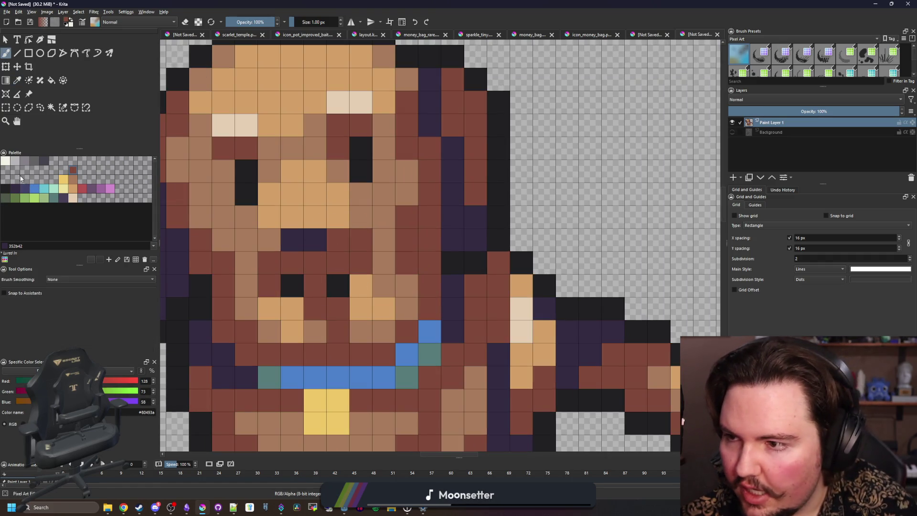
left_click(5, 161)
left_click(310, 268)
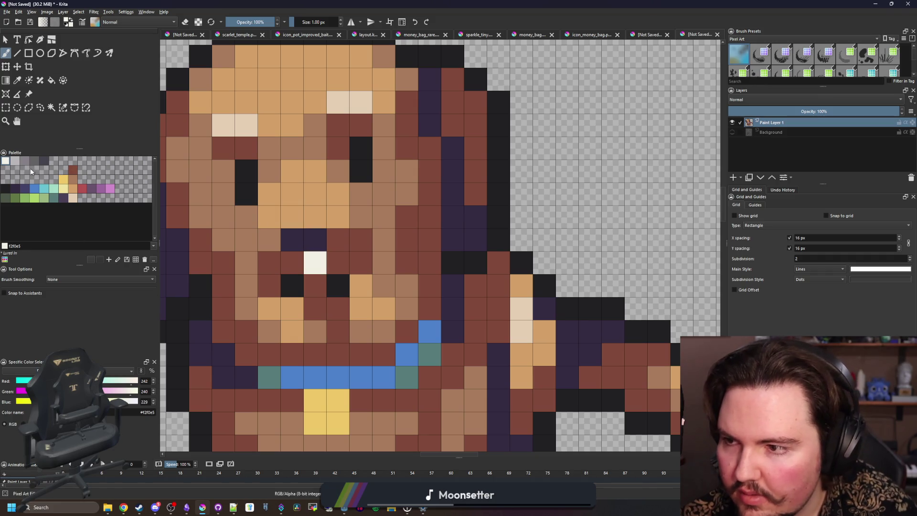
left_click(74, 197)
left_click(315, 262)
scroll(308, 276, "down", 5)
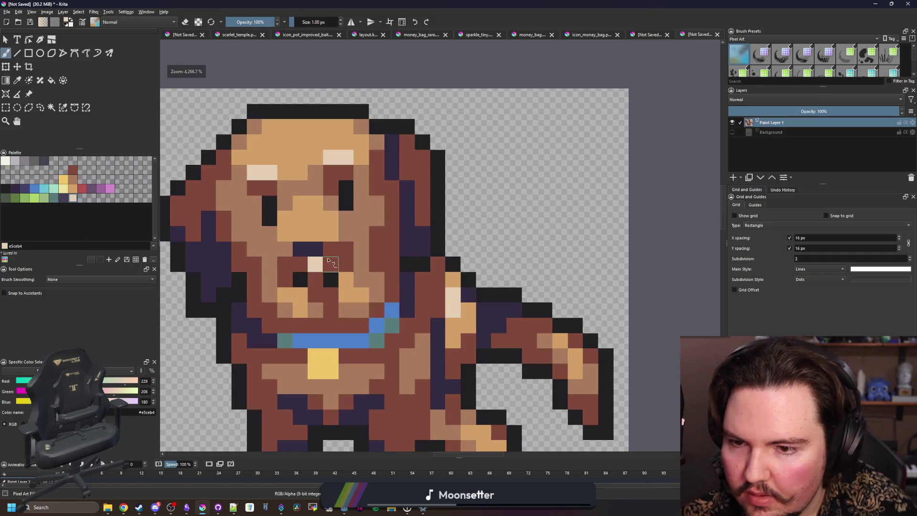
scroll(308, 275, "down", 3)
scroll(310, 279, "up", 6)
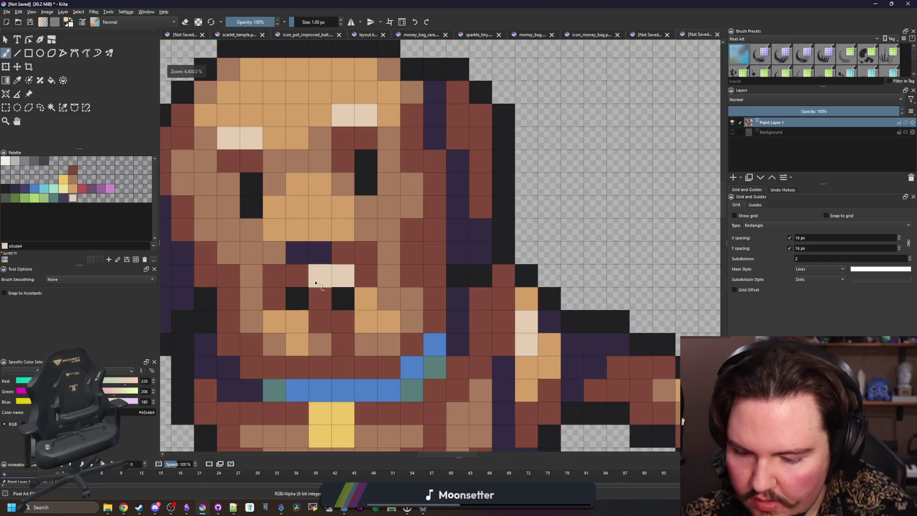
- Repaint the nose pixel tan and add two tan pixels on each side of the muzzle
left_click(375, 317, "ctrl")
left_click(318, 279)
scroll(314, 254, "down", 5)
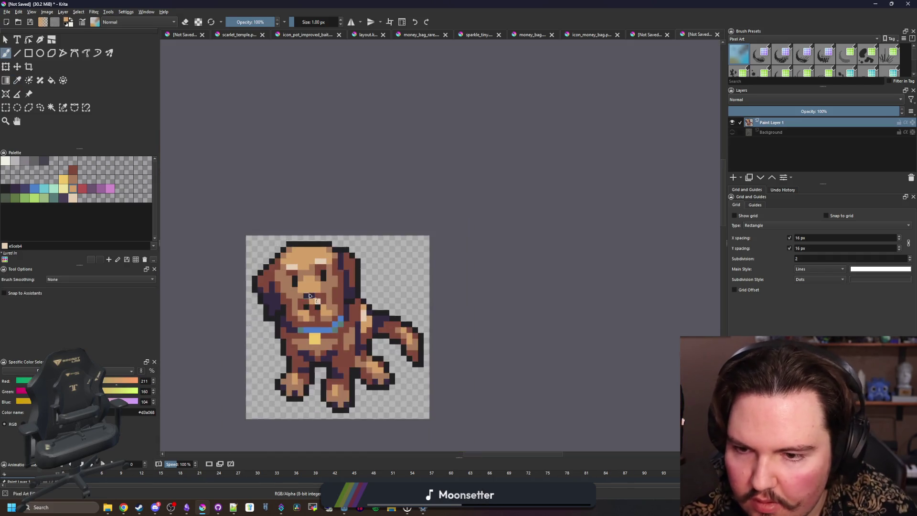
scroll(313, 294, "down", 1)
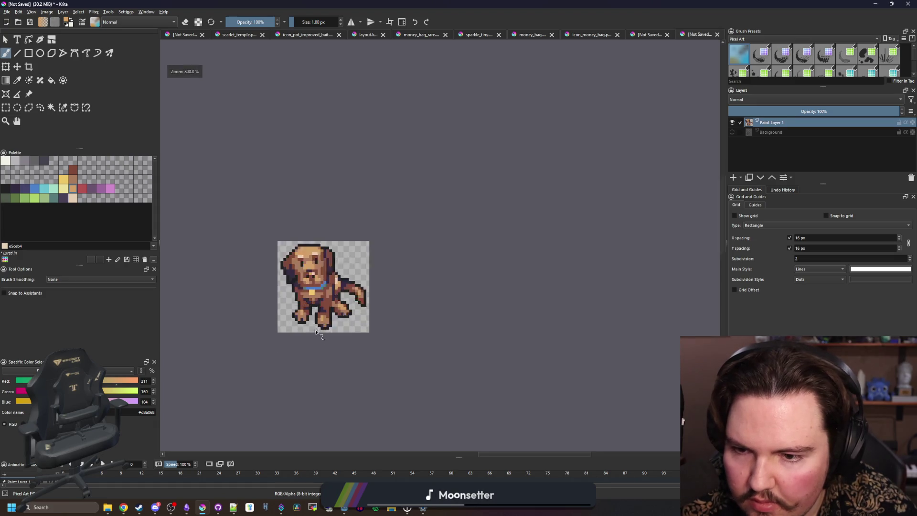
scroll(316, 332, "up", 3)
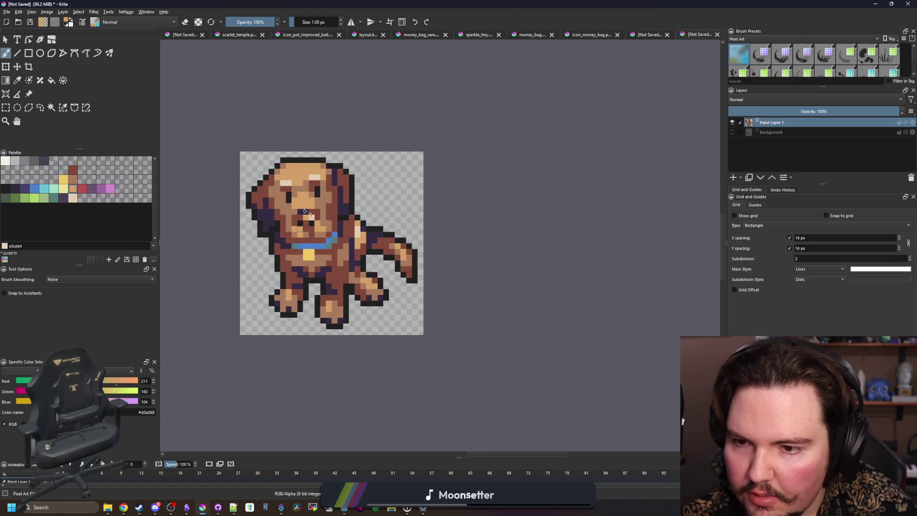
scroll(304, 210, "up", 3)
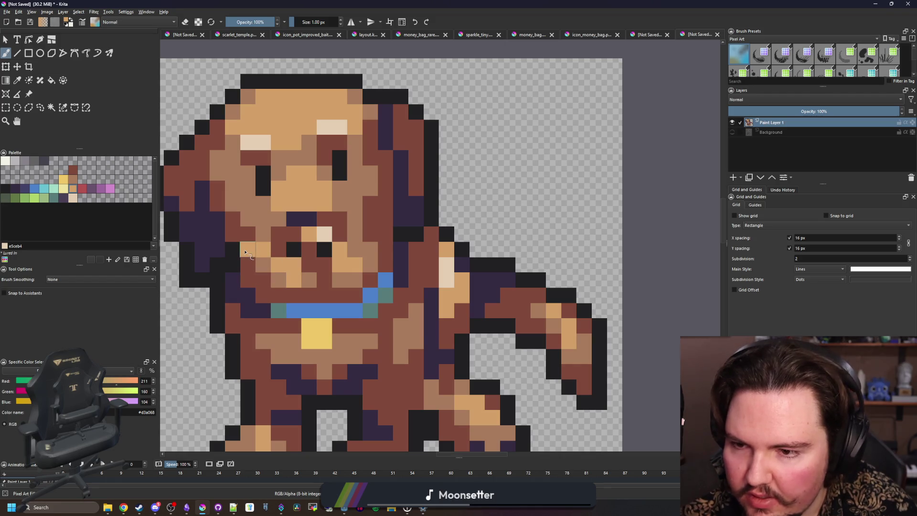
left_click_drag(245, 252, 232, 249)
left_click_drag(380, 250, 400, 251)
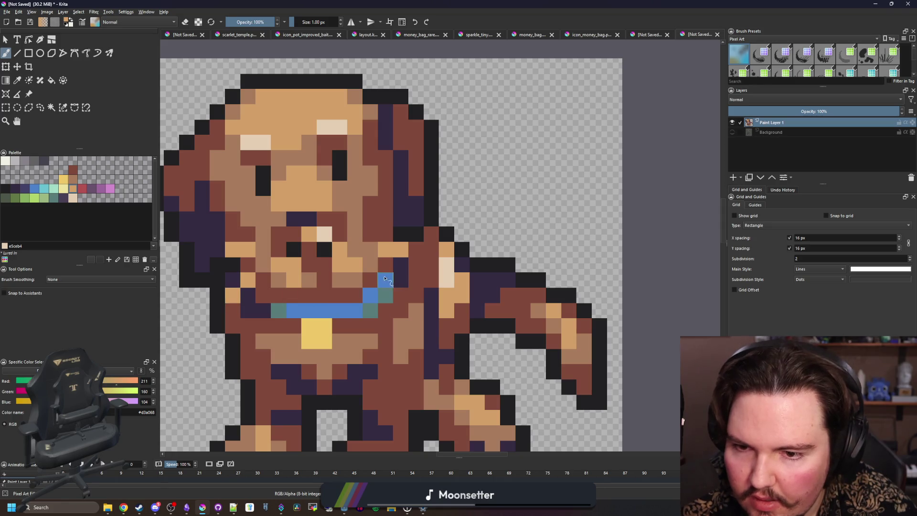
scroll(315, 253, "down", 8)
scroll(323, 250, "up", 5)
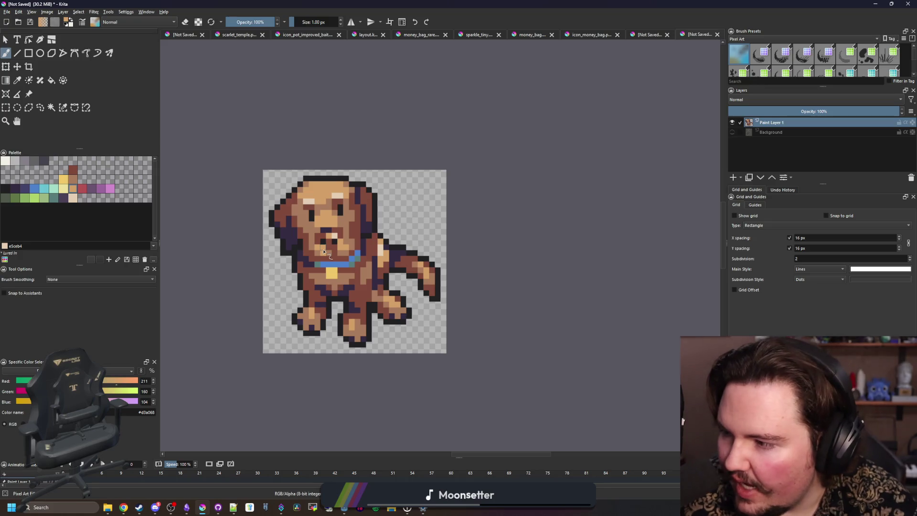
scroll(324, 252, "up", 1)
scroll(320, 179, "down", 1)
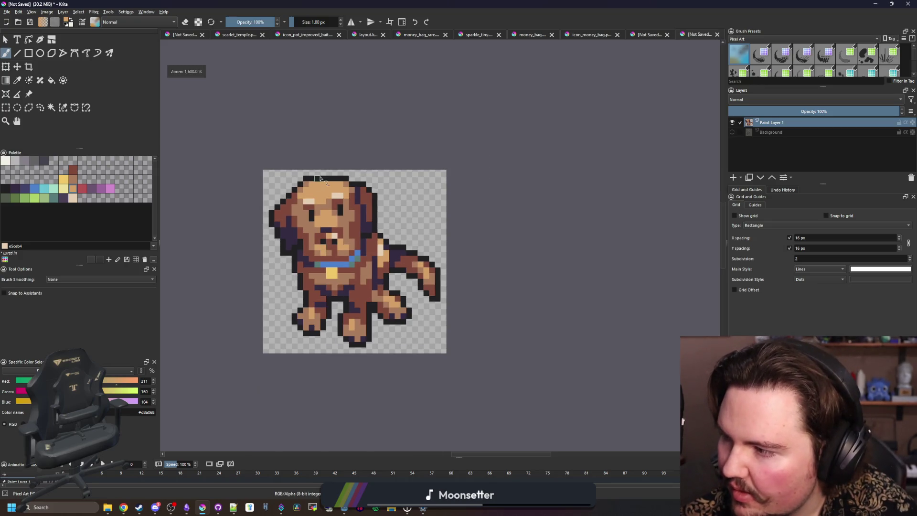
scroll(320, 178, "up", 3)
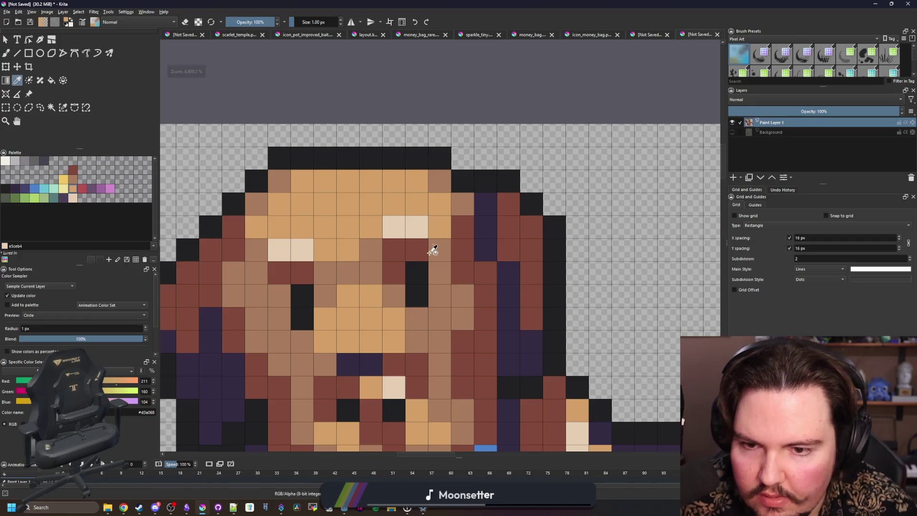
- Shade a head-top pixel medium tan and repaint the head's top edge dark red-brown
left_click(376, 248, "ctrl")
left_click(352, 188)
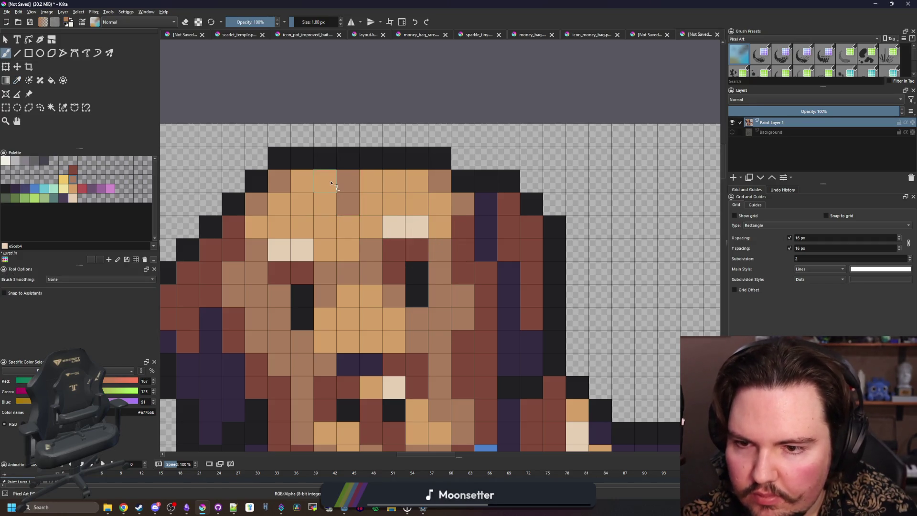
scroll(331, 183, "down", 6)
scroll(343, 246, "up", 8)
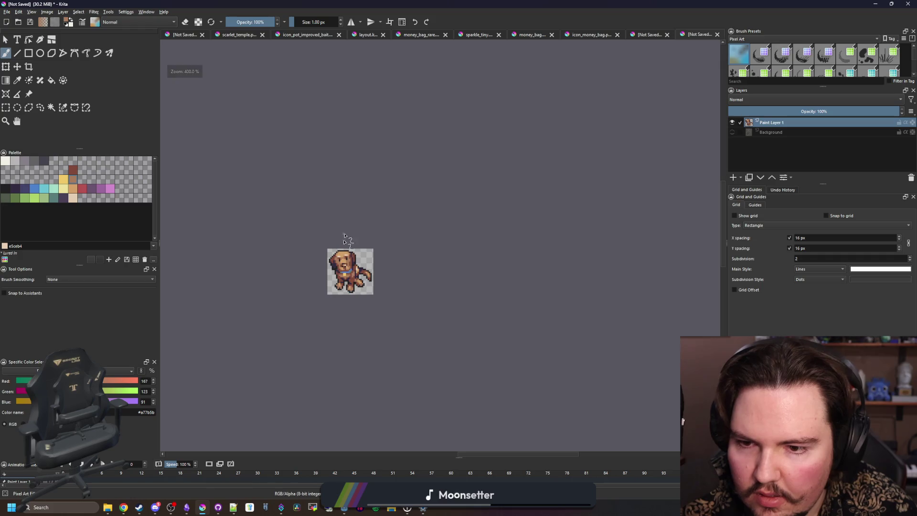
scroll(306, 253, "down", 5)
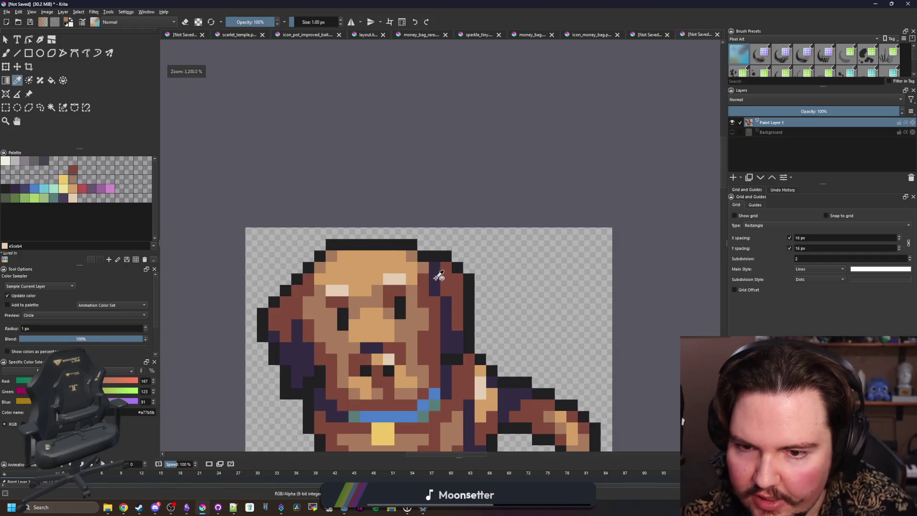
left_click(433, 272, "ctrl")
scroll(434, 272, "up", 5)
left_click_drag(334, 237, 440, 242)
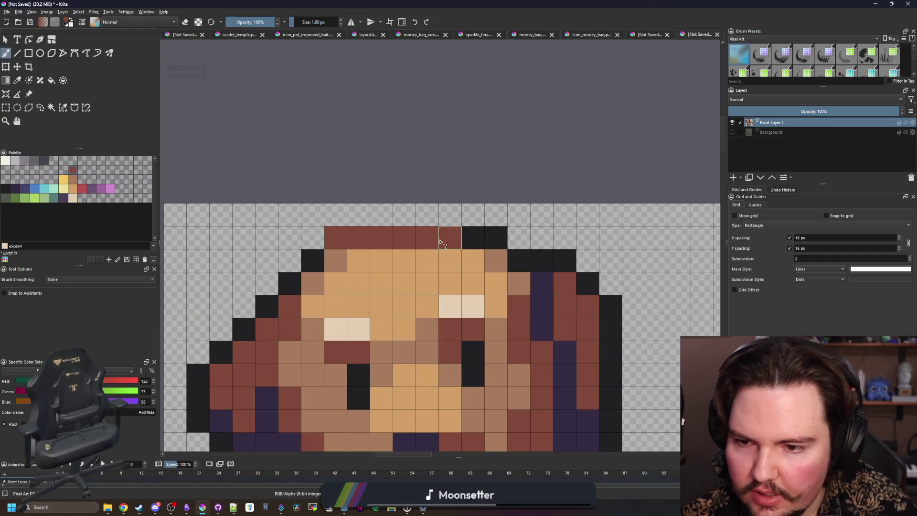
scroll(316, 268, "down", 4)
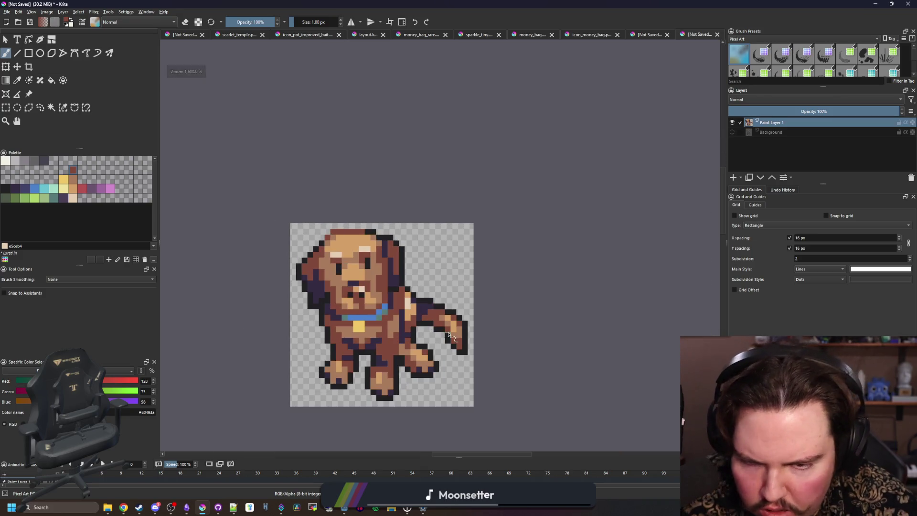
scroll(449, 335, "up", 2)
scroll(420, 349, "down", 2)
scroll(387, 364, "up", 2)
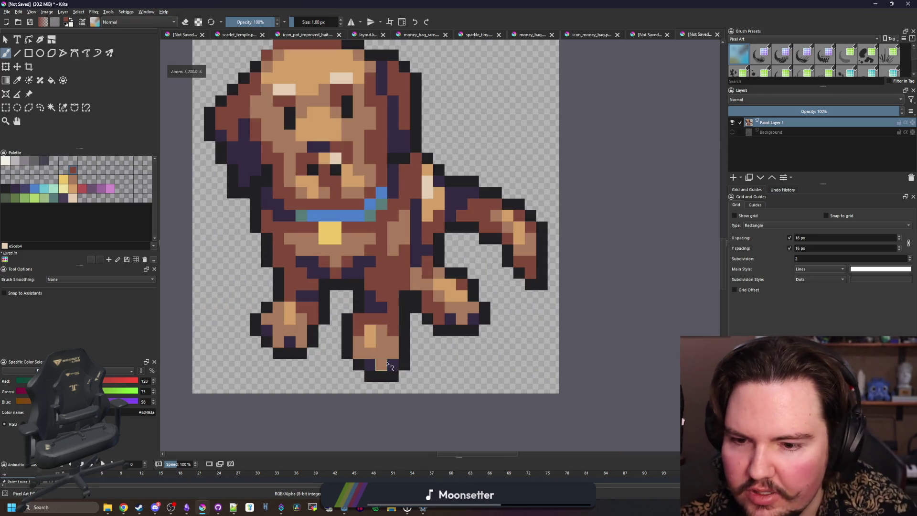
- Paint the black outline pixels under the bottom-left and right feet red-brown
scroll(387, 364, "up", 2)
left_click_drag(352, 404, 375, 404)
left_click_drag(329, 381, 307, 358)
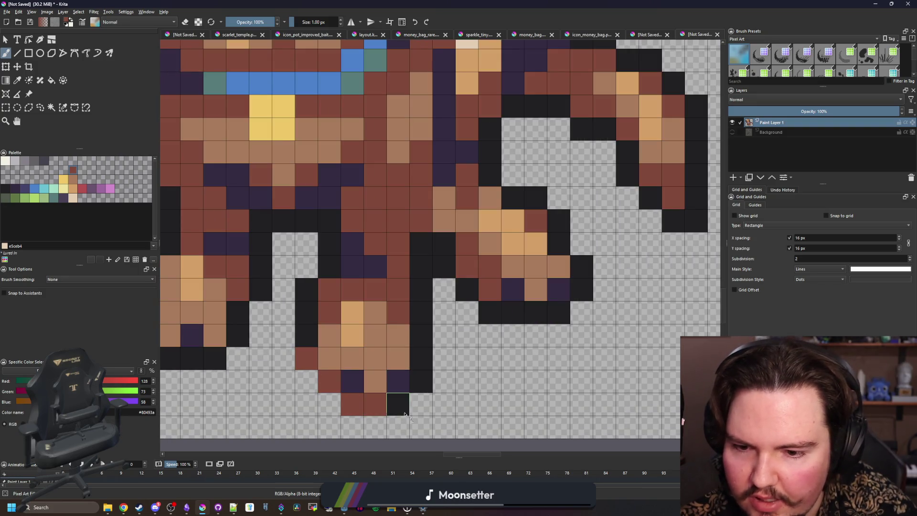
left_click_drag(404, 414, 421, 356)
scroll(330, 366, "down", 4)
scroll(297, 364, "up", 4)
- Recolour the remaining left-foot and right-foot outline pixels red-brown
left_click_drag(297, 364, 312, 354)
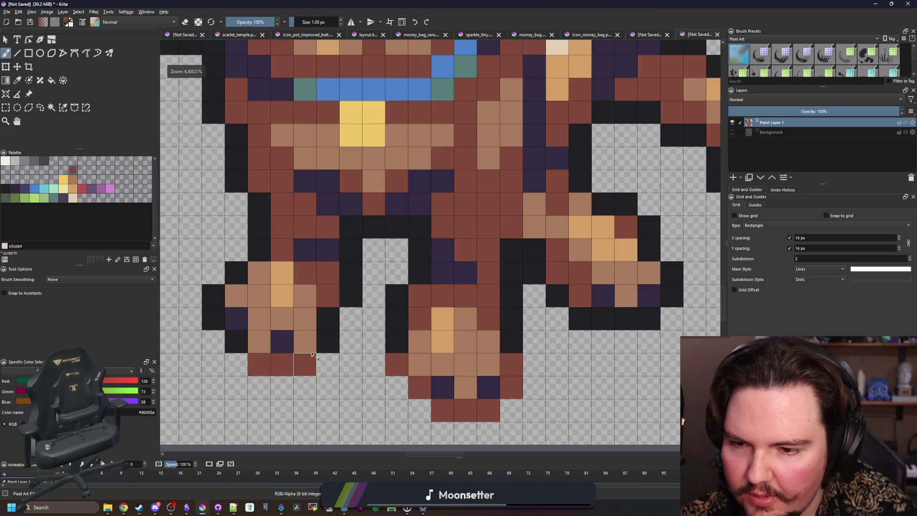
left_click(327, 342)
scroll(326, 342, "down", 4)
scroll(236, 341, "up", 4)
left_click_drag(236, 341, 213, 301)
scroll(301, 371, "down", 4)
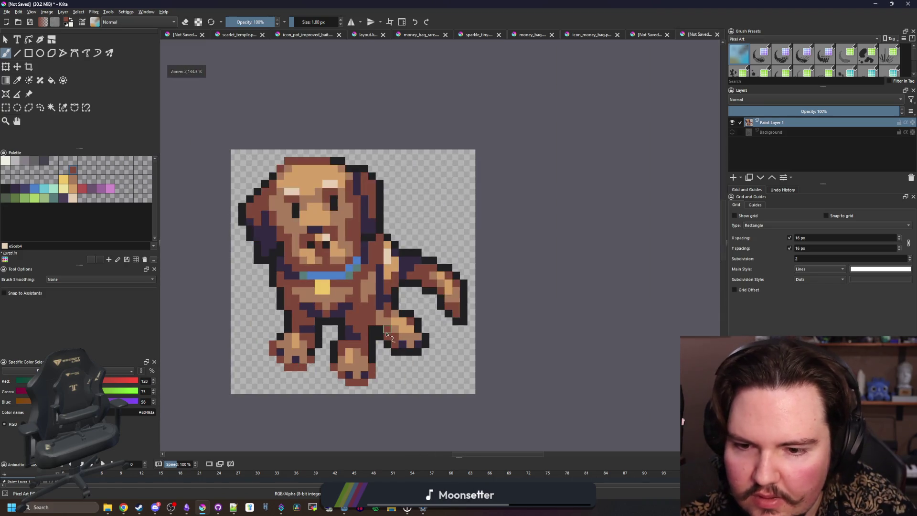
scroll(409, 380, "up", 4)
mouse_move(409, 380)
left_mouse_down()
mouse_move(436, 379)
mouse_move(478, 346)
mouse_move(457, 321)
left_mouse_up()
- Zoom in and out to check the recoloured red-brown paws
scroll(458, 334, "down", 5)
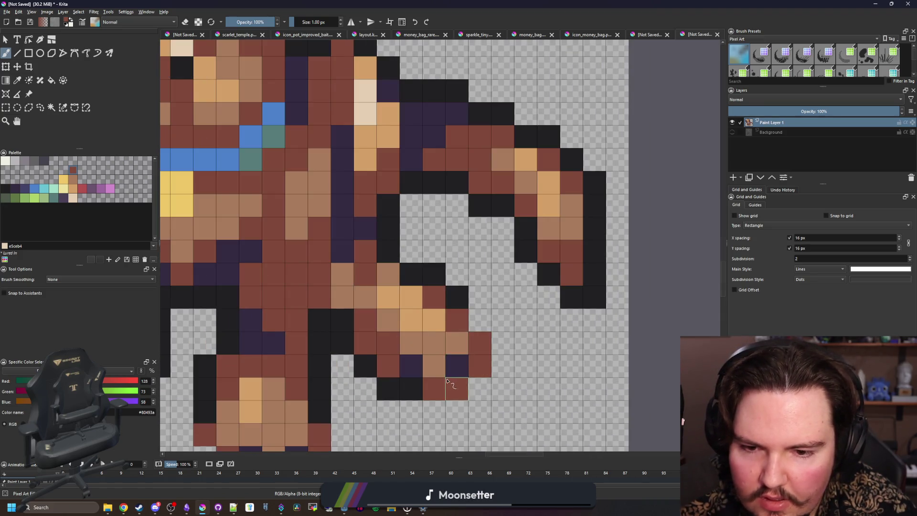
scroll(459, 352, "up", 3)
scroll(460, 352, "up", 2)
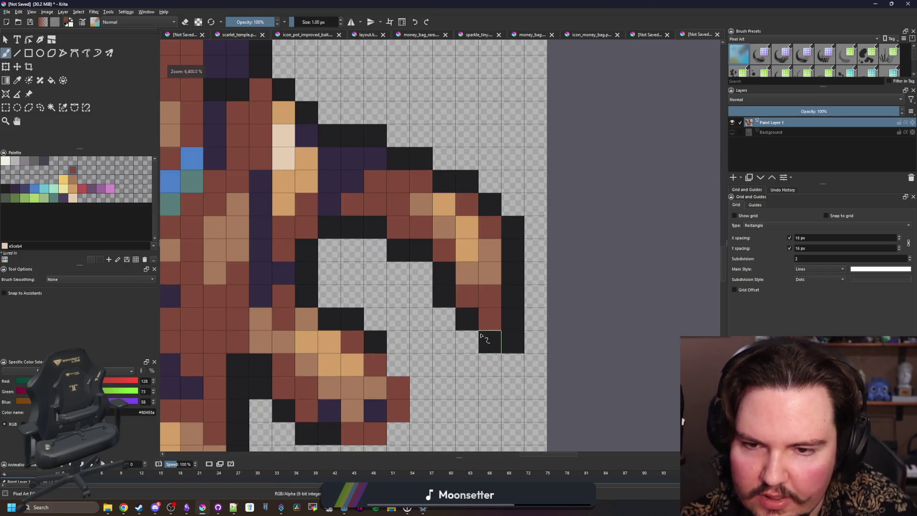
scroll(483, 337, "down", 3)
scroll(414, 278, "up", 3)
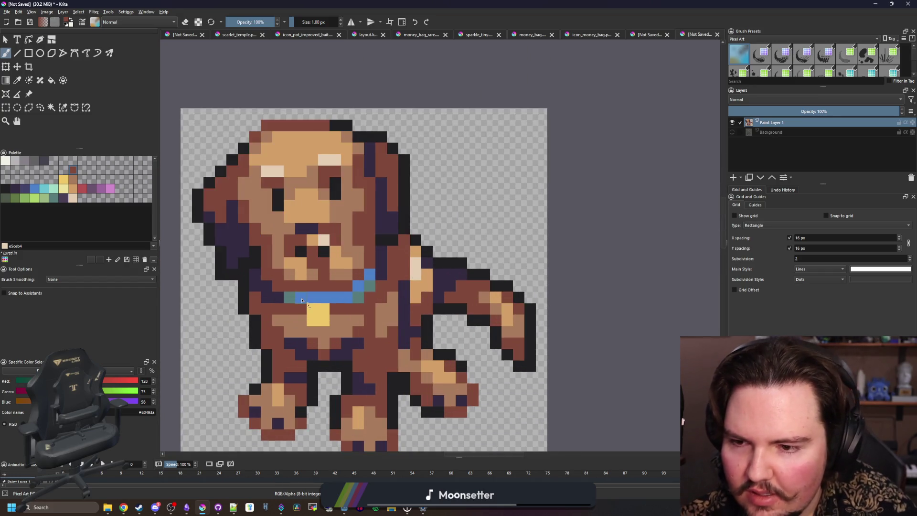
scroll(307, 306, "down", 1)
scroll(308, 306, "up", 1)
scroll(235, 269, "up", 1)
scroll(235, 269, "down", 2)
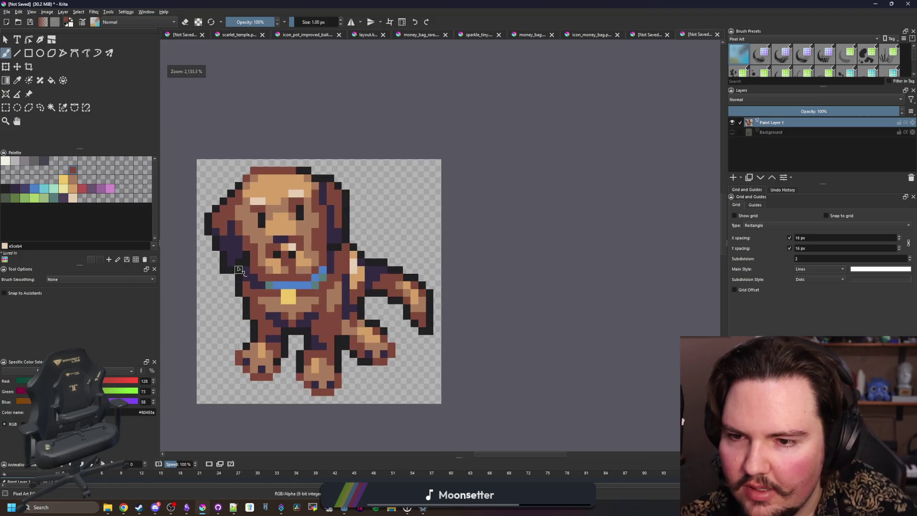
scroll(277, 328, "down", 2)
scroll(276, 299, "down", 1)
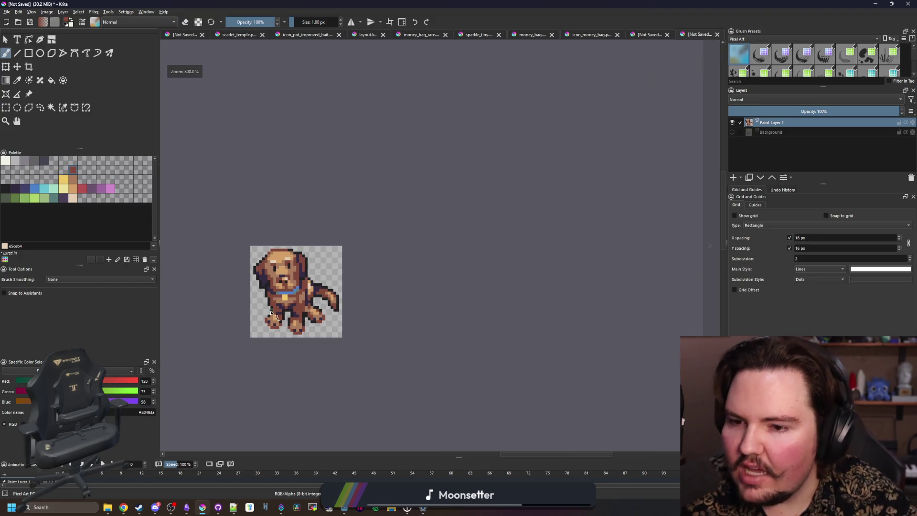
scroll(277, 304, "up", 3)
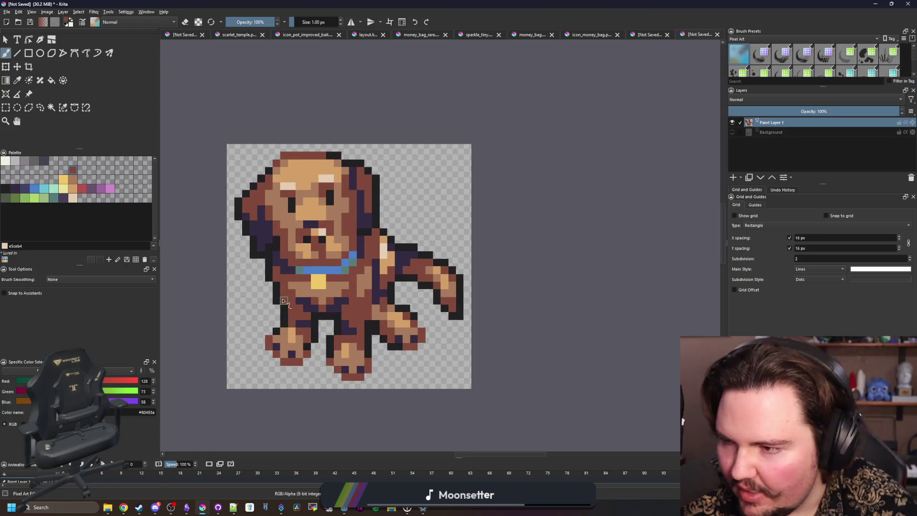
key("alt+Tab")
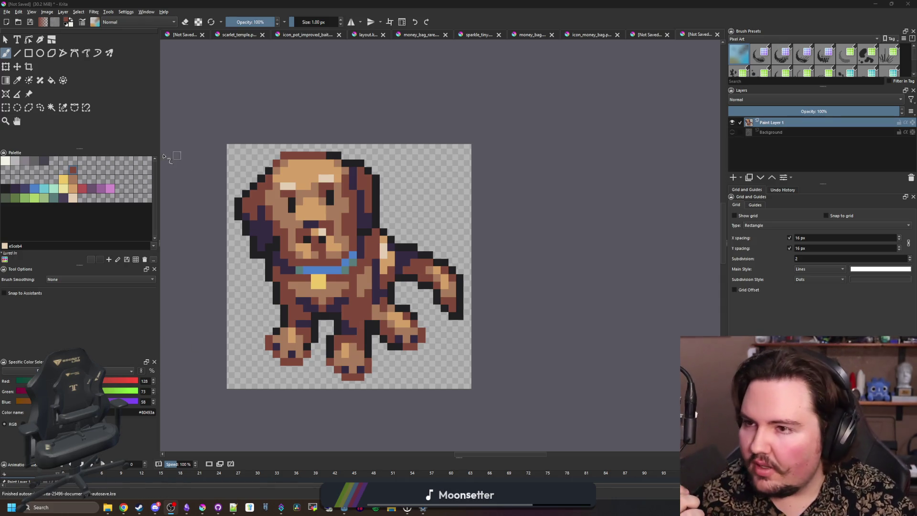
scroll(359, 234, "down", 6)
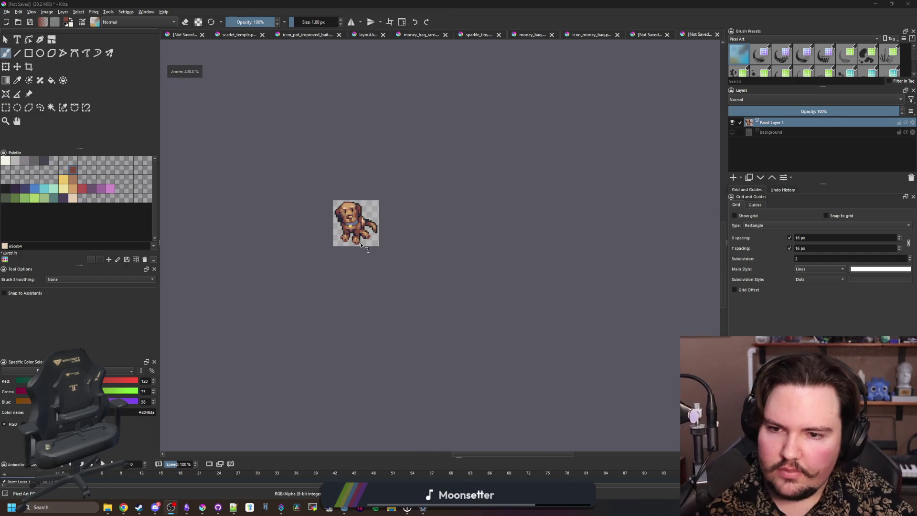
scroll(354, 239, "up", 8)
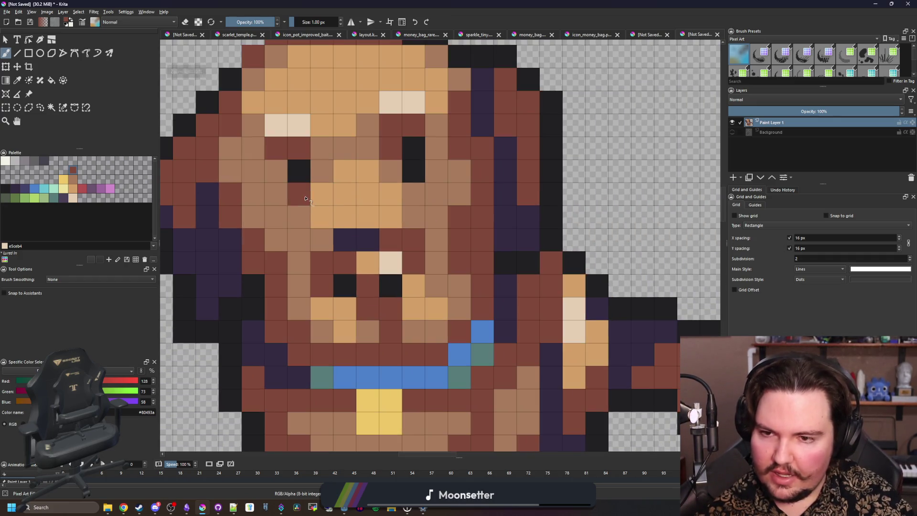
- Sample the cream colour and paint cream highlight pixels beside the eyes
key("p")
left_click(294, 201)
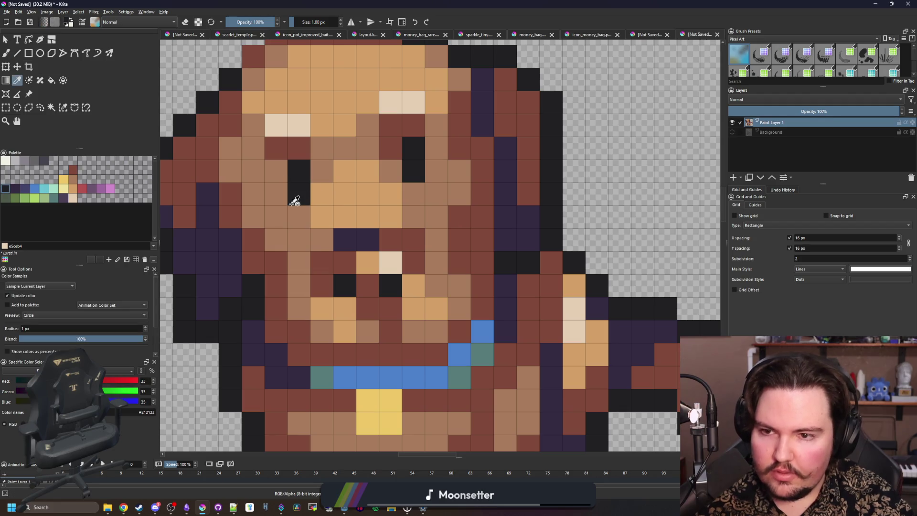
left_click(277, 125)
key("b")
left_click(275, 193)
left_click(281, 216)
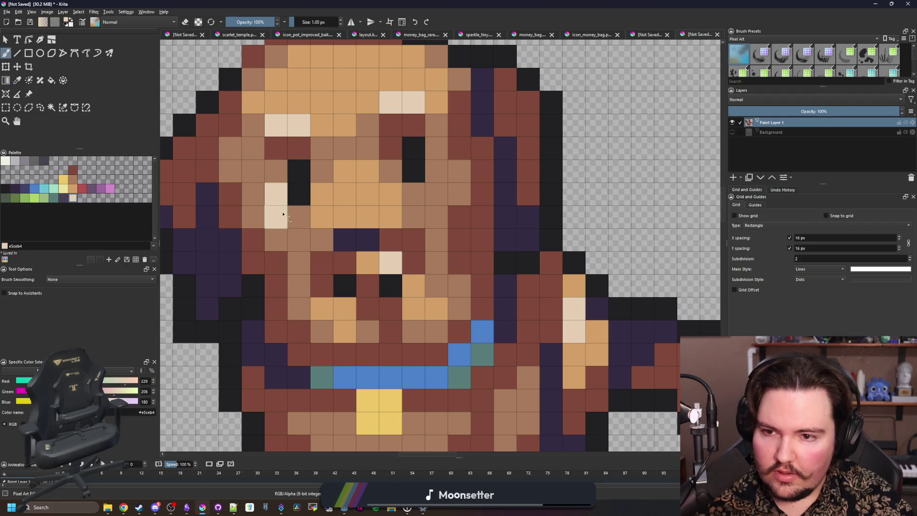
mouse_move(432, 171)
left_mouse_down()
mouse_move(432, 195)
mouse_move(413, 196)
left_mouse_up()
- Undo the two cream highlight pixels
scroll(410, 201, "down", 8)
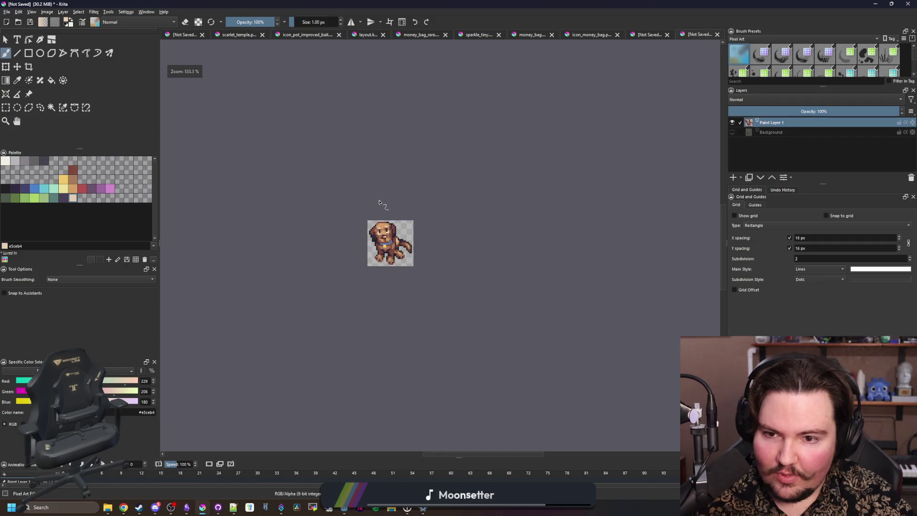
scroll(386, 230, "up", 6)
scroll(333, 230, "up", 6)
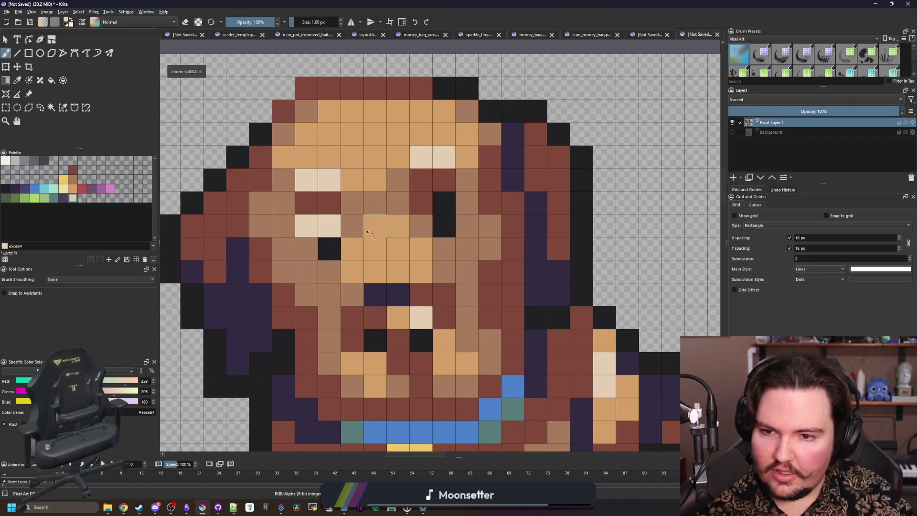
key("ctrl+z")
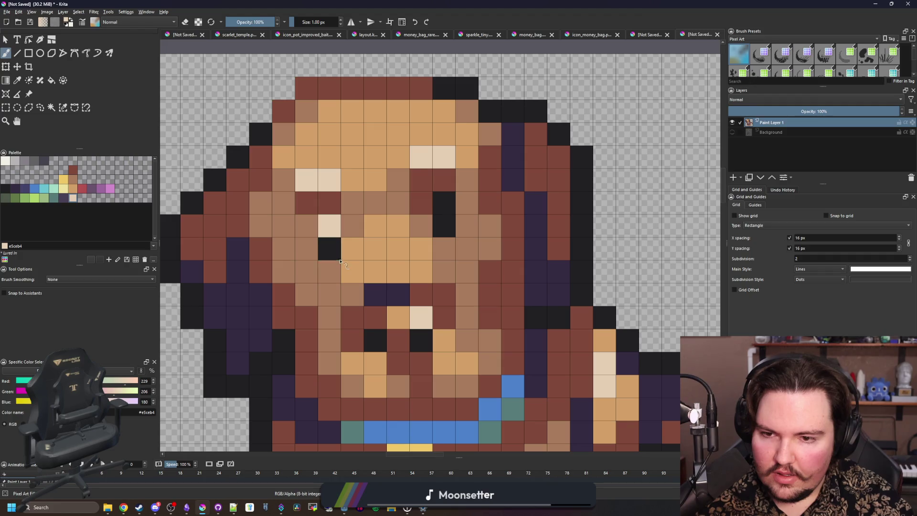
key("ctrl+z")
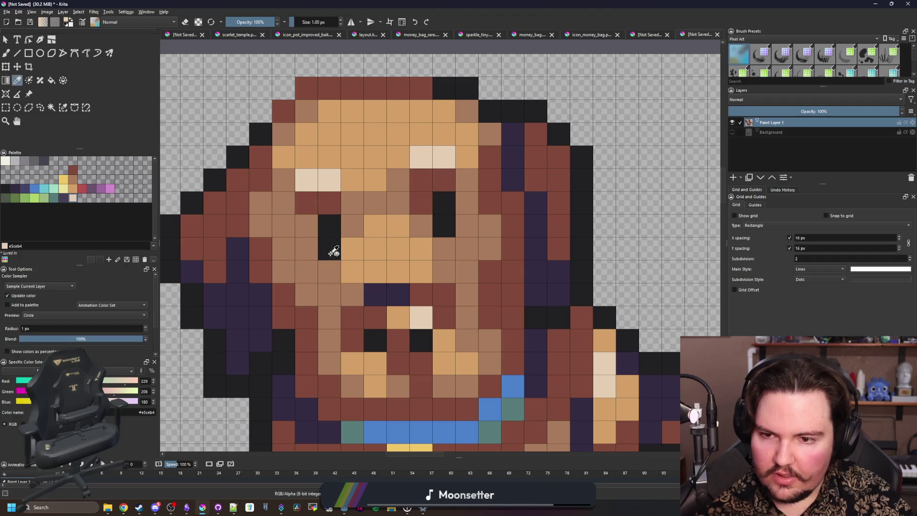
- Sample the near-black eye colour and enlarge the right eye with dark pixels
left_click(328, 245, "ctrl")
left_click_drag(452, 247, 466, 206)
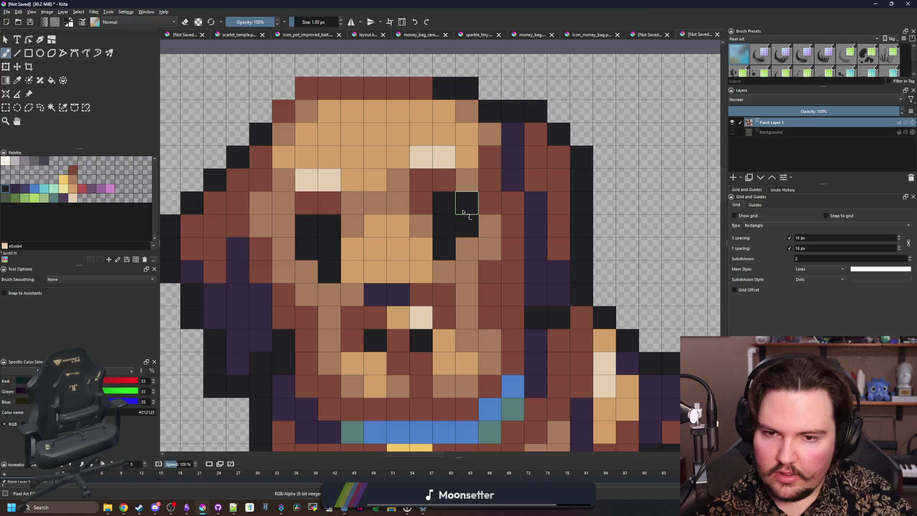
scroll(375, 248, "down", 11)
scroll(379, 253, "up", 4)
scroll(379, 258, "up", 8)
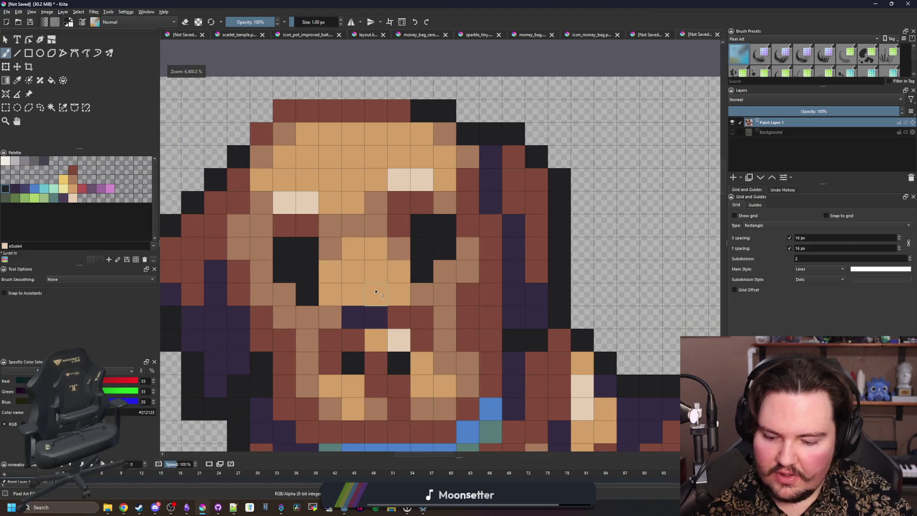
- Paint cream glint pixels into both of the dog's eyes
left_click(306, 205, "ctrl")
left_click(284, 248)
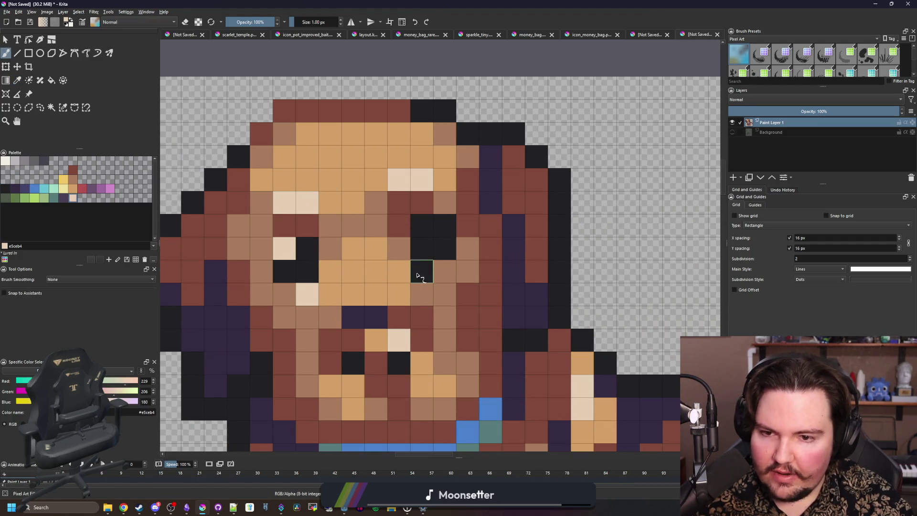
left_click(429, 229)
scroll(367, 270, "down", 4)
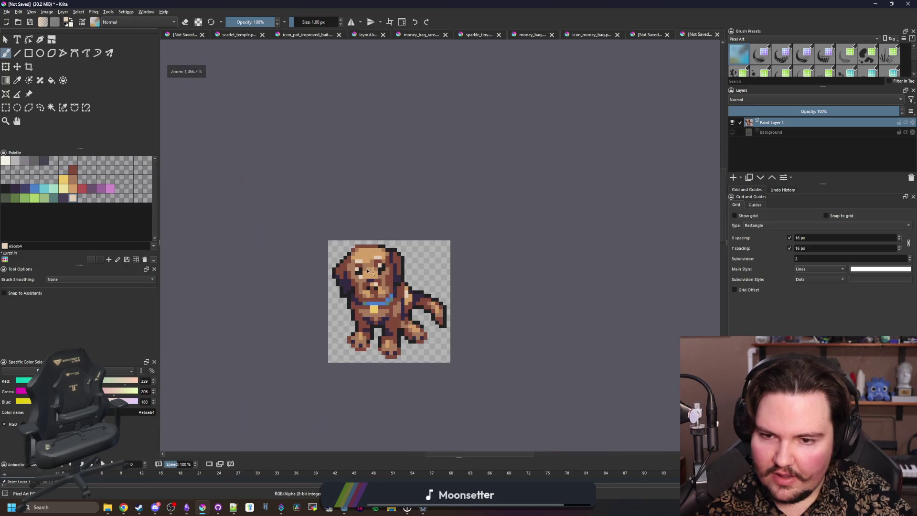
scroll(368, 286, "up", 4)
- Sample face colours, pick blue from the palette and darken a tan face pixel
left_click(440, 281, "ctrl")
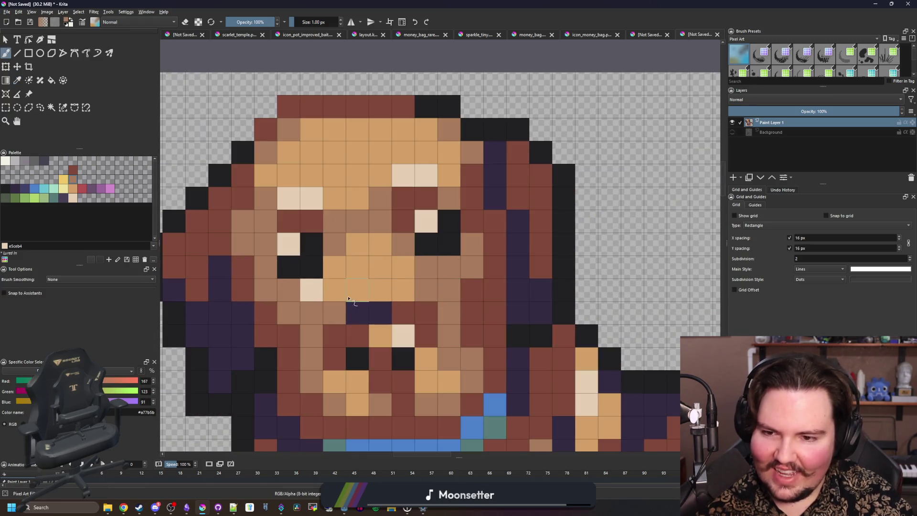
scroll(308, 292, "down", 8)
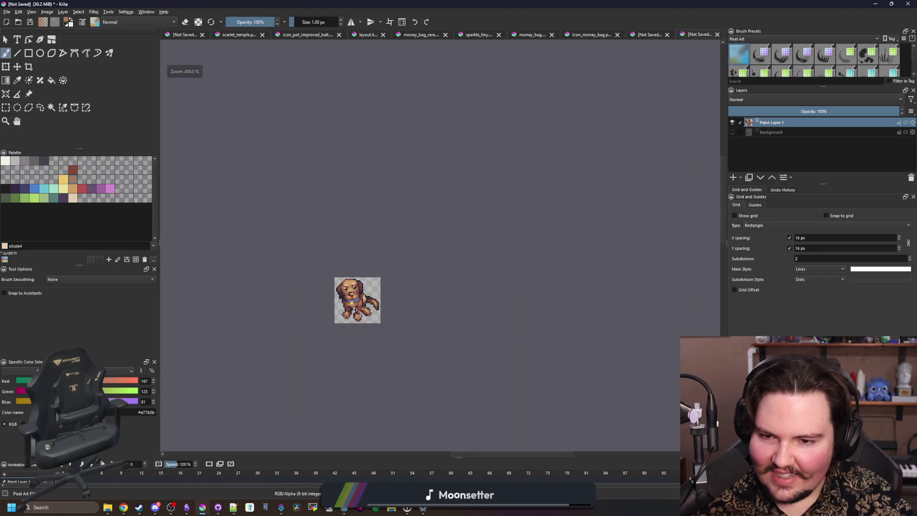
scroll(353, 311, "up", 8)
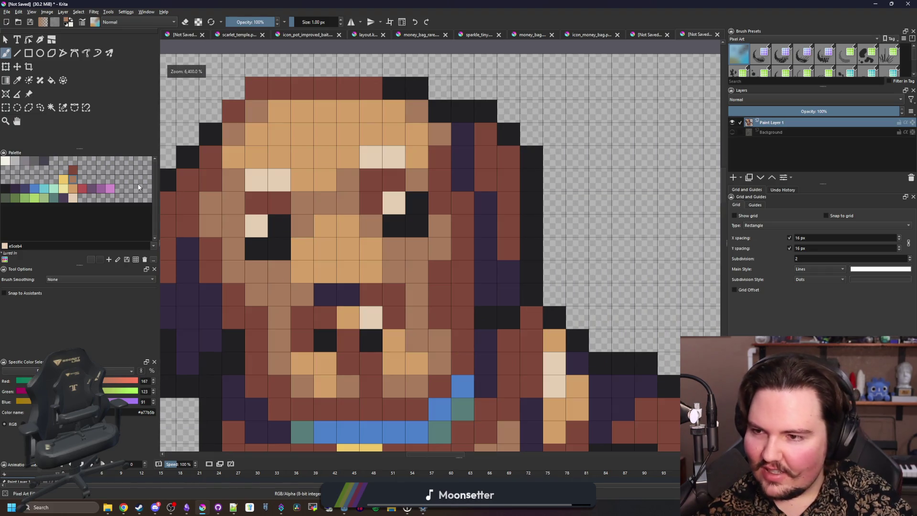
left_click(333, 250, "ctrl")
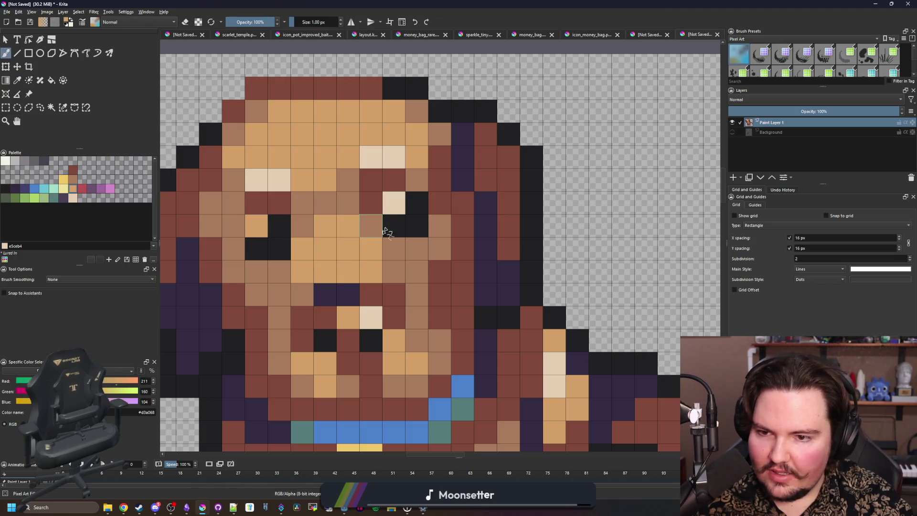
left_click(33, 191)
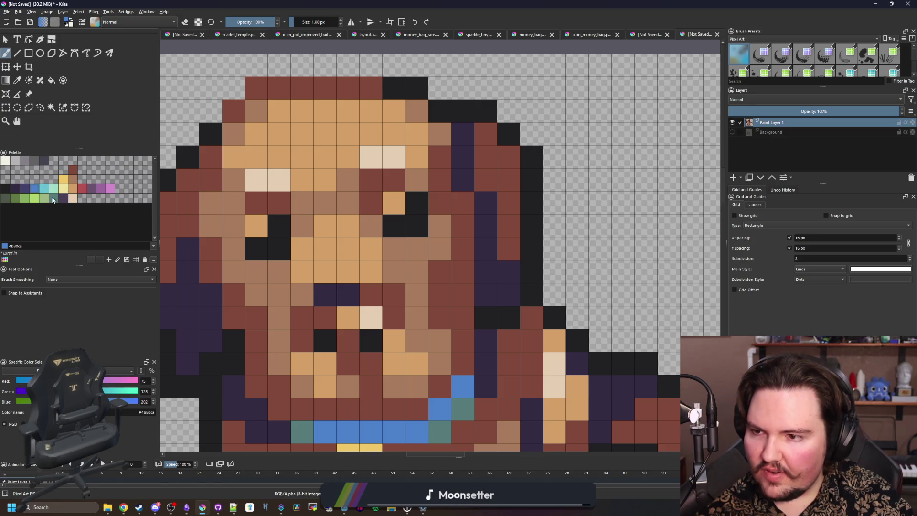
left_click(394, 202)
scroll(394, 212, "down", 8)
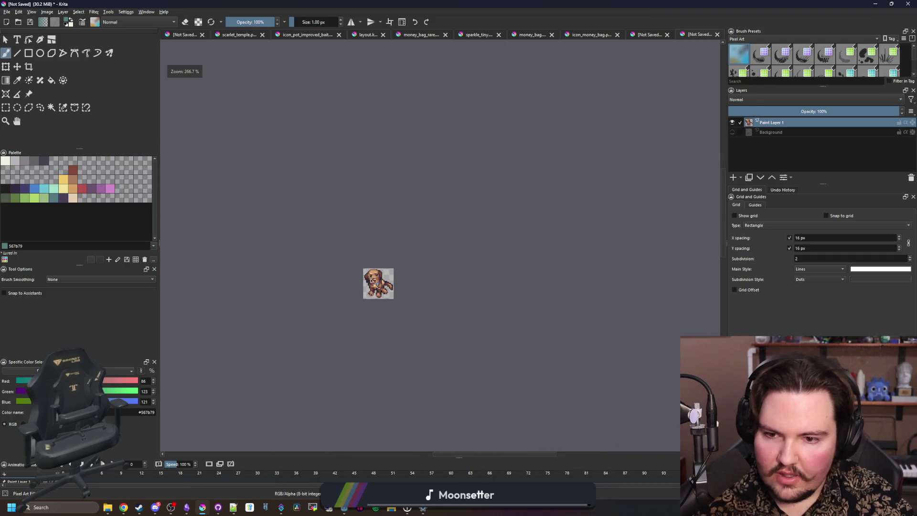
scroll(377, 286, "up", 10)
- Sample the face cream and paint the left eye pixel cream
left_click(315, 189, "ctrl")
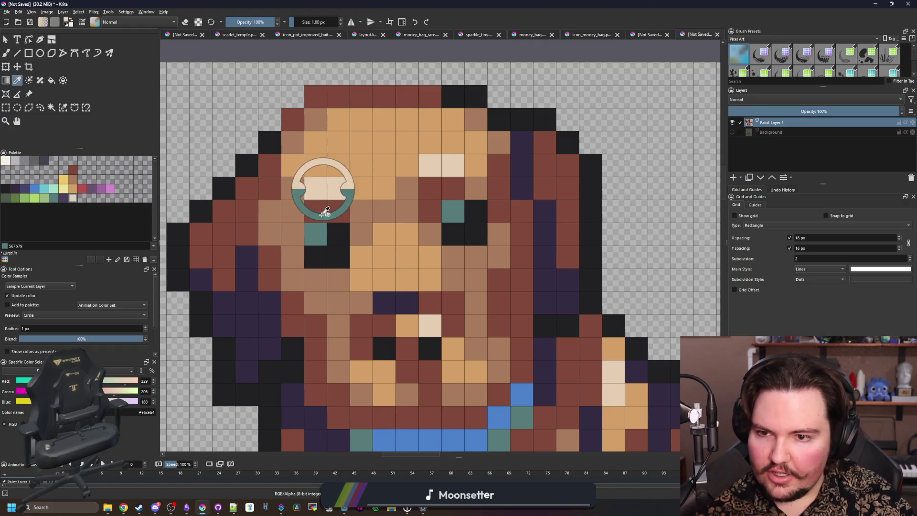
left_click(316, 234)
scroll(336, 227, "down", 8)
scroll(337, 228, "up", 8)
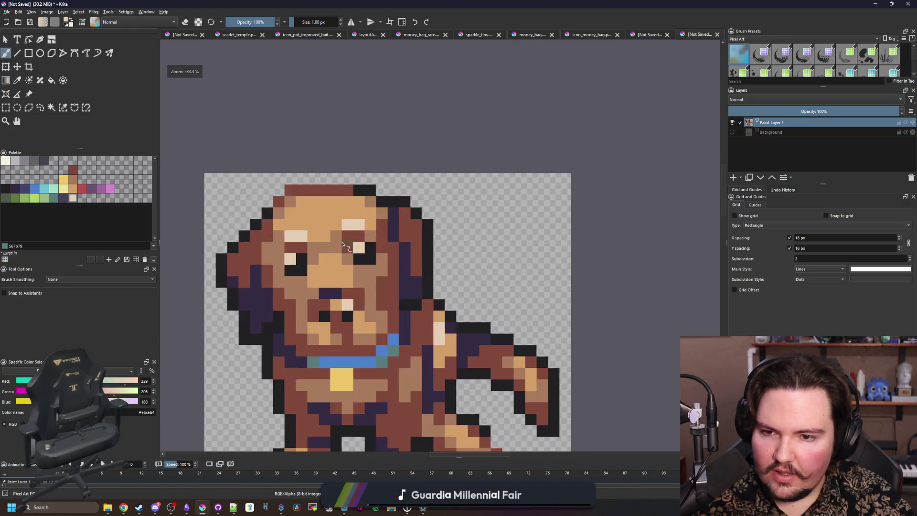
- Choose the dark purple (4b4158) palette colour and zoom to check the eyes
left_click(62, 197)
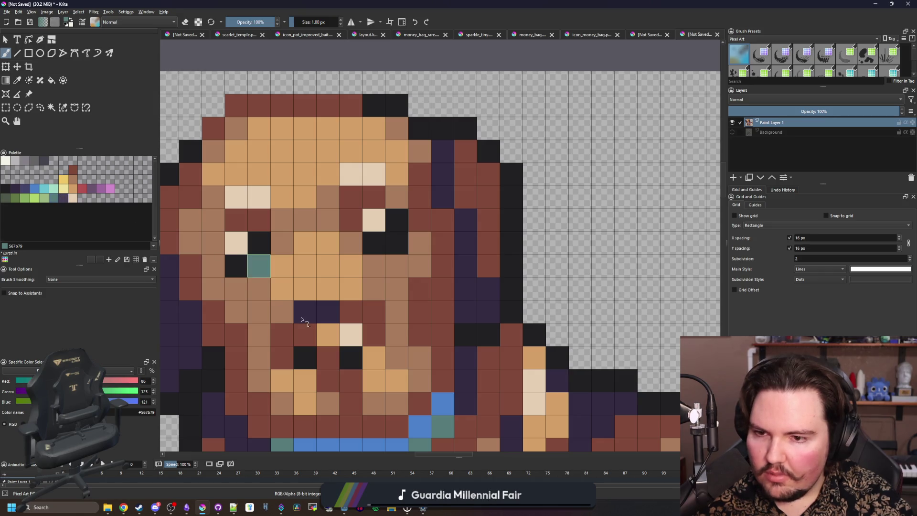
left_click(67, 198)
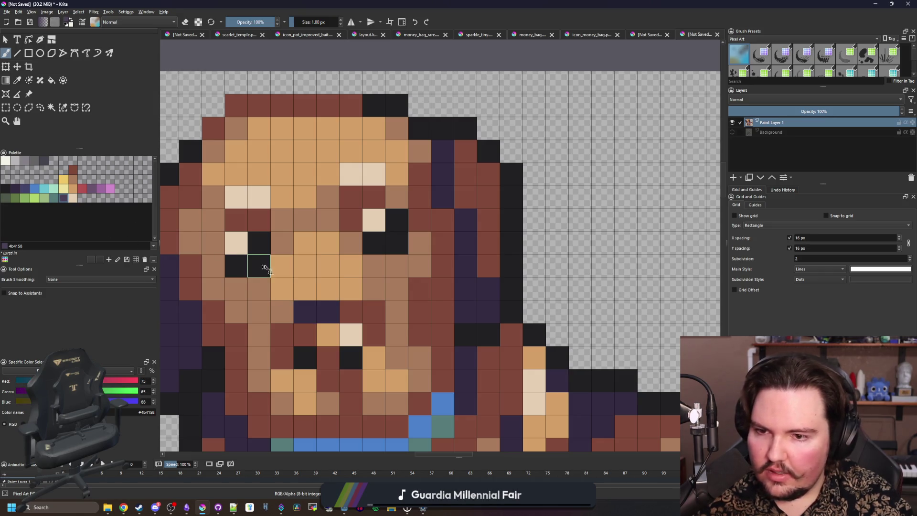
scroll(403, 248, "down", 10)
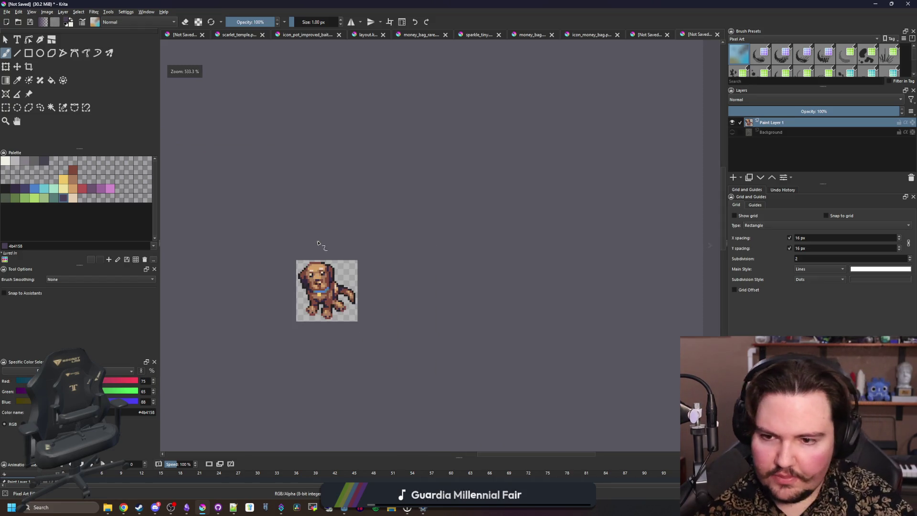
scroll(321, 304, "up", 3)
scroll(337, 294, "down", 3)
scroll(329, 324, "up", 1)
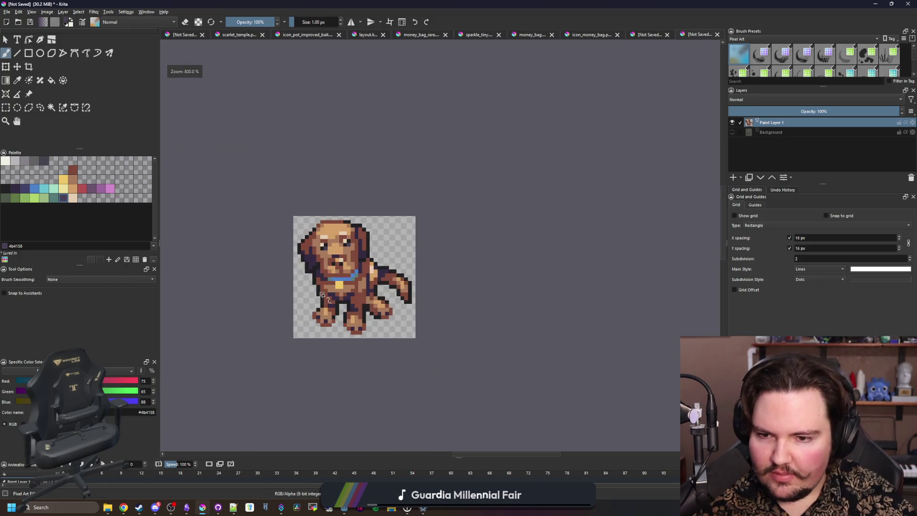
scroll(410, 215, "down", 3)
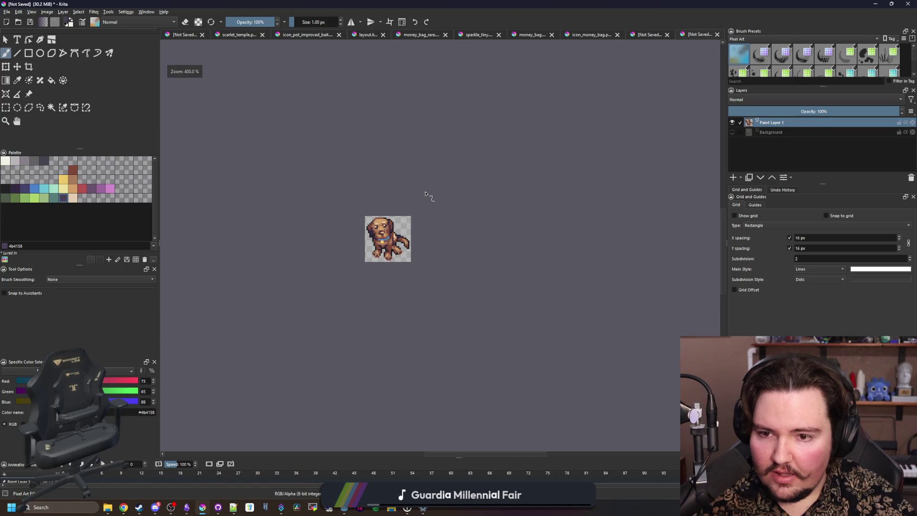
scroll(364, 233, "up", 3)
scroll(251, 272, "up", 1)
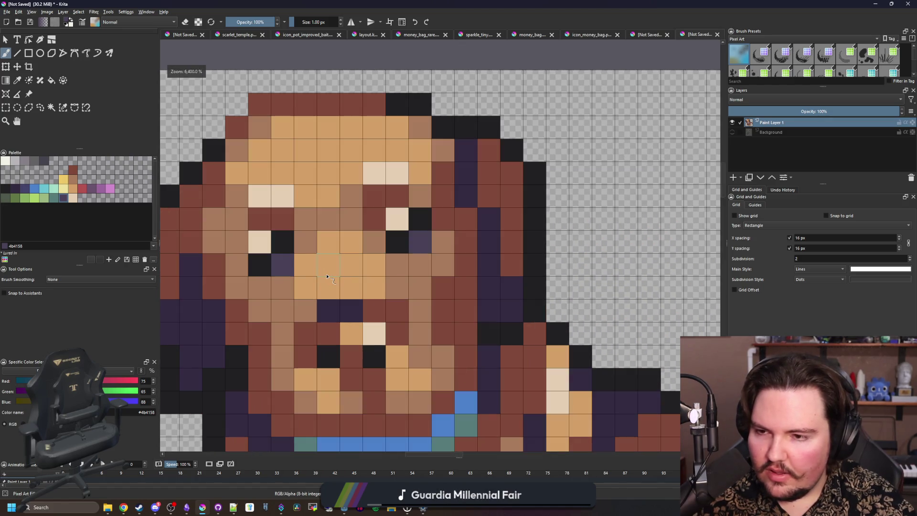
scroll(309, 255, "down", 4)
scroll(329, 284, "up", 1)
scroll(329, 284, "up", 1)
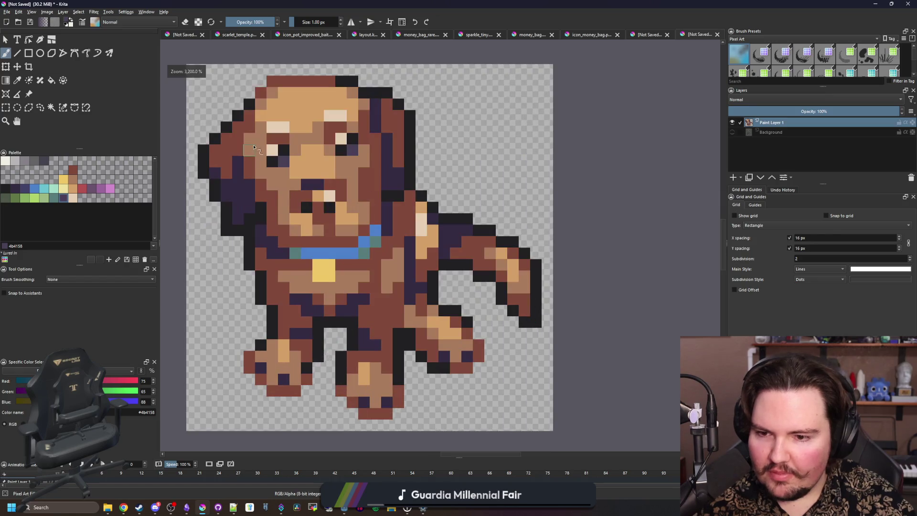
- Save the sprite as PNG file icon_puppies.png, accepting the PNG export options
scroll(329, 284, "down", 1)
left_click(7, 12)
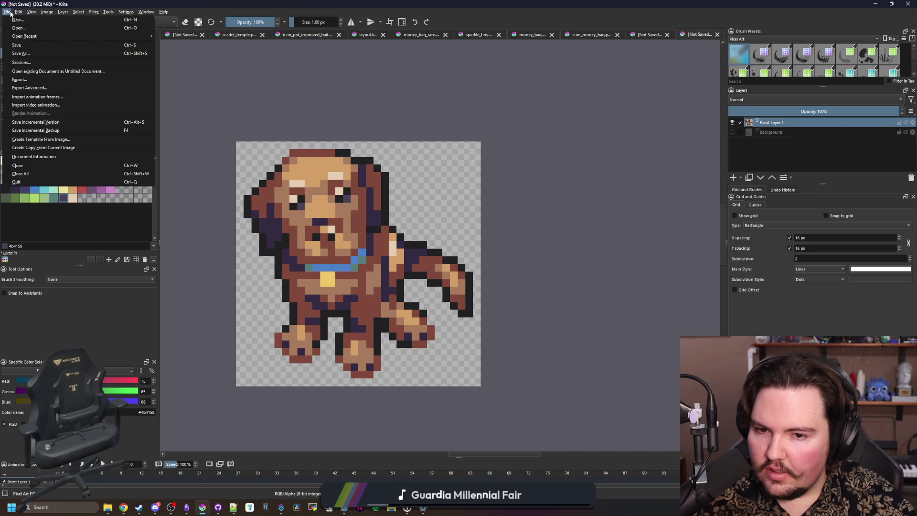
key("Escape")
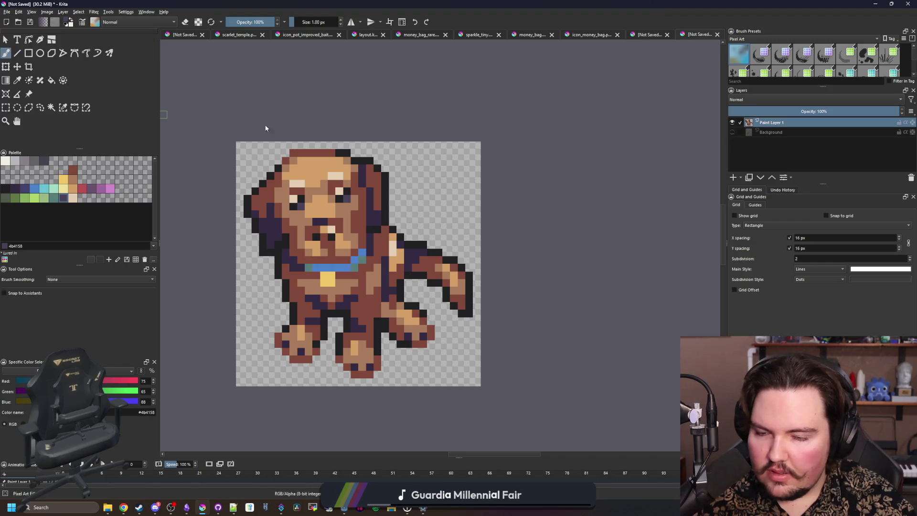
type("icon_")
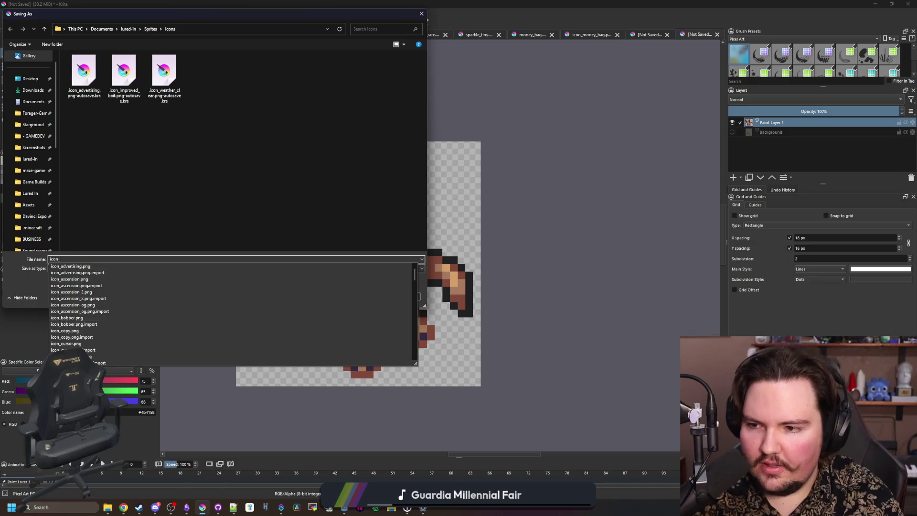
type("puppies")
key("Tab")
key("alt+Down")
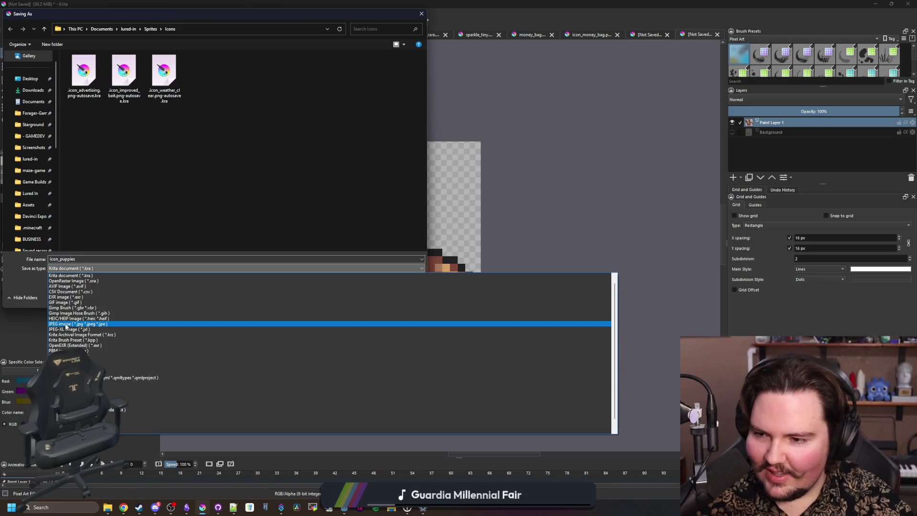
key("Return")
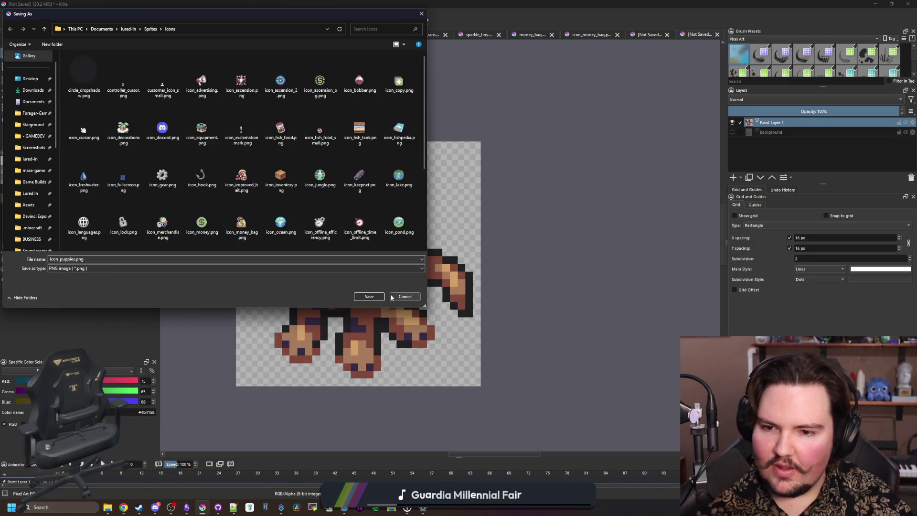
left_click(369, 296)
left_click(494, 332)
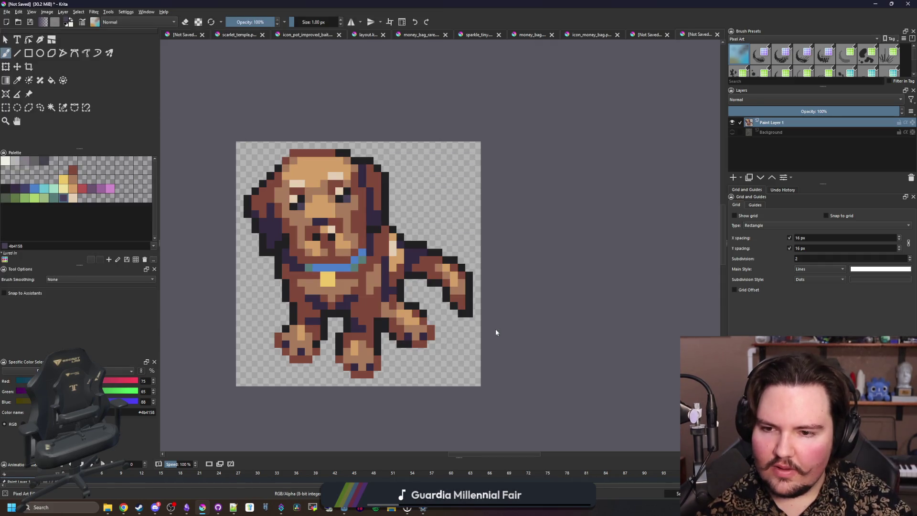
mouse_move(387, 4)
left_mouse_down()
mouse_move(387, 299)
mouse_move(386, 3)
mouse_move(387, 272)
left_mouse_up()
left_click(444, 191)
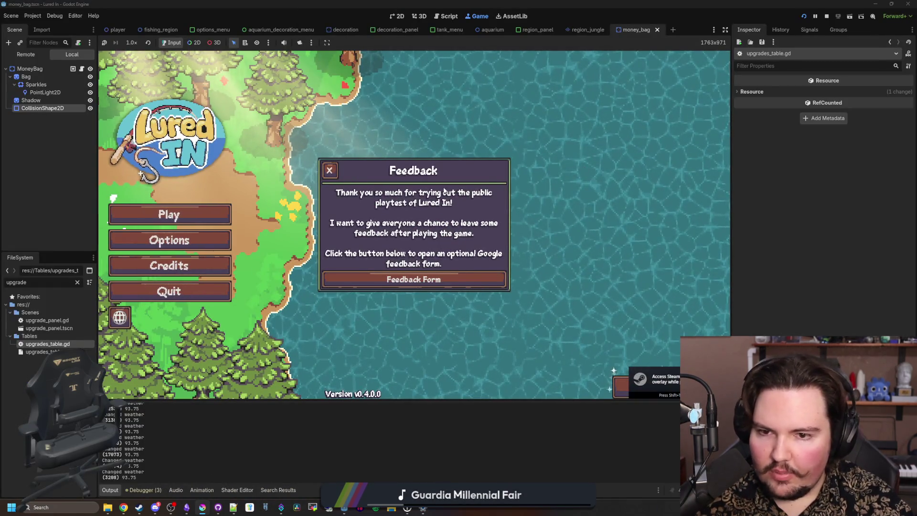
- Stop the game and change the Puppies sprite to icon_puppies.png in upgrades_table.gd, saving
left_click(827, 18)
double_click(64, 344)
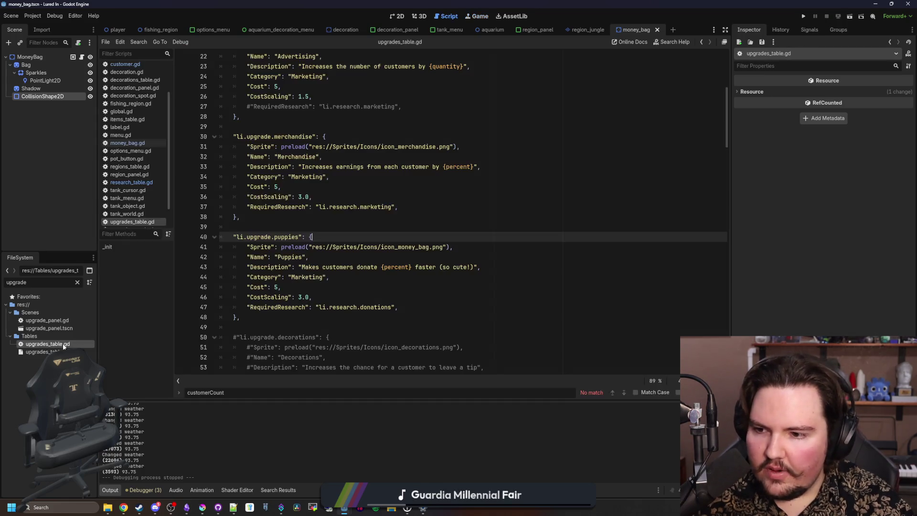
left_click(419, 246)
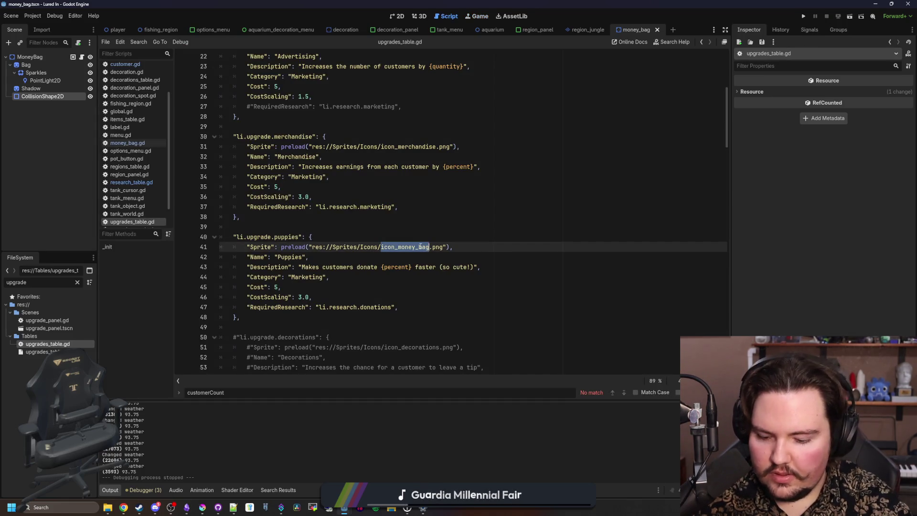
type("icon_pup")
key("Return")
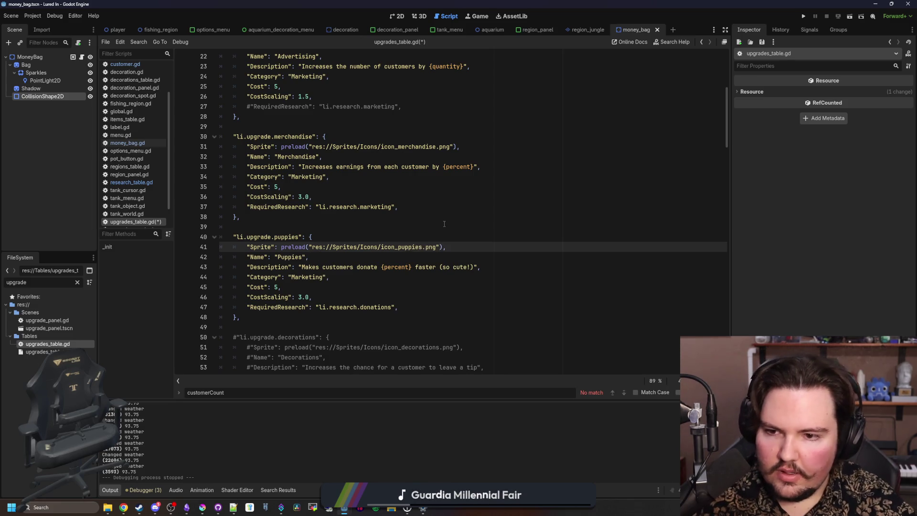
left_click(444, 224)
key("ctrl+s")
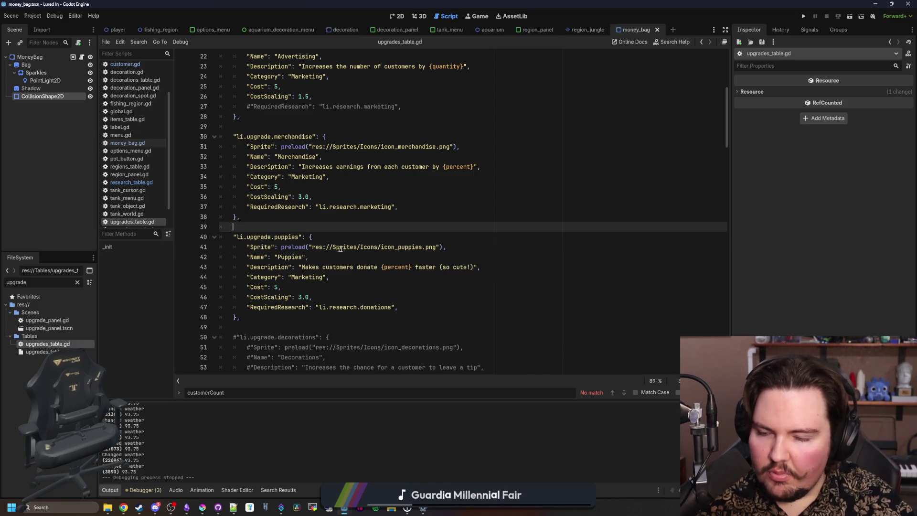
- Select the li.upgrade.puppies id and clear the FileSystem filter
left_click(400, 258)
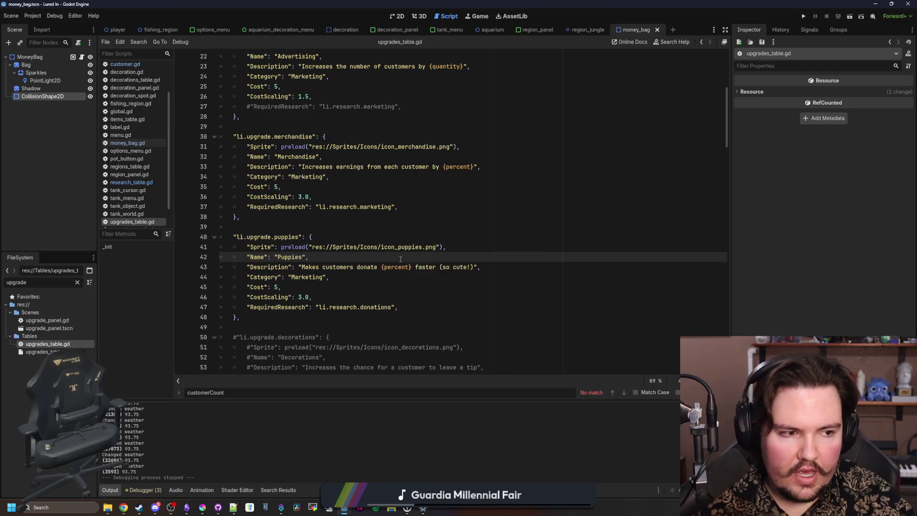
left_click(337, 237)
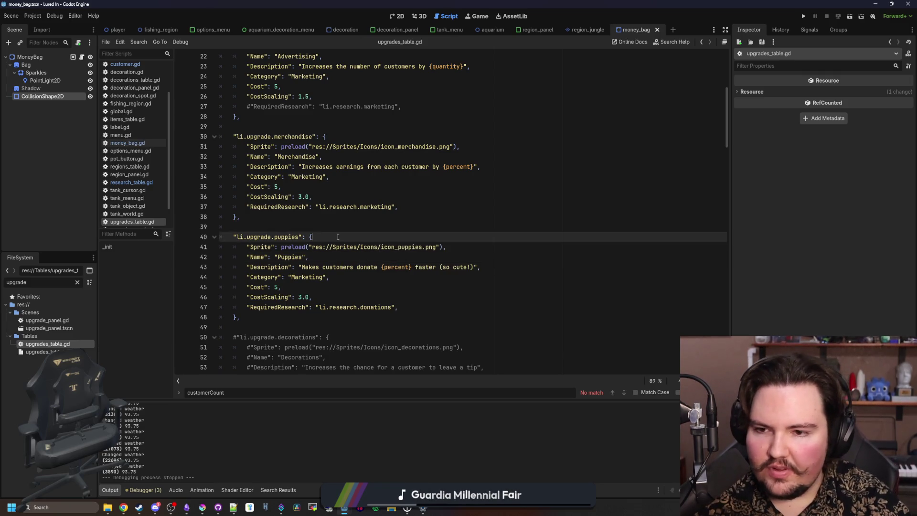
left_click(302, 237)
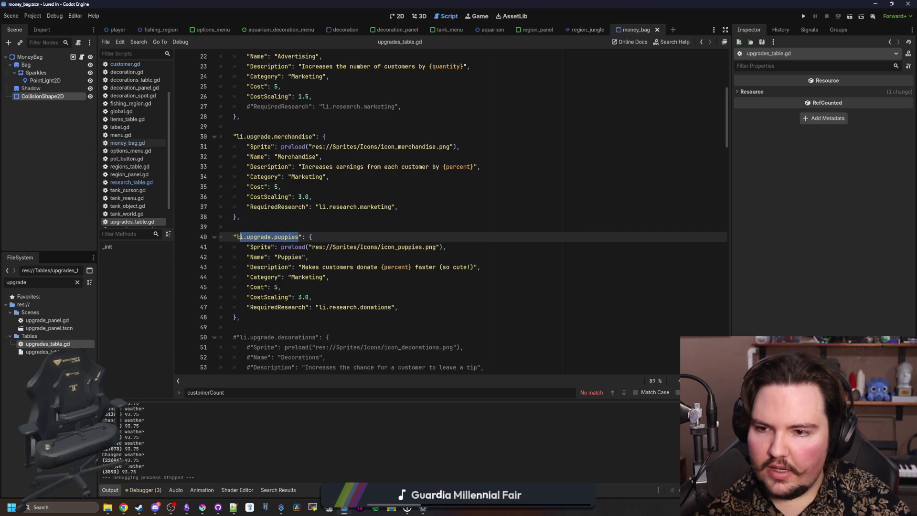
left_click(292, 227)
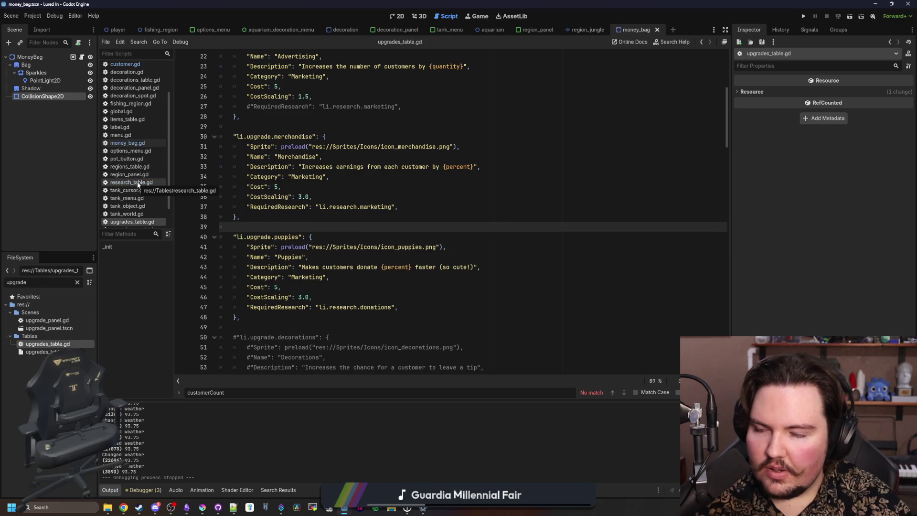
left_click(77, 282)
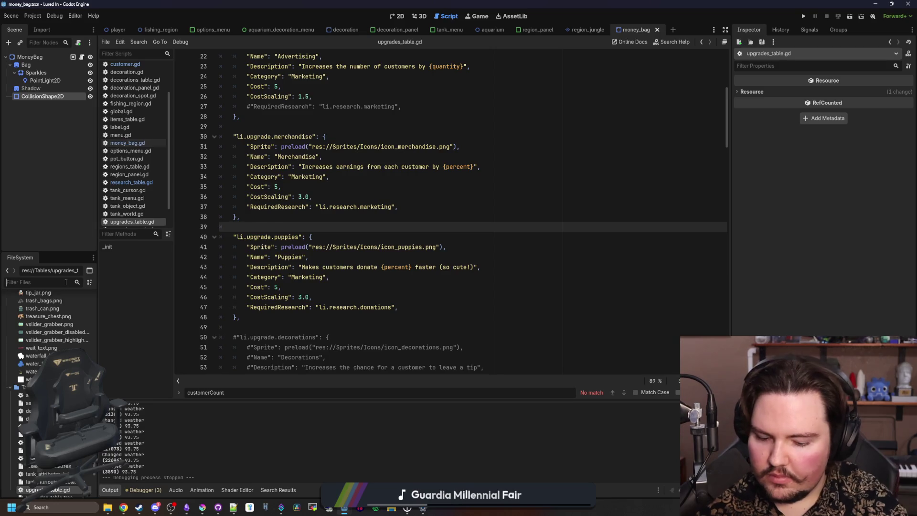
- In global.gd's fill_description, add a li.upgrade.puppies line after larger_keepnet
type("glob")
double_click(37, 343)
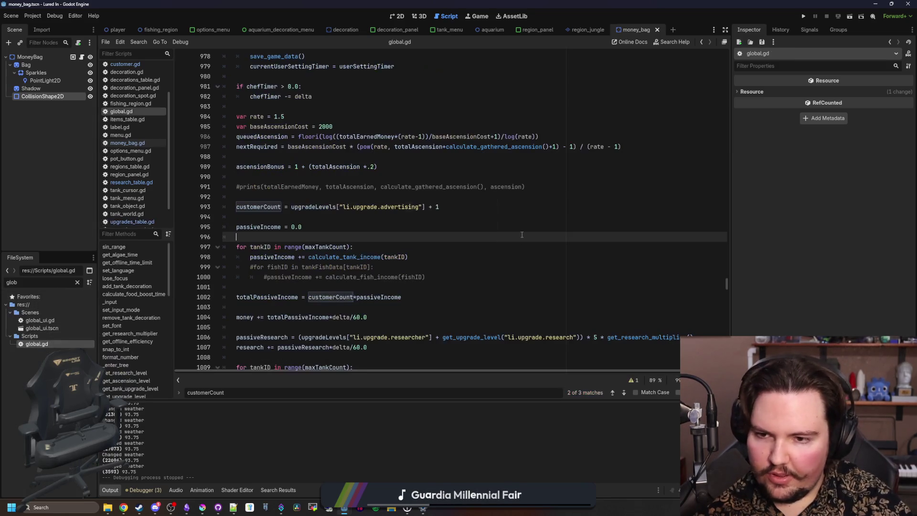
key("ctrl+f")
type("fill_de")
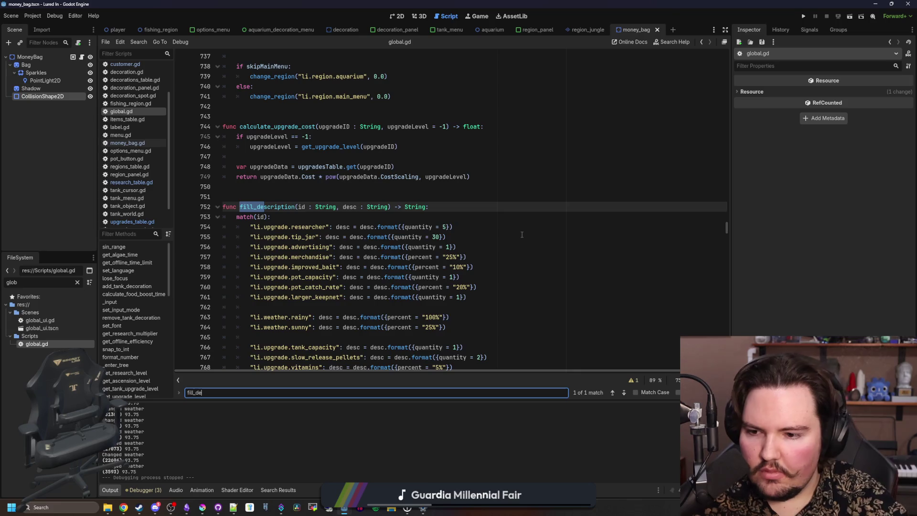
scroll(522, 234, "down", 3)
left_click(495, 207)
key("Return")
type("li.upgrade.puppies")
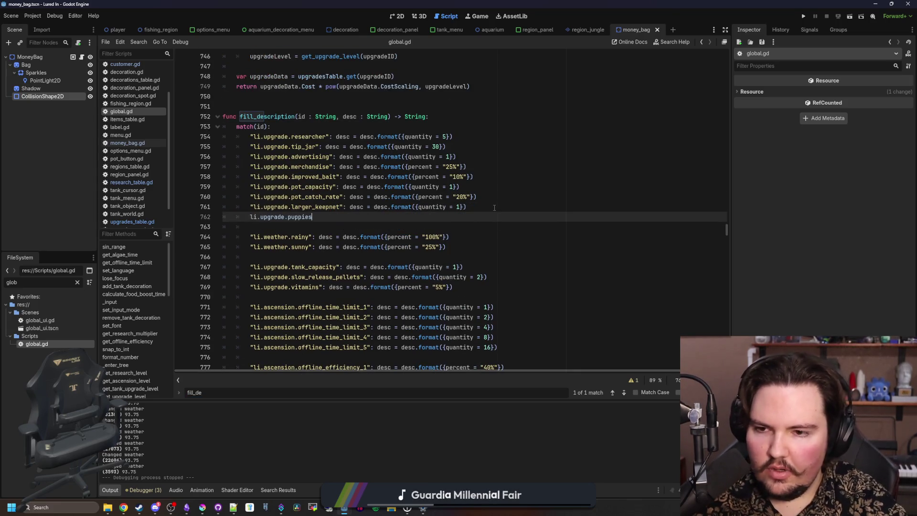
- Give the puppies entry the copied format call with percent = "20%" and save
left_click_drag(475, 207, 343, 207)
key("ctrl+c")
left_click(313, 217)
key("ctrl+v")
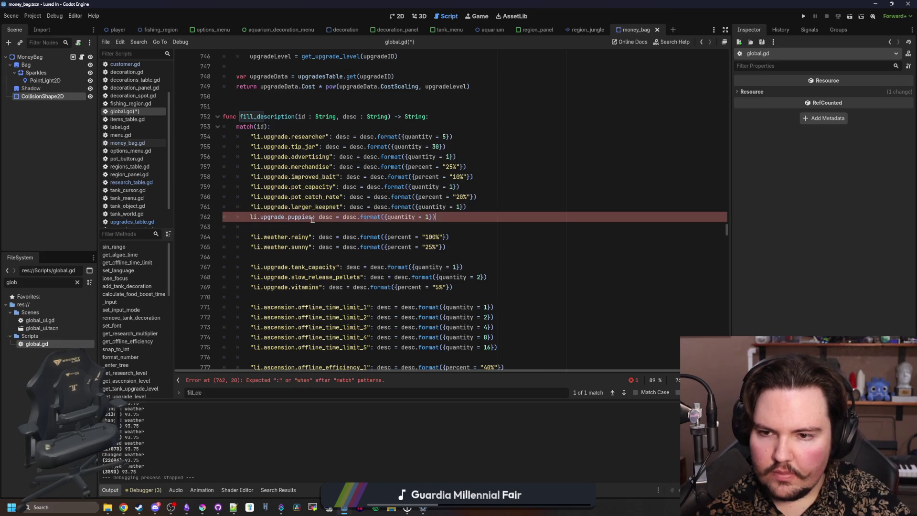
type("\"")
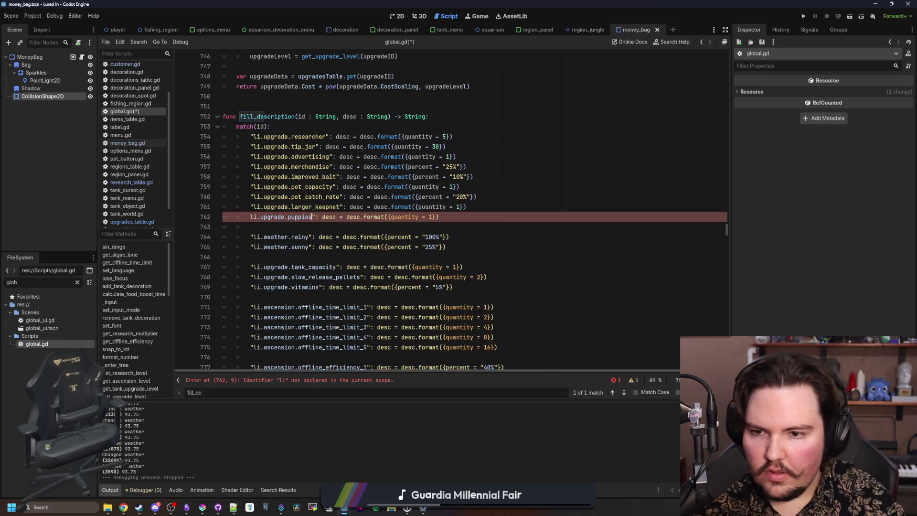
type("\"")
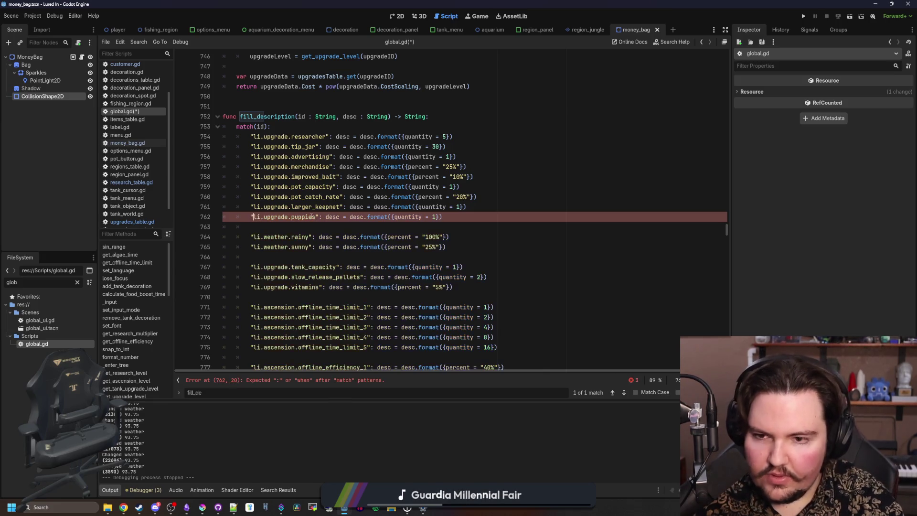
double_click(406, 216)
type("percent = \"%20%")
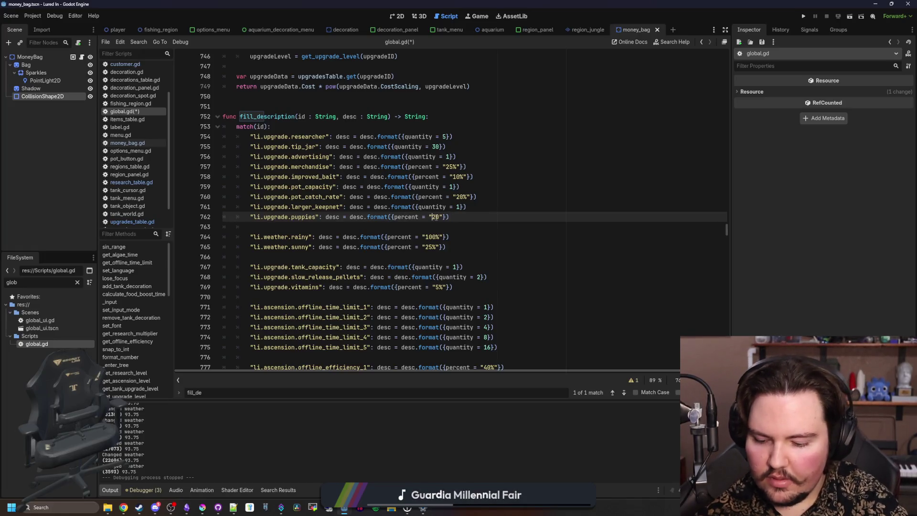
left_click(478, 216)
key("ctrl+s")
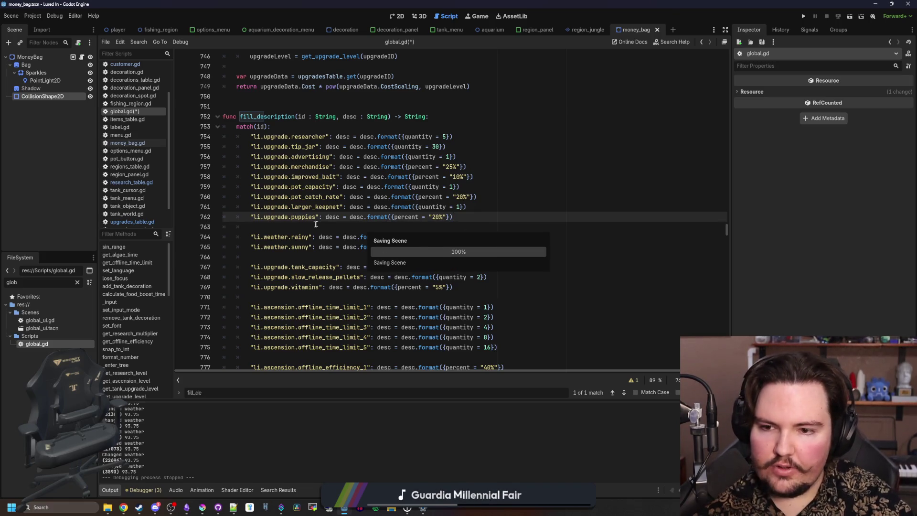
left_click(315, 224)
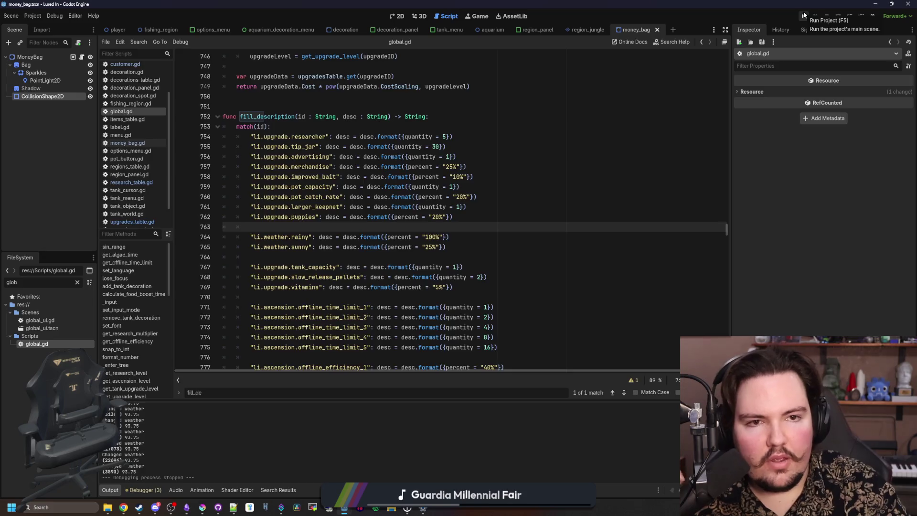
- Run the project, start the game and view the shop's Marketing upgrades
left_click(803, 15)
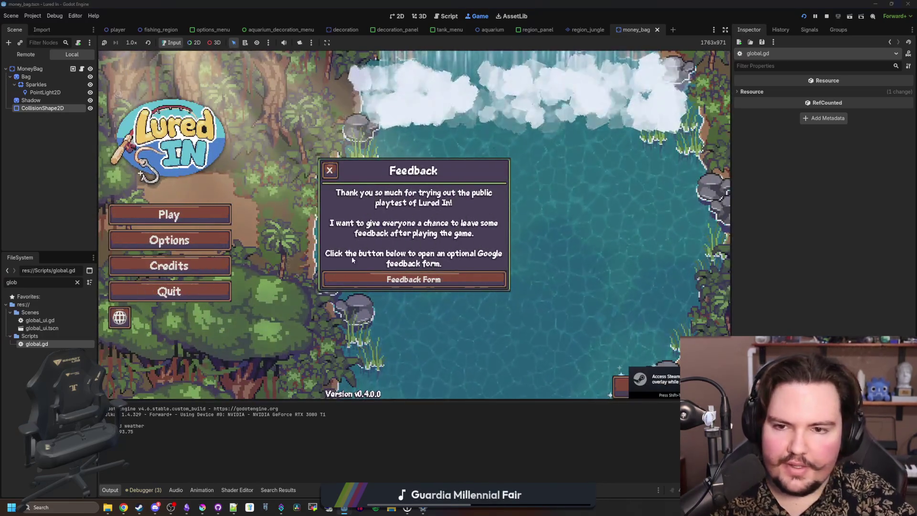
left_click(211, 217)
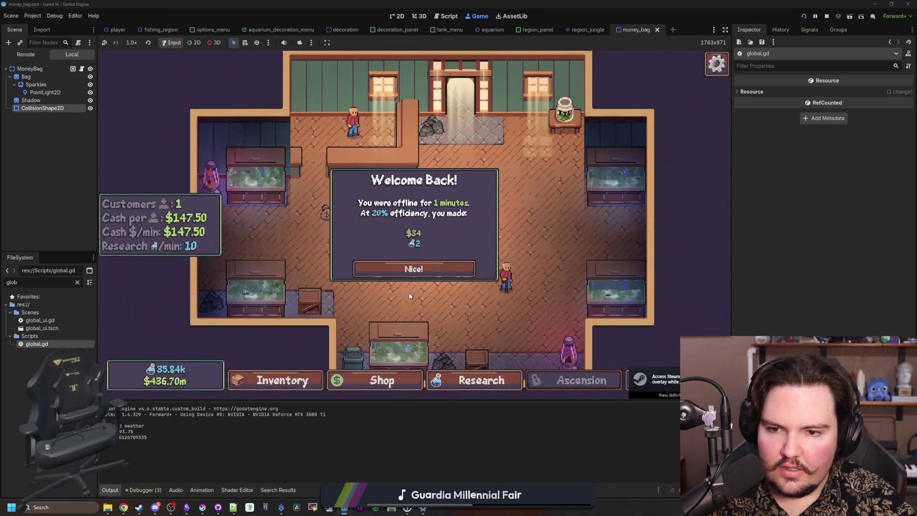
left_click(415, 267)
left_click(307, 382)
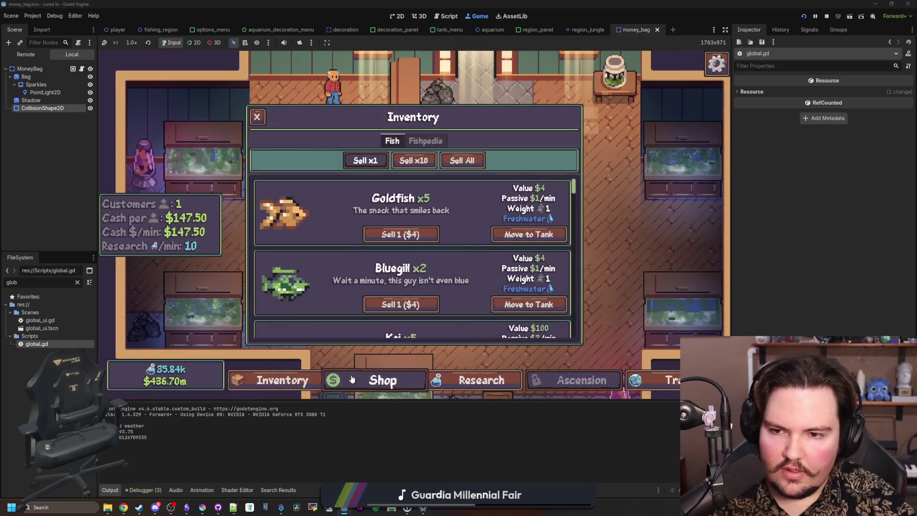
left_click(380, 380)
left_click(382, 146)
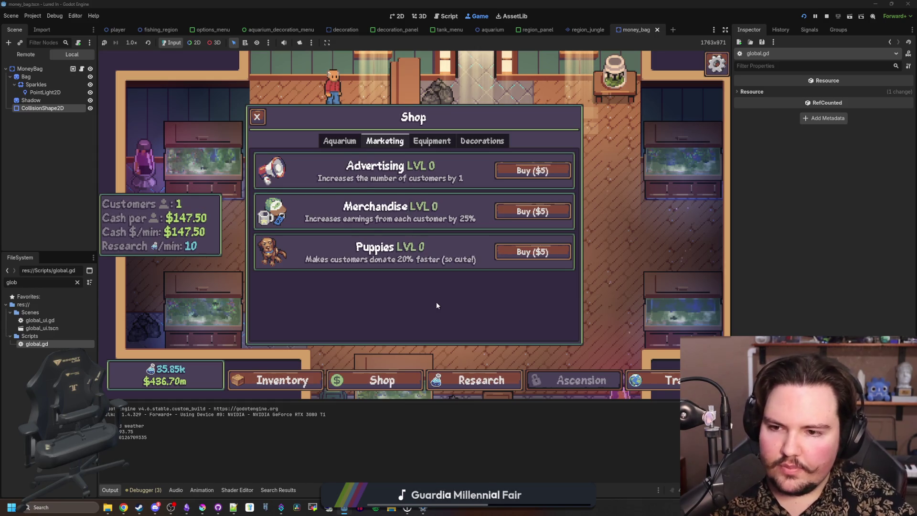
- Buy the Puppies upgrade in the Marketing shop
left_click(482, 379)
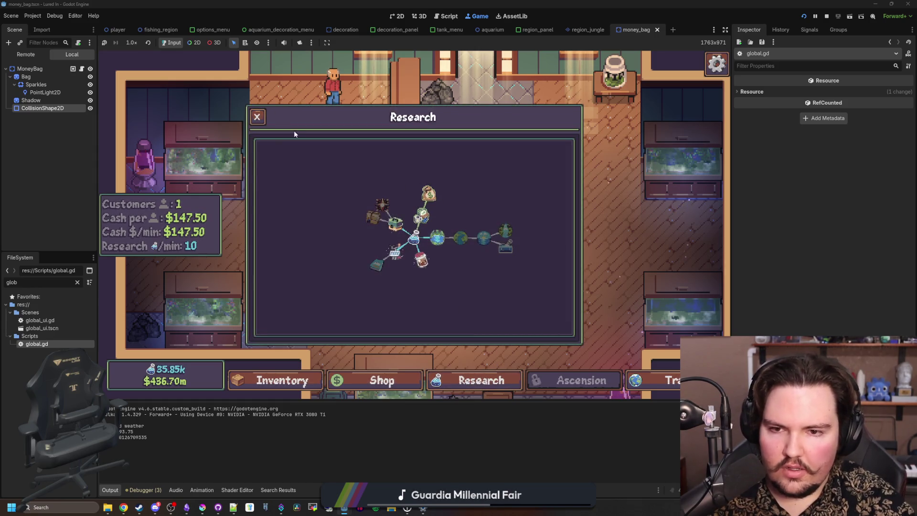
left_click(258, 118)
left_click(389, 380)
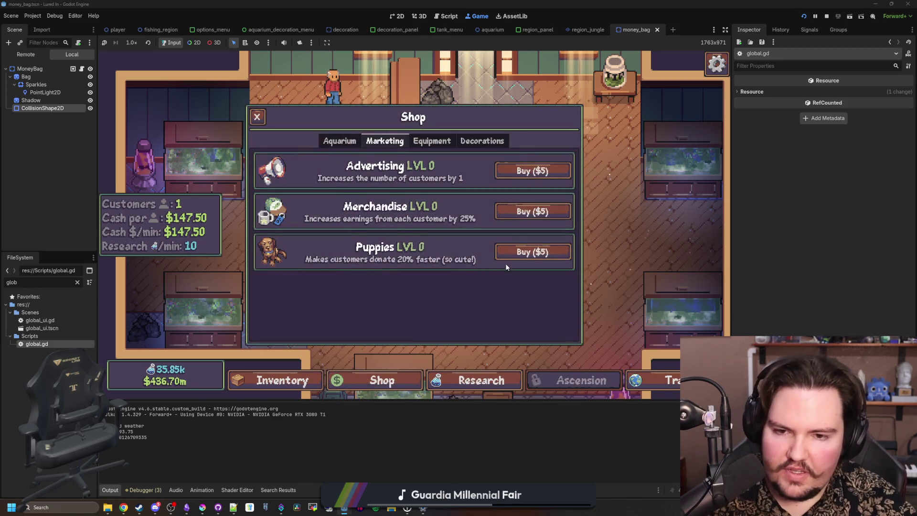
left_click(513, 254)
key("Escape")
- Run the research command from the secret command menu and recheck the shop
key("quoteleft")
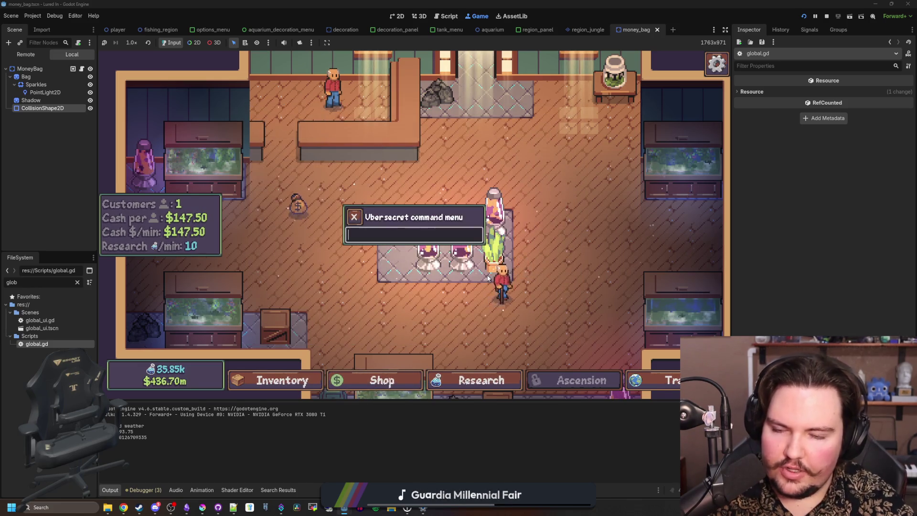
type("rese")
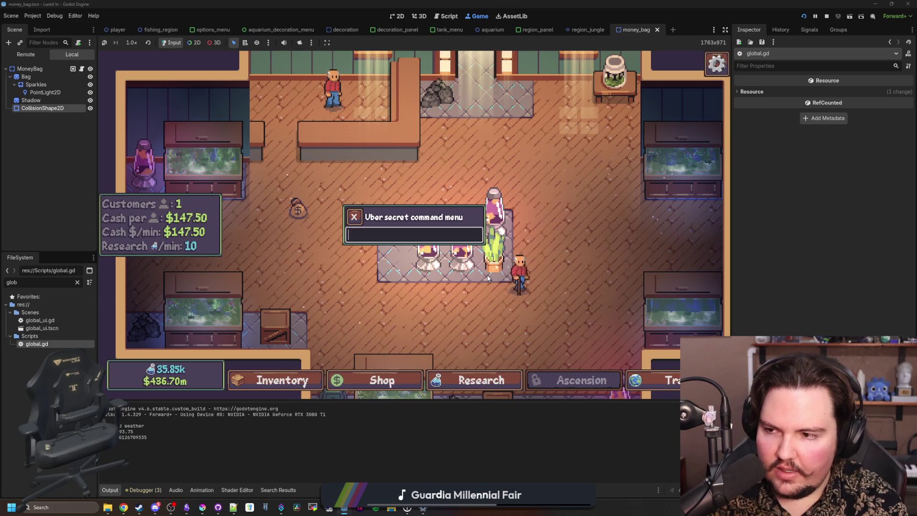
type("archr")
key("Return")
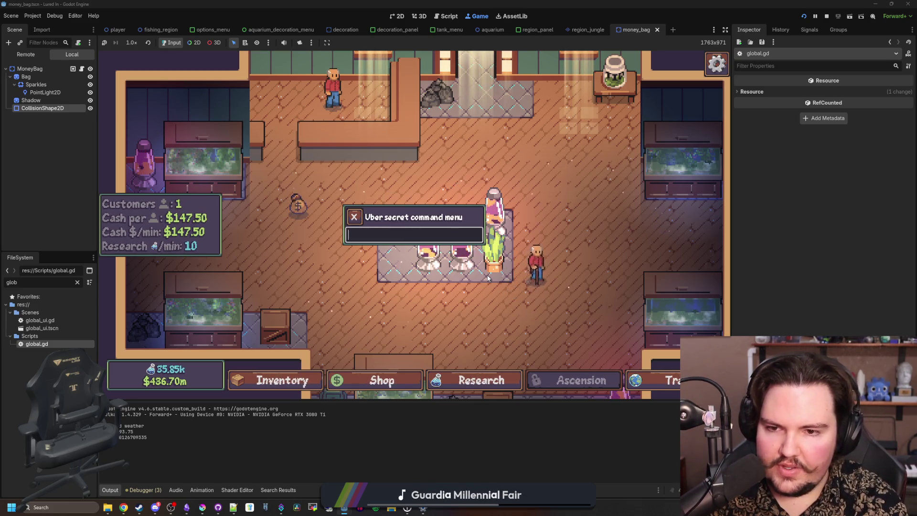
key("Escape")
left_click(382, 380)
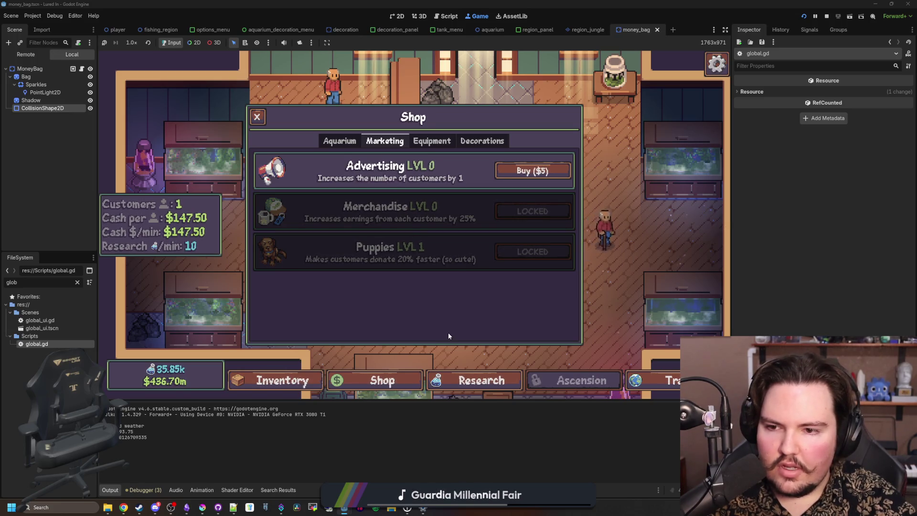
- Browse the shop's Equipment, Decorations and Marketing tabs to confirm the Puppies upgrade shows LVL 1
left_click(433, 150)
left_click(479, 142)
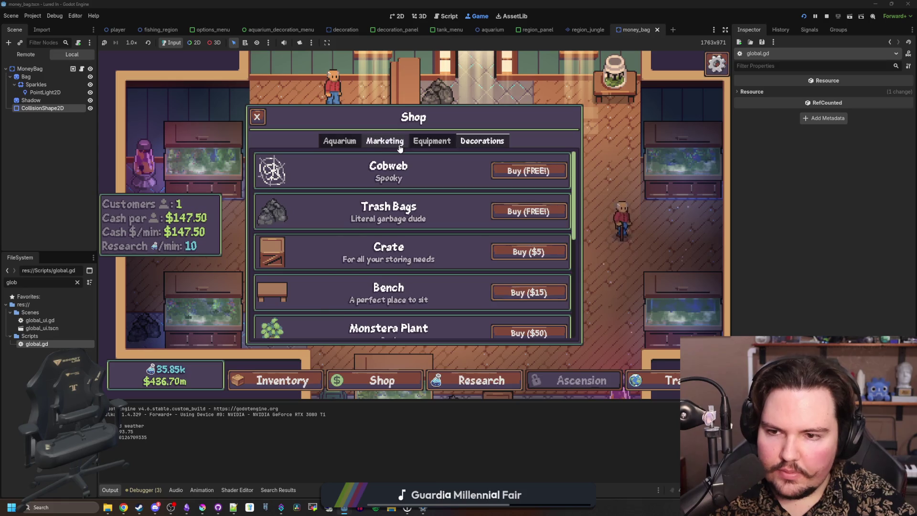
left_click(414, 143)
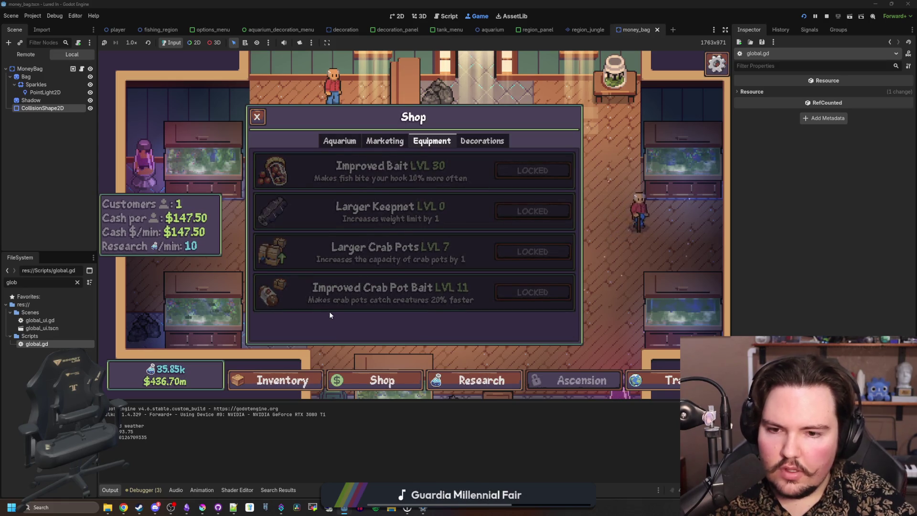
left_click(368, 143)
left_click(431, 140)
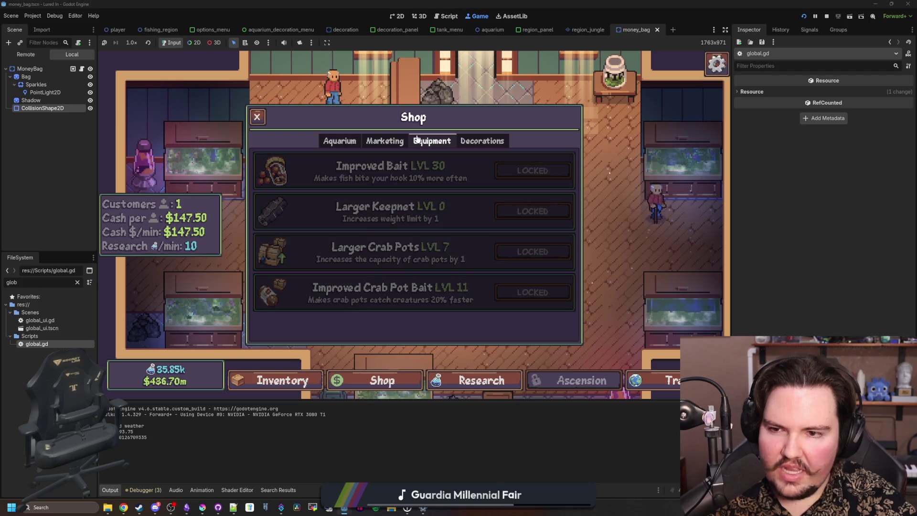
- Inspect the Donations research in the research tree that locks the Puppies upgrade
left_click(449, 380)
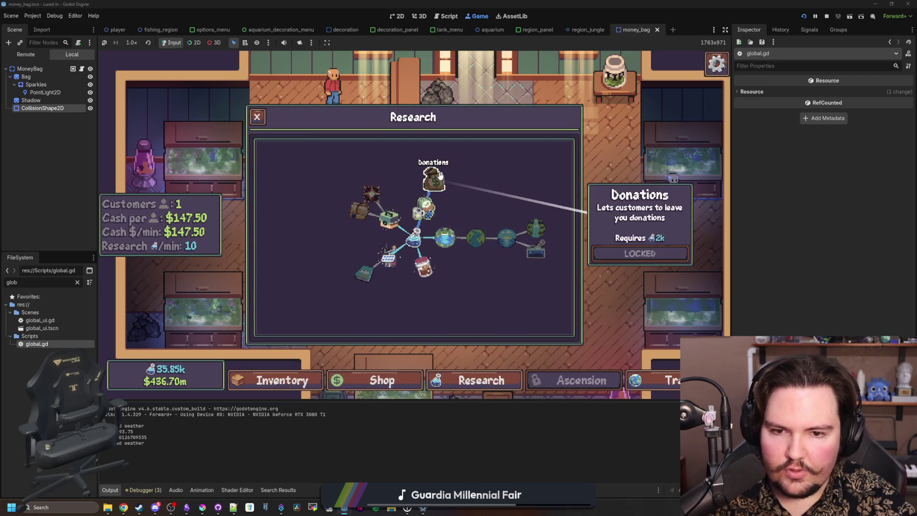
scroll(461, 299, "up", 1)
left_click(483, 376)
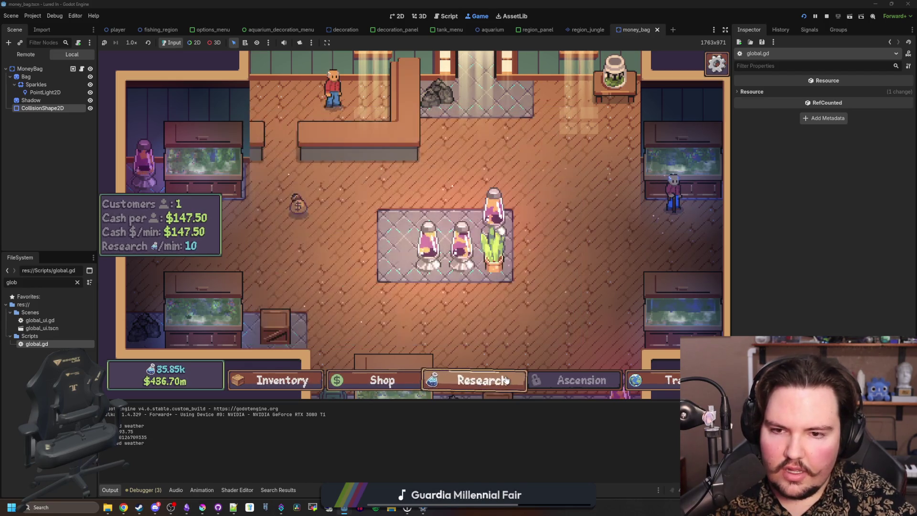
left_click(482, 376)
left_click(483, 375)
left_click(484, 374)
left_click(482, 377)
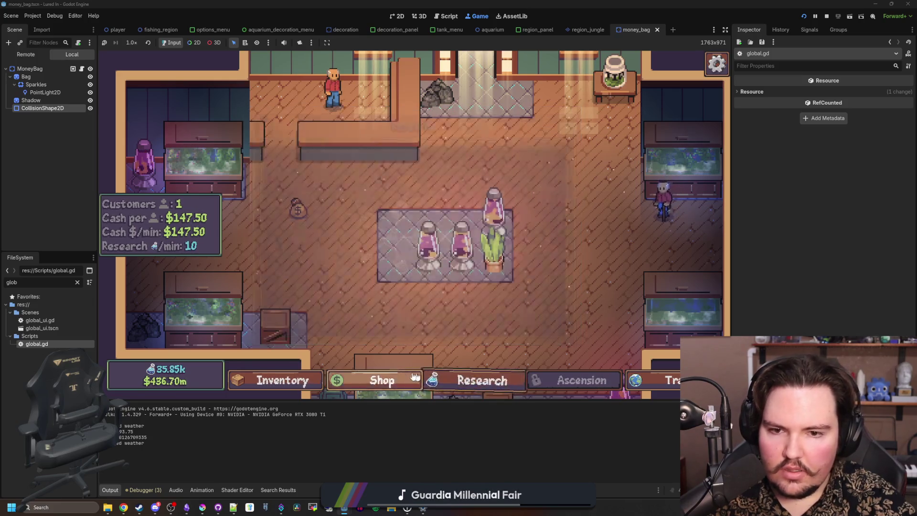
- Look through the inventory contents, then close it to return to the shop floor
left_click(382, 380)
left_click(304, 375)
left_click(304, 377)
left_click(304, 377)
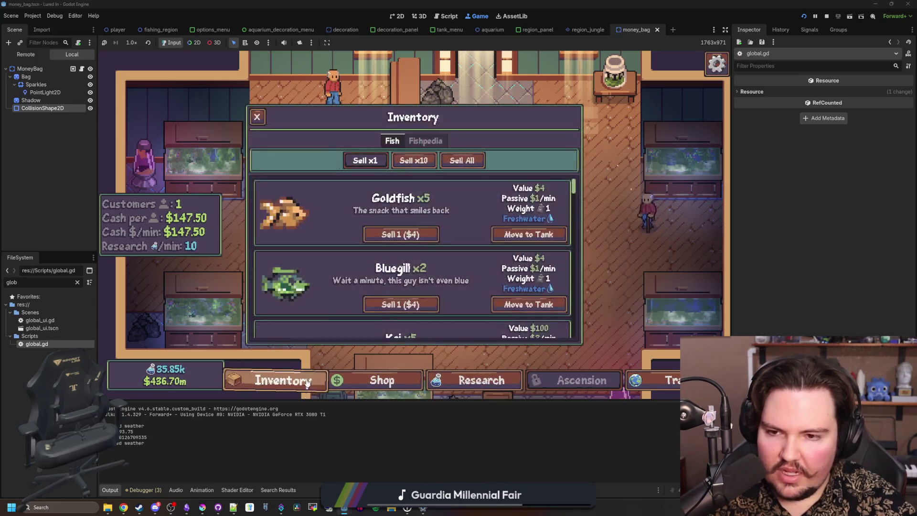
scroll(325, 309, "down", 10)
scroll(326, 309, "up", 10)
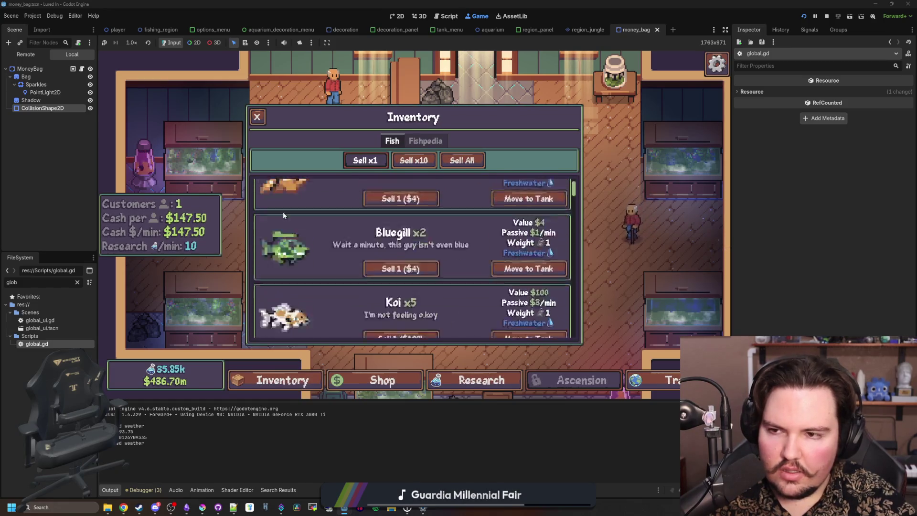
left_click(256, 117)
scroll(346, 166, "down", 3)
scroll(323, 213, "up", 6)
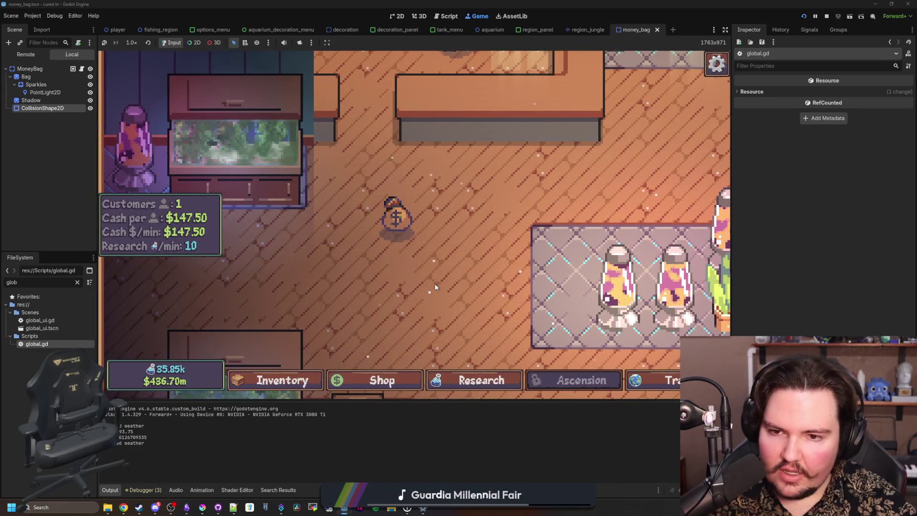
- Burst the money bag on the aquarium floor to collect the cash
left_click(389, 224)
scroll(422, 279, "down", 3)
scroll(430, 284, "down", 2)
scroll(523, 279, "up", 3)
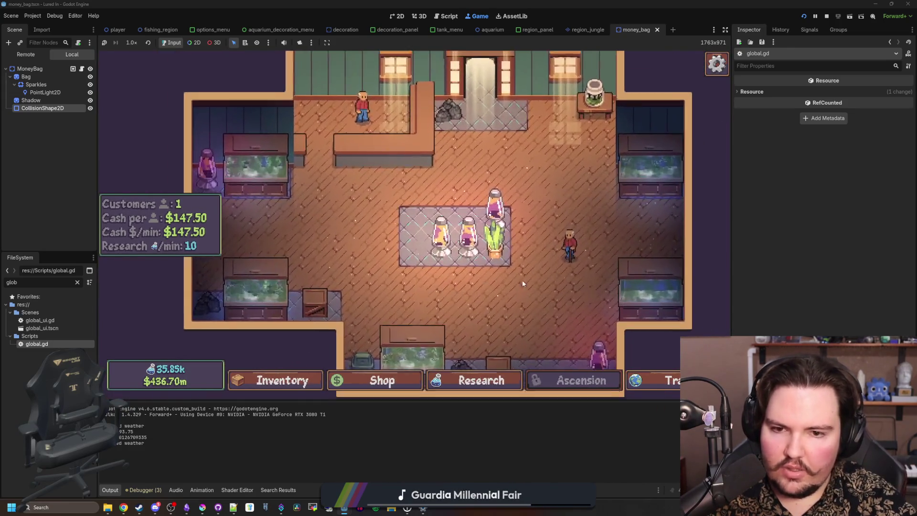